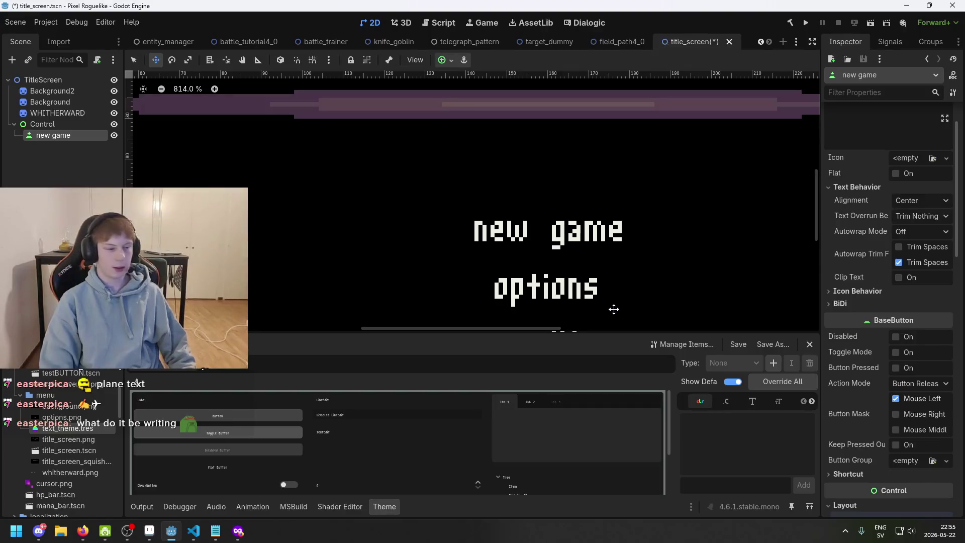
# Save the title_screen scene and check the new game button's label text
pyautogui.hotkey('ctrl', 's')
pyautogui.scroll(-1, 625, 212)
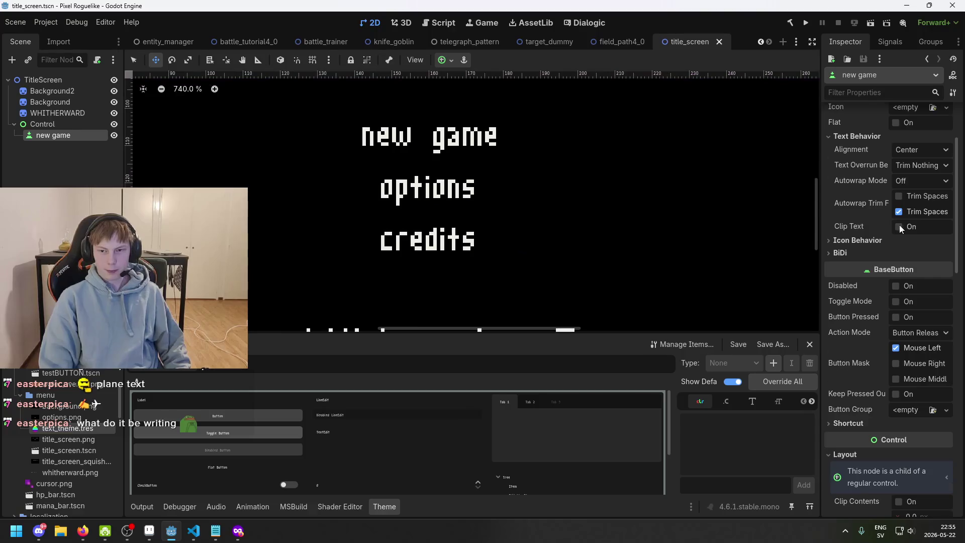
pyautogui.scroll(2, 900, 225)
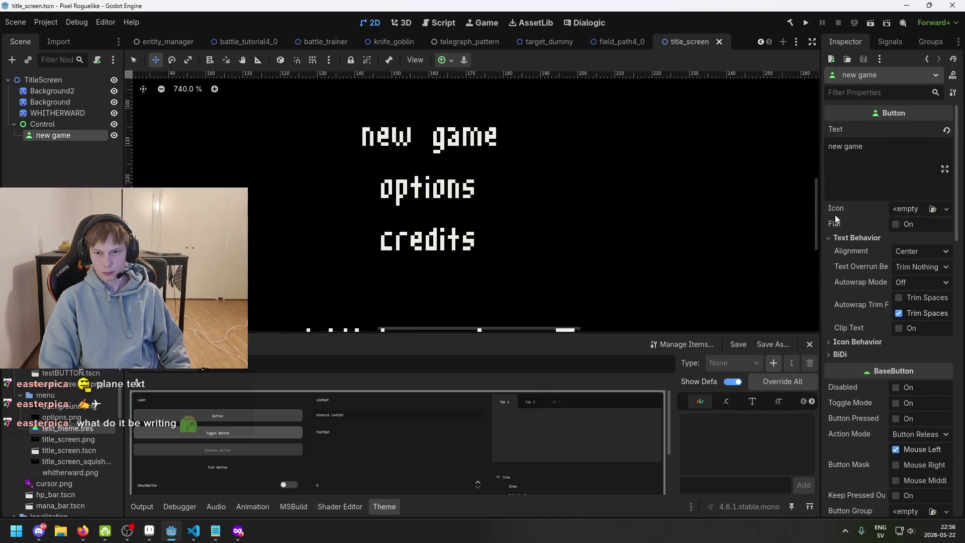
pyautogui.click(895, 164)
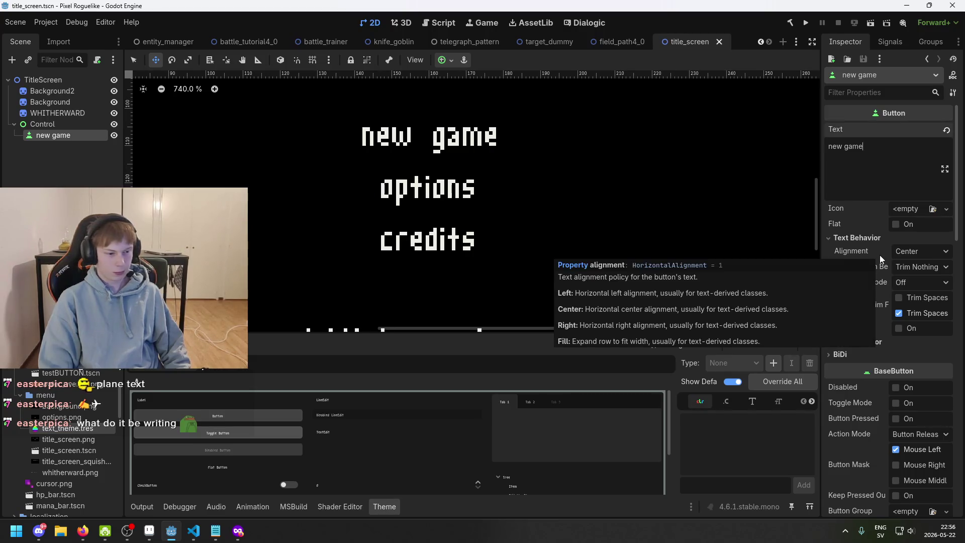
pyautogui.scroll(-5, 879, 254)
# Glance over the button's Shortcut, Accessibility and Theme sections in the Inspector
pyautogui.click(864, 216)
pyautogui.click(864, 217)
pyautogui.scroll(-5, 904, 255)
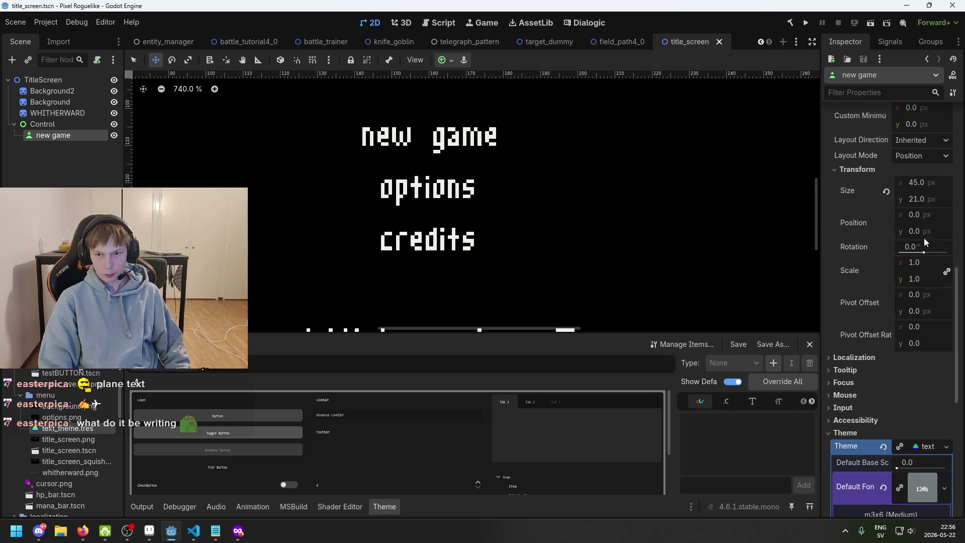
pyautogui.scroll(-3, 915, 306)
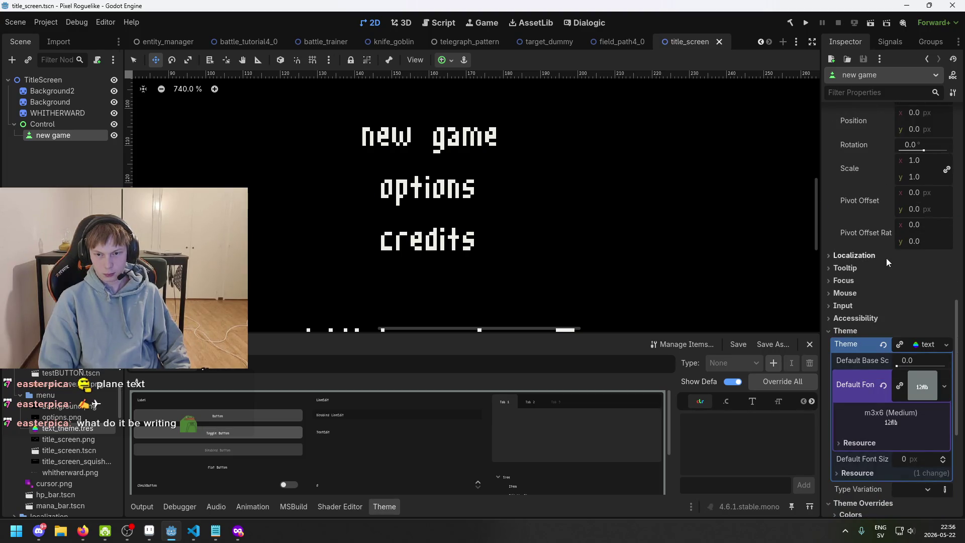
pyautogui.click(871, 318)
pyautogui.click(870, 318)
pyautogui.click(872, 330)
pyautogui.scroll(-2, 889, 342)
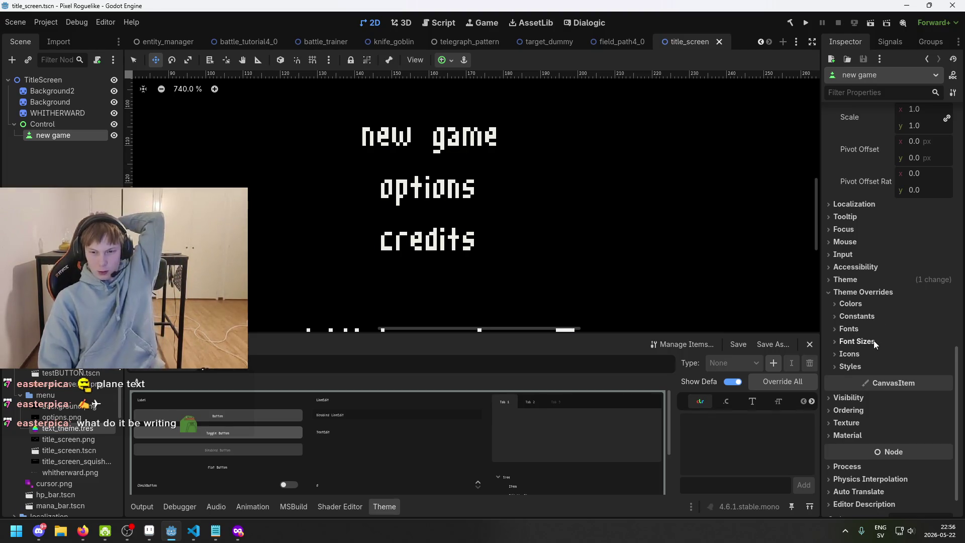
pyautogui.click(864, 315)
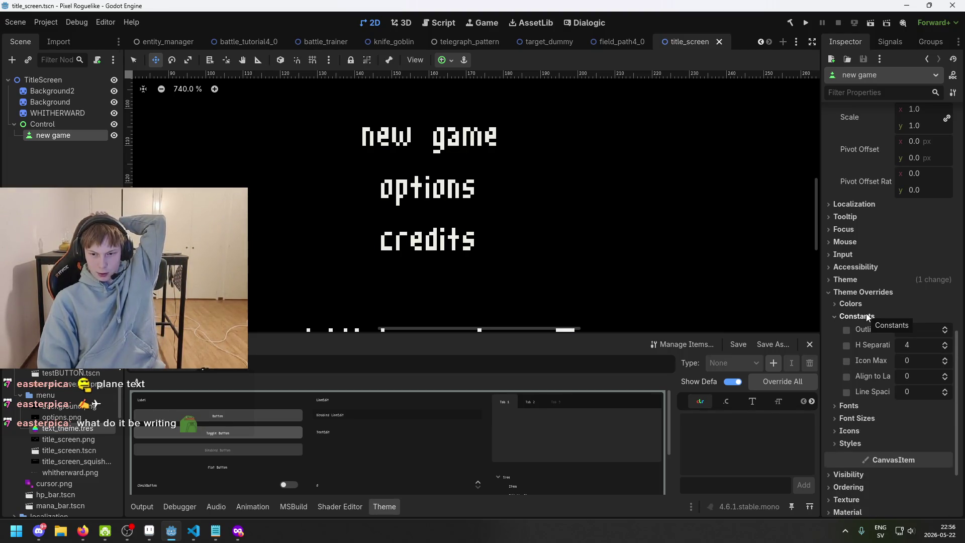
pyautogui.moveTo(879, 344)
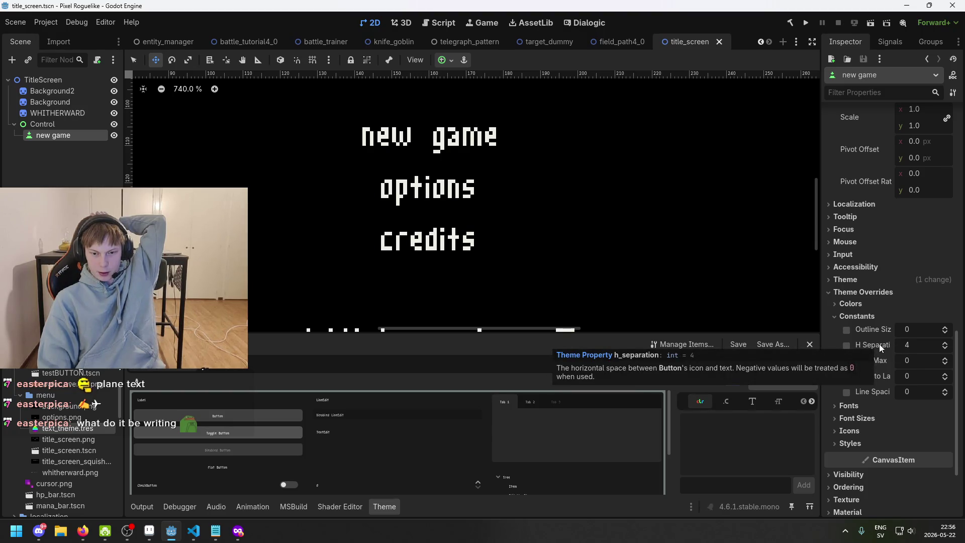
pyautogui.moveTo(909, 341); pyautogui.dragTo(900, 342)
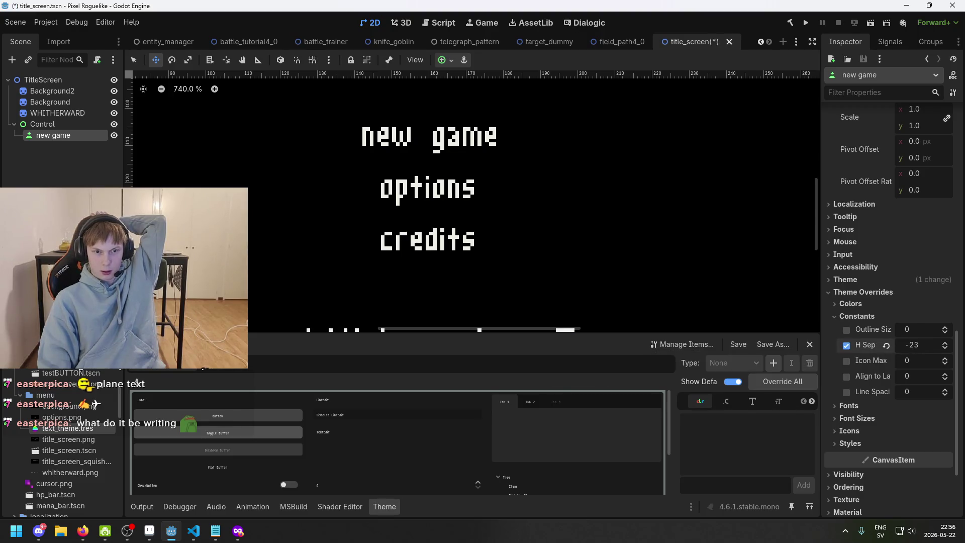
pyautogui.hotkey('ctrl', 'z')
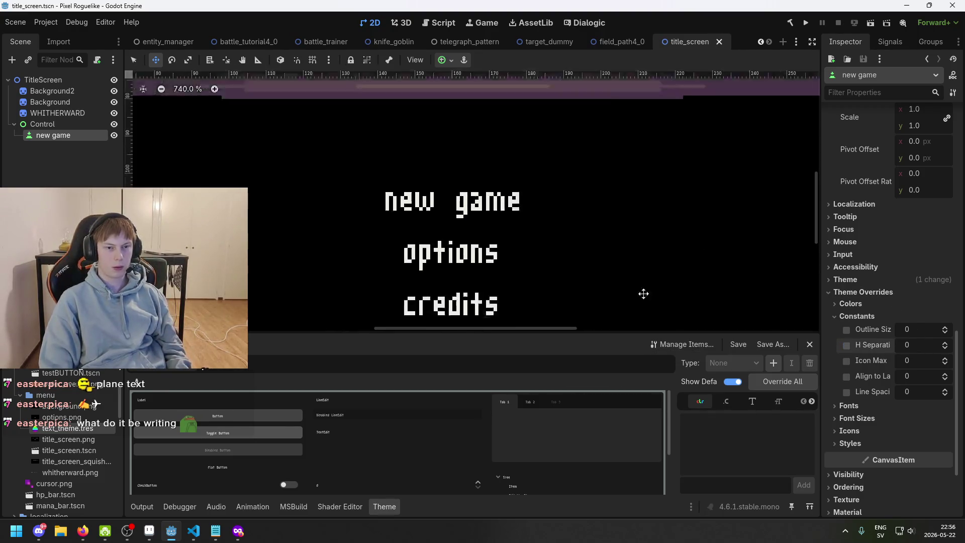
pyautogui.scroll(-2, 493, 253)
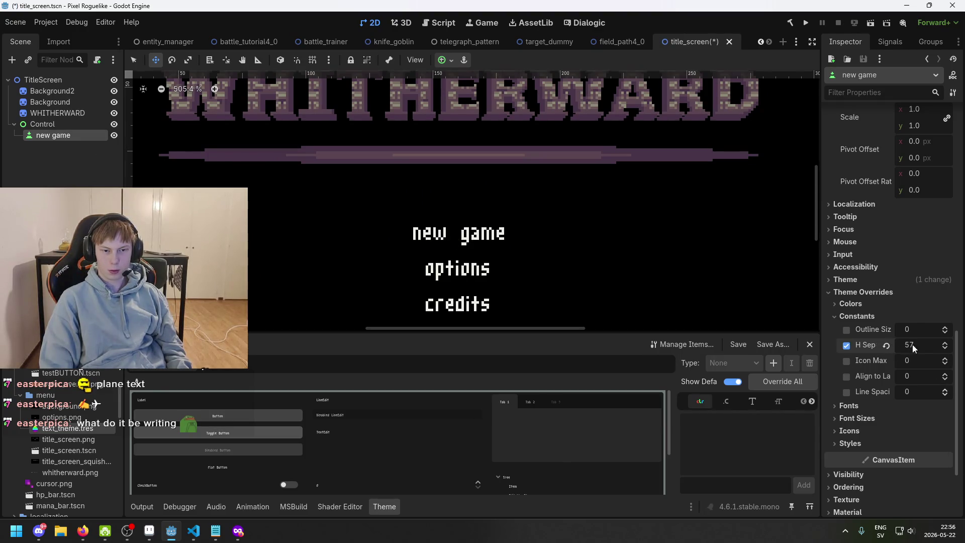
pyautogui.click(57, 126)
pyautogui.click(60, 135)
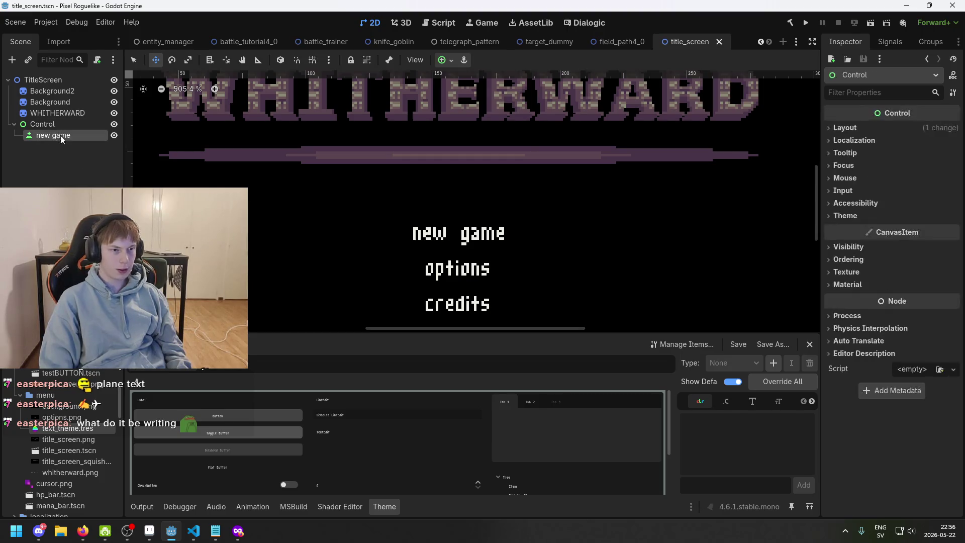
pyautogui.scroll(-3, 506, 261)
pyautogui.scroll(2, 472, 245)
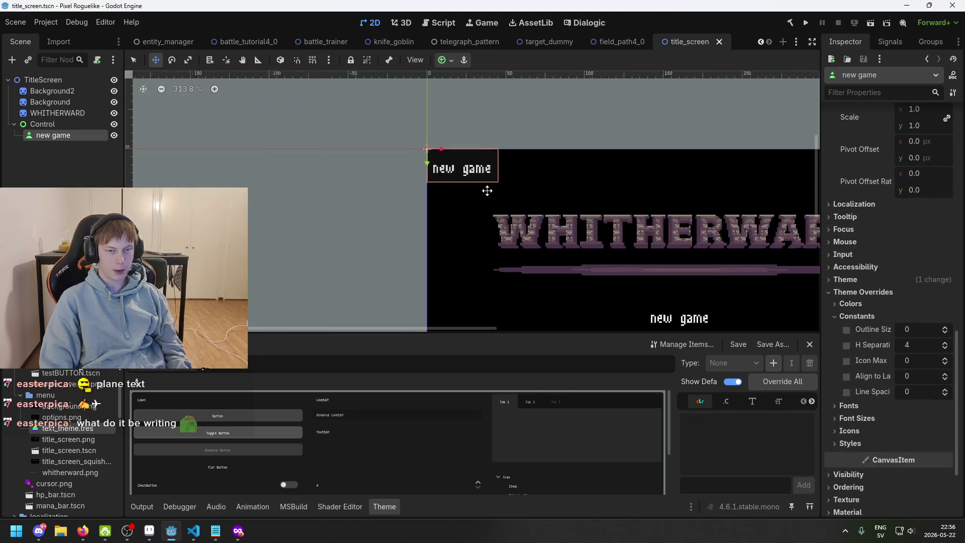
pyautogui.scroll(3, 475, 159)
pyautogui.scroll(2, 883, 318)
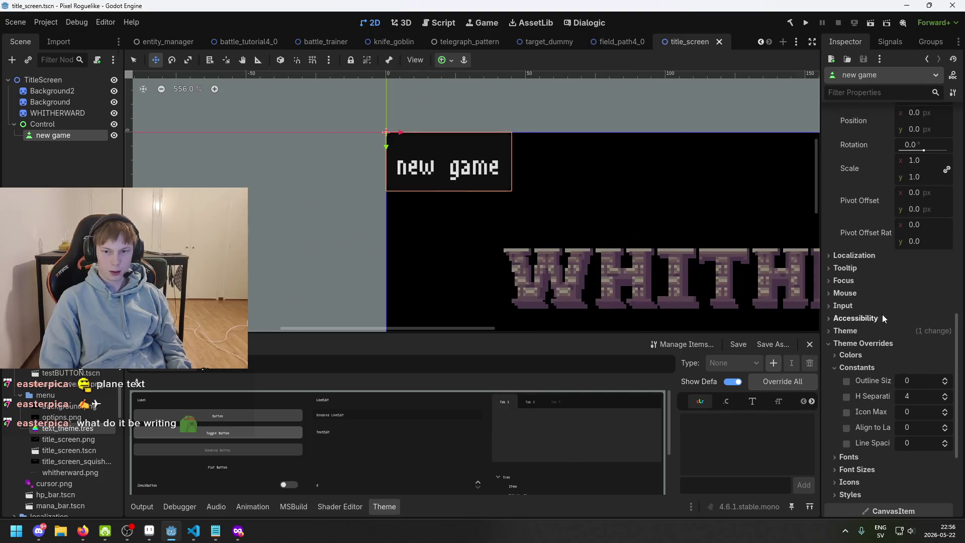
pyautogui.moveTo(924, 396); pyautogui.dragTo(902, 396)
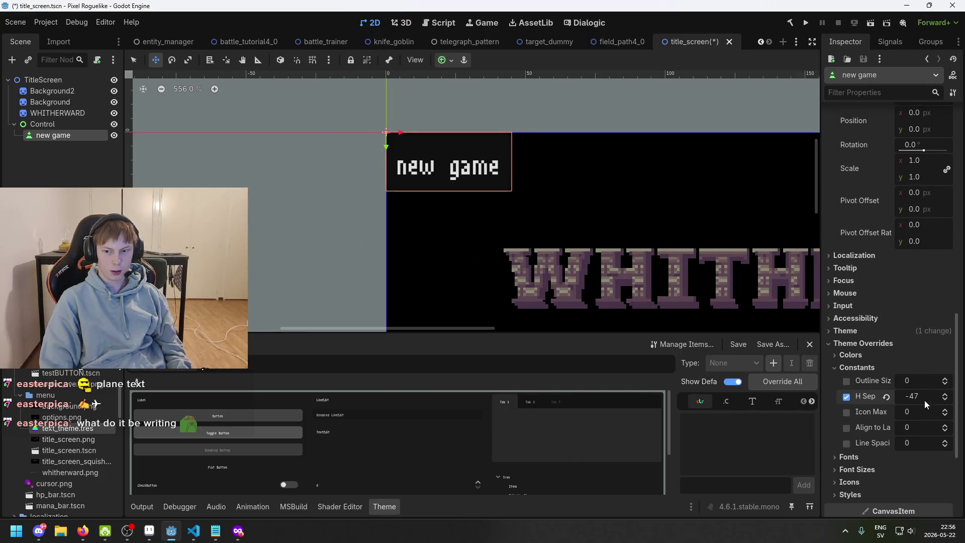
pyautogui.click(888, 396)
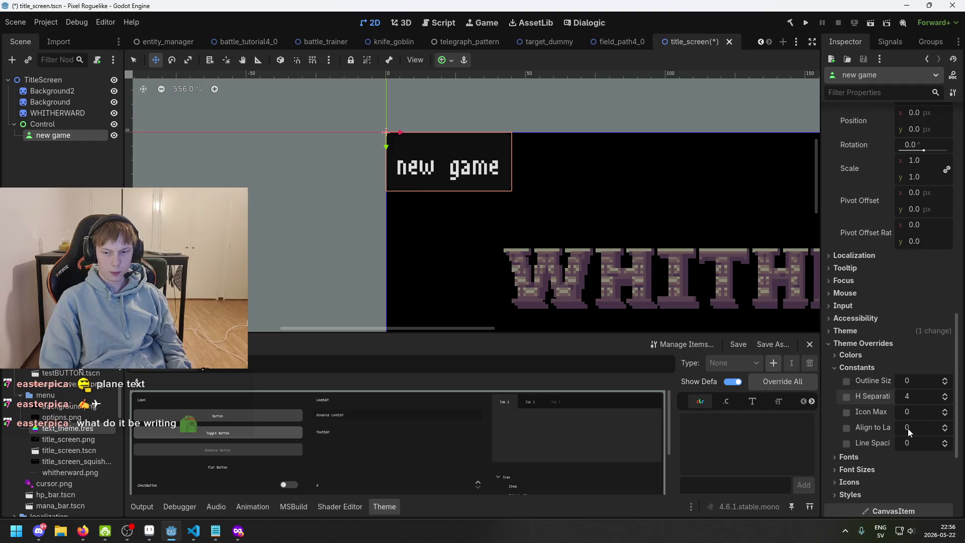
pyautogui.click(887, 382)
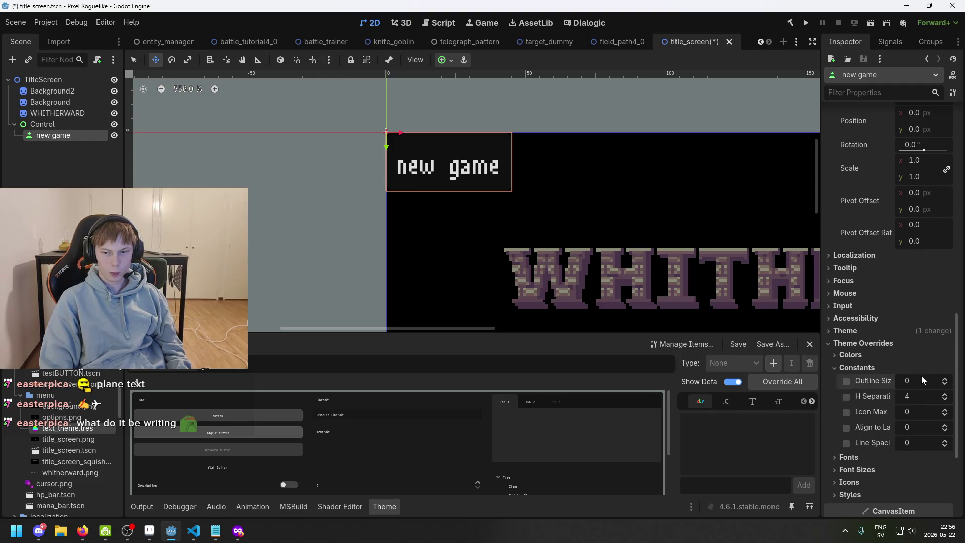
pyautogui.click(831, 333)
pyautogui.click(830, 333)
pyautogui.click(833, 318)
pyautogui.click(832, 320)
pyautogui.click(829, 306)
pyautogui.click(829, 305)
pyautogui.click(833, 293)
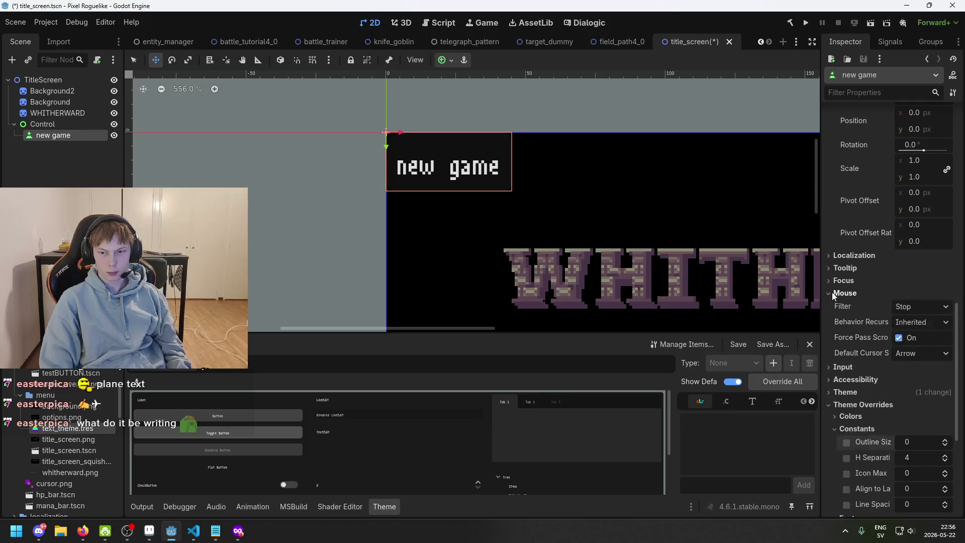
pyautogui.click(832, 293)
pyautogui.click(832, 280)
pyautogui.click(833, 281)
pyautogui.click(834, 268)
pyautogui.click(834, 268)
pyautogui.click(833, 268)
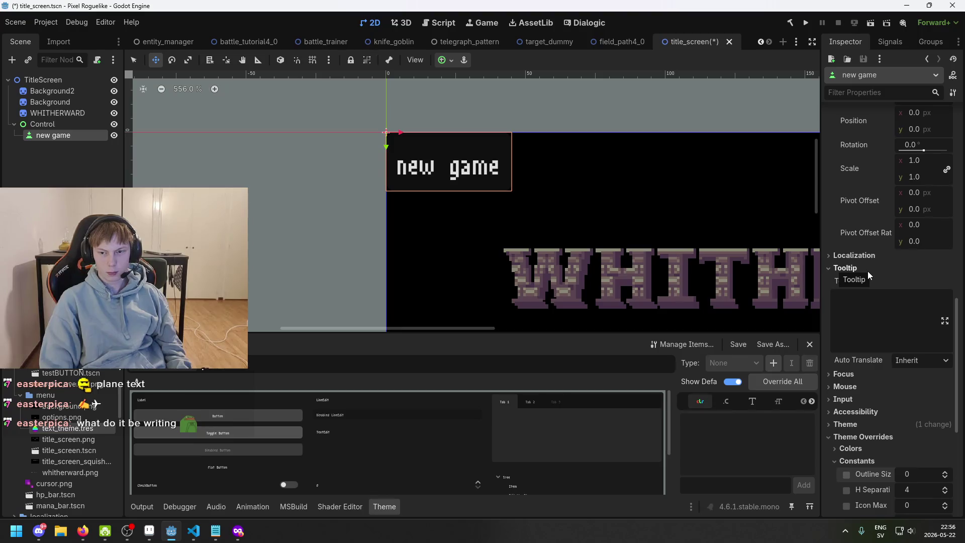
pyautogui.hotkey('ctrl', 's')
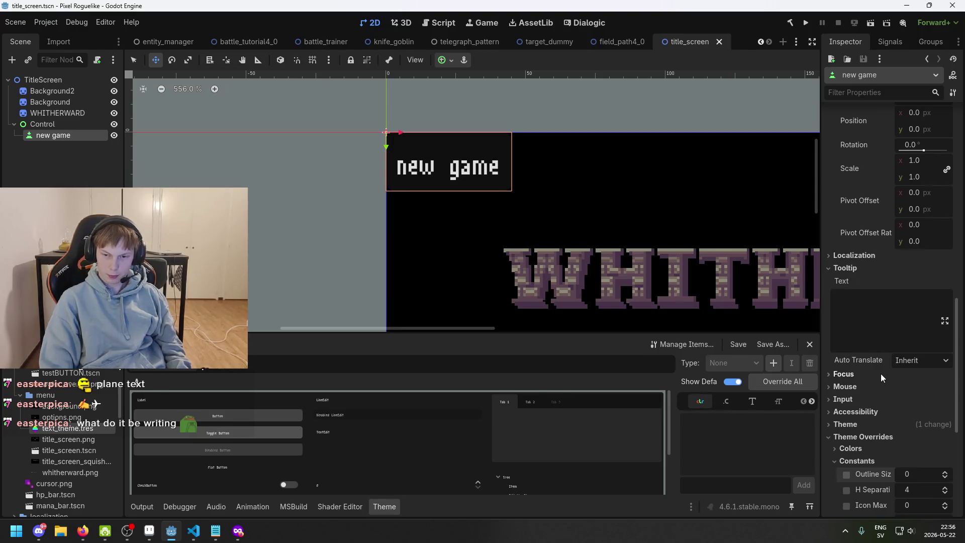
pyautogui.scroll(-5, 881, 373)
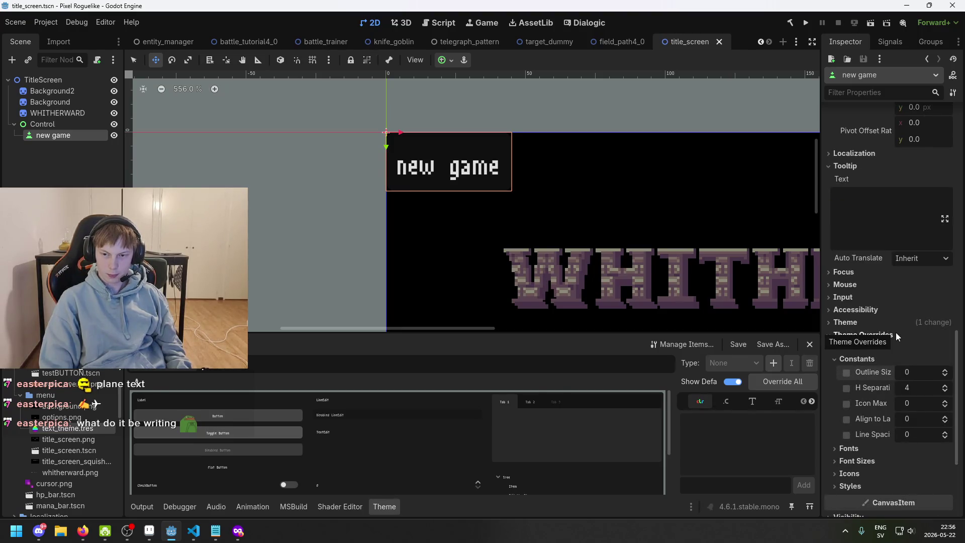
pyautogui.moveTo(872, 390)
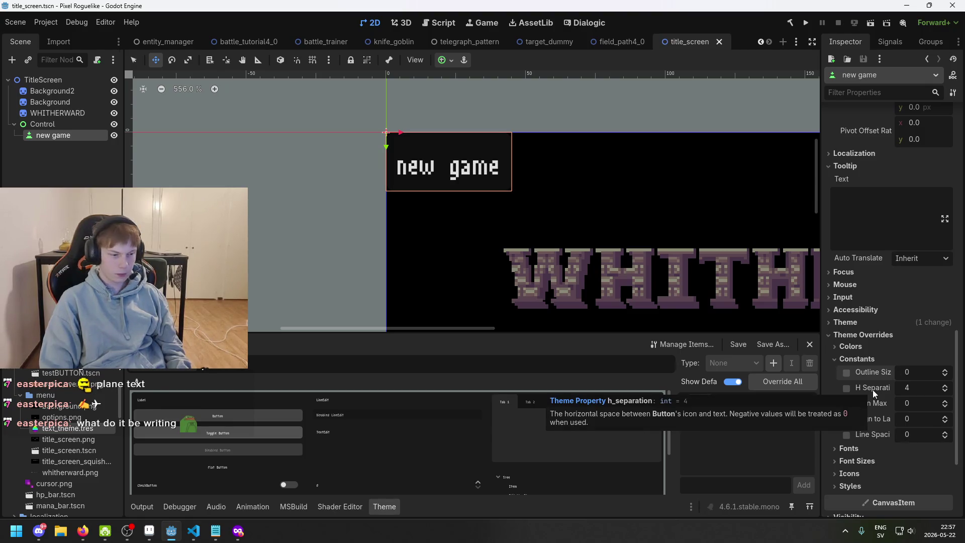
pyautogui.scroll(6, 884, 289)
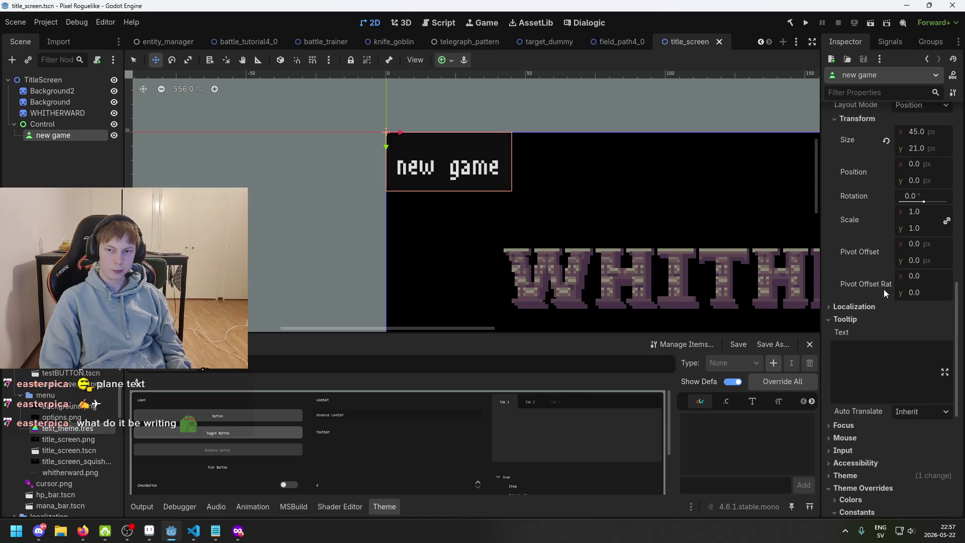
pyautogui.click(857, 319)
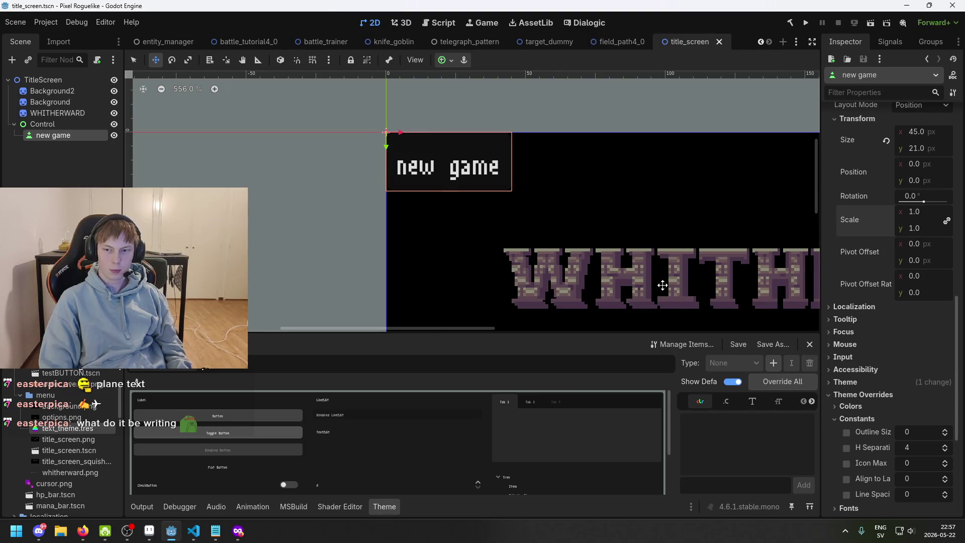
pyautogui.scroll(-1, 662, 285)
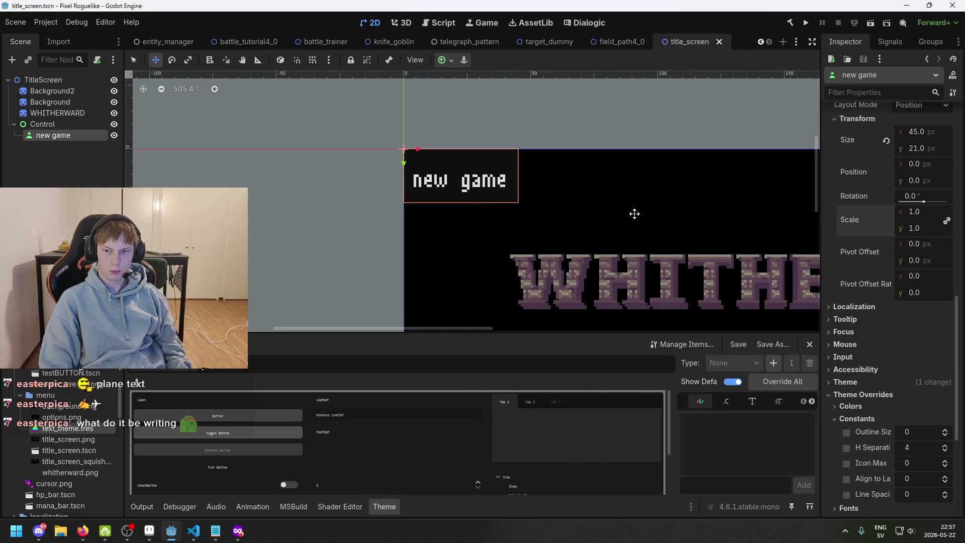
# Try scaling the new game button down, then save the title screen scene
pyautogui.moveTo(931, 227)
pyautogui.mouseDown()
pyautogui.moveTo(920, 228)
pyautogui.moveTo(939, 234)
pyautogui.mouseUp()
pyautogui.hotkey('ctrl', 's')
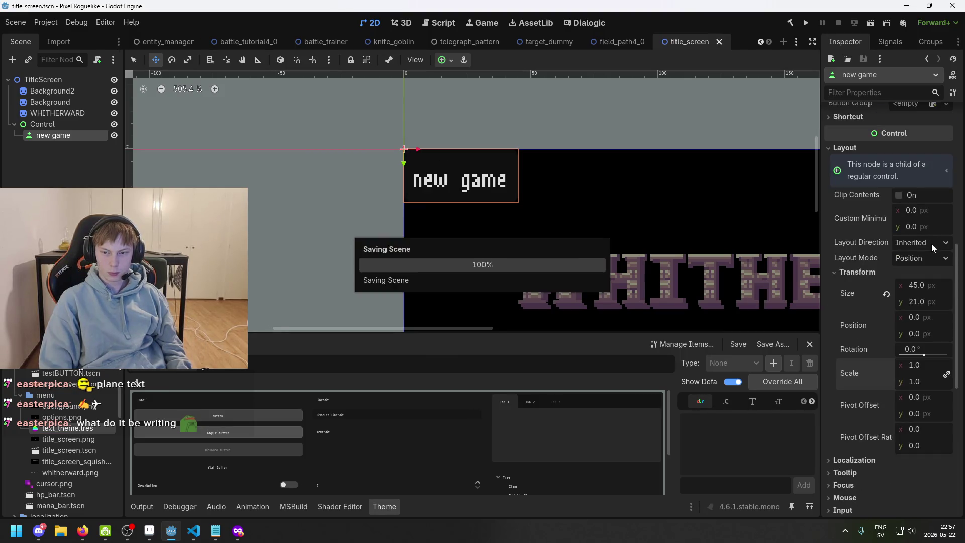
pyautogui.scroll(2, 897, 193)
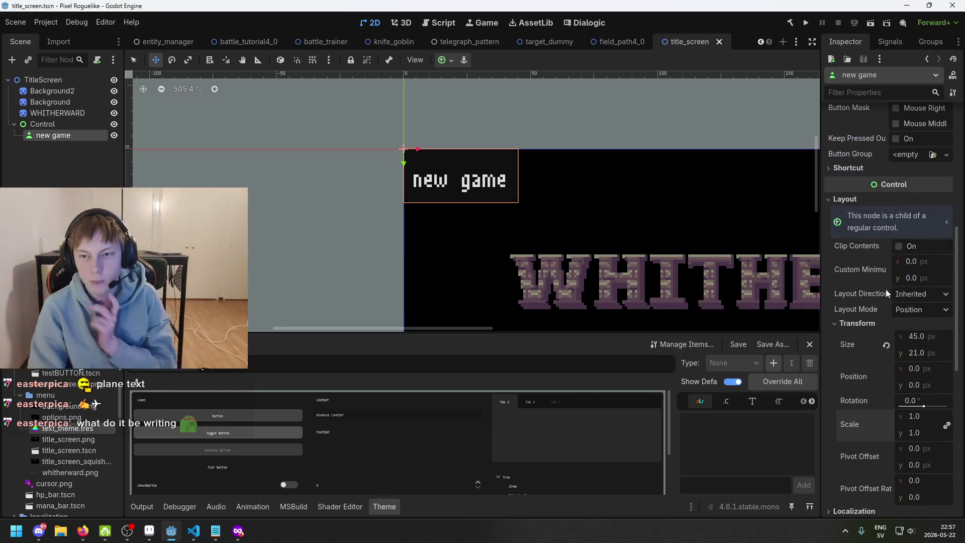
# Switch the button's layout mode to Anchors, keeping layout direction Inherited
pyautogui.click(916, 308)
pyautogui.click(918, 338)
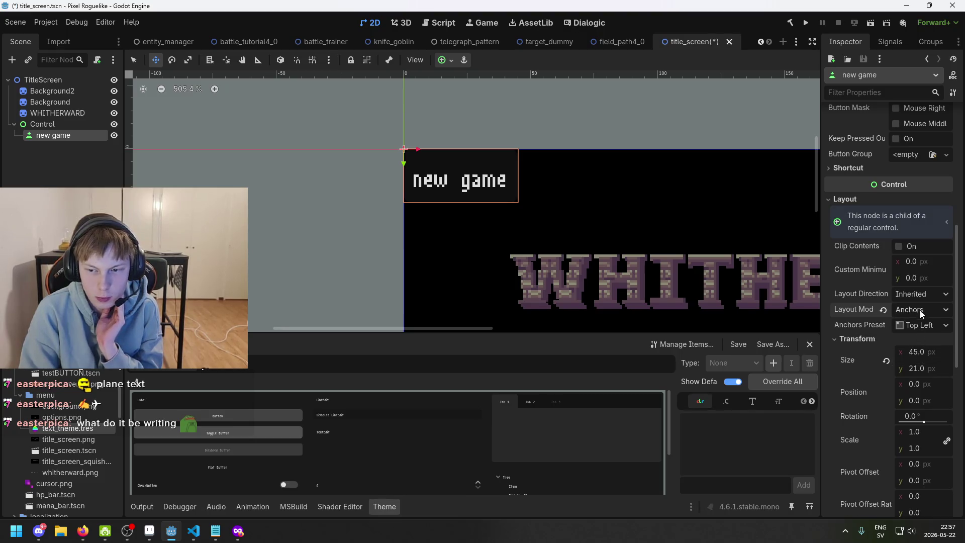
pyautogui.click(919, 295)
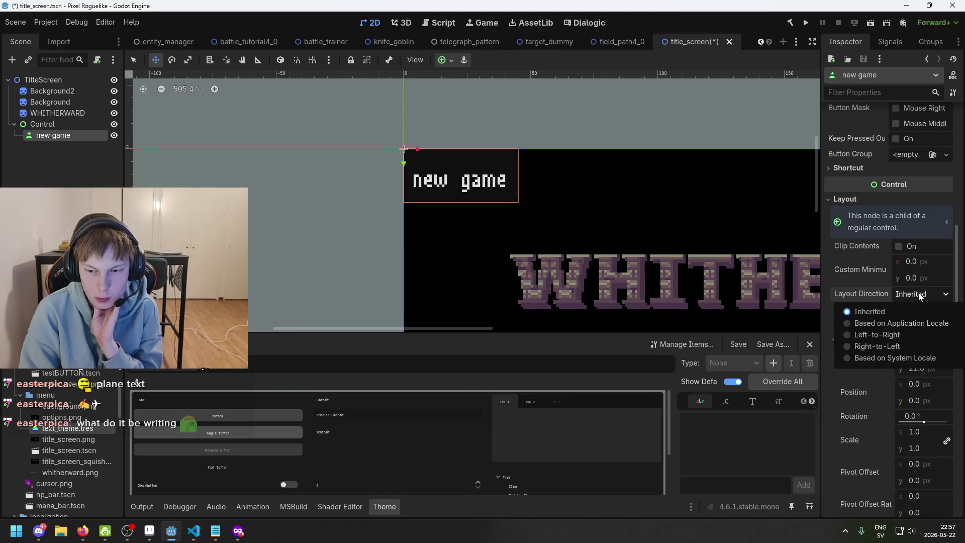
pyautogui.click(913, 314)
pyautogui.click(912, 309)
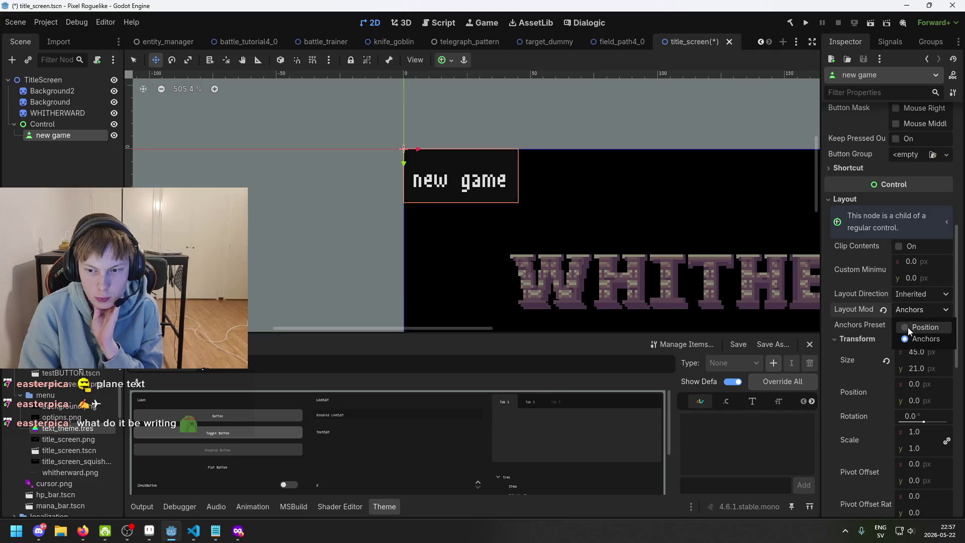
pyautogui.scroll(5, 915, 299)
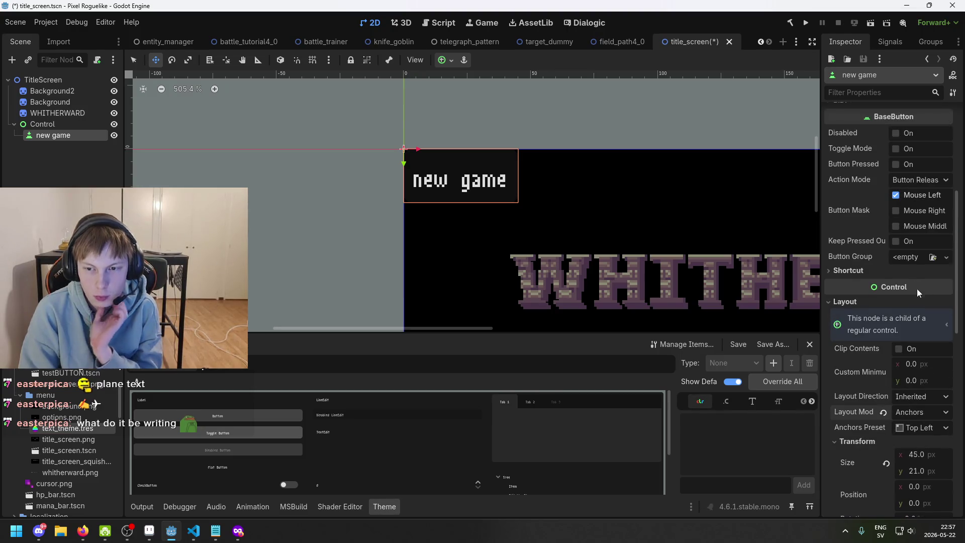
pyautogui.scroll(5, 911, 246)
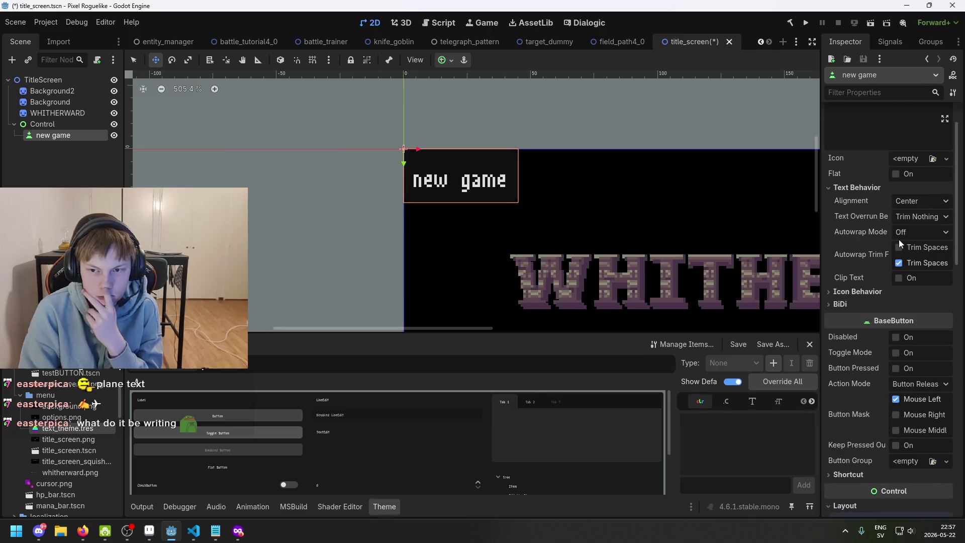
pyautogui.click(868, 291)
pyautogui.click(867, 292)
pyautogui.click(860, 304)
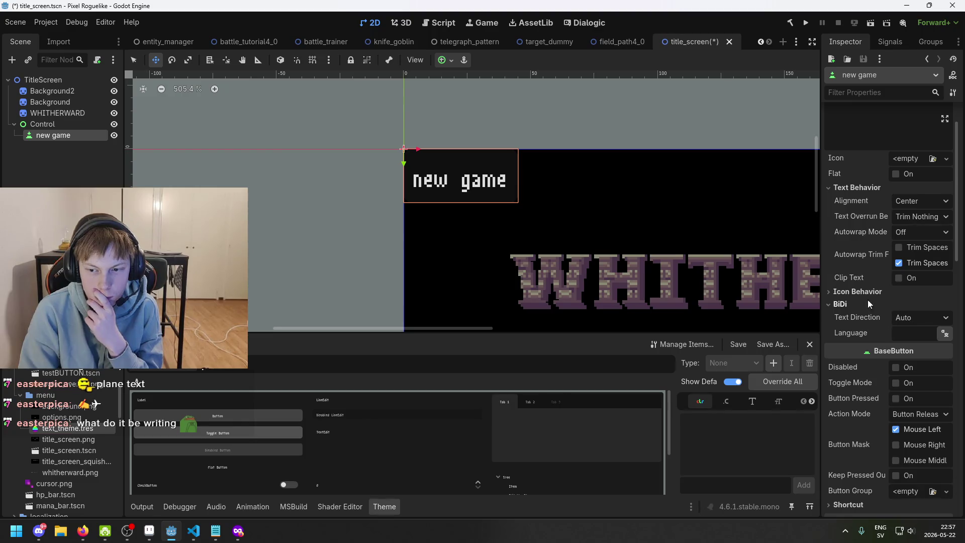
pyautogui.click(848, 305)
pyautogui.click(854, 292)
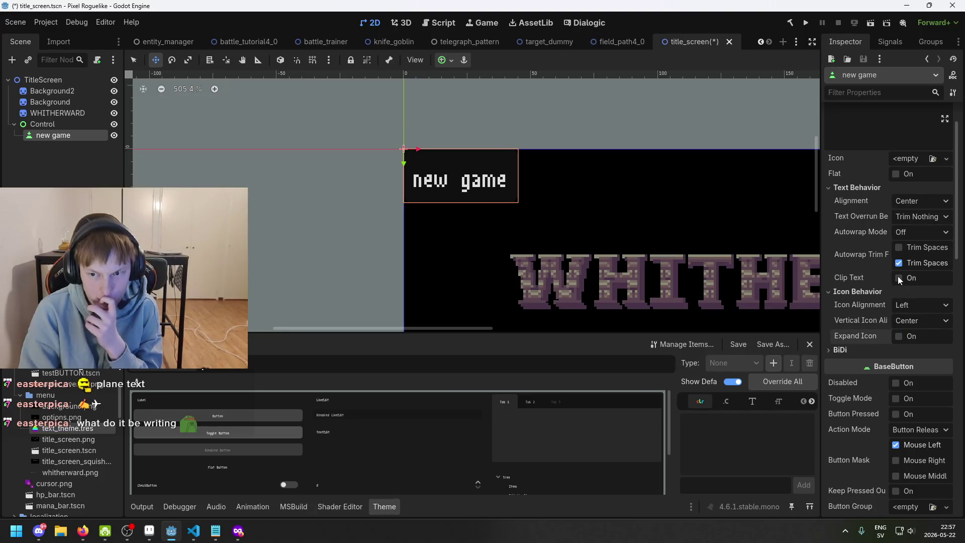
pyautogui.click(919, 216)
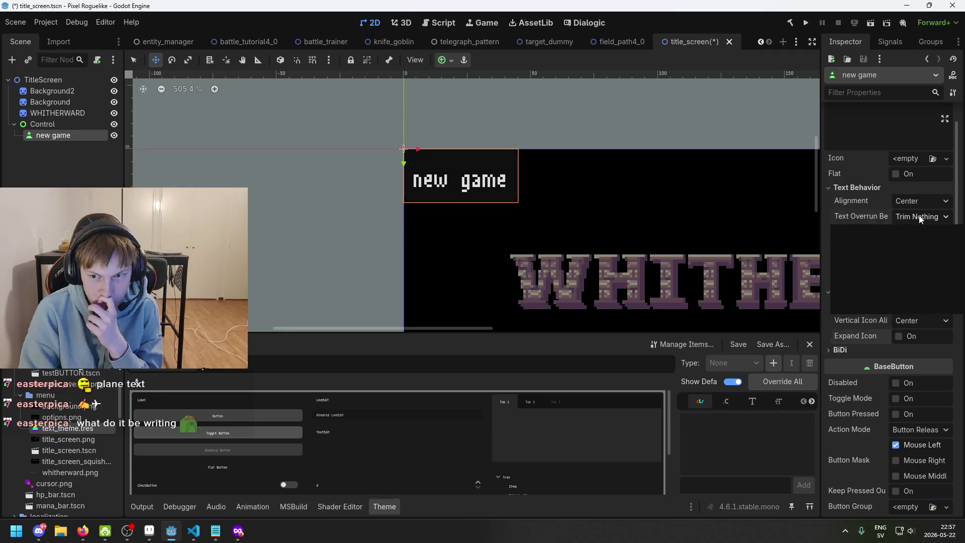
pyautogui.click(919, 215)
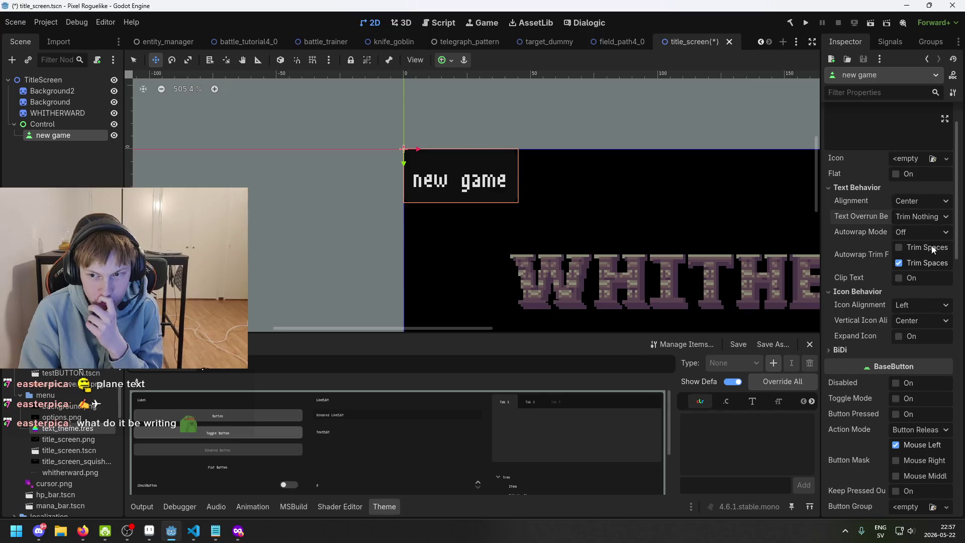
pyautogui.scroll(1, 915, 256)
pyautogui.scroll(-15, 908, 263)
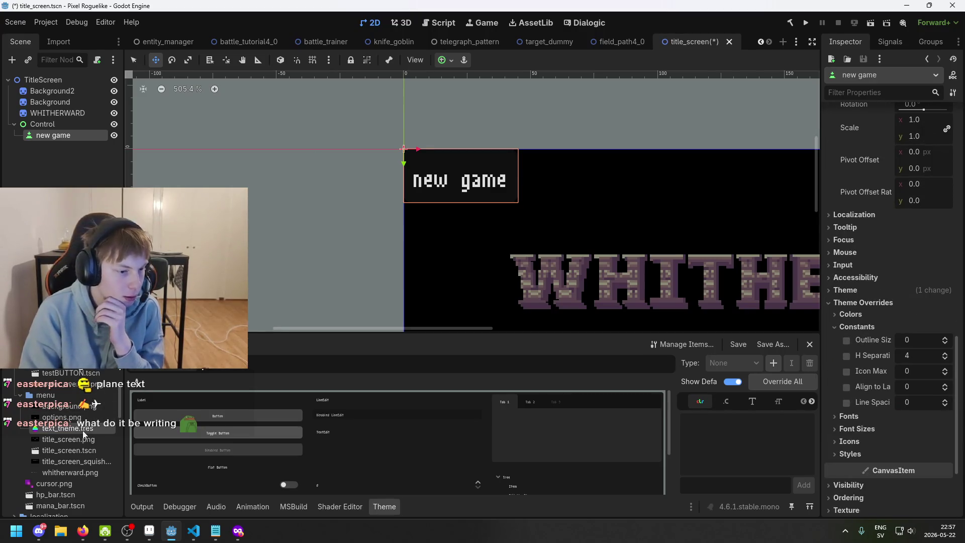
pyautogui.click(68, 428)
pyautogui.click(937, 158)
pyautogui.click(939, 158)
pyautogui.click(888, 219)
pyautogui.click(866, 214)
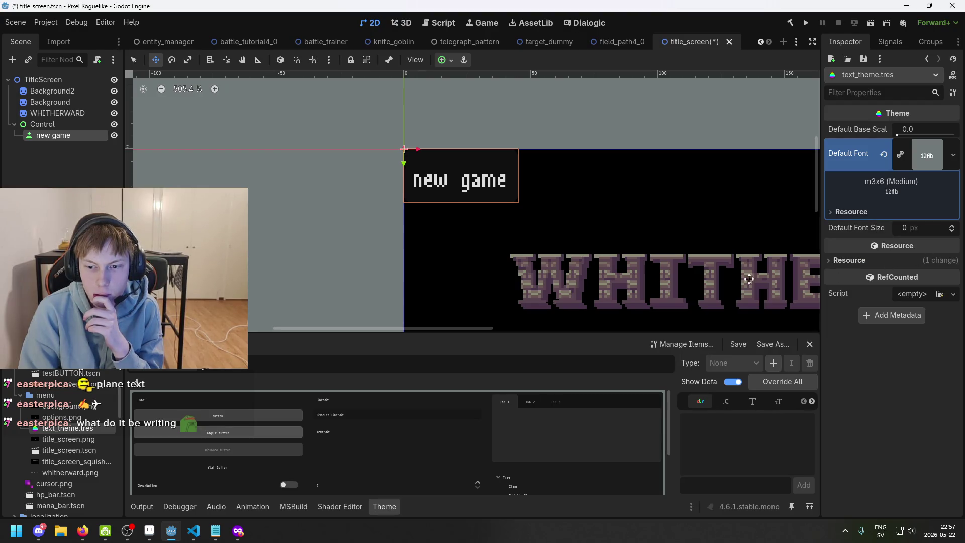
pyautogui.click(50, 134)
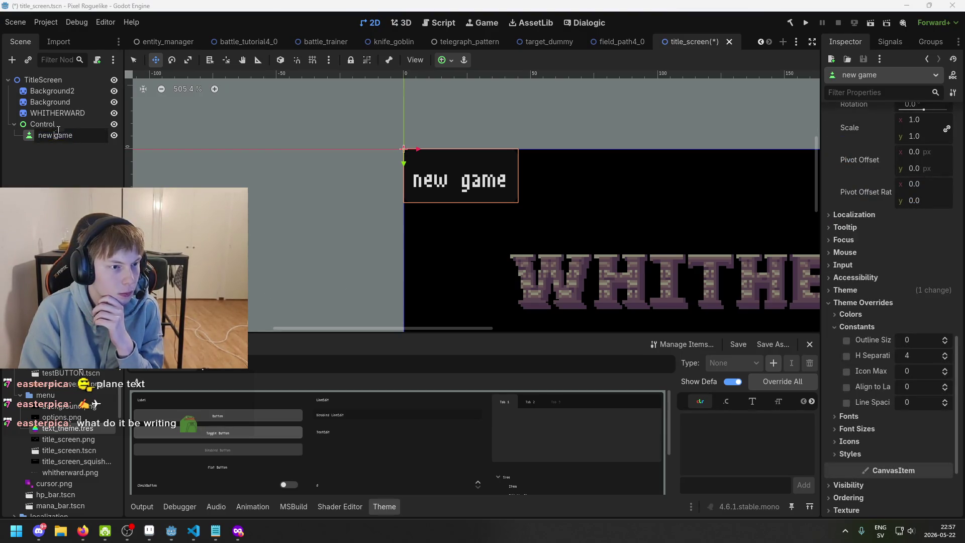
pyautogui.press('Escape')
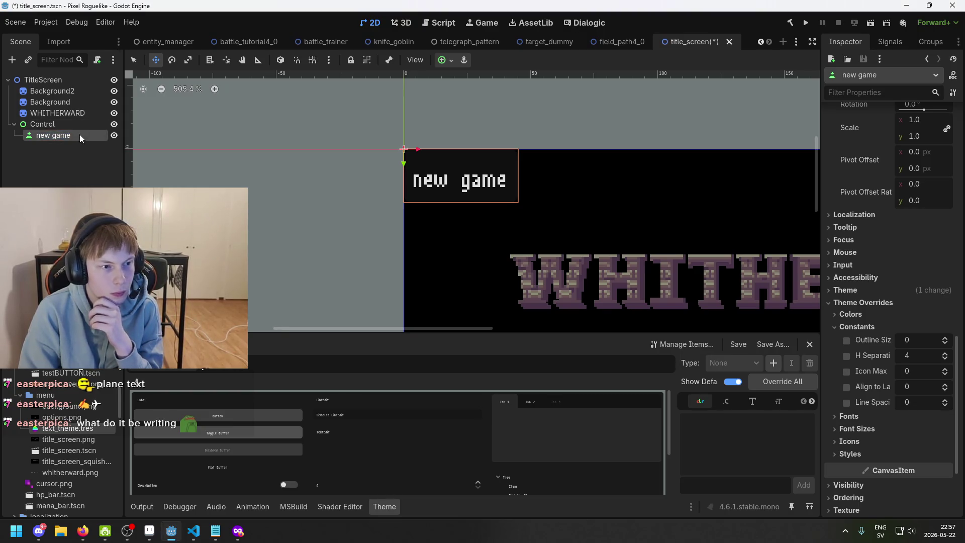
pyautogui.scroll(8, 941, 214)
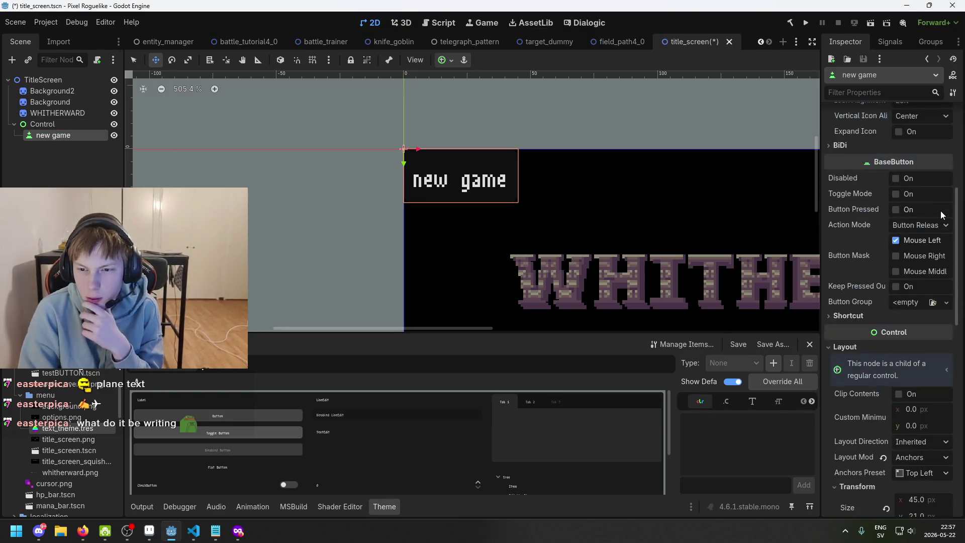
# Review the Text Overrun options, keeping Trim Nothing
pyautogui.scroll(3, 941, 214)
pyautogui.scroll(4, 928, 283)
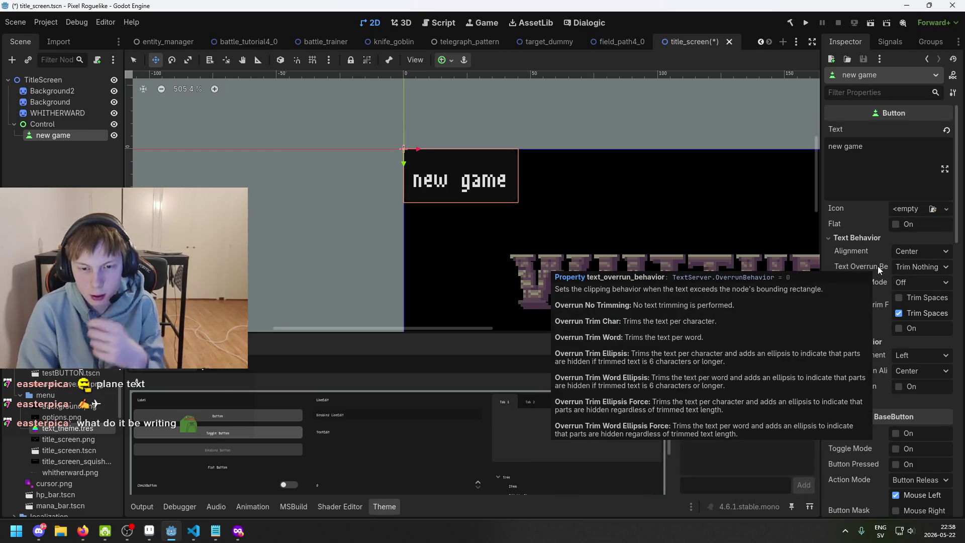
pyautogui.moveTo(877, 265)
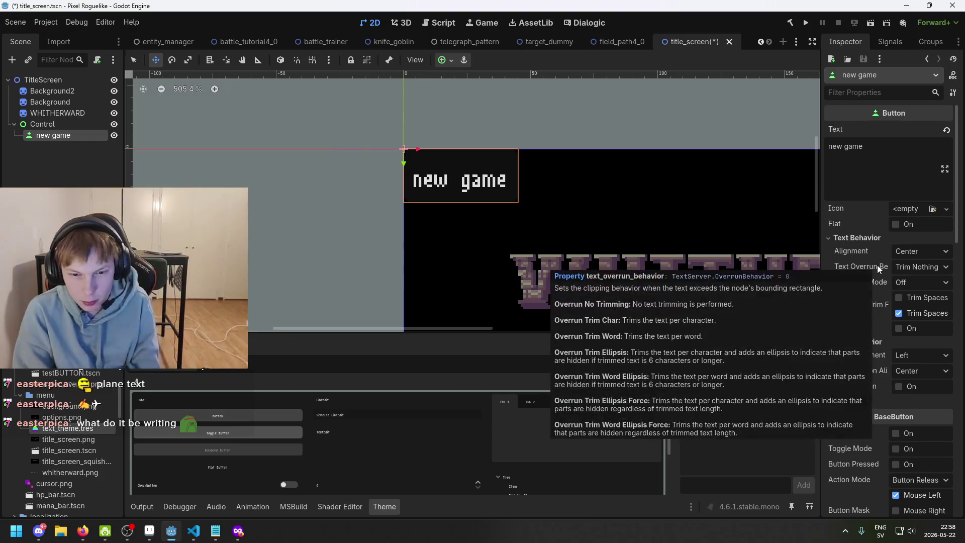
pyautogui.click(907, 268)
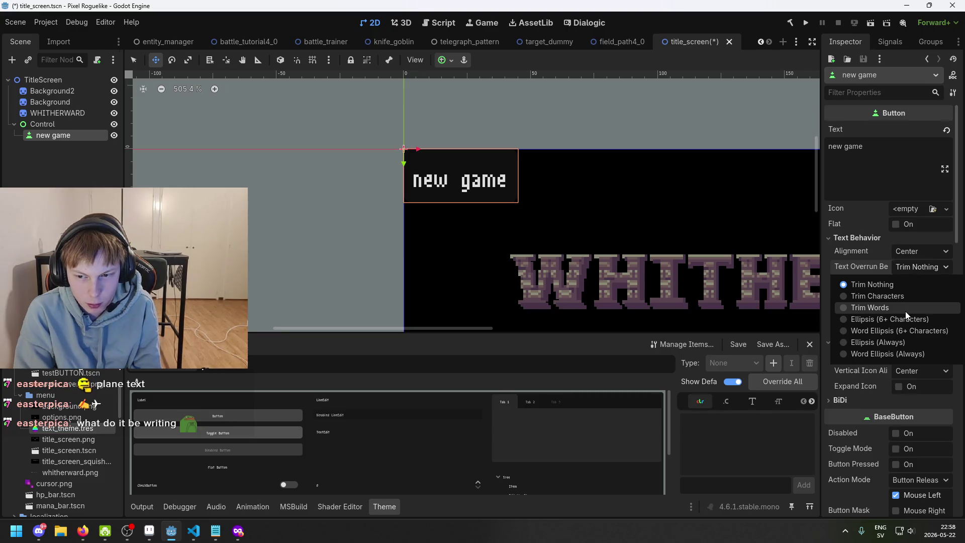
pyautogui.click(917, 266)
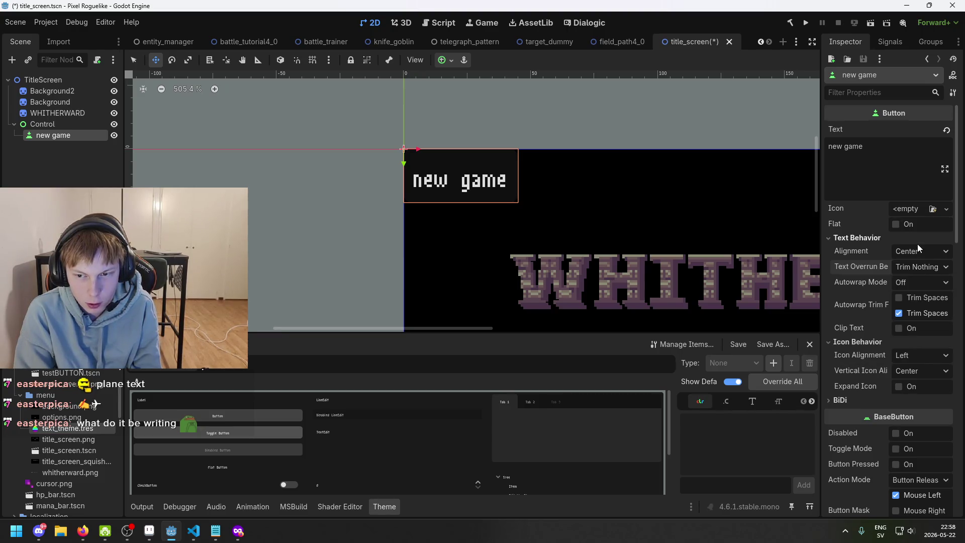
# Keep Autowrap Mode at Off and switch Clip Text on
pyautogui.click(921, 280)
pyautogui.click(922, 279)
pyautogui.click(922, 279)
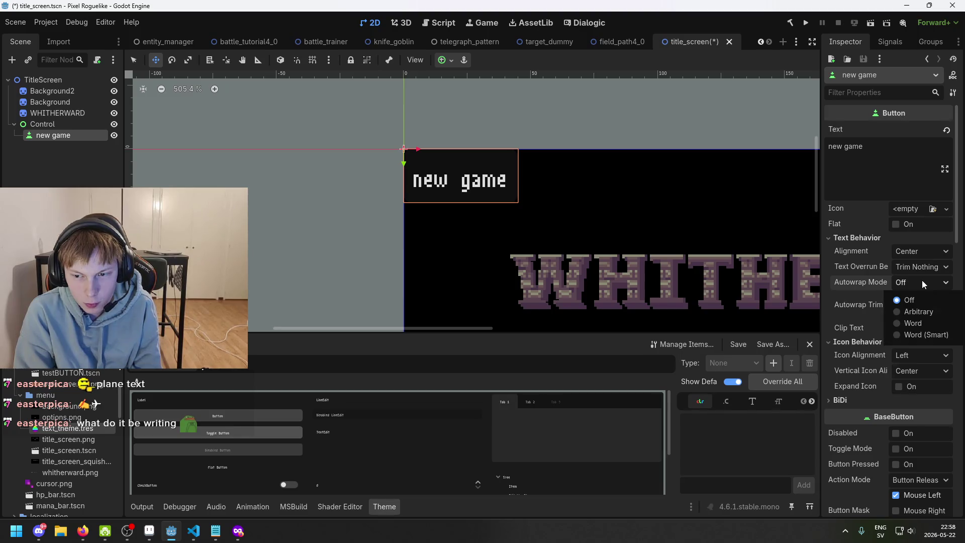
pyautogui.click(921, 281)
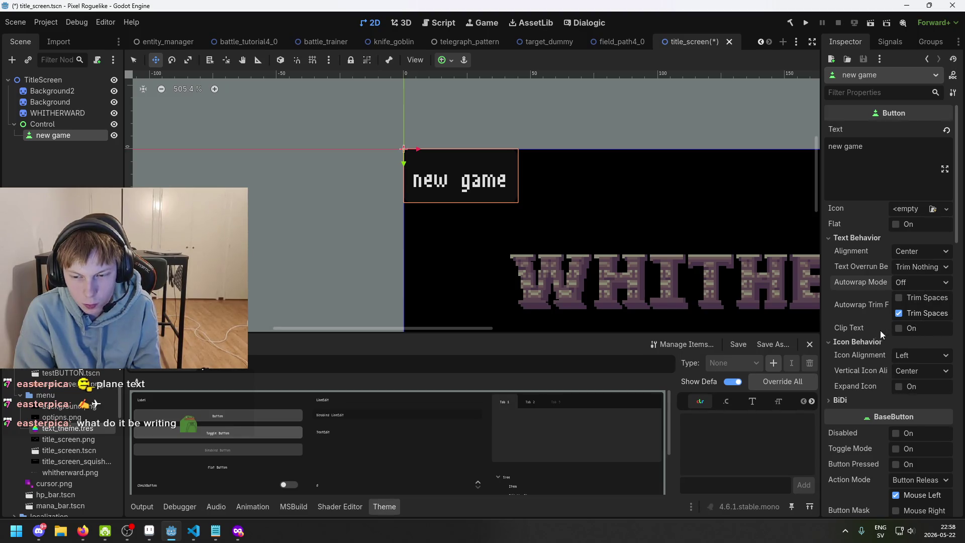
pyautogui.moveTo(852, 330)
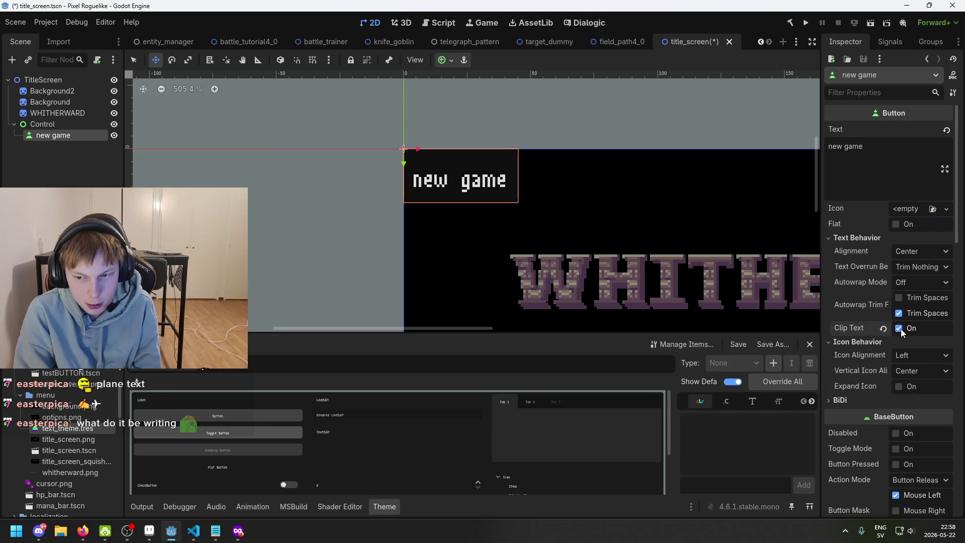
pyautogui.scroll(-5, 918, 343)
pyautogui.scroll(-2, 917, 352)
pyautogui.scroll(-2, 928, 358)
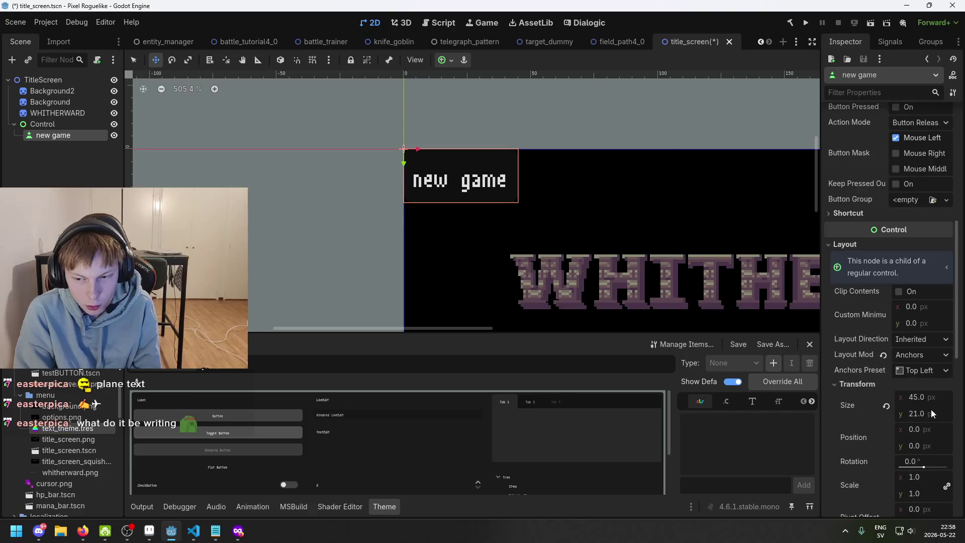
# Make the button box slightly taller, turn Clip Text back off, and save the scene
pyautogui.moveTo(917, 413); pyautogui.dragTo(922, 413)
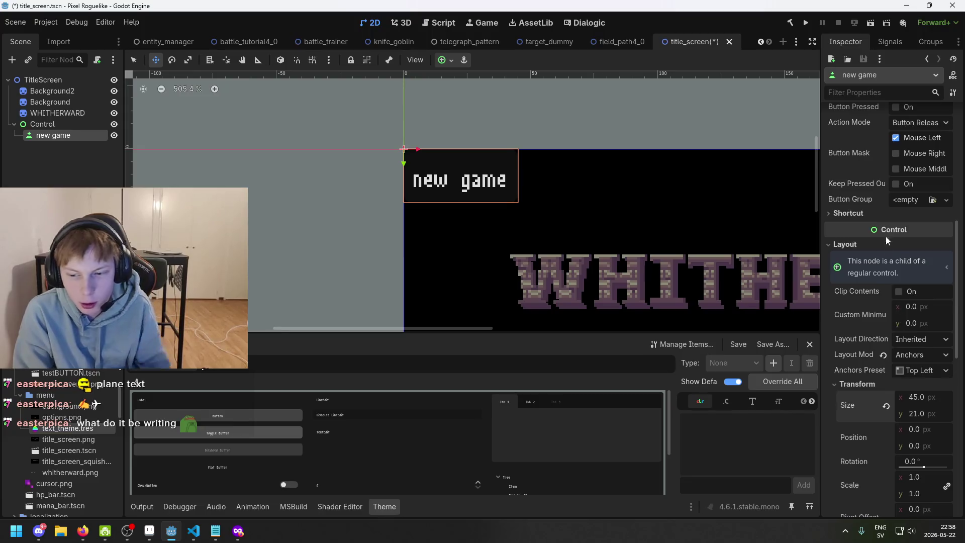
pyautogui.scroll(10, 904, 270)
pyautogui.click(898, 227)
pyautogui.hotkey('ctrl', 's')
# Look over the BiDi and icon alignment options without changing them
pyautogui.click(834, 298)
pyautogui.click(834, 298)
pyautogui.click(906, 254)
pyautogui.click(909, 269)
pyautogui.click(910, 270)
pyautogui.click(910, 270)
pyautogui.click(910, 269)
pyautogui.click(910, 270)
# Browse the Focus, Tooltip and Localization sections of the Inspector
pyautogui.scroll(3, 908, 268)
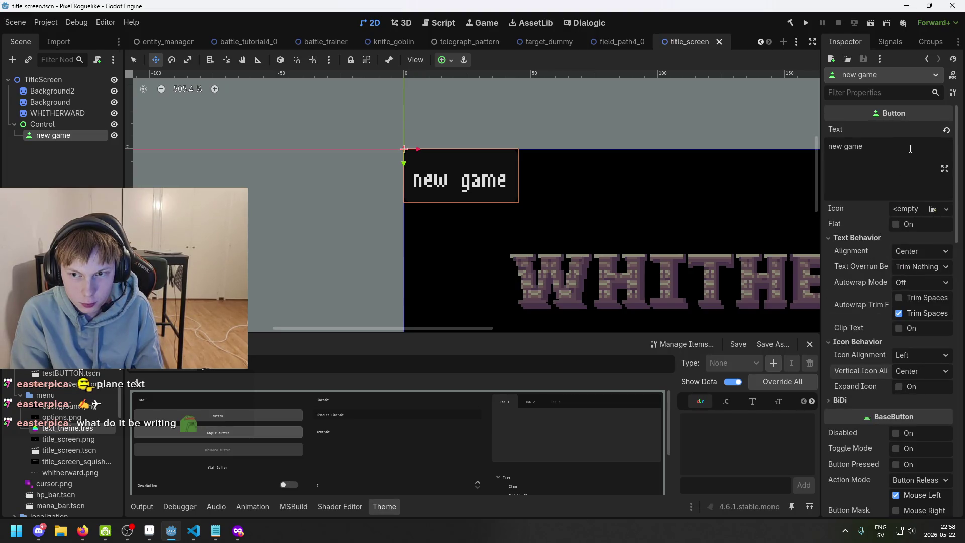
pyautogui.scroll(-10, 907, 228)
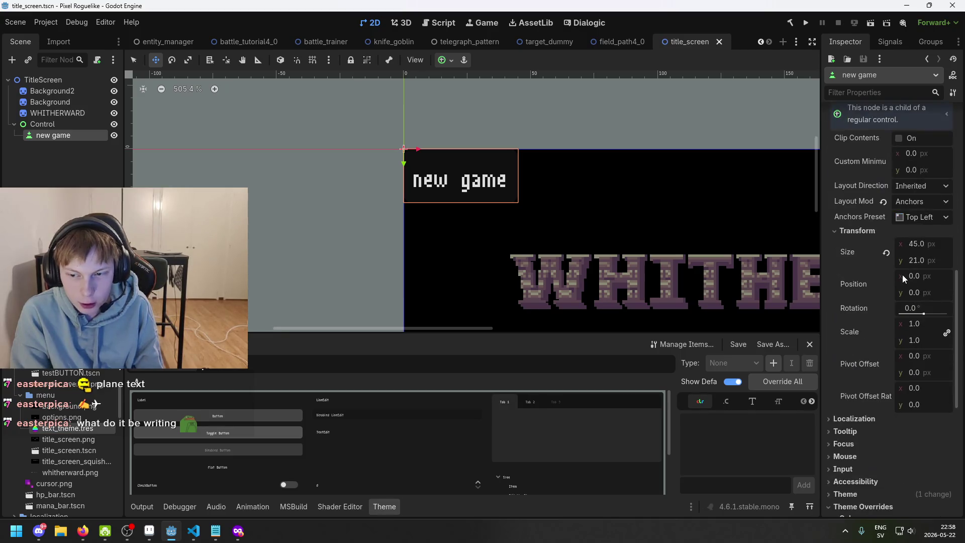
pyautogui.scroll(2, 897, 216)
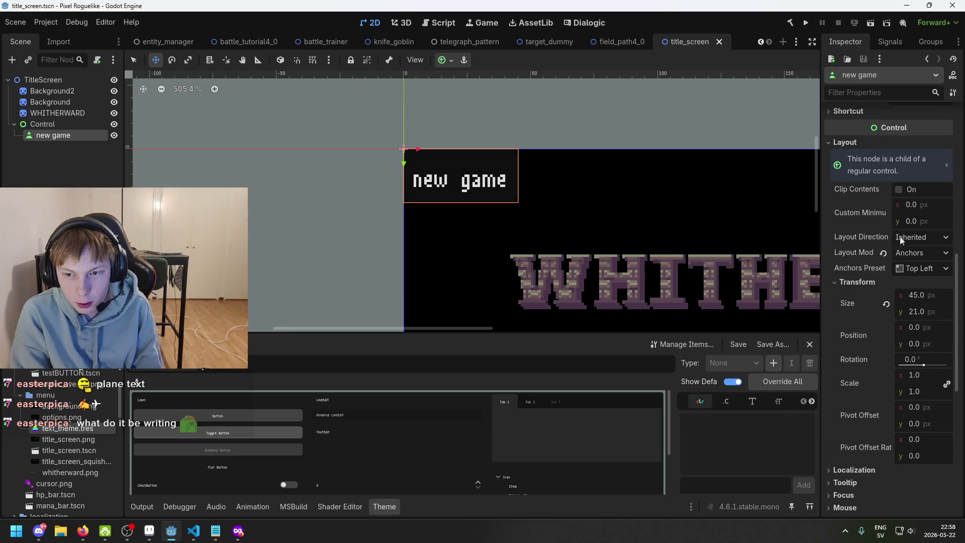
pyautogui.scroll(-2, 919, 241)
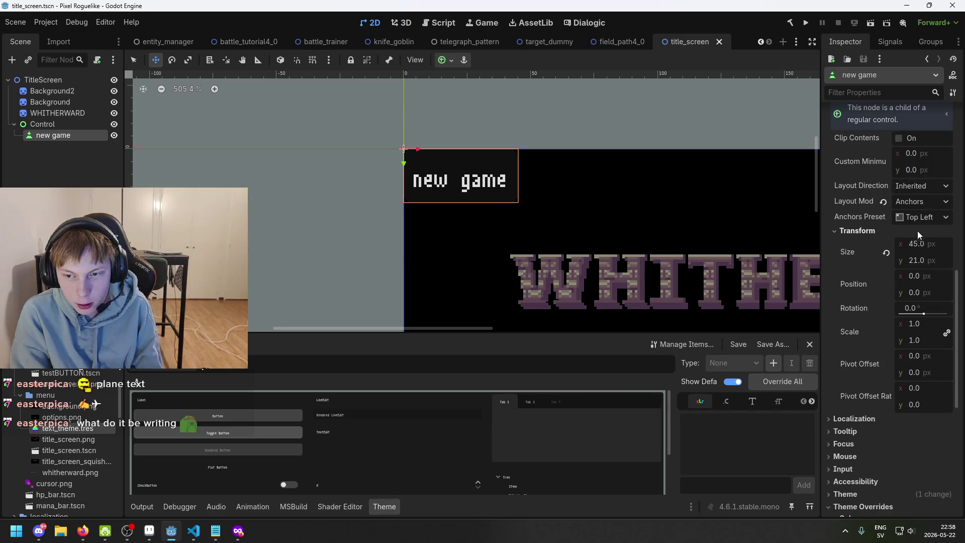
pyautogui.scroll(-4, 892, 251)
pyautogui.scroll(-2, 883, 280)
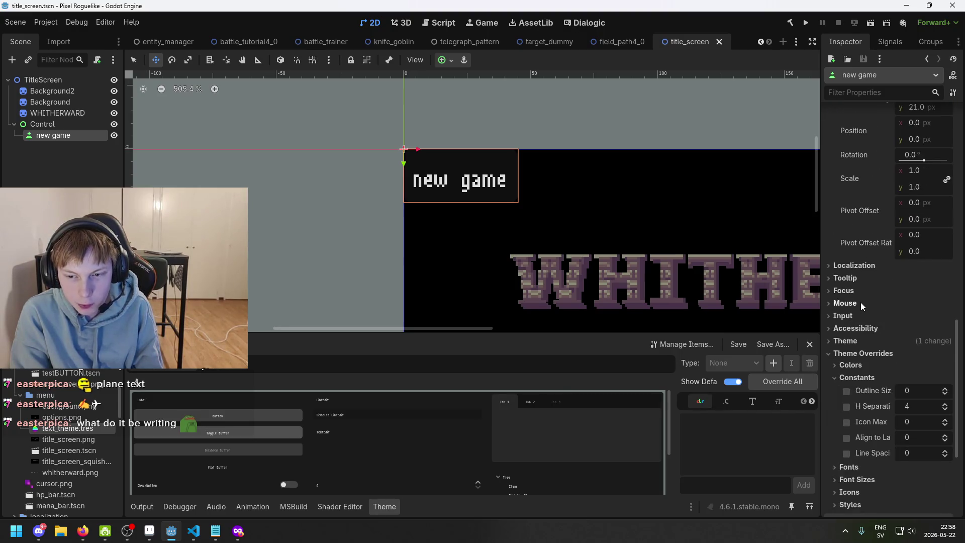
pyautogui.click(853, 290)
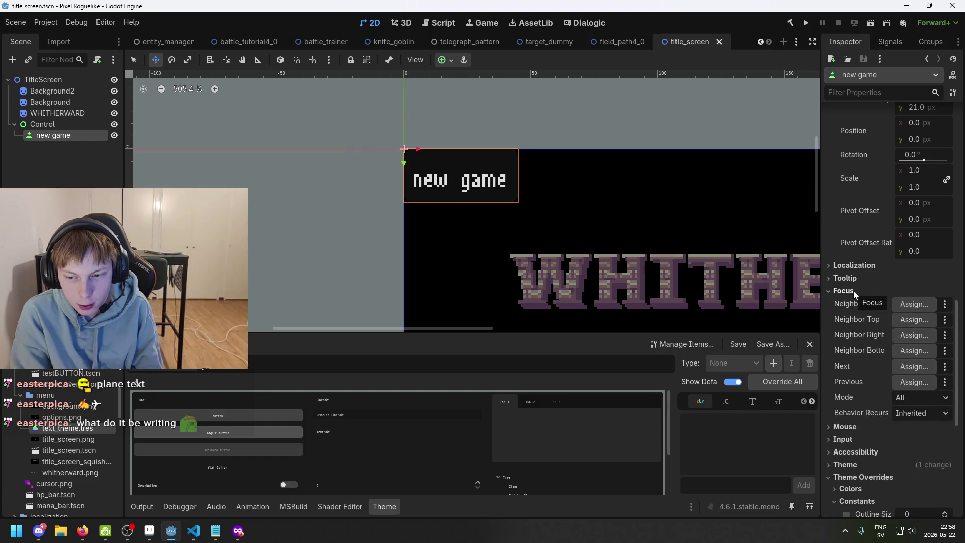
pyautogui.click(853, 290)
pyautogui.click(858, 277)
pyautogui.click(857, 277)
pyautogui.click(857, 266)
pyautogui.click(858, 266)
pyautogui.click(862, 277)
# Try a negative H Separation override, then remove it so it stays 4
pyautogui.scroll(-2, 864, 284)
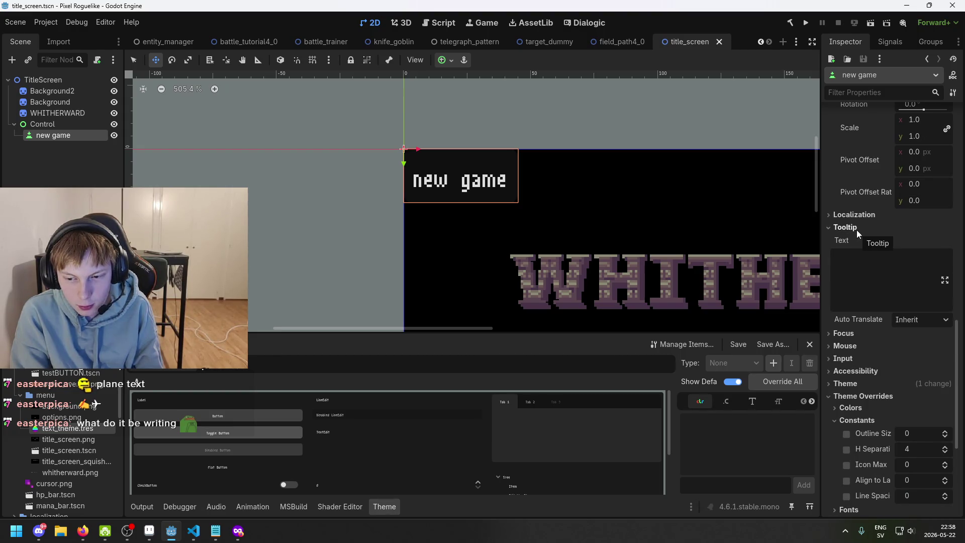
pyautogui.scroll(-5, 859, 241)
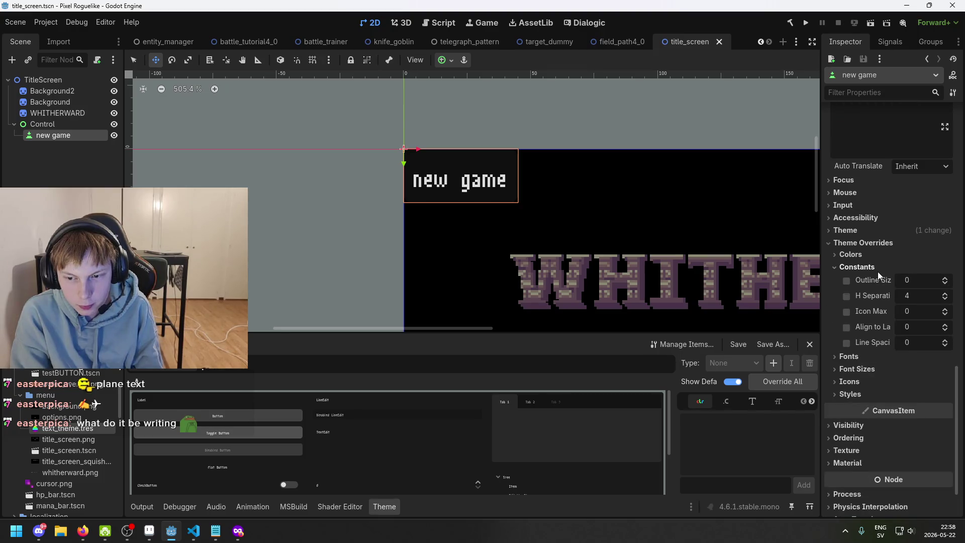
pyautogui.moveTo(944, 296); pyautogui.dragTo(945, 321)
pyautogui.click(847, 296)
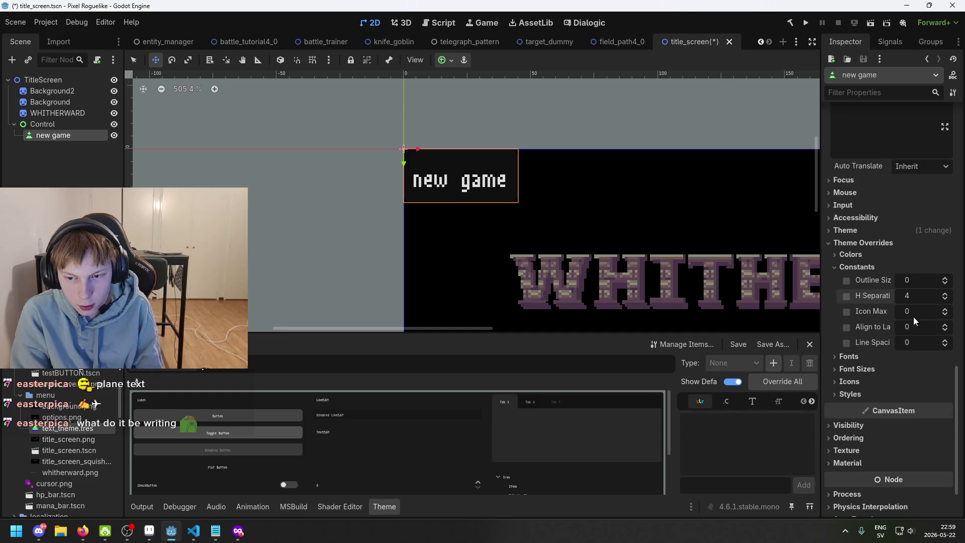
# Drag the Font Size override to 12 px, then remove it to restore the default
pyautogui.click(884, 358)
pyautogui.click(882, 357)
pyautogui.click(877, 368)
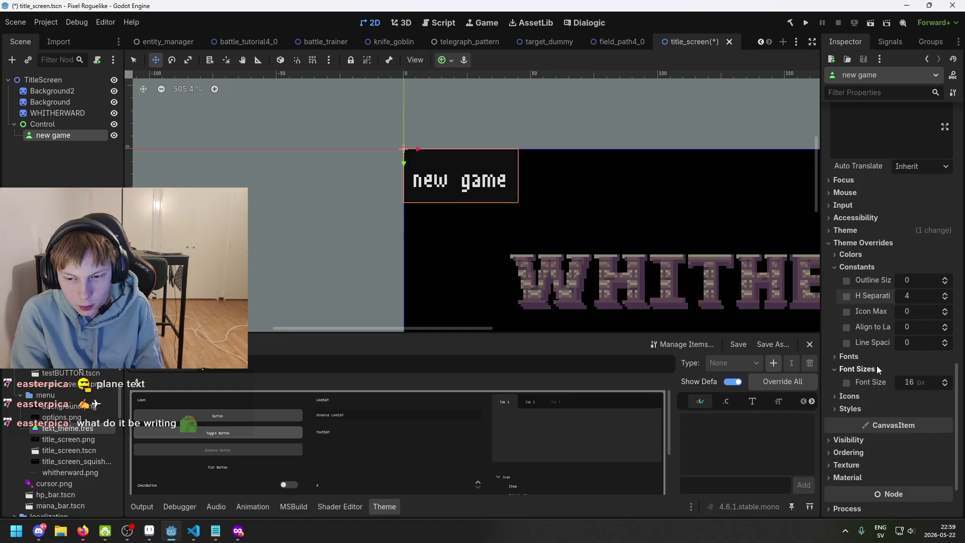
pyautogui.moveTo(930, 384); pyautogui.dragTo(924, 383)
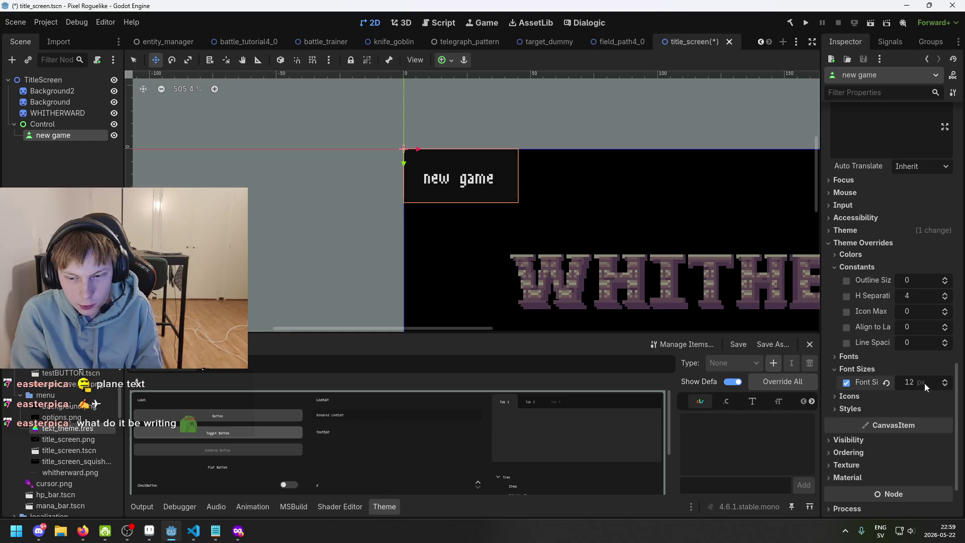
pyautogui.click(850, 384)
pyautogui.click(884, 368)
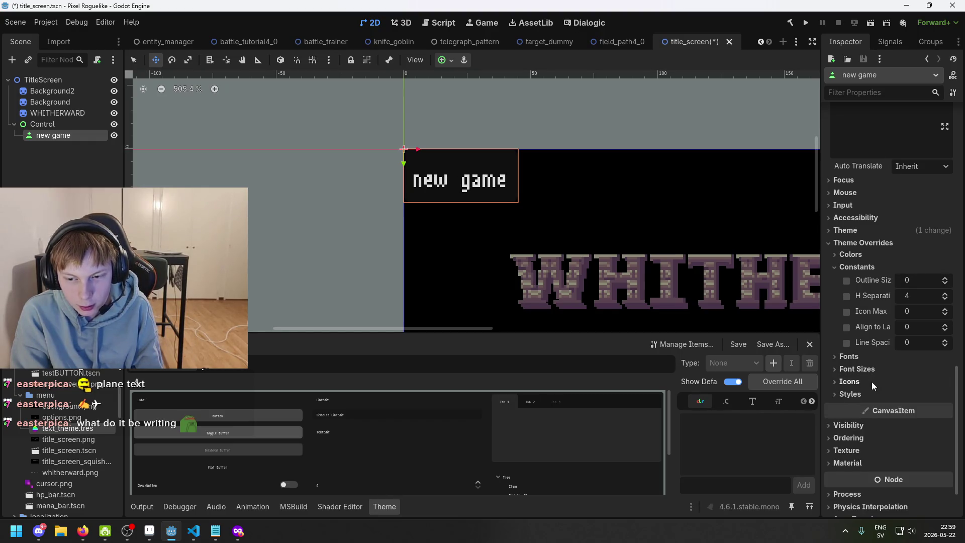
# Expand the Styles overrides to show StyleBoxFlat for Normal, Pressed, Hover and Focus
pyautogui.click(872, 381)
pyautogui.click(871, 381)
pyautogui.click(867, 396)
pyautogui.click(867, 396)
pyautogui.click(868, 396)
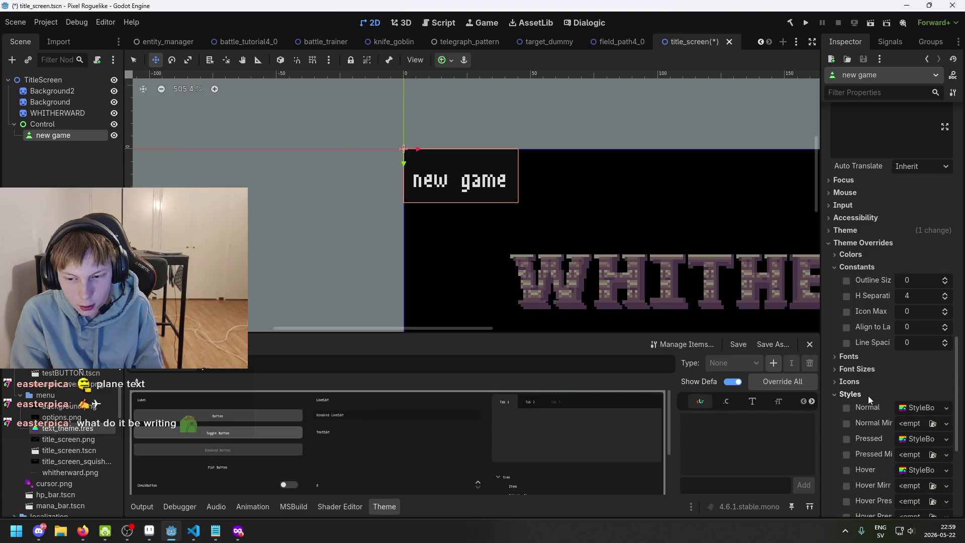
pyautogui.scroll(-2, 889, 404)
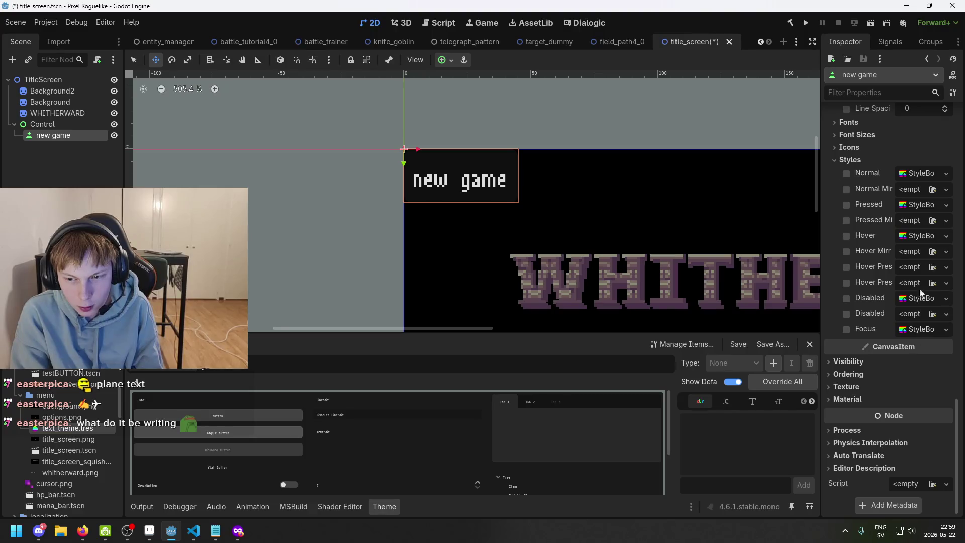
# Open the Normal StyleBoxFlat and expand its Border Width, Border and Corner Radius groups
pyautogui.click(912, 173)
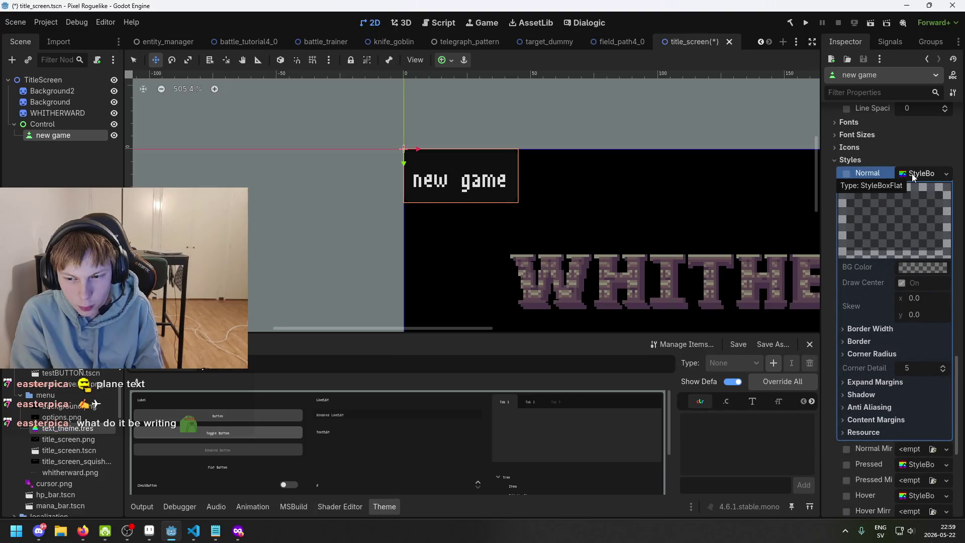
pyautogui.click(911, 173)
pyautogui.click(912, 174)
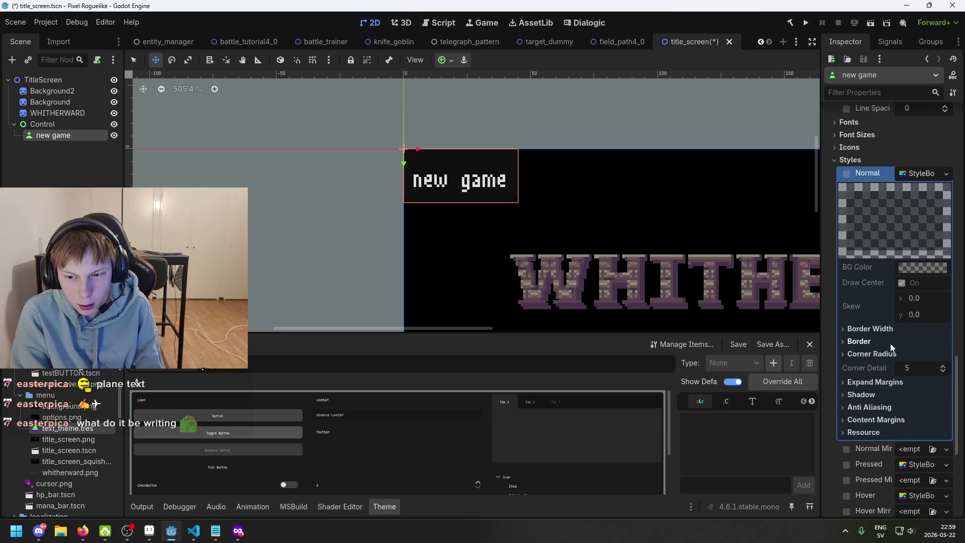
pyautogui.click(909, 173)
pyautogui.click(909, 173)
pyautogui.click(882, 330)
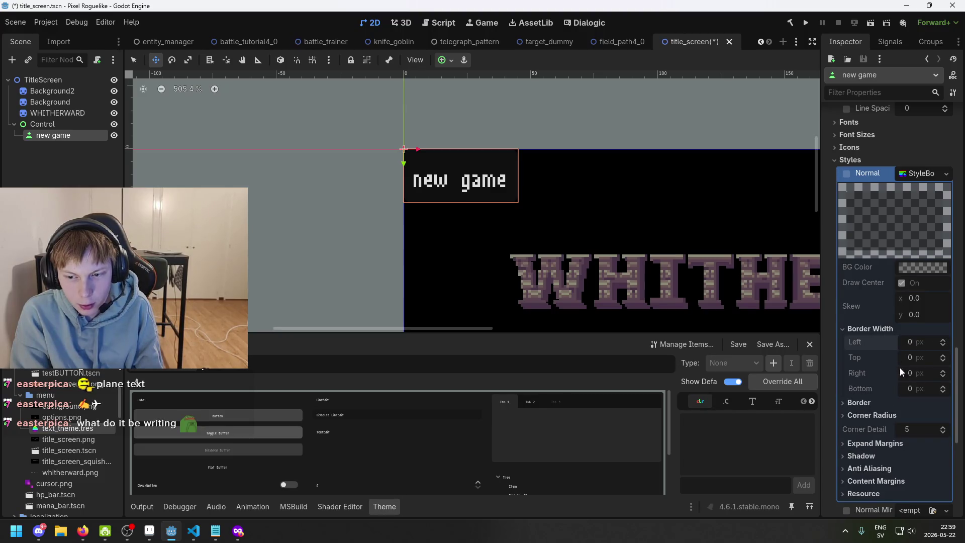
pyautogui.click(888, 404)
pyautogui.click(884, 445)
# Try unchecking the Normal style override, then pan the canvas to show more title art
pyautogui.scroll(-2, 904, 427)
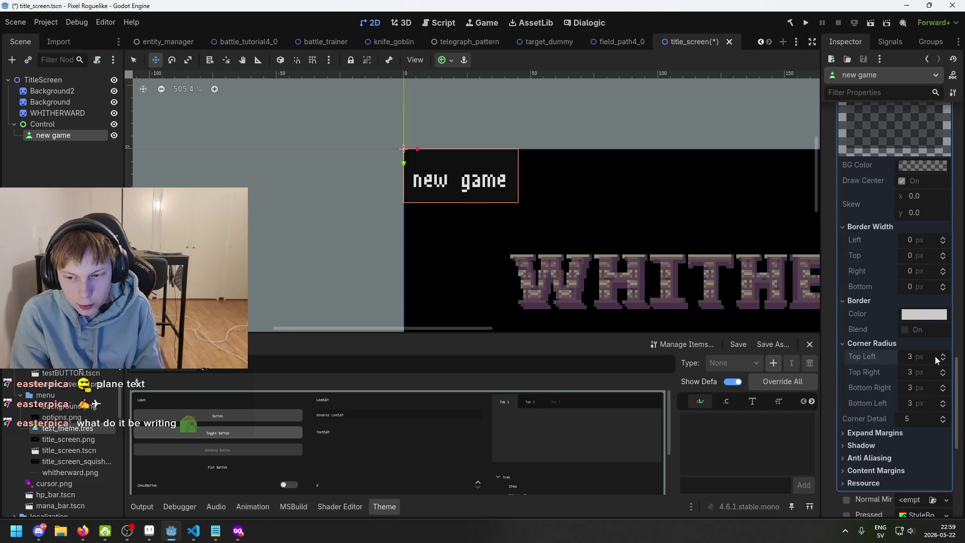
pyautogui.scroll(4, 915, 276)
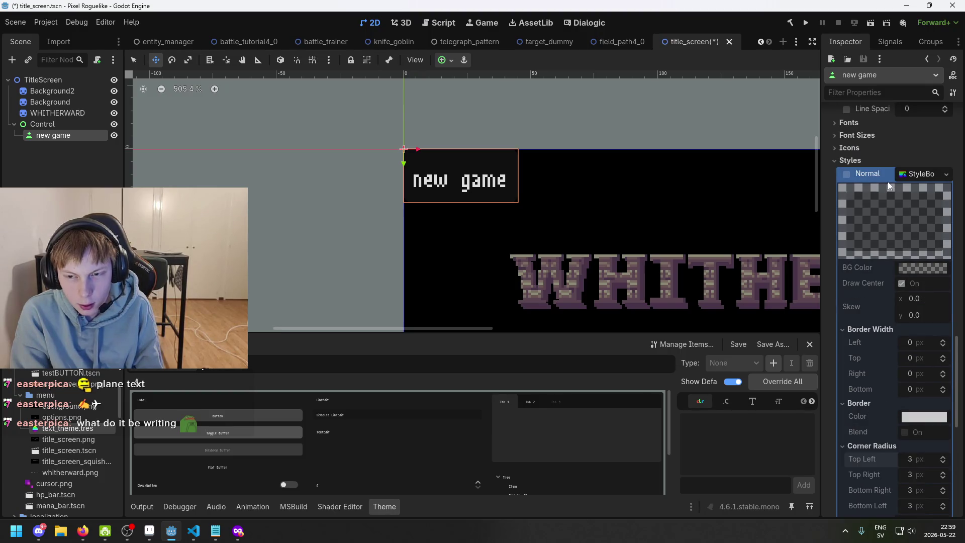
pyautogui.scroll(4, 887, 182)
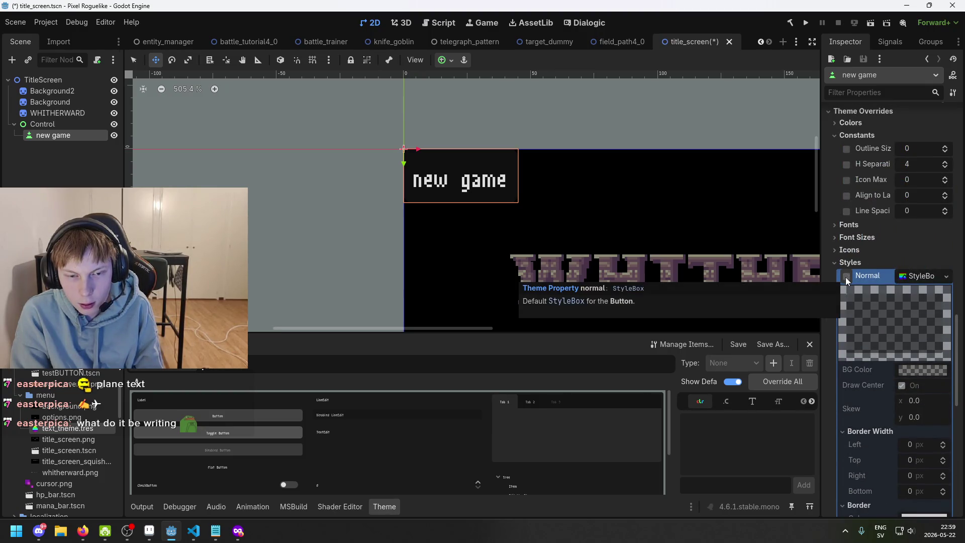
pyautogui.click(846, 276)
pyautogui.click(849, 277)
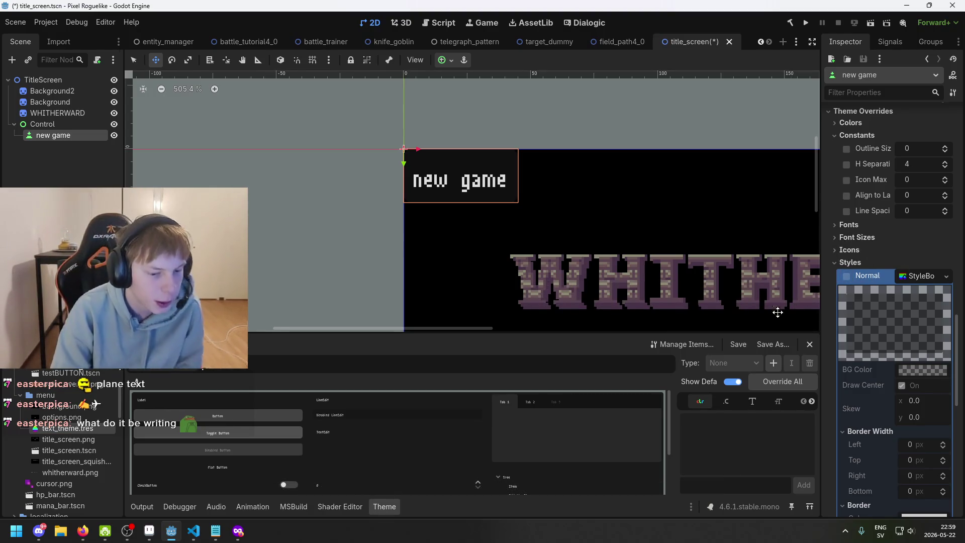
pyautogui.moveTo(682, 320); pyautogui.dragTo(612, 277)
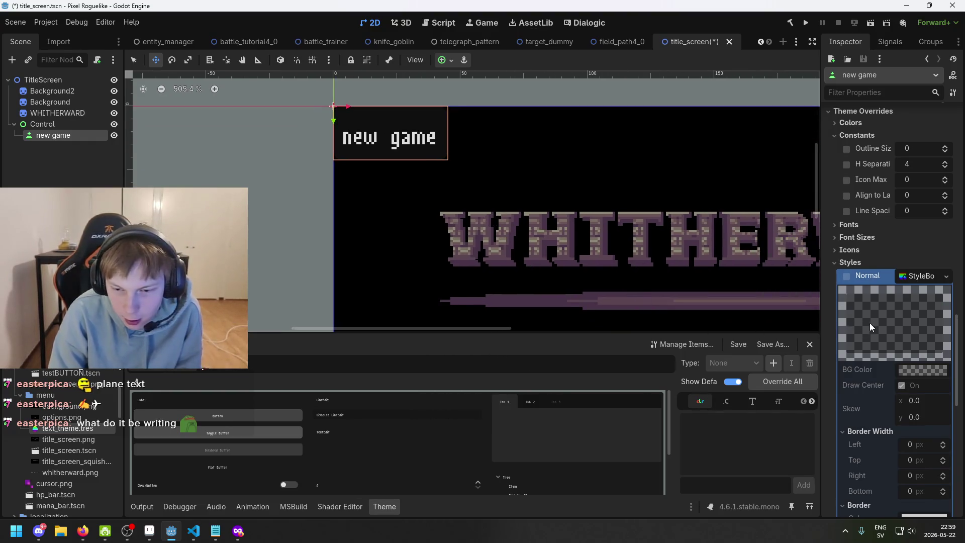
# Fold the Normal style away, enlarge the theme preview panel twice, and load the Button type
pyautogui.click(887, 275)
pyautogui.scroll(-2, 879, 318)
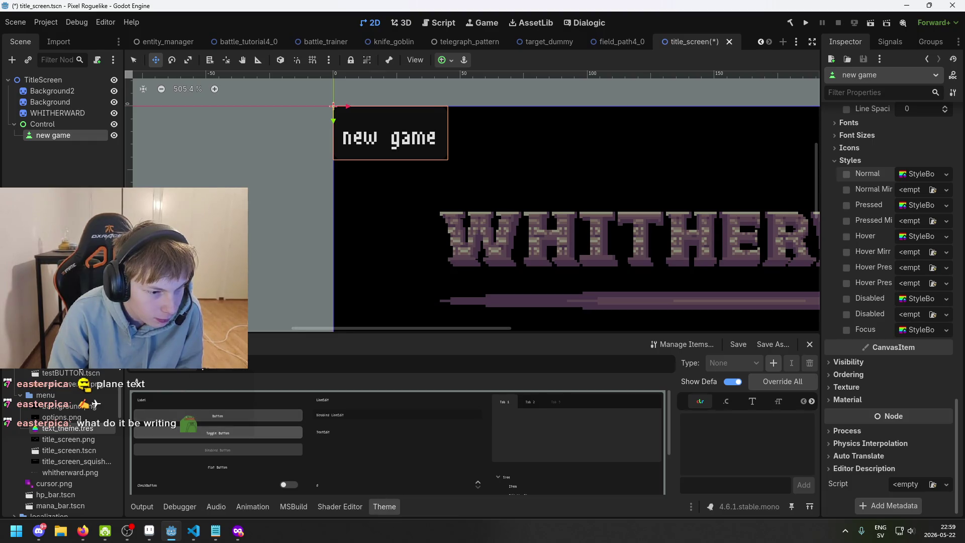
pyautogui.moveTo(271, 334)
pyautogui.mouseDown()
pyautogui.moveTo(271, 249)
pyautogui.moveTo(301, 285)
pyautogui.mouseUp()
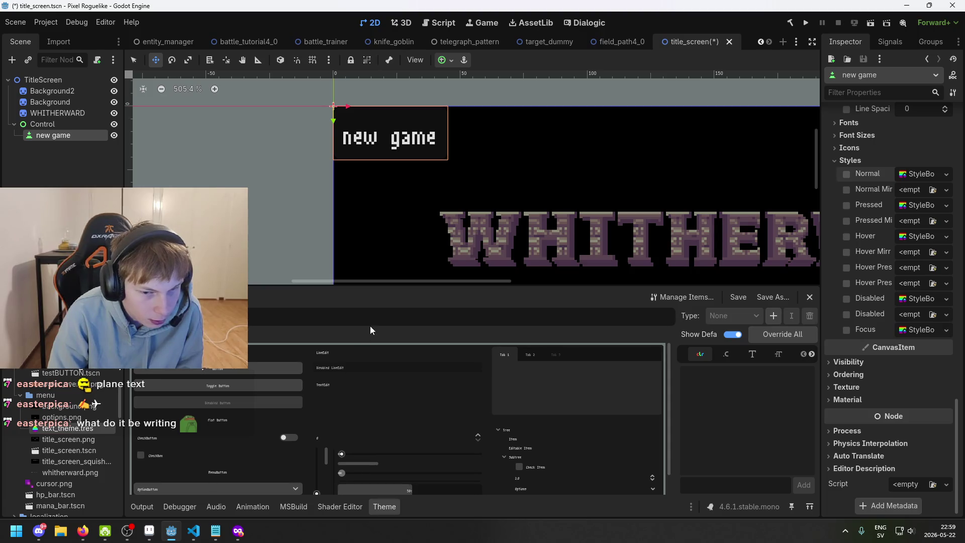
pyautogui.moveTo(676, 286)
pyautogui.mouseDown()
pyautogui.moveTo(681, 221)
pyautogui.moveTo(681, 245)
pyautogui.mouseUp()
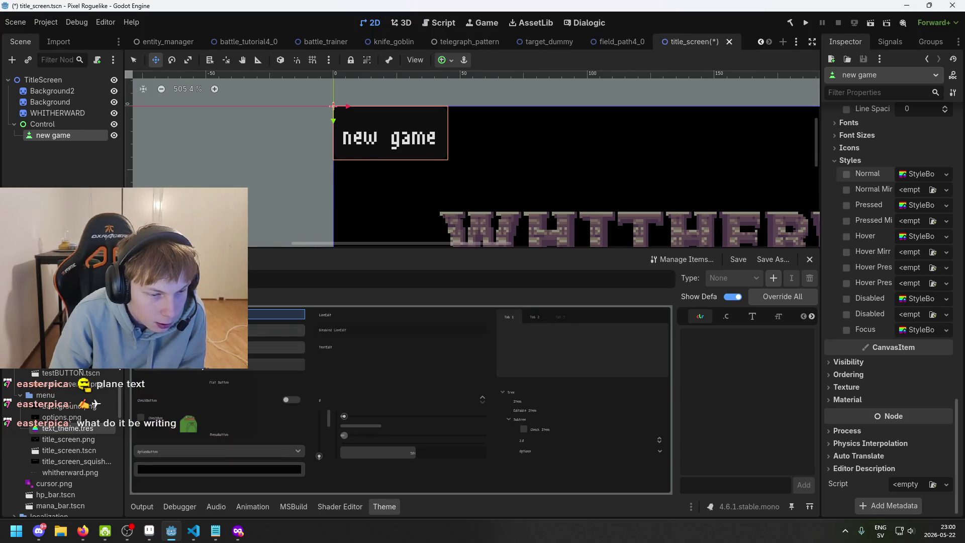
pyautogui.click(260, 378)
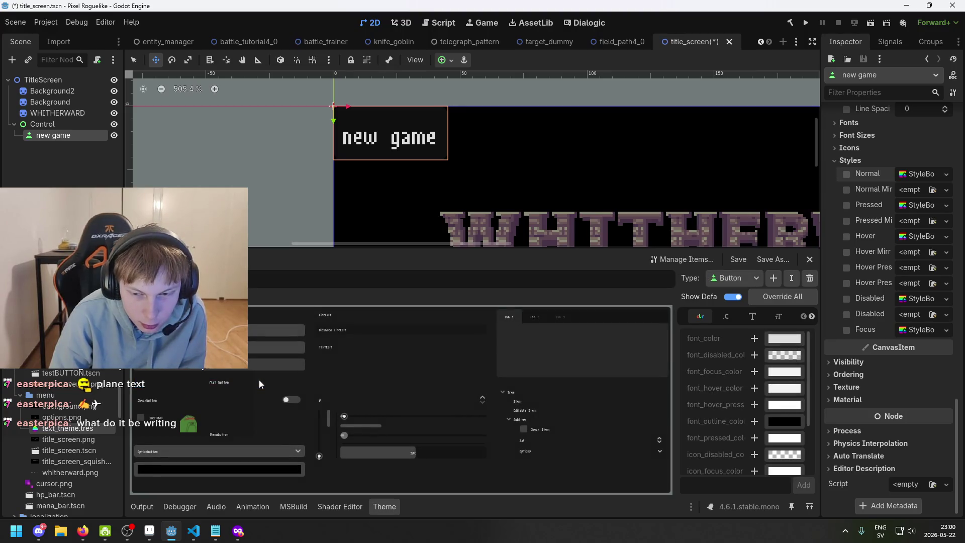
# View the Button type's Constants, Fonts, Icons and Styles tabs in the Theme editor
pyautogui.scroll(-2, 728, 345)
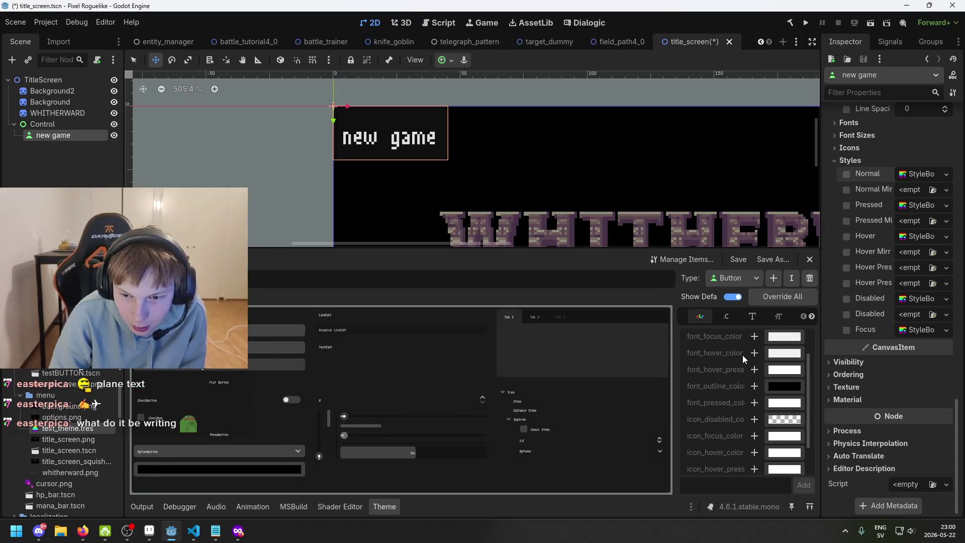
pyautogui.scroll(2, 764, 408)
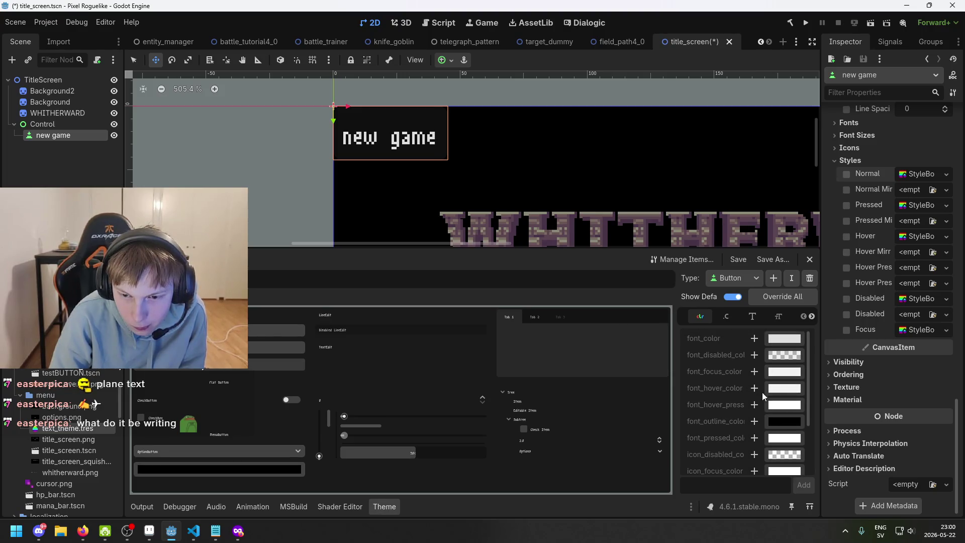
pyautogui.click(727, 316)
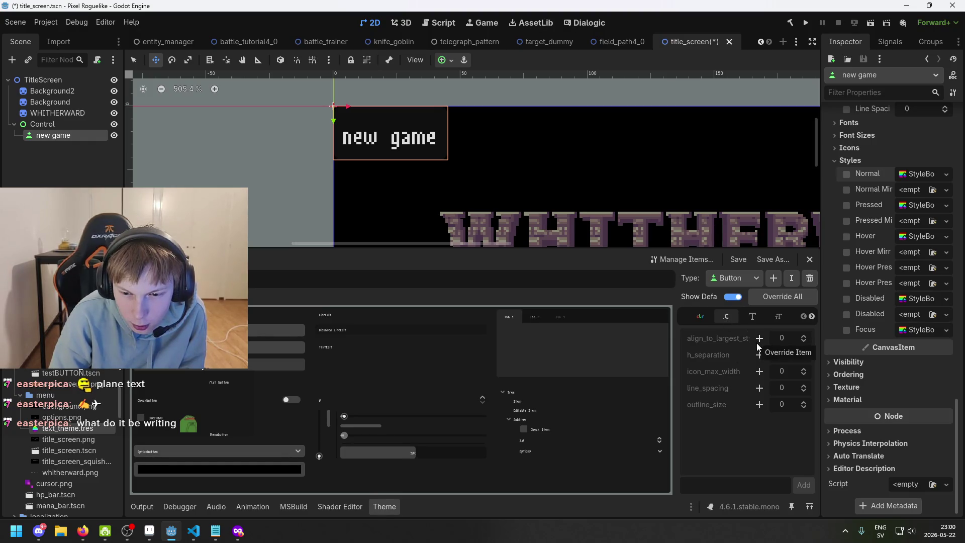
pyautogui.click(752, 318)
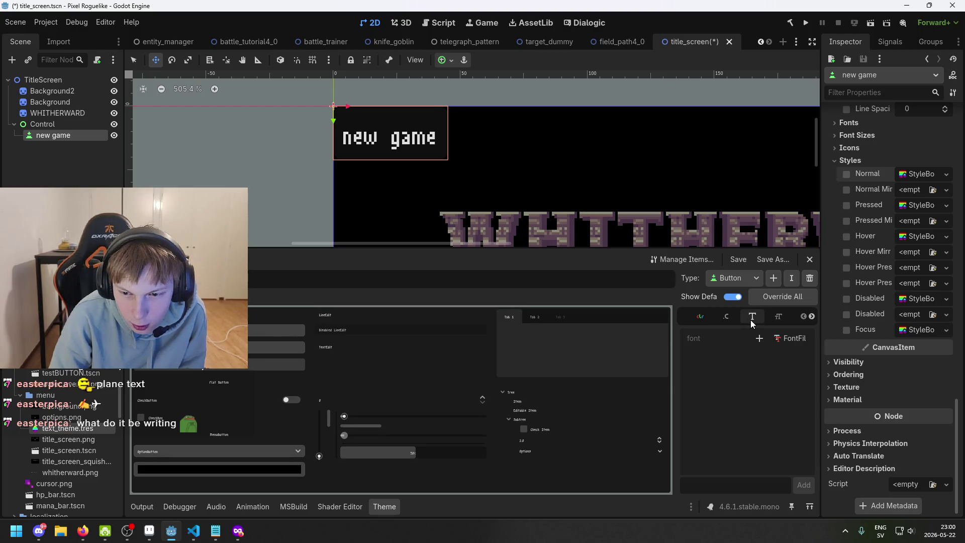
pyautogui.click(811, 316)
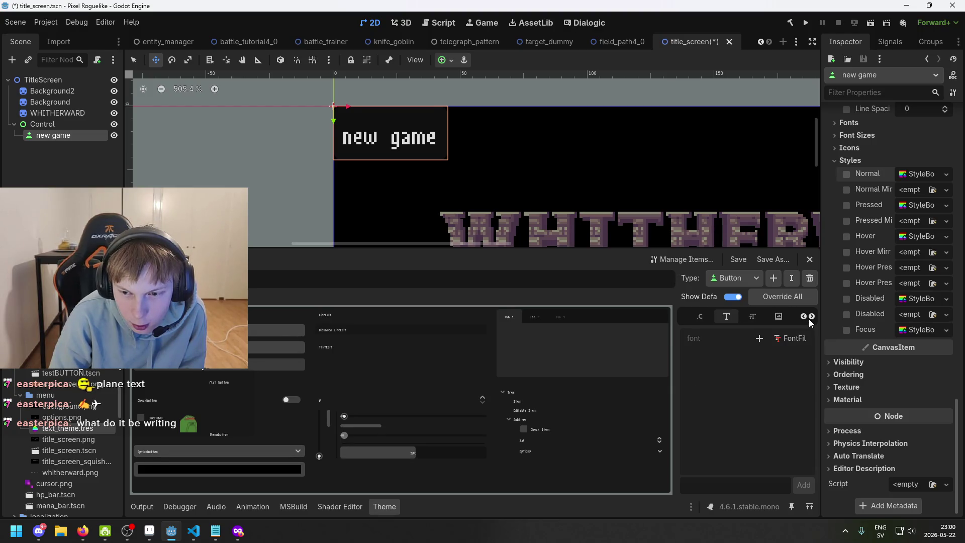
pyautogui.click(778, 316)
pyautogui.scroll(-2, 781, 319)
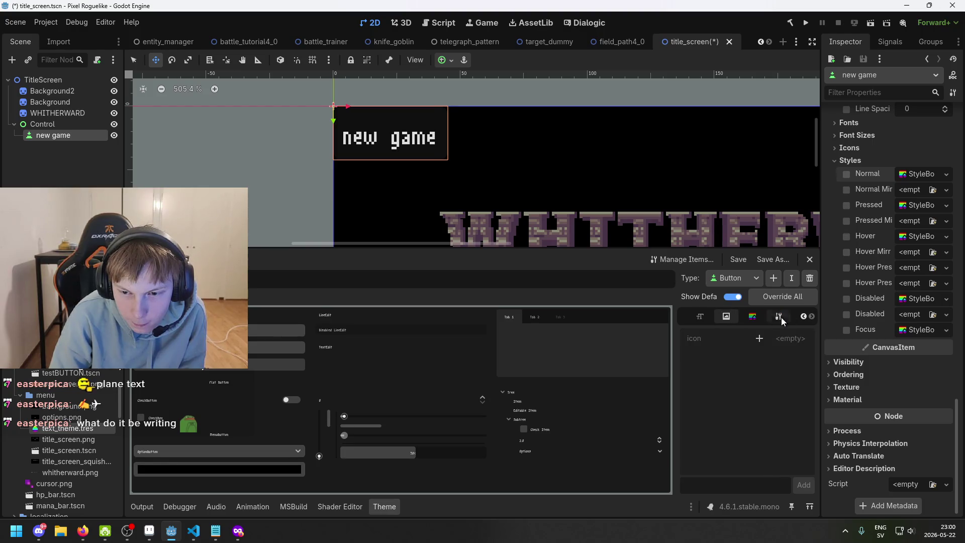
pyautogui.click(752, 317)
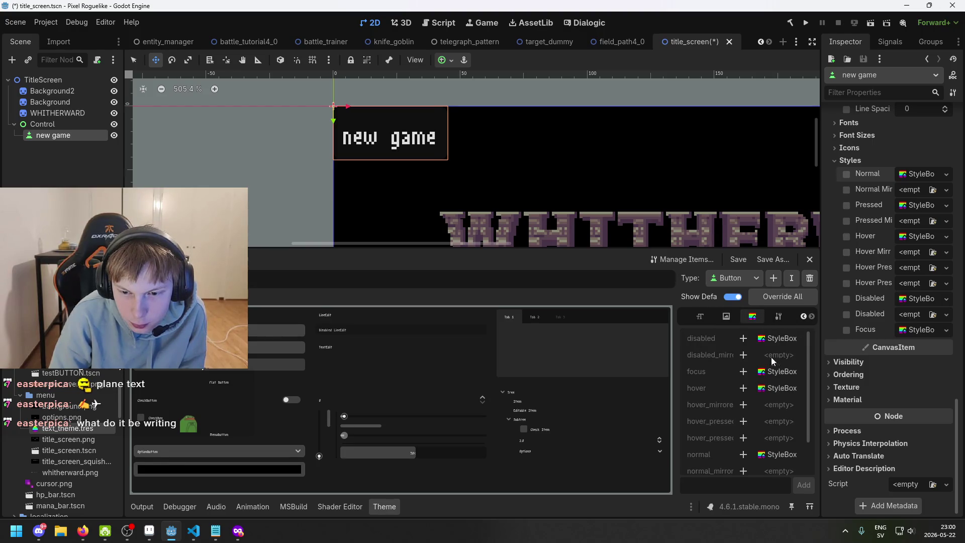
pyautogui.scroll(-2, 772, 362)
# Revisit Styles, Font Sizes and Constants, ending on the Button's Colors list
pyautogui.click(778, 317)
pyautogui.click(753, 318)
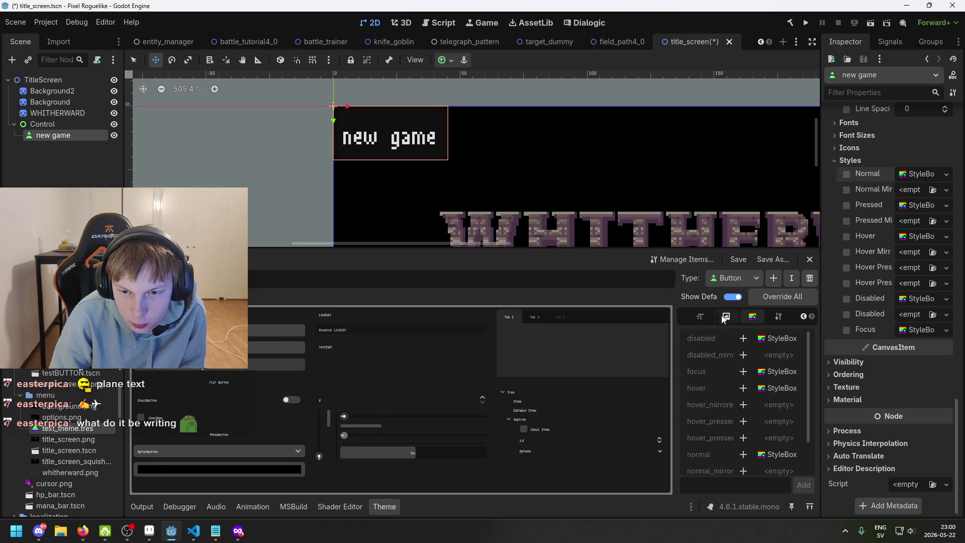
pyautogui.click(726, 317)
pyautogui.scroll(1, 694, 320)
pyautogui.scroll(2, 693, 321)
pyautogui.click(736, 320)
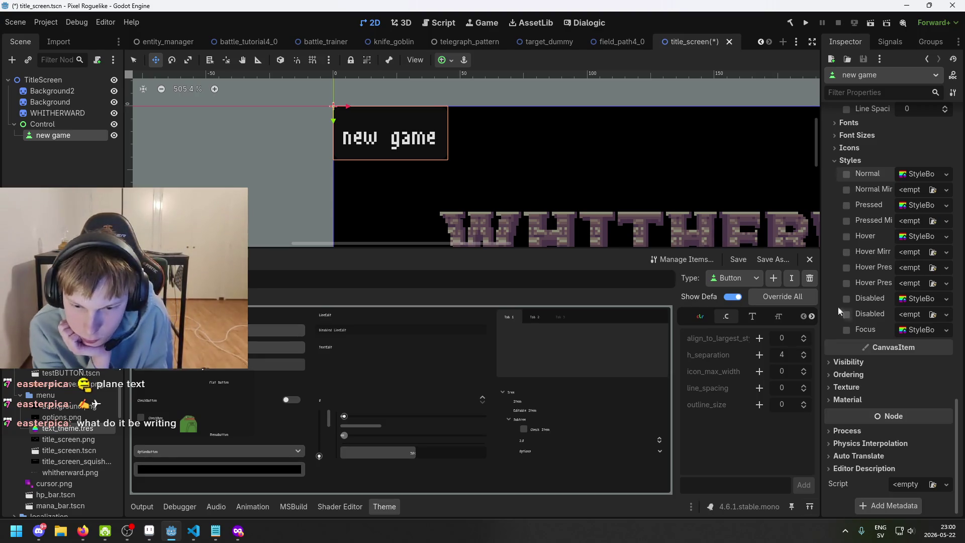
pyautogui.click(705, 320)
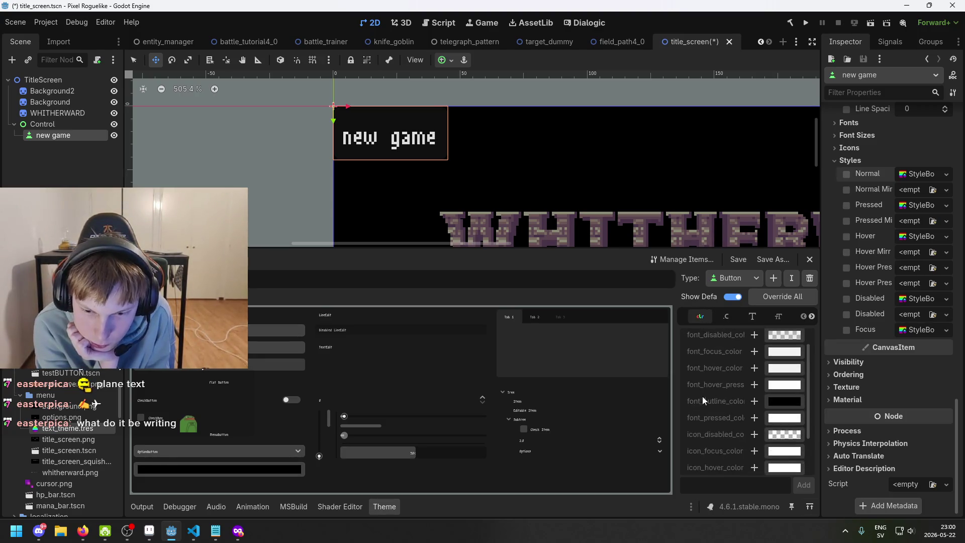
pyautogui.scroll(3, 722, 435)
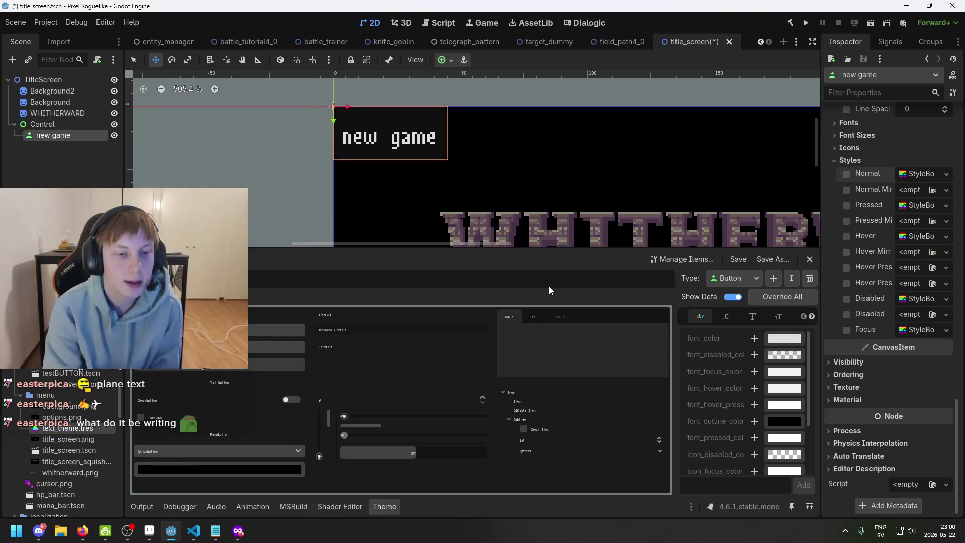
pyautogui.scroll(3, 437, 145)
pyautogui.scroll(2, 452, 171)
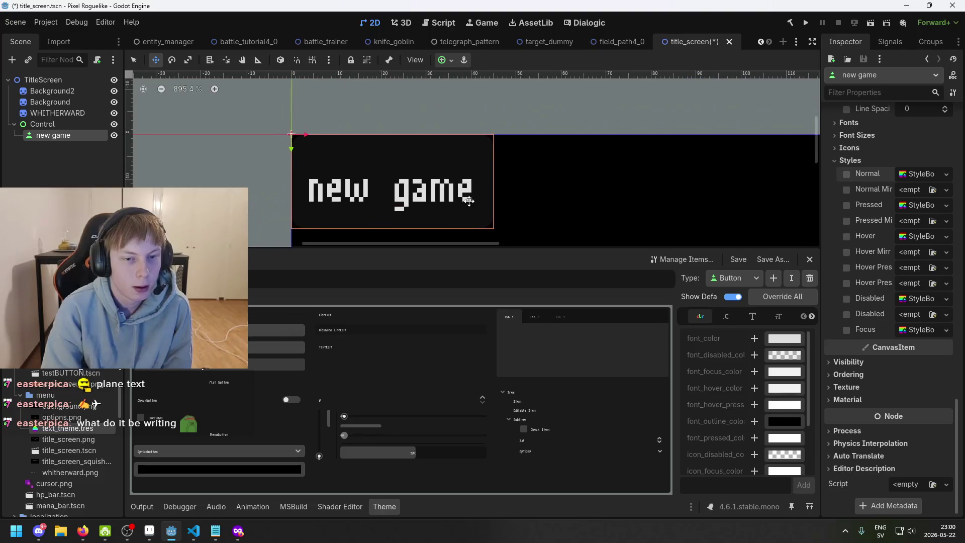
pyautogui.scroll(-4, 467, 188)
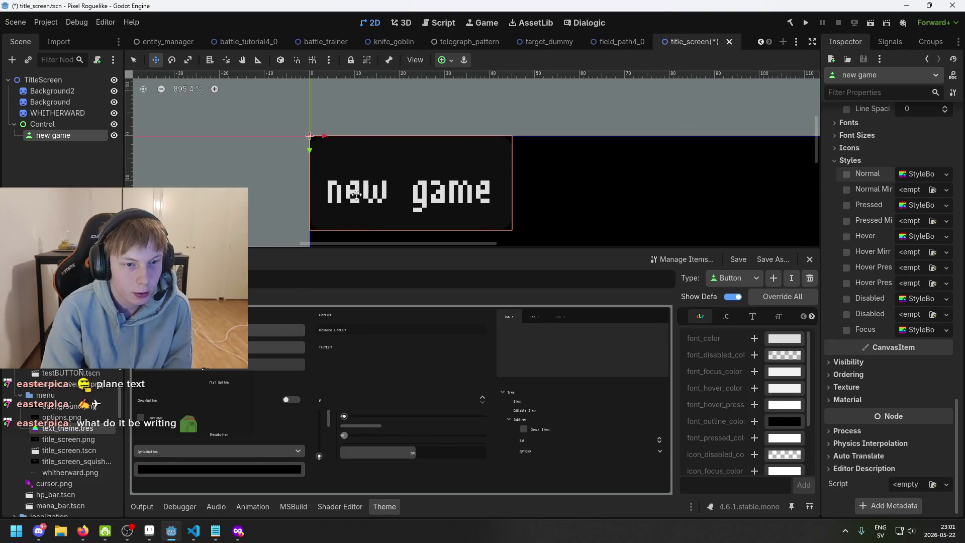
pyautogui.scroll(-8, 413, 140)
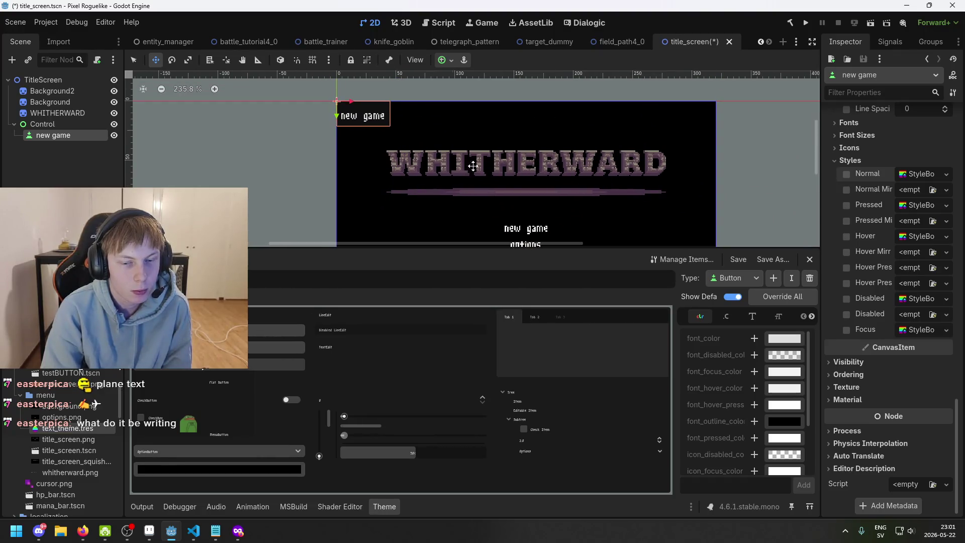
pyautogui.scroll(-2, 468, 201)
pyautogui.hscroll(-2, 509, 151)
pyautogui.scroll(1, 401, 131)
pyautogui.hscroll(-1, 401, 131)
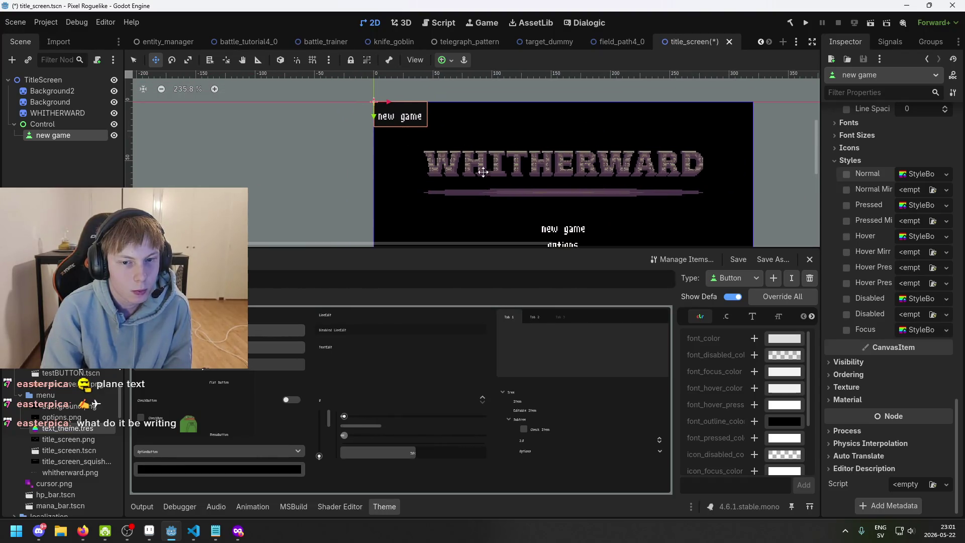
pyautogui.scroll(-3, 483, 172)
pyautogui.hscroll(2, 483, 171)
pyautogui.moveTo(459, 135); pyautogui.dragTo(474, 193)
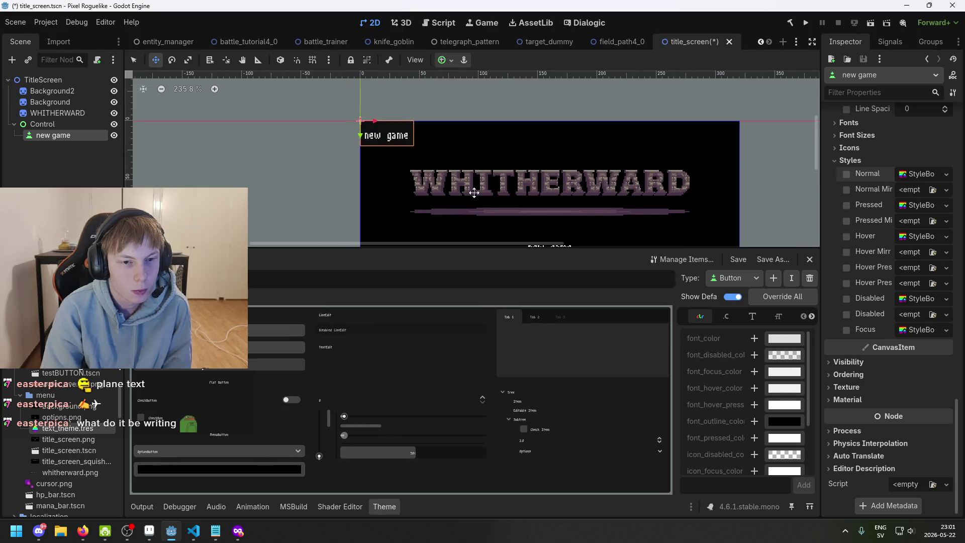
pyautogui.scroll(6, 386, 149)
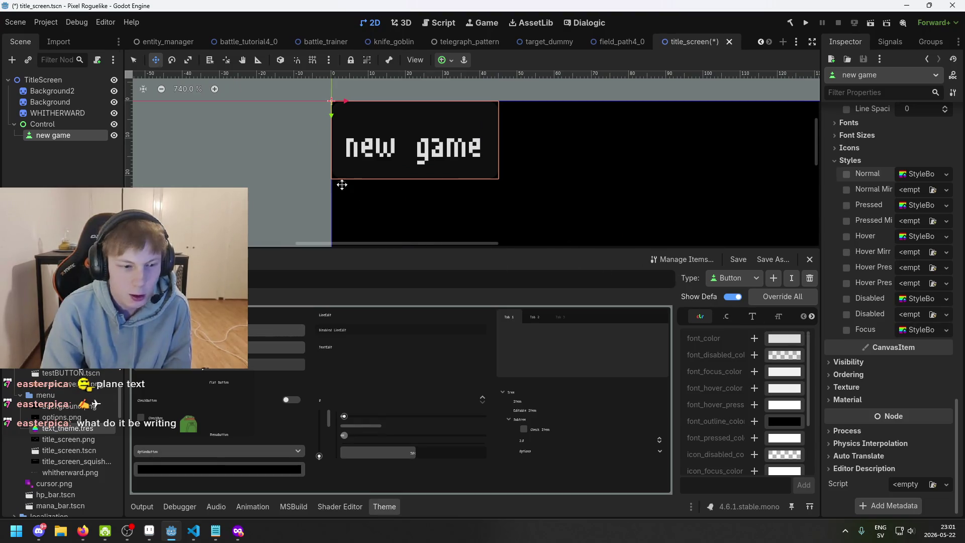
pyautogui.scroll(2, 392, 147)
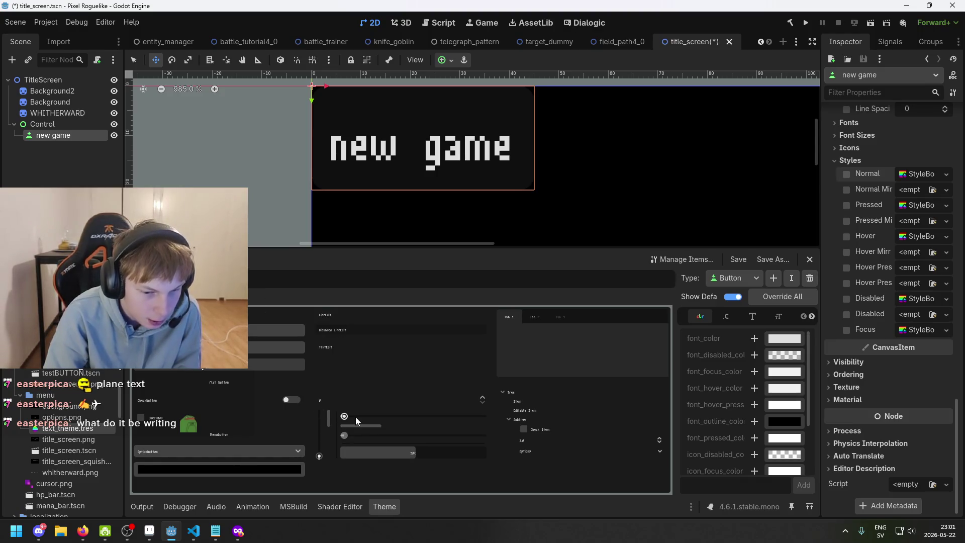
# Try focusing the three LineEdits in the theme preview, then clear focus
pyautogui.click(276, 330)
pyautogui.click(276, 348)
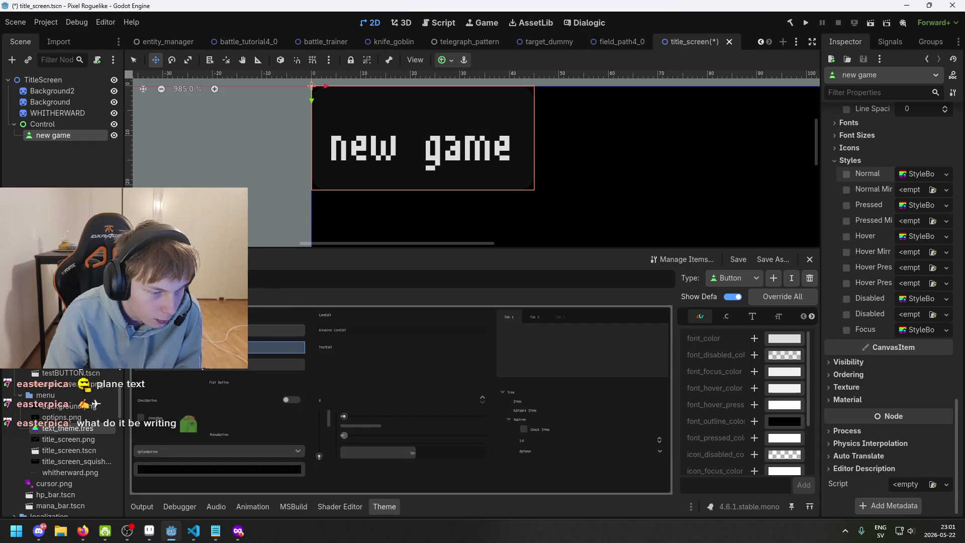
pyautogui.click(191, 364)
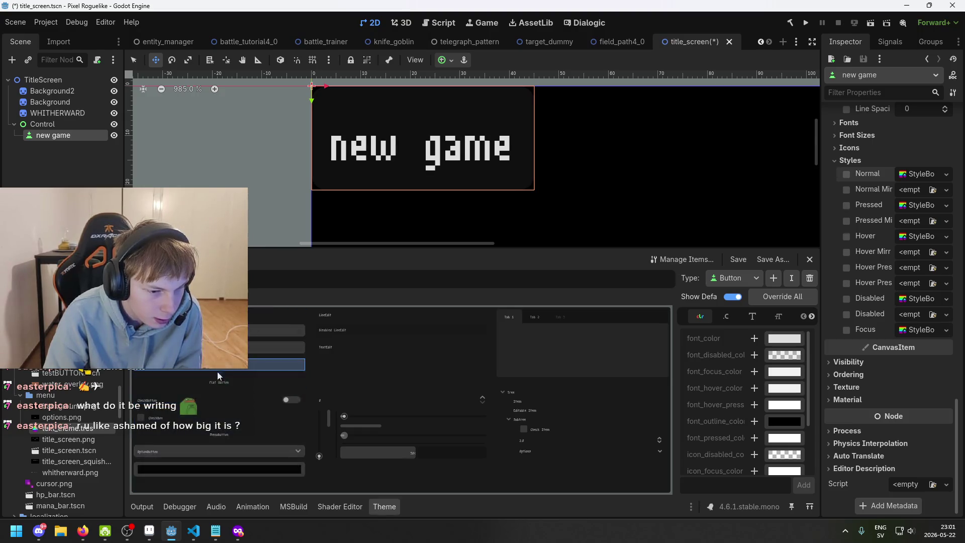
pyautogui.click(247, 332)
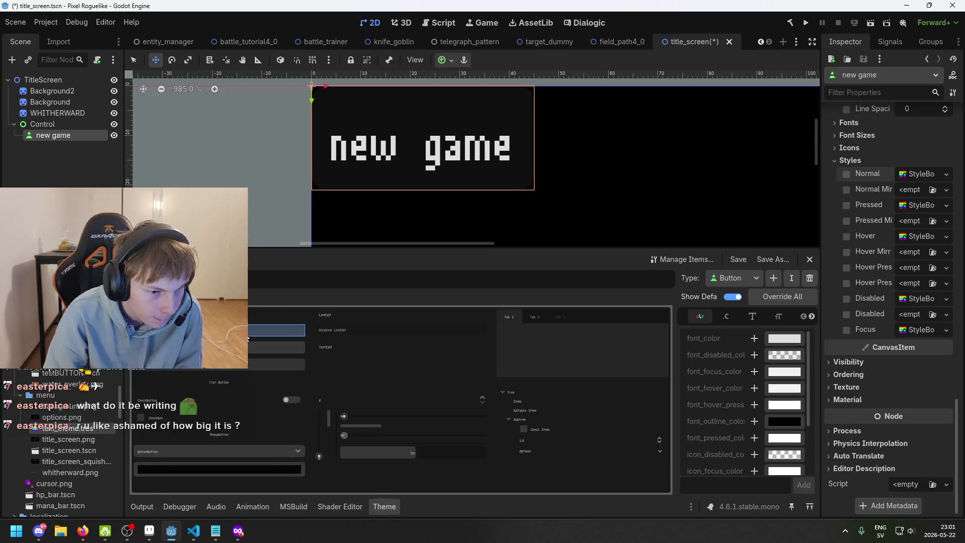
pyautogui.click(262, 378)
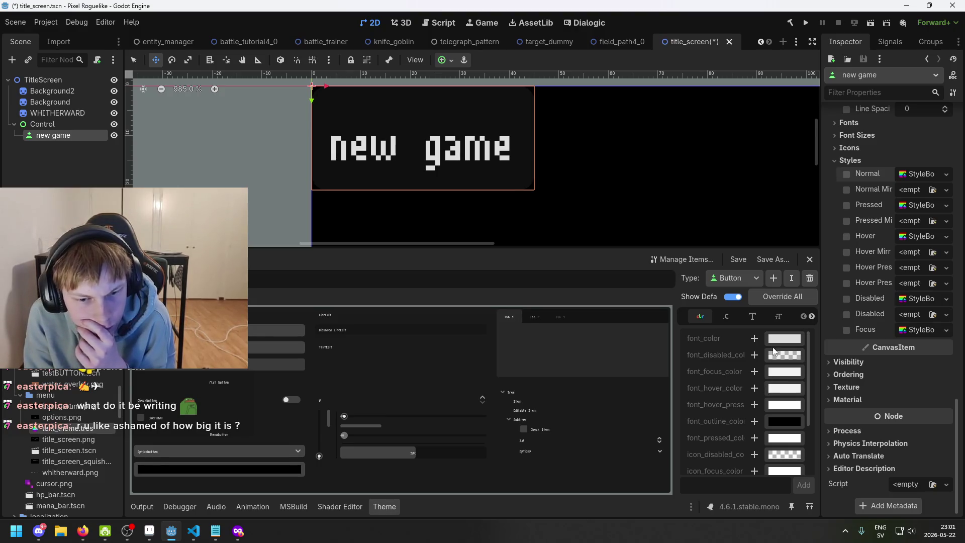
# Cycle the Button's Constants, Font, Font Size and Icon tabs to reach its StyleBox list
pyautogui.scroll(-3, 774, 352)
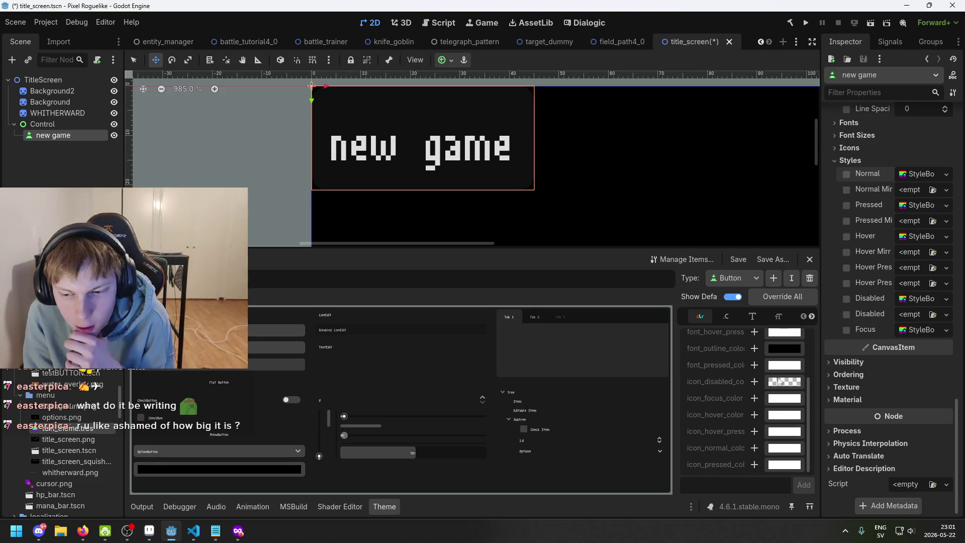
pyautogui.click(727, 315)
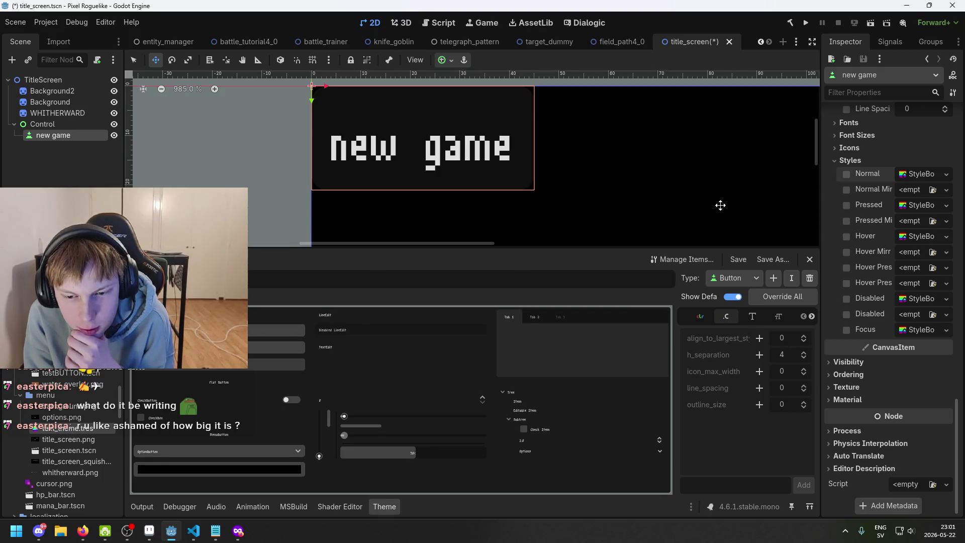
pyautogui.scroll(-2, 720, 205)
pyautogui.click(754, 317)
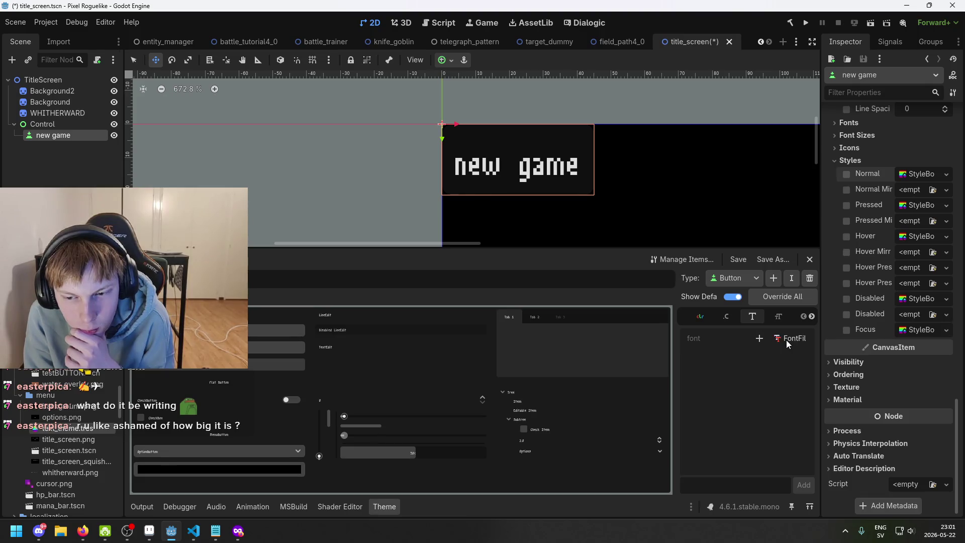
pyautogui.click(810, 317)
pyautogui.click(756, 316)
pyautogui.click(778, 317)
pyautogui.click(814, 316)
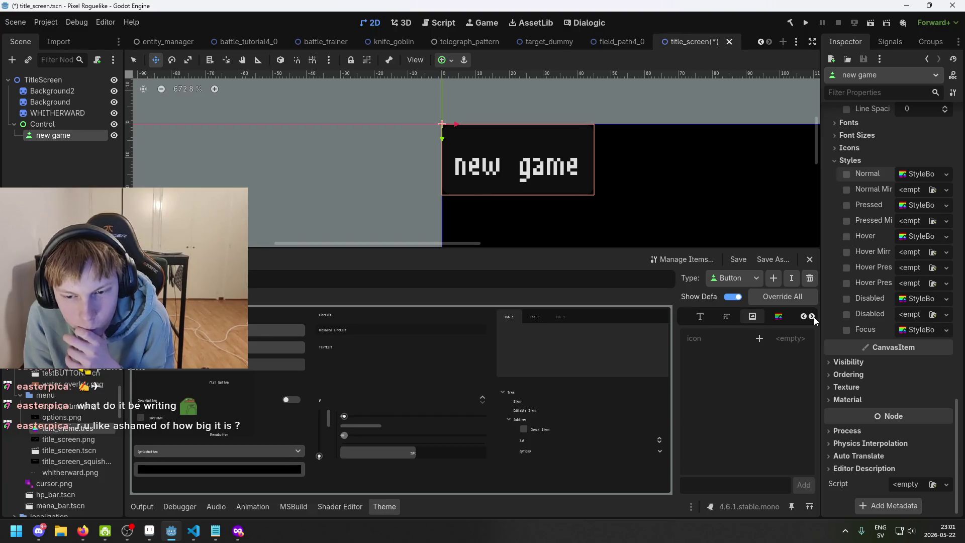
pyautogui.click(813, 317)
pyautogui.click(753, 317)
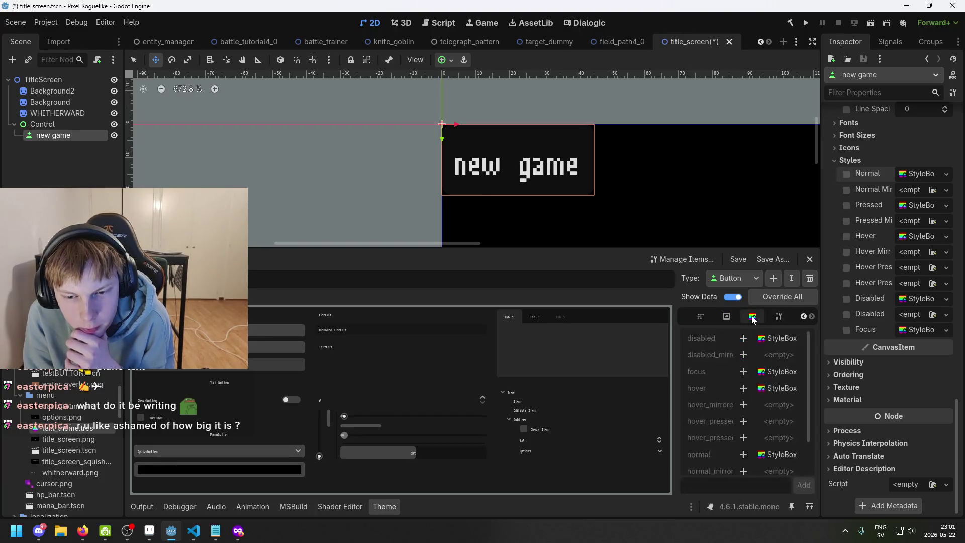
pyautogui.scroll(-2, 774, 357)
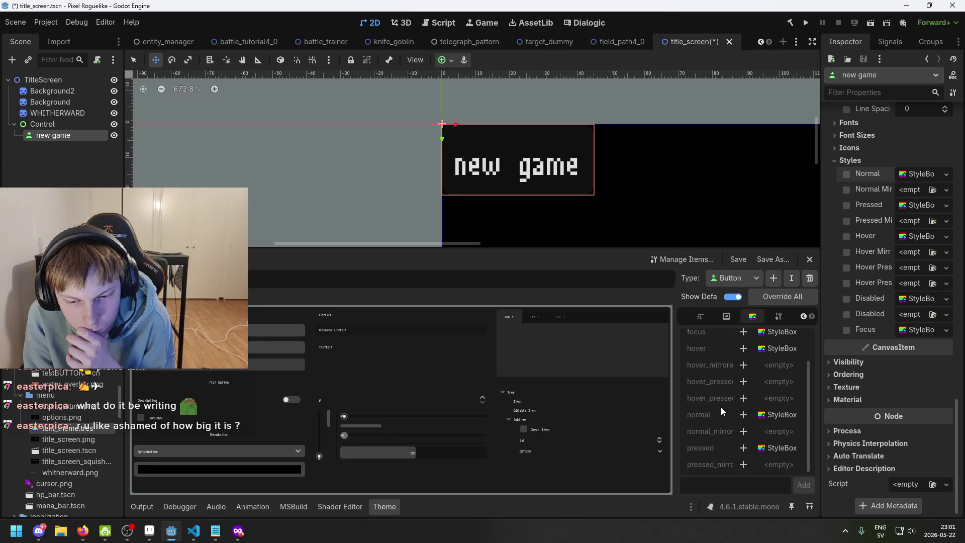
pyautogui.click(851, 388)
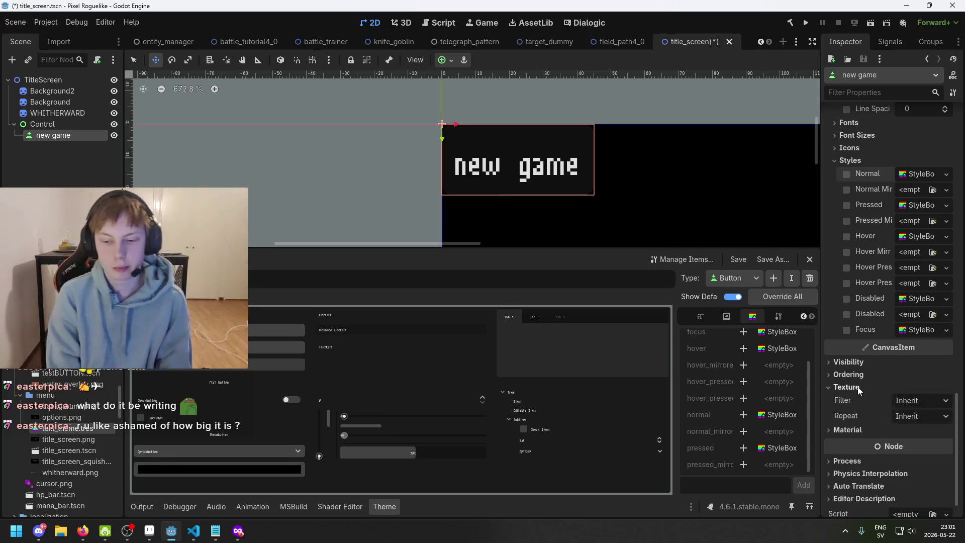
pyautogui.click(857, 385)
pyautogui.click(856, 374)
pyautogui.click(857, 374)
pyautogui.click(857, 362)
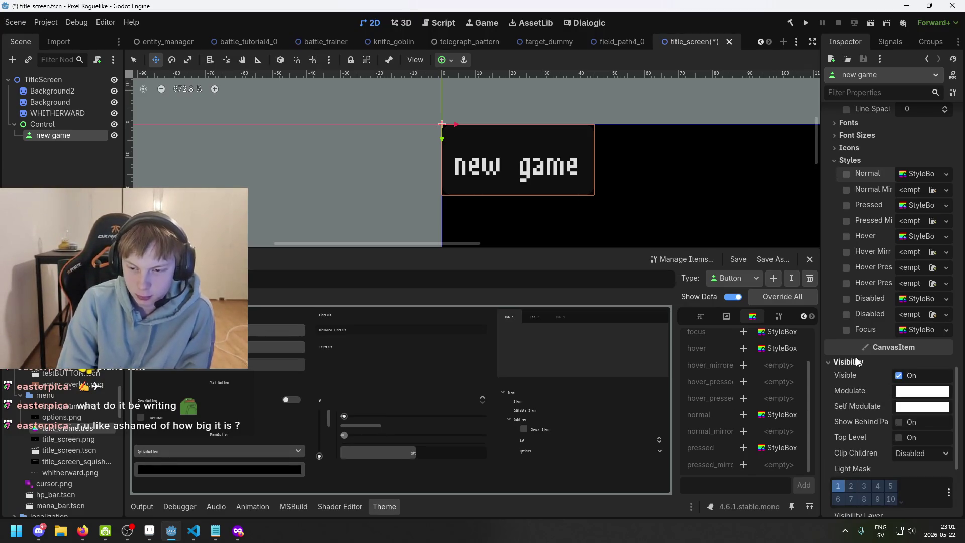
pyautogui.click(856, 361)
pyautogui.scroll(3, 877, 303)
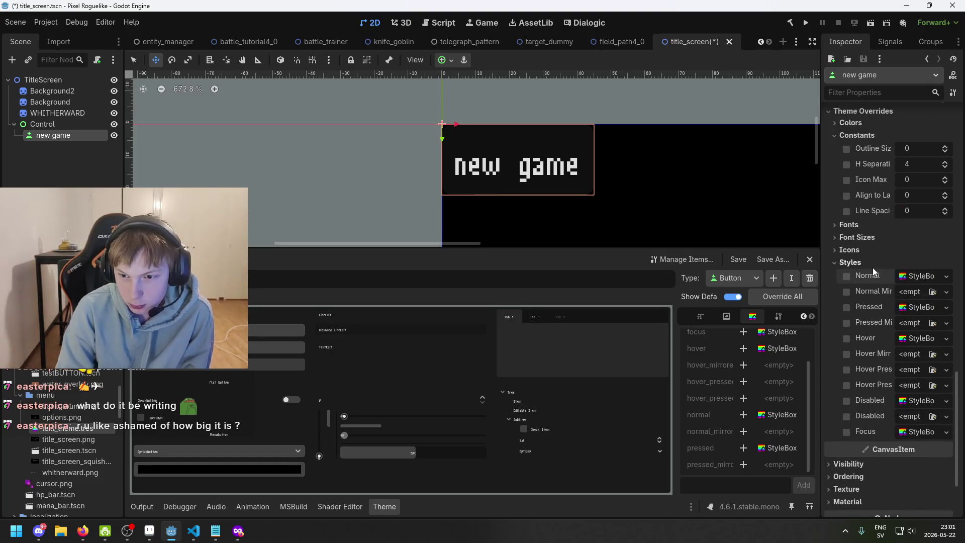
pyautogui.click(918, 278)
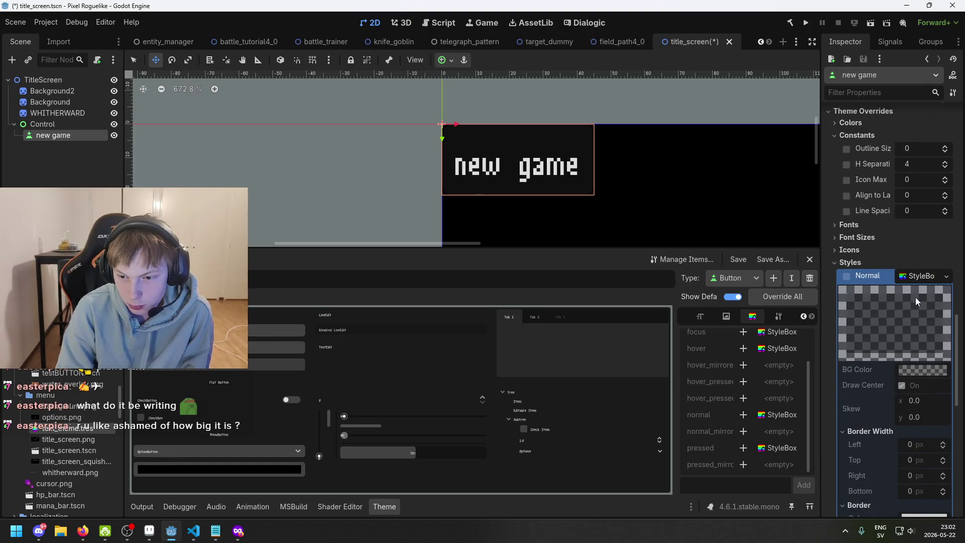
pyautogui.click(846, 276)
pyautogui.scroll(2, 751, 366)
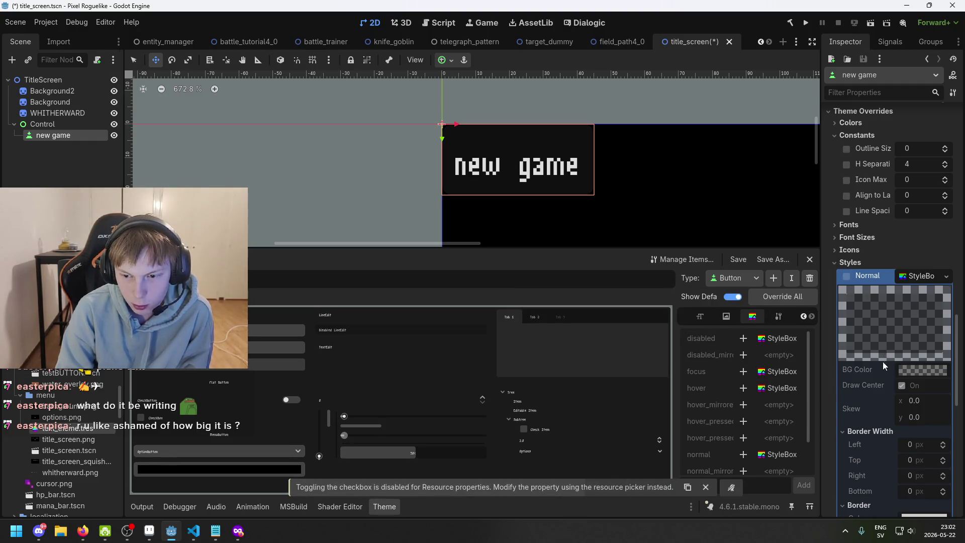
pyautogui.click(727, 318)
pyautogui.click(752, 316)
pyautogui.scroll(-2, 731, 356)
pyautogui.scroll(2, 734, 364)
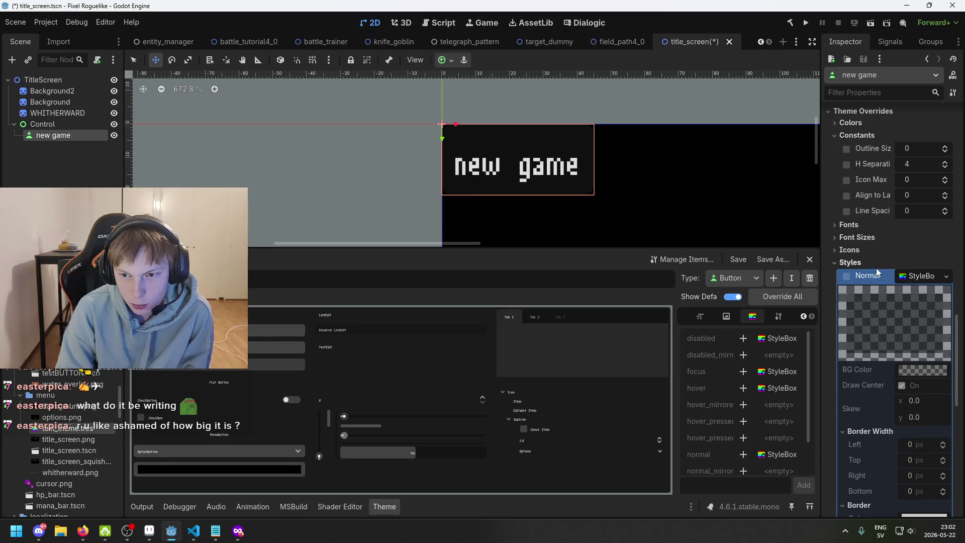
pyautogui.click(903, 276)
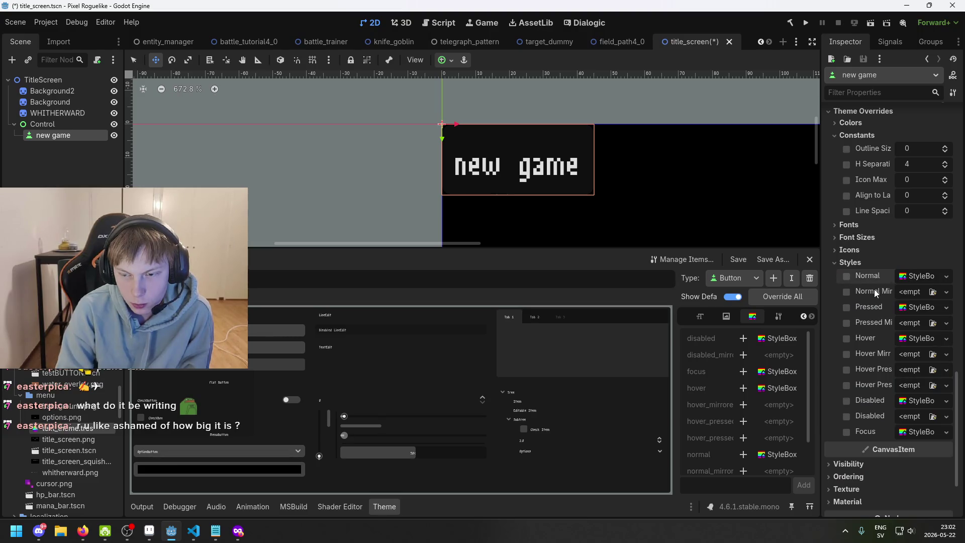
pyautogui.click(843, 276)
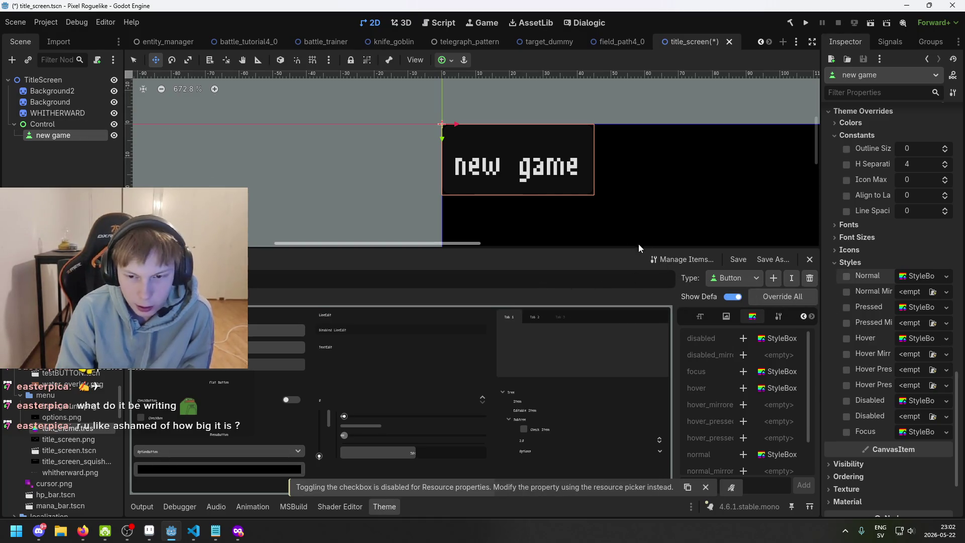
pyautogui.moveTo(612, 215); pyautogui.dragTo(496, 201)
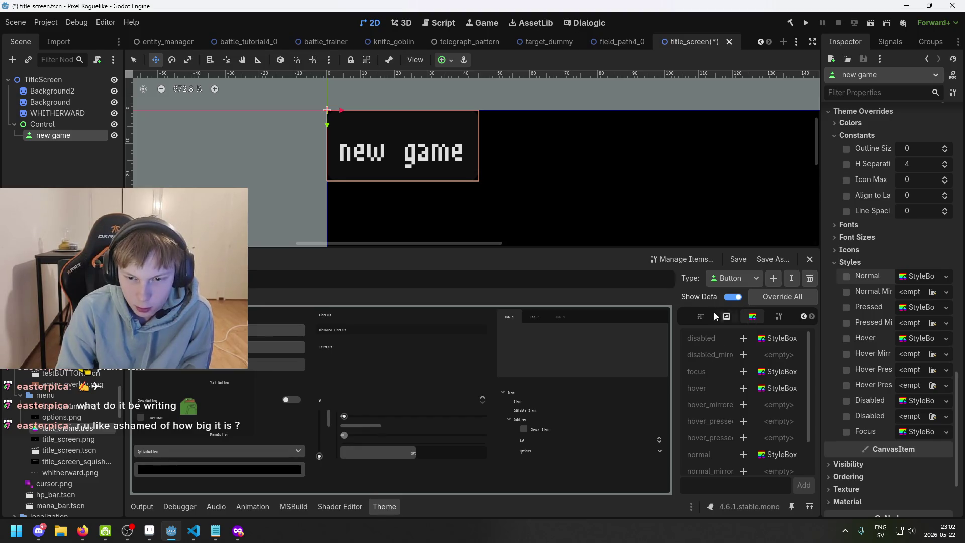
# Browse the Button type's theme item tabs to reach its font size setting
pyautogui.click(779, 317)
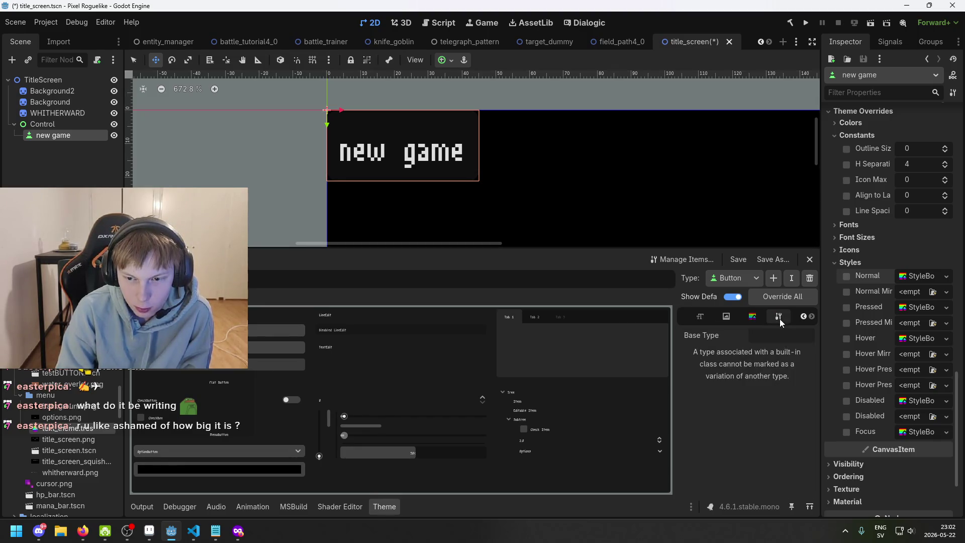
pyautogui.click(750, 318)
pyautogui.click(727, 318)
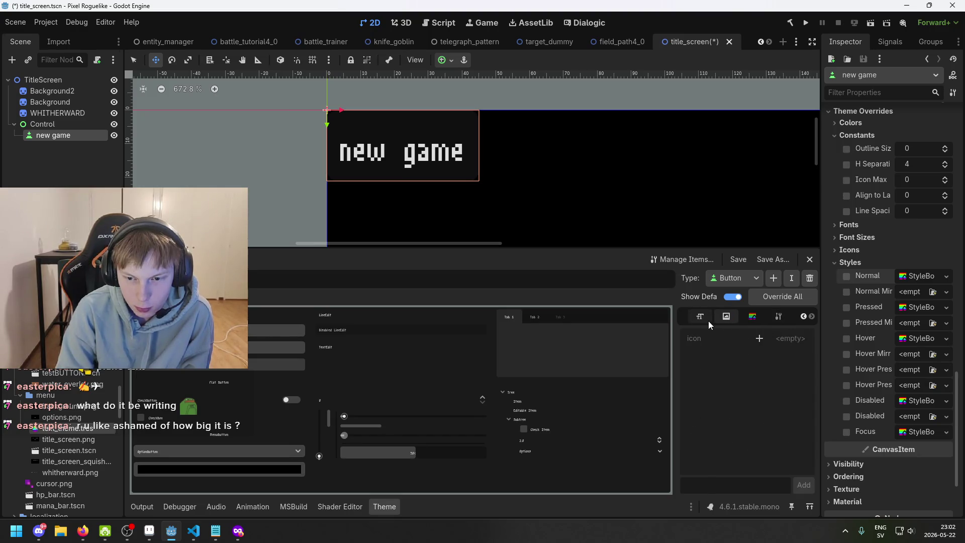
pyautogui.click(704, 317)
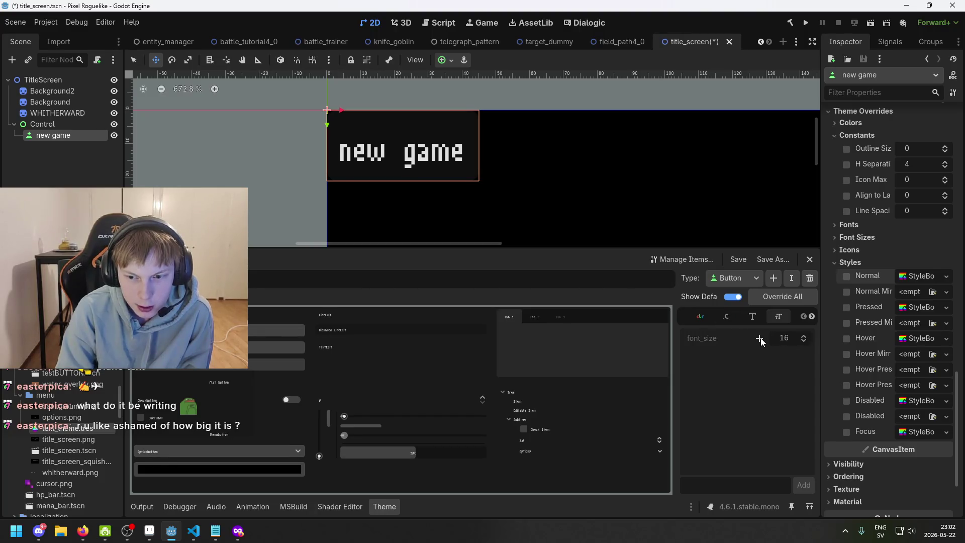
# Add a Button font_size override, raise it toward 20, then remove it
pyautogui.click(758, 338)
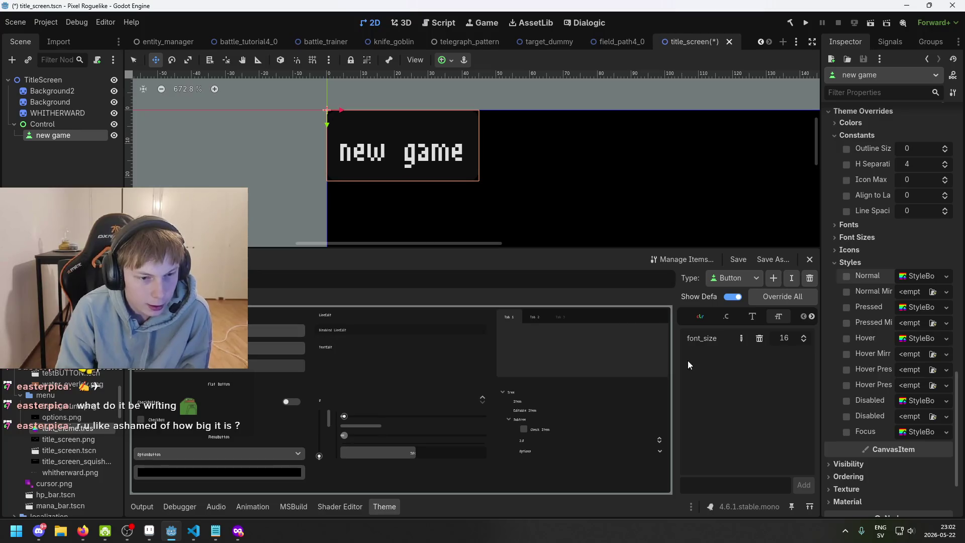
pyautogui.click(803, 335)
pyautogui.click(803, 336)
pyautogui.click(803, 335)
pyautogui.click(803, 335)
pyautogui.click(756, 340)
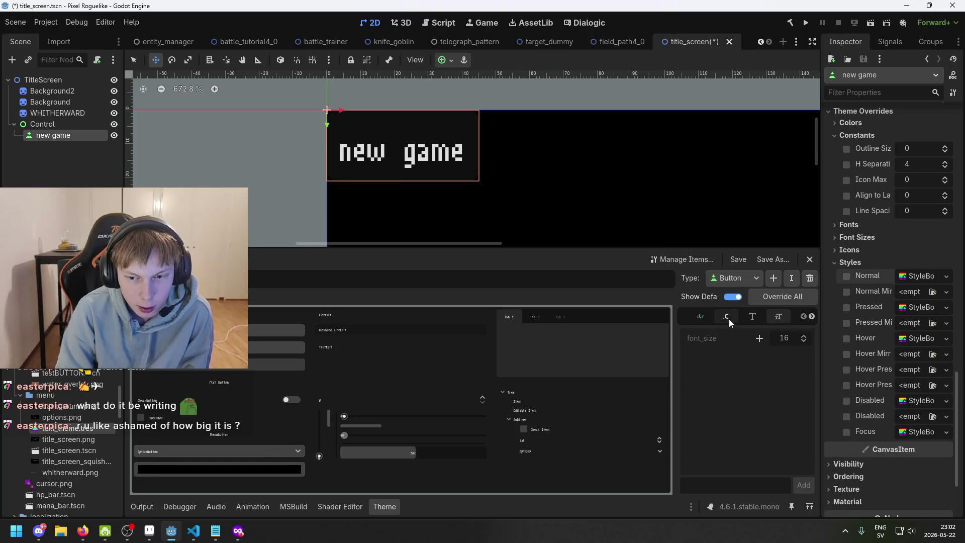
pyautogui.click(698, 317)
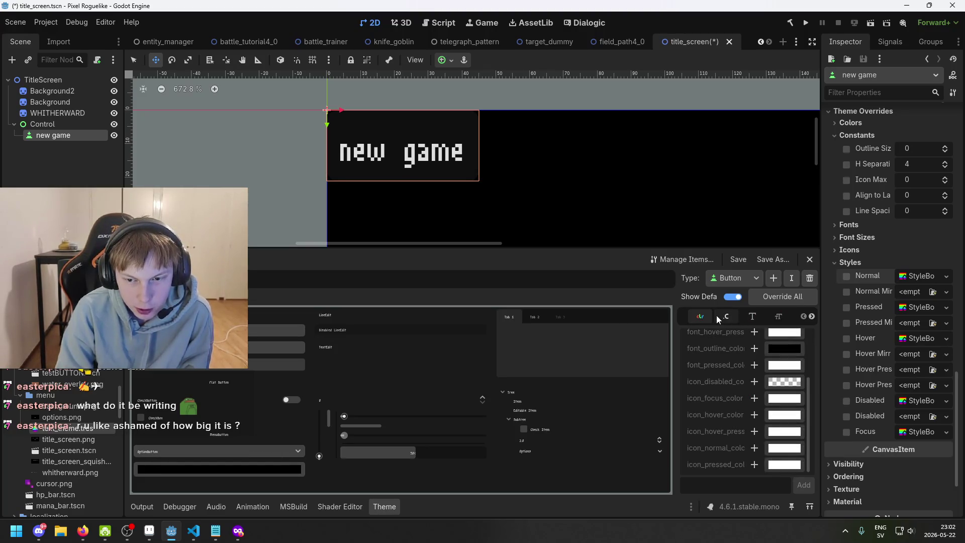
pyautogui.click(722, 318)
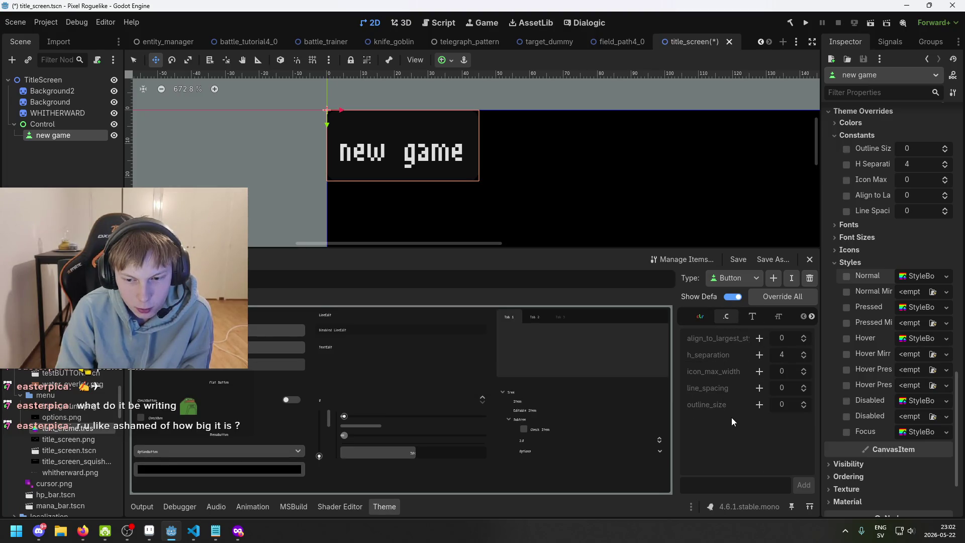
# Try outline_size and align_to_largest constant overrides on Button, then remove both
pyautogui.click(759, 405)
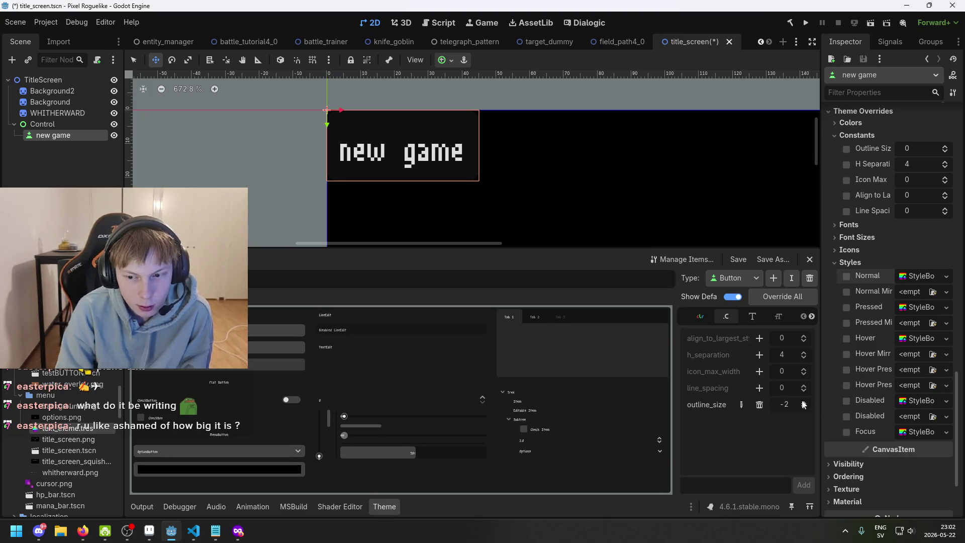
pyautogui.scroll(5, 803, 405)
pyautogui.click(759, 405)
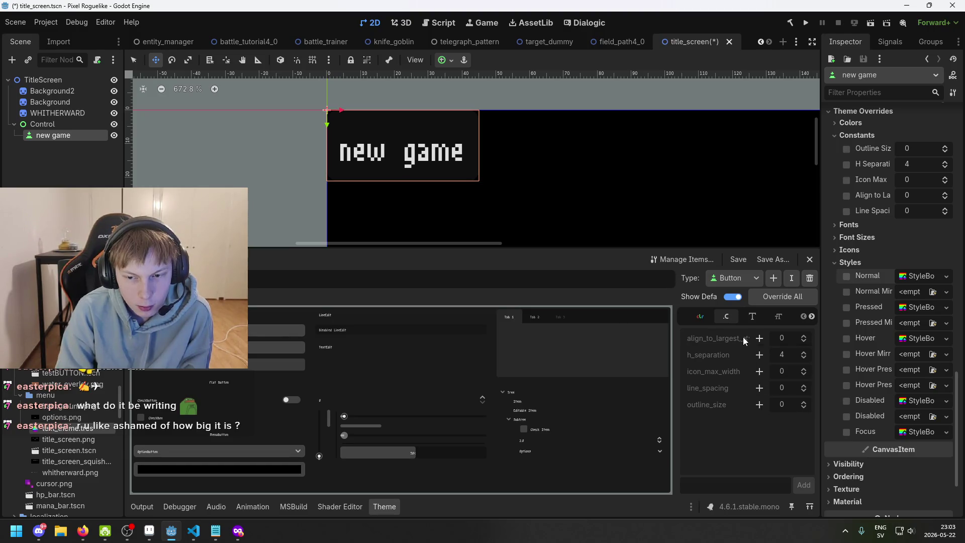
pyautogui.click(759, 338)
pyautogui.click(803, 342)
pyautogui.click(803, 342)
pyautogui.click(804, 342)
pyautogui.click(803, 341)
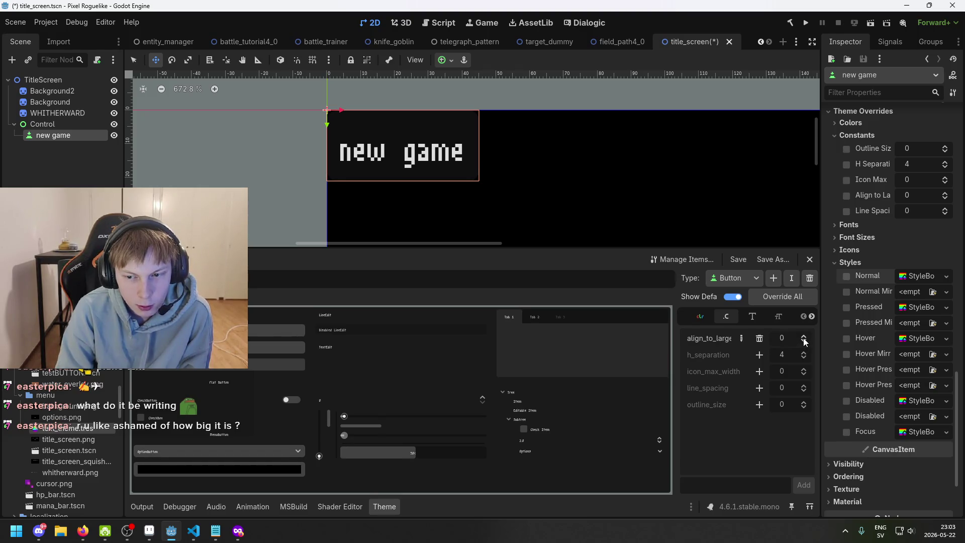
pyautogui.click(759, 338)
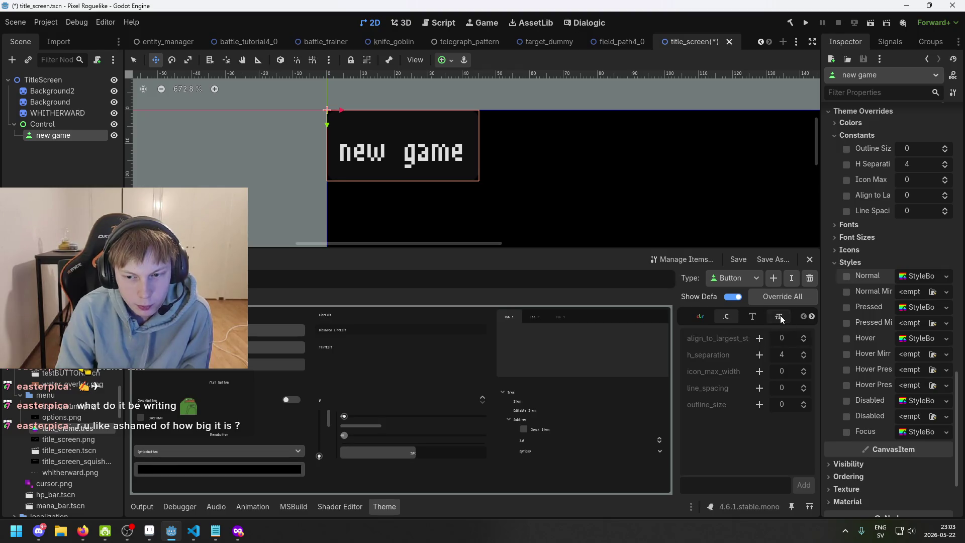
# Show the Button type's Styles list and scroll through its StyleBox entries
pyautogui.click(780, 316)
pyautogui.click(809, 317)
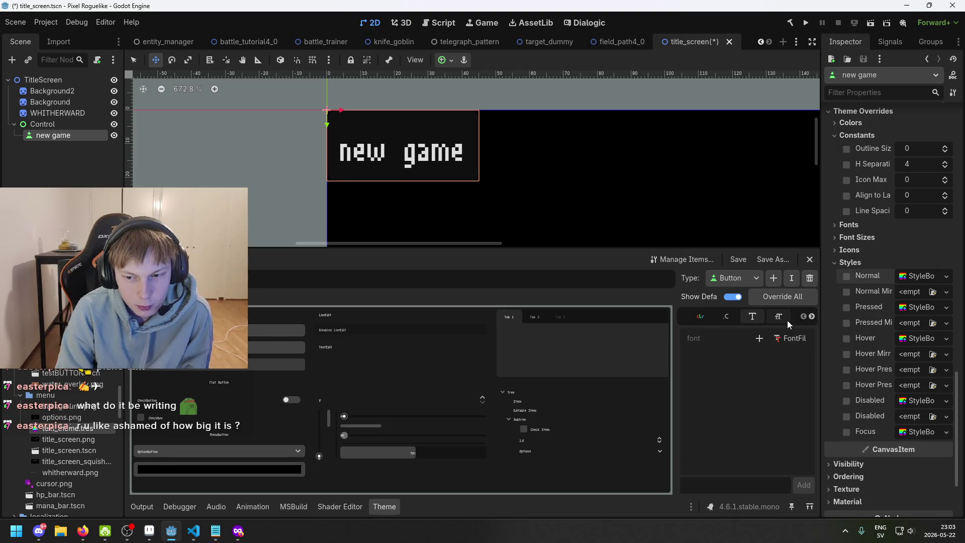
pyautogui.click(812, 318)
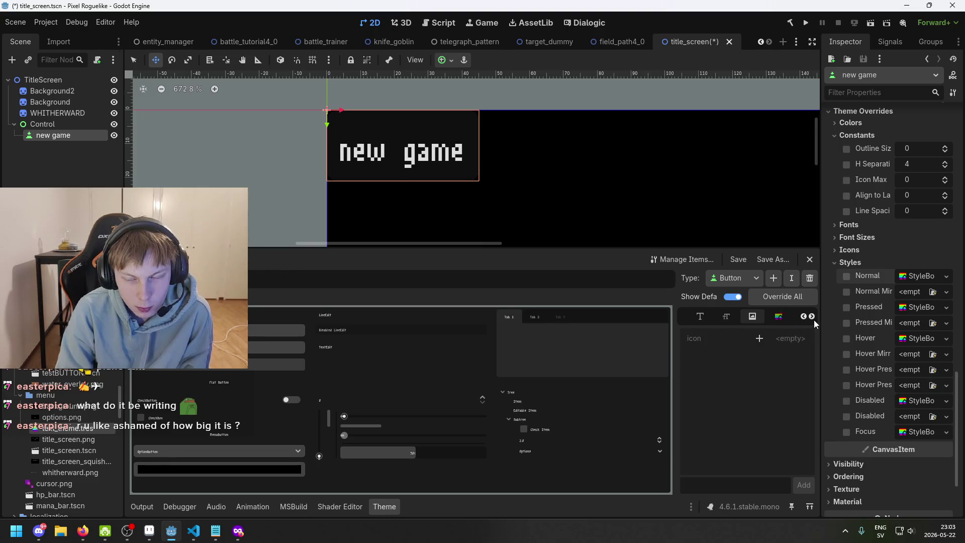
pyautogui.click(777, 318)
pyautogui.scroll(-1, 709, 369)
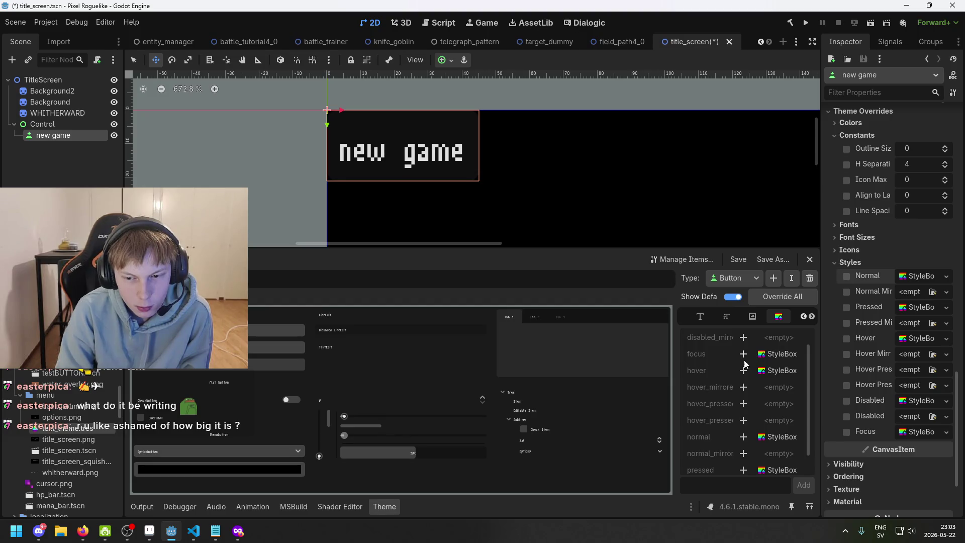
pyautogui.scroll(-1, 731, 369)
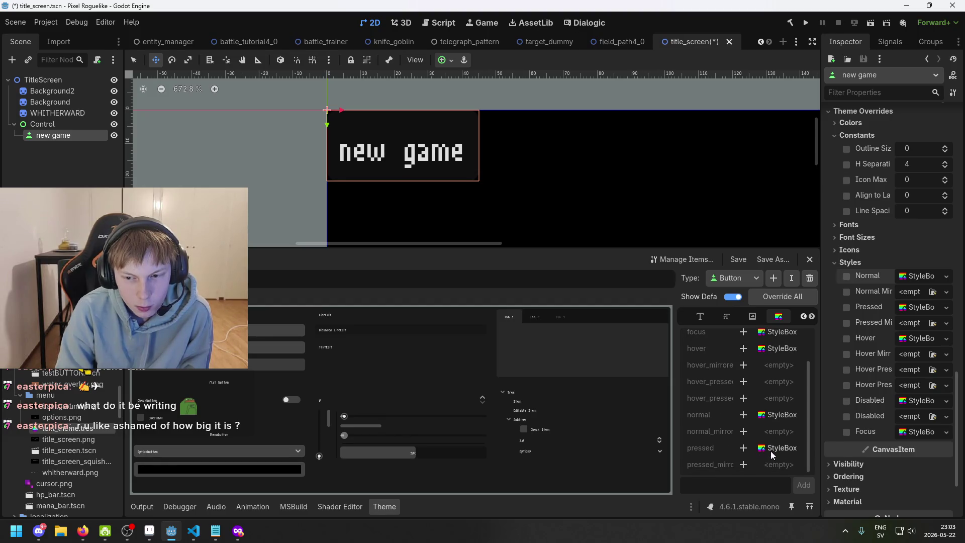
pyautogui.scroll(2, 770, 451)
pyautogui.click(754, 318)
# Add a Button line_spacing constant override, adjust its value, then remove it
pyautogui.click(705, 316)
pyautogui.scroll(2, 712, 318)
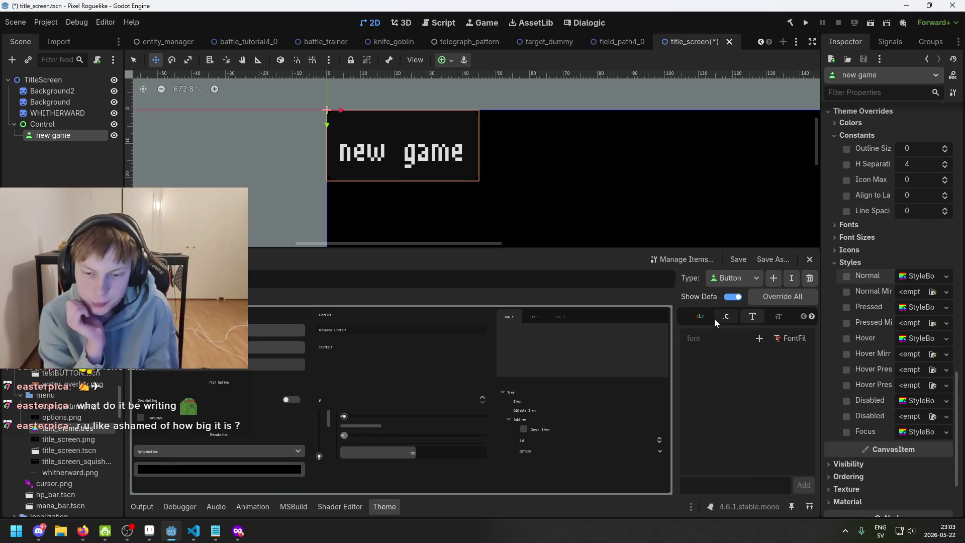
pyautogui.click(720, 320)
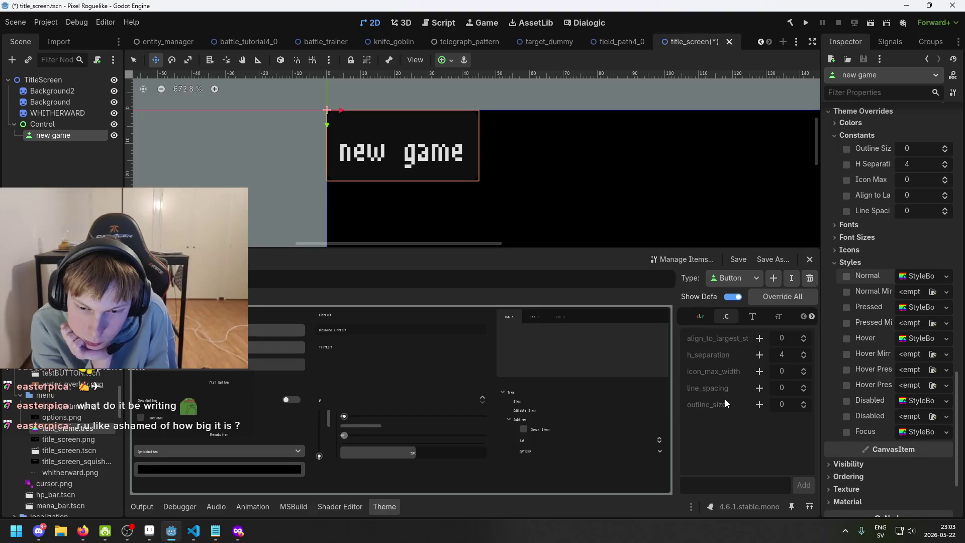
pyautogui.moveTo(728, 394)
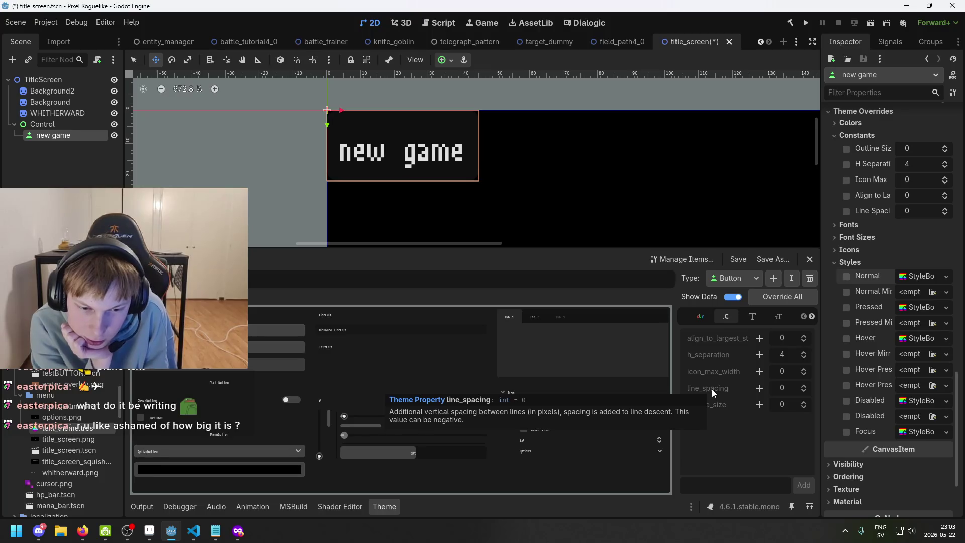
pyautogui.click(760, 388)
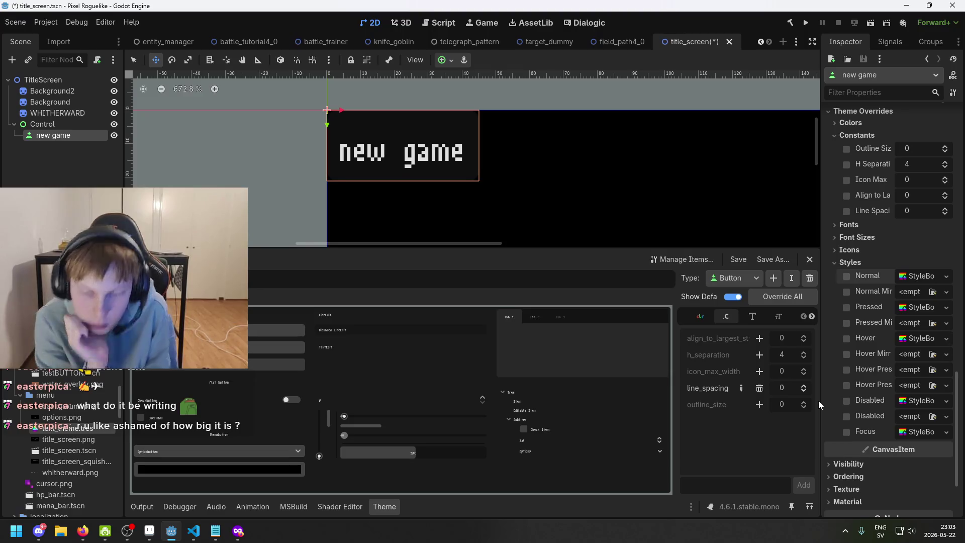
pyautogui.click(805, 392)
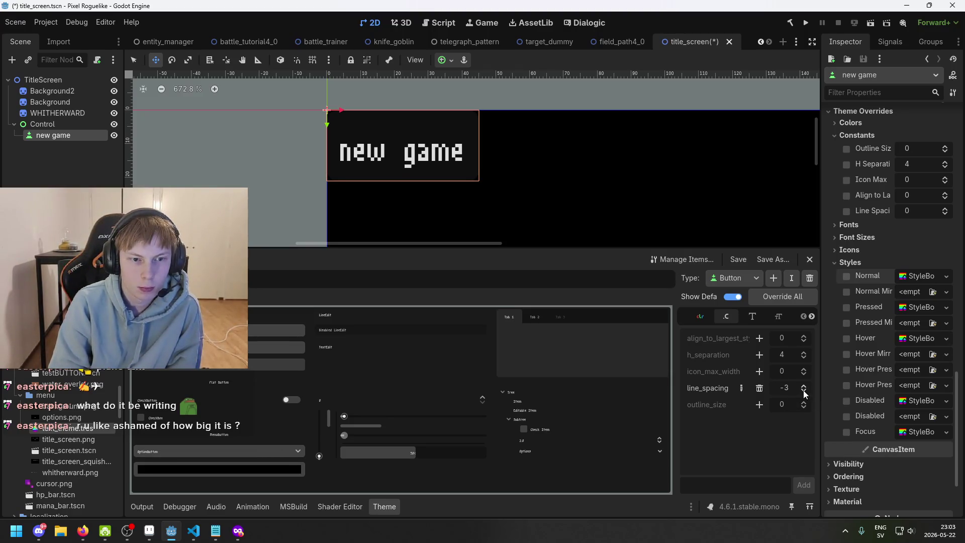
pyautogui.click(805, 393)
pyautogui.click(801, 384)
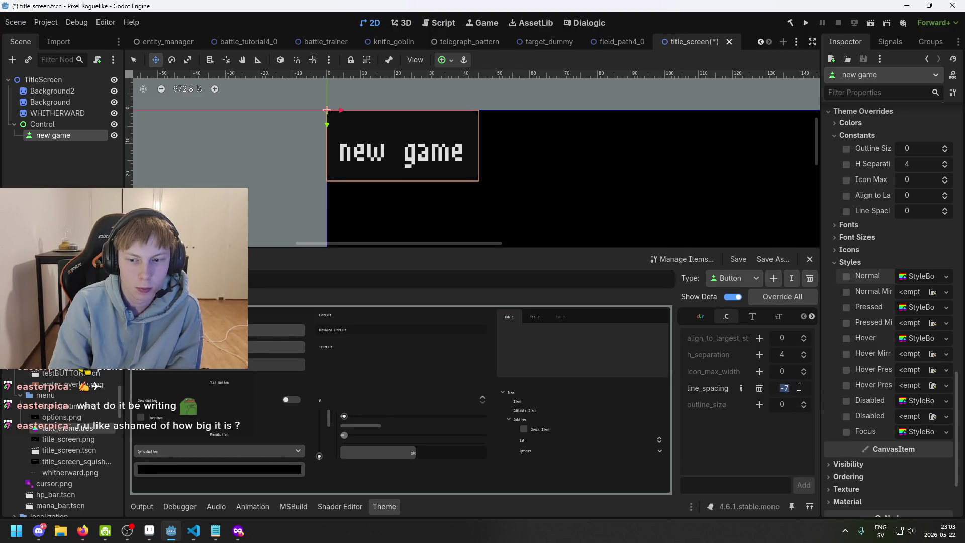
pyautogui.click(742, 387)
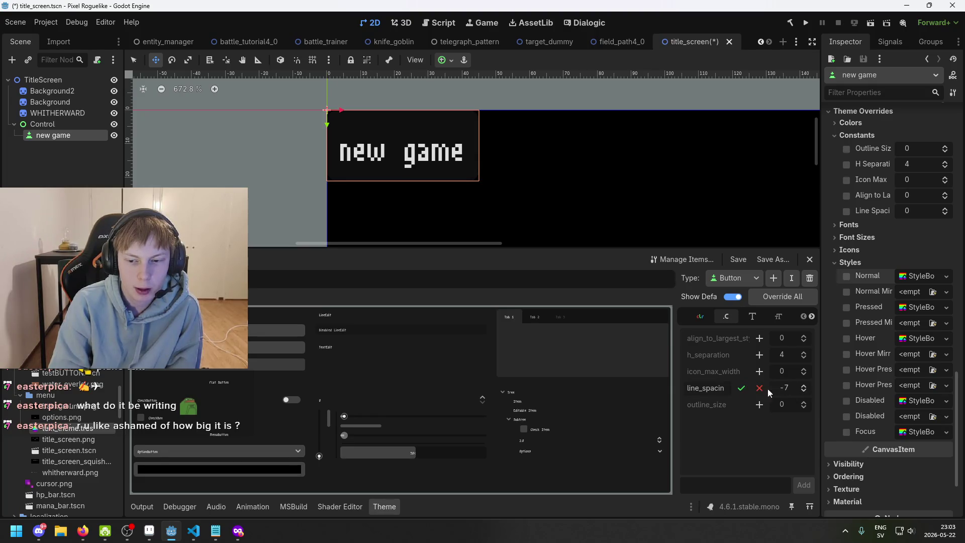
pyautogui.click(804, 385)
pyautogui.click(804, 385)
pyautogui.click(760, 388)
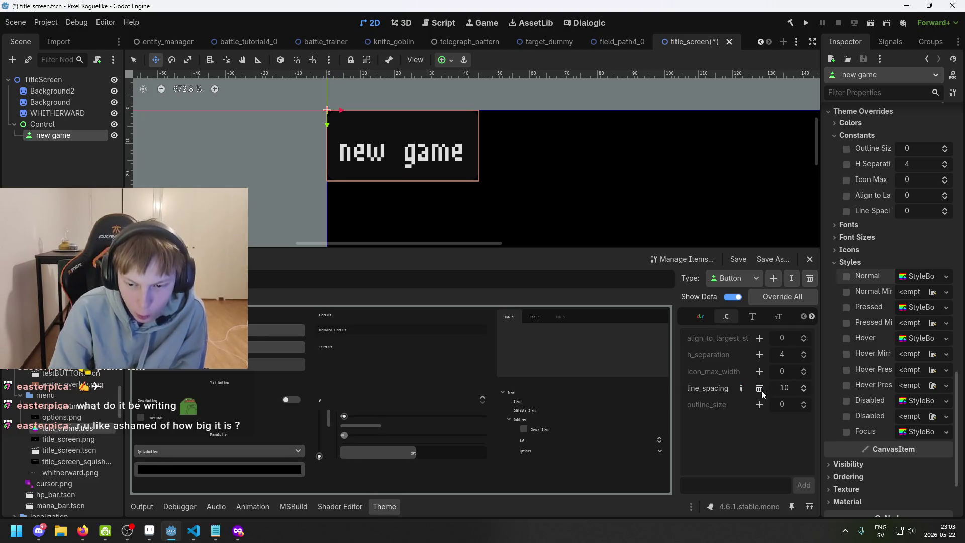
pyautogui.click(760, 388)
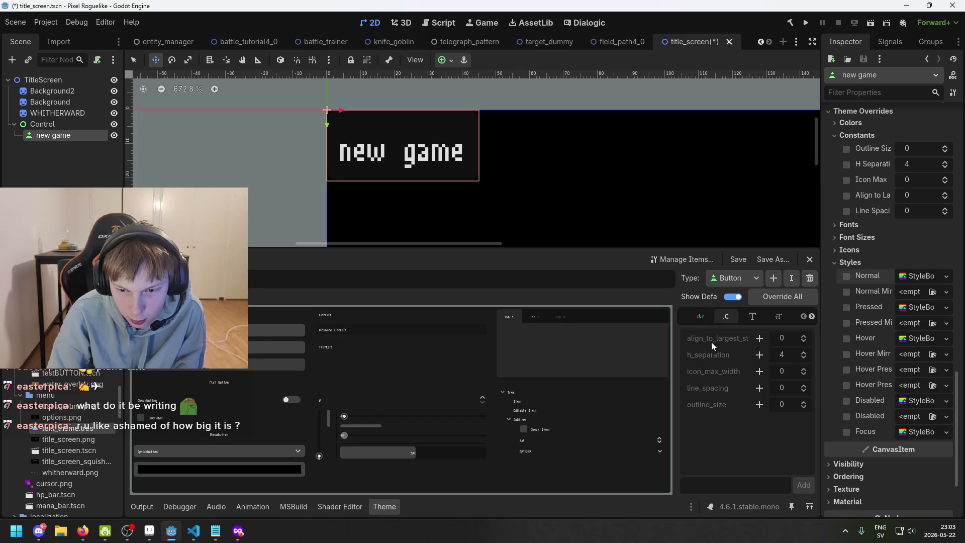
# Add and raise an align_to_largest_stylebox override, remove it, and return to Button colours
pyautogui.moveTo(711, 340)
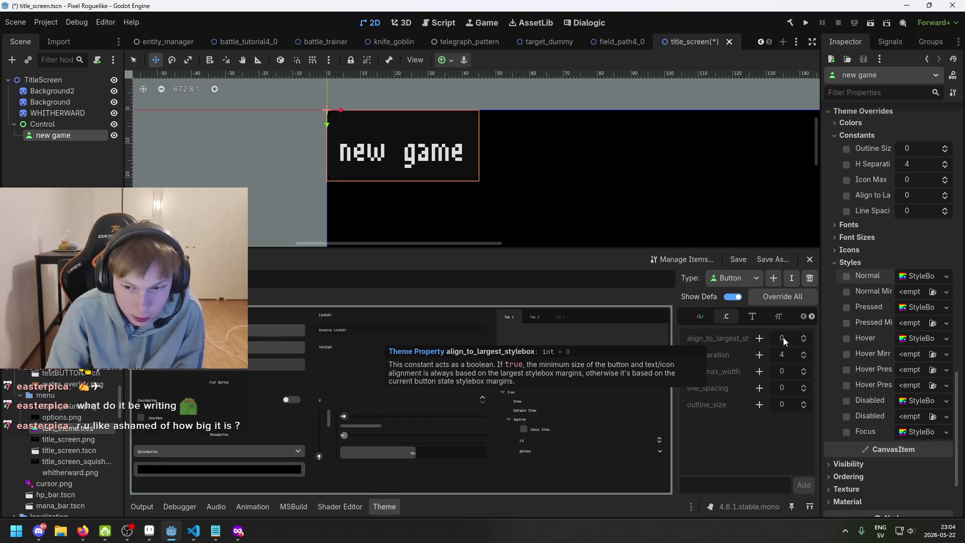
pyautogui.click(804, 336)
pyautogui.click(804, 336)
pyautogui.click(805, 336)
pyautogui.click(804, 336)
pyautogui.click(804, 336)
pyautogui.scroll(-10, 804, 343)
pyautogui.click(701, 316)
pyautogui.click(727, 316)
pyautogui.click(759, 338)
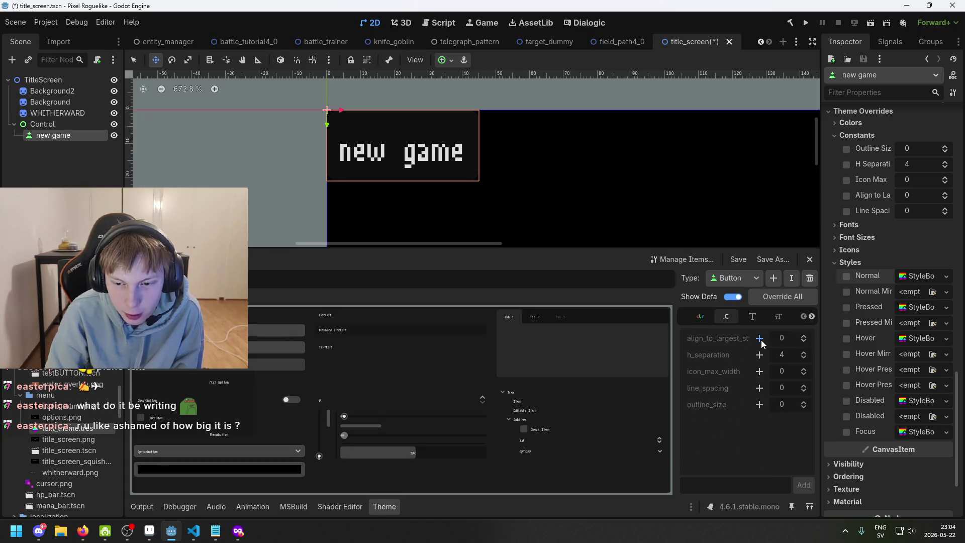
pyautogui.click(701, 316)
pyautogui.scroll(5, 745, 398)
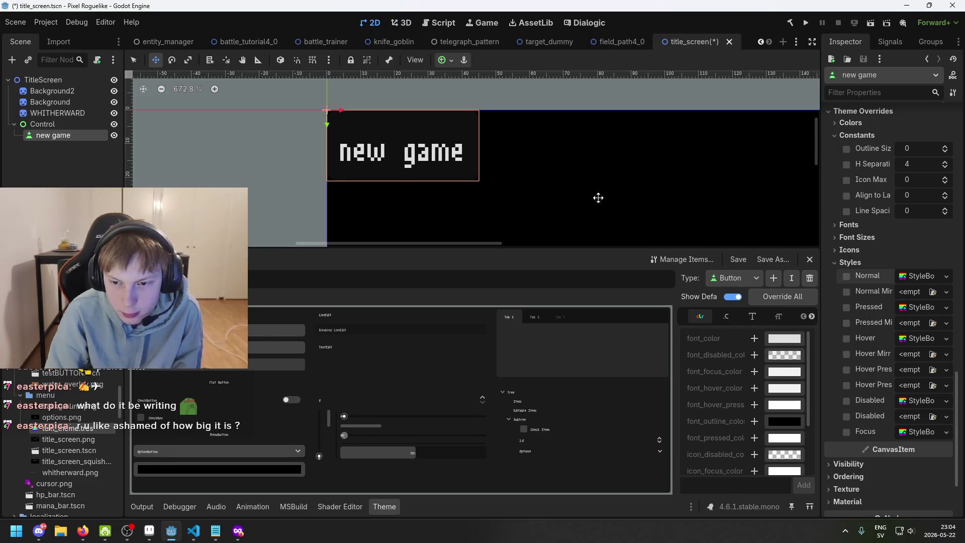
# Move the new game button up and left of the scene origin, outside the game area
pyautogui.scroll(3, 422, 164)
pyautogui.scroll(1, 422, 164)
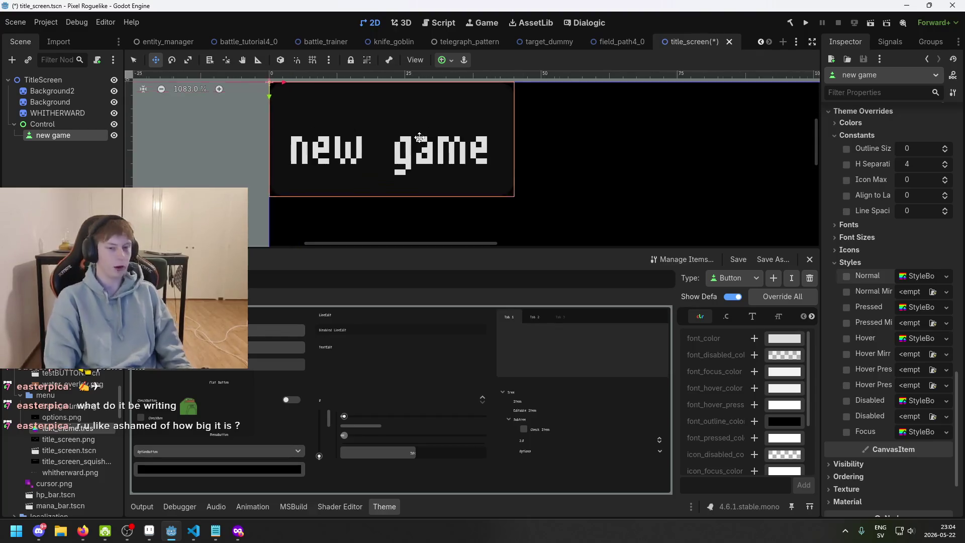
pyautogui.click(65, 138)
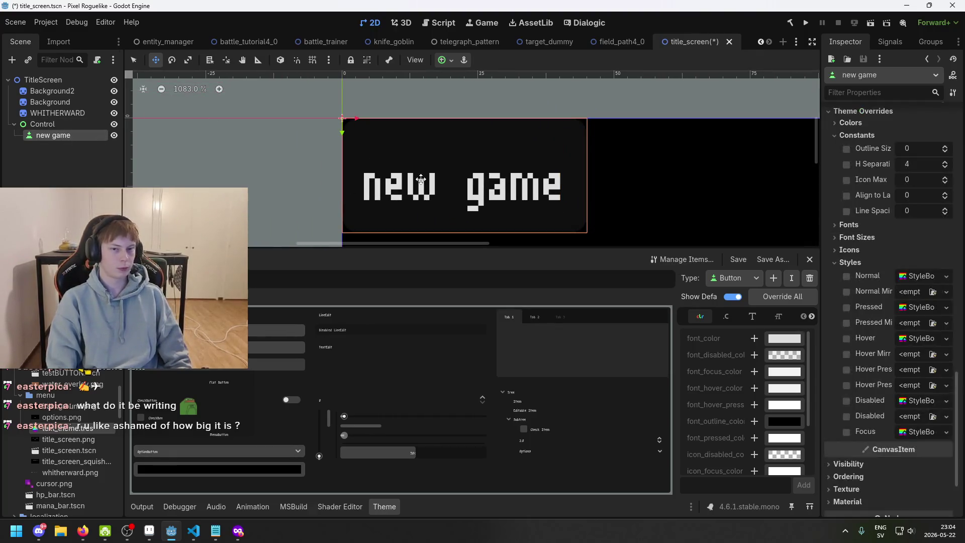
pyautogui.scroll(2, 561, 167)
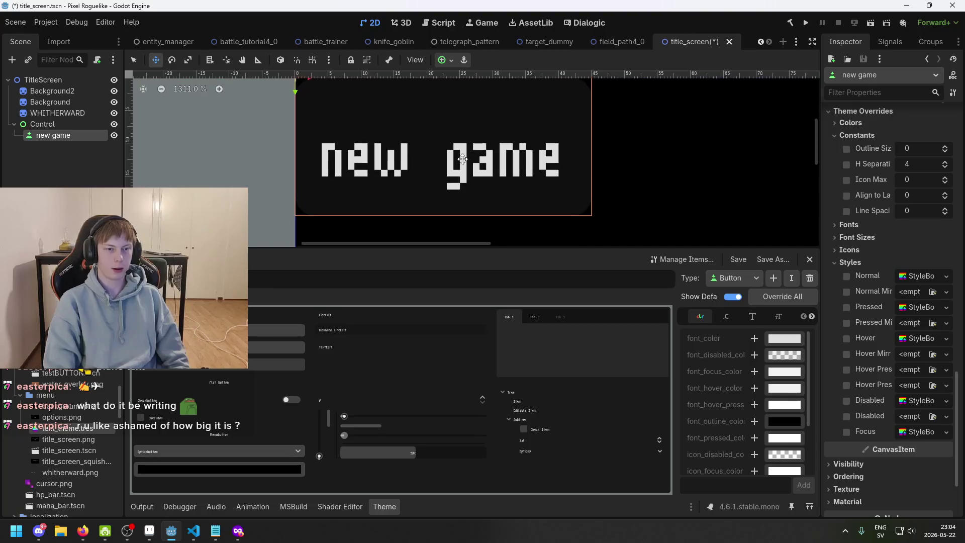
pyautogui.moveTo(572, 186)
pyautogui.mouseDown()
pyautogui.moveTo(553, 151)
pyautogui.moveTo(516, 168)
pyautogui.mouseUp()
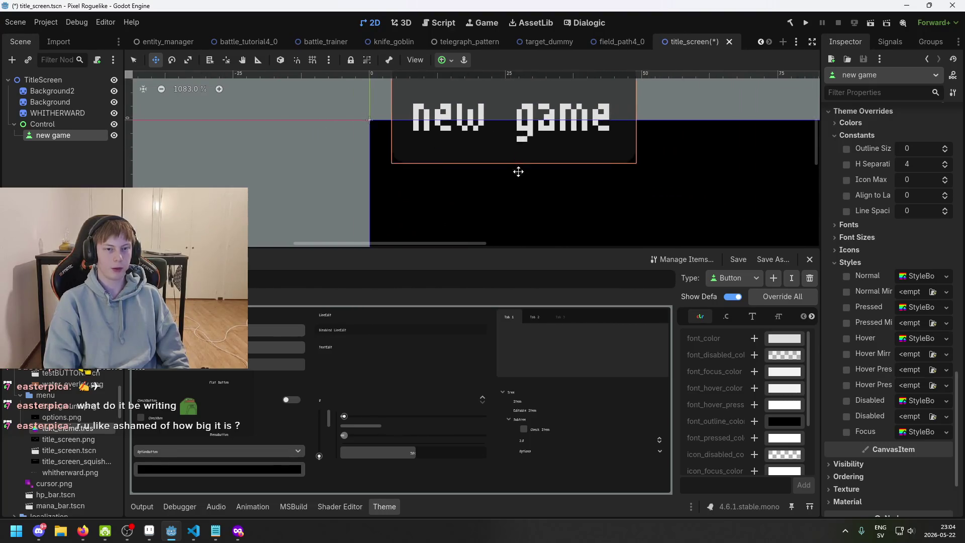
pyautogui.scroll(-1, 319, 146)
pyautogui.moveTo(443, 196); pyautogui.dragTo(367, 164)
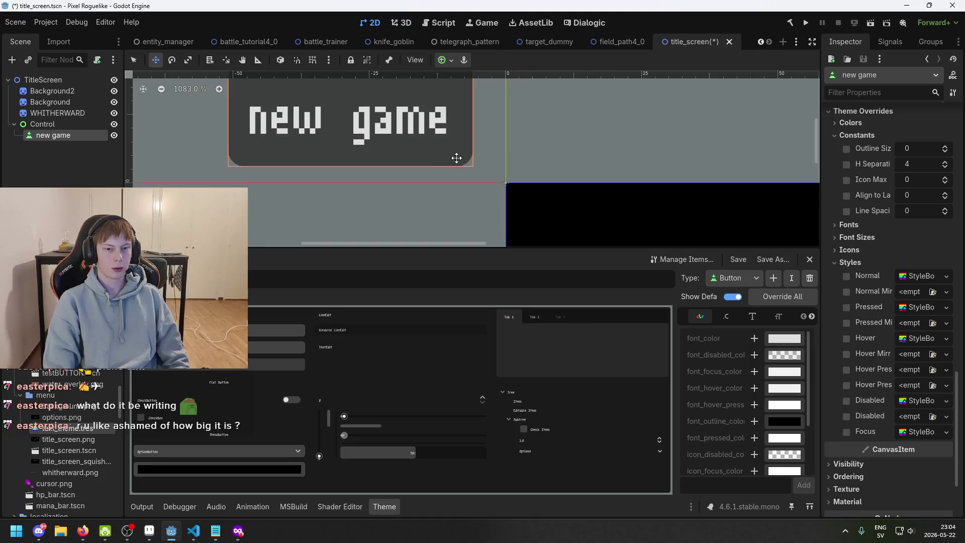
pyautogui.scroll(2, 519, 160)
pyautogui.scroll(-1, 566, 194)
pyautogui.scroll(1, 474, 133)
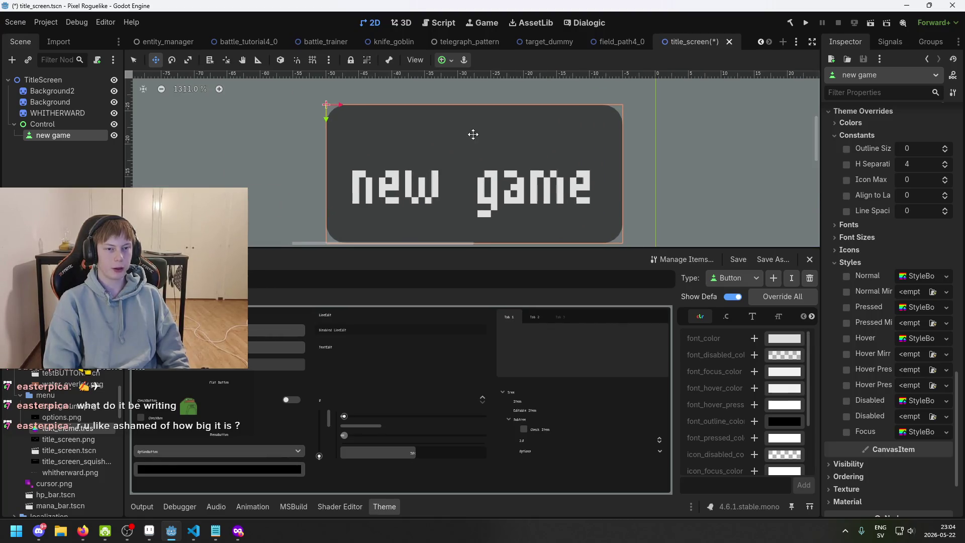
# Save the title_screen scene with Ctrl+S
pyautogui.hotkey('ctrl', 's')
pyautogui.scroll(-4, 538, 216)
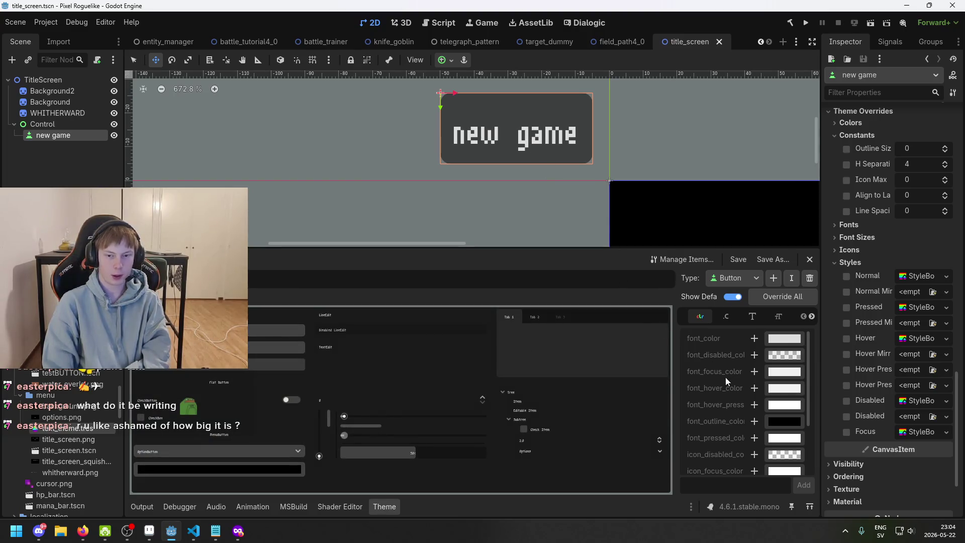
pyautogui.click(752, 317)
# Go to the Button Styles list and add, then remove, a disabled style override
pyautogui.click(726, 317)
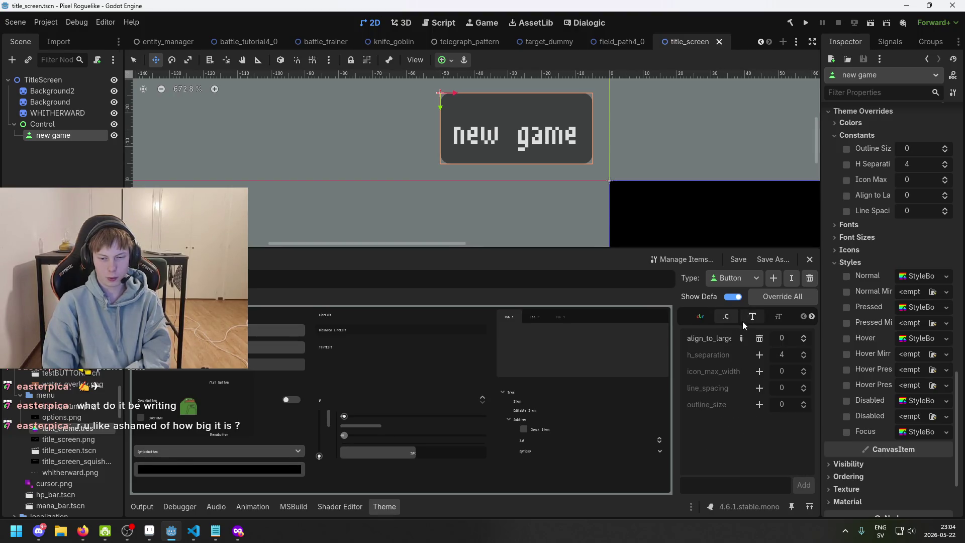
pyautogui.click(778, 317)
pyautogui.click(812, 317)
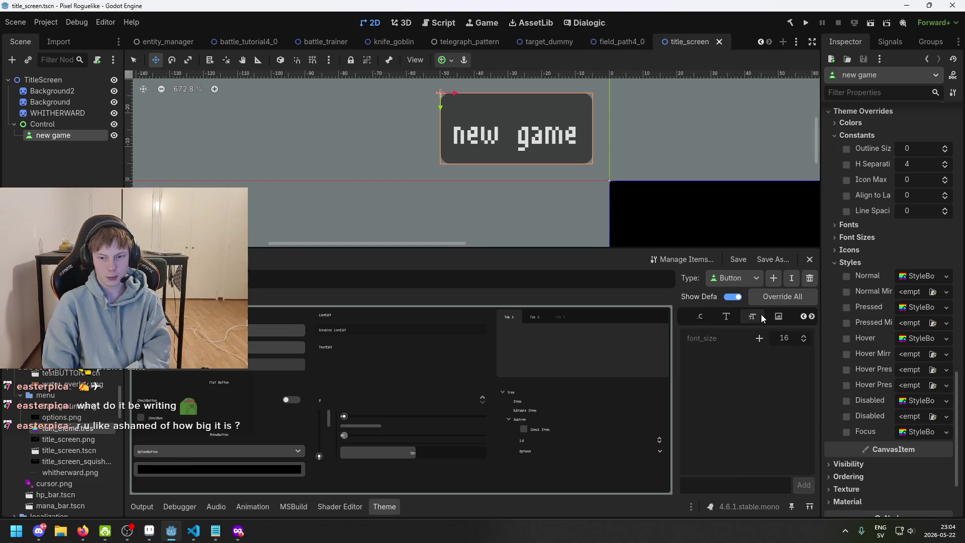
pyautogui.click(785, 318)
pyautogui.click(812, 316)
pyautogui.click(780, 319)
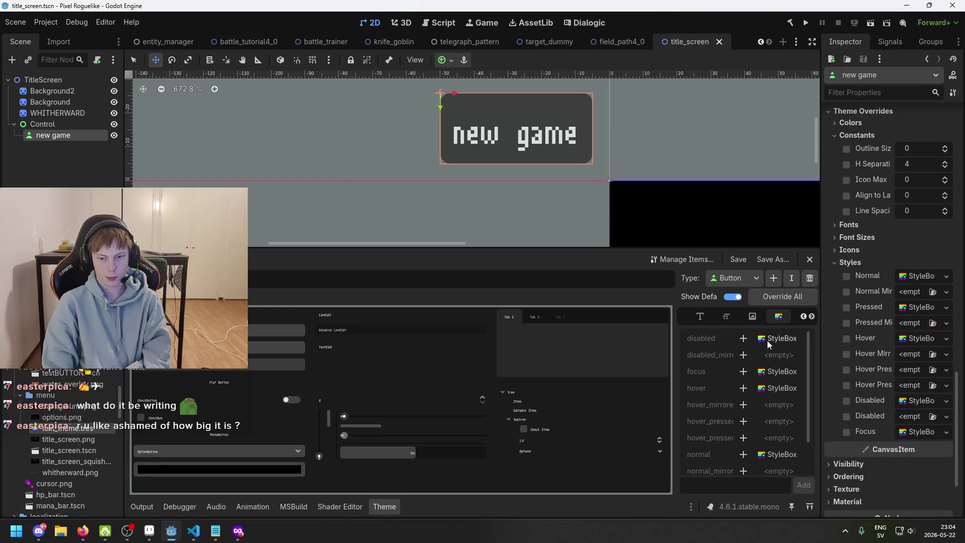
pyautogui.click(743, 339)
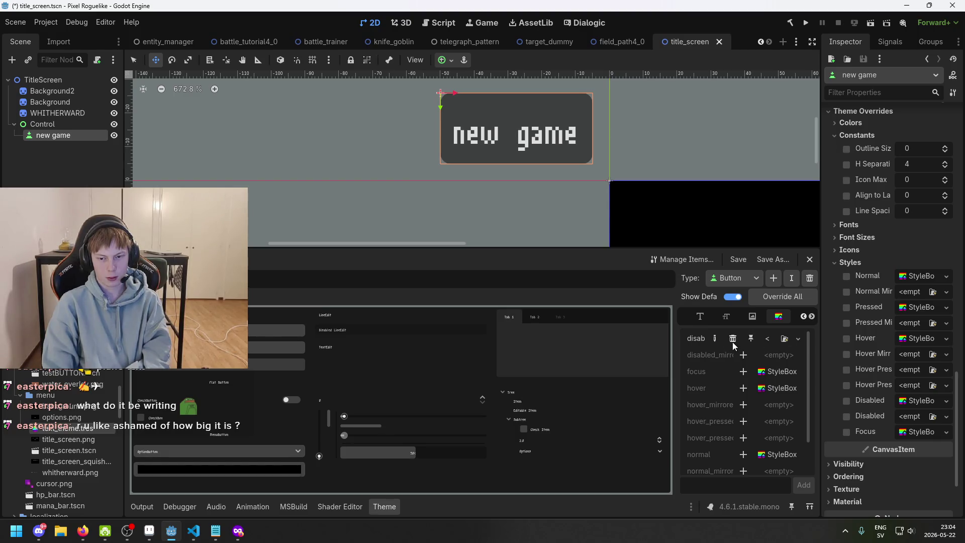
pyautogui.click(739, 340)
# Add a normal style override, cancel the Select StyleBox dialog, and remove the override
pyautogui.scroll(-3, 774, 346)
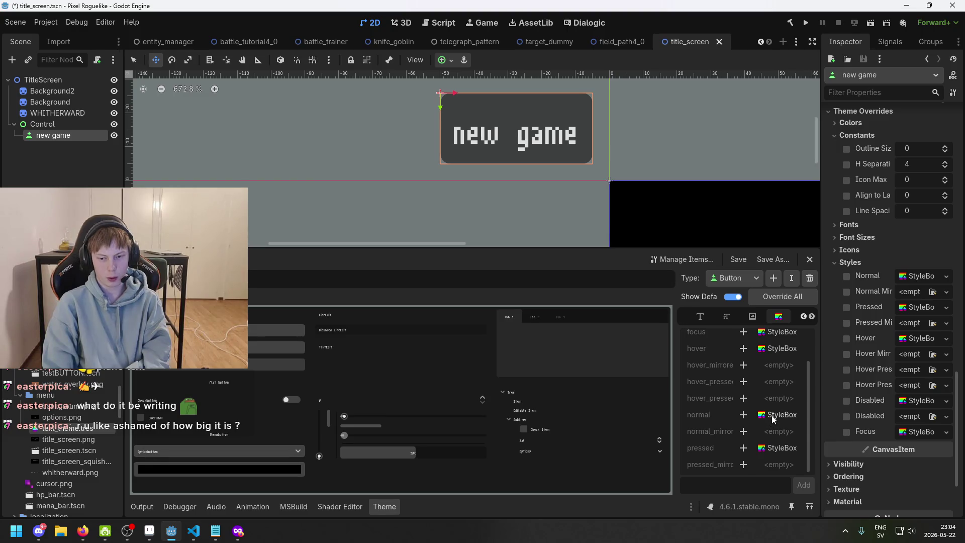
pyautogui.click(743, 415)
pyautogui.click(785, 415)
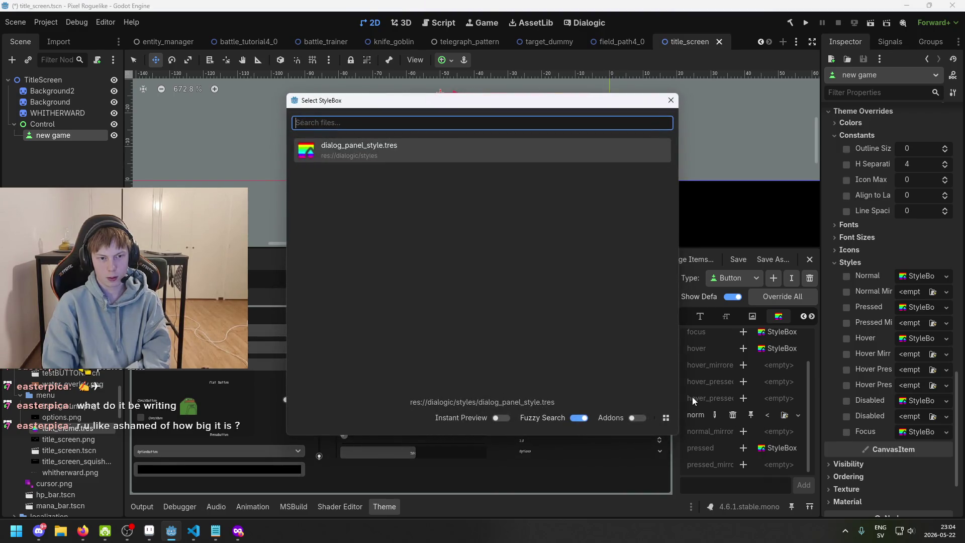
pyautogui.click(671, 104)
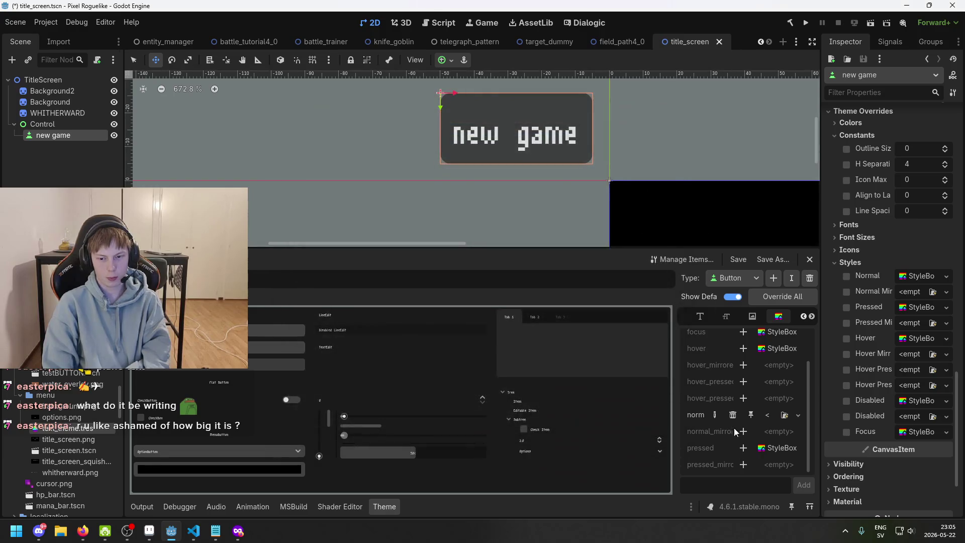
pyautogui.click(733, 415)
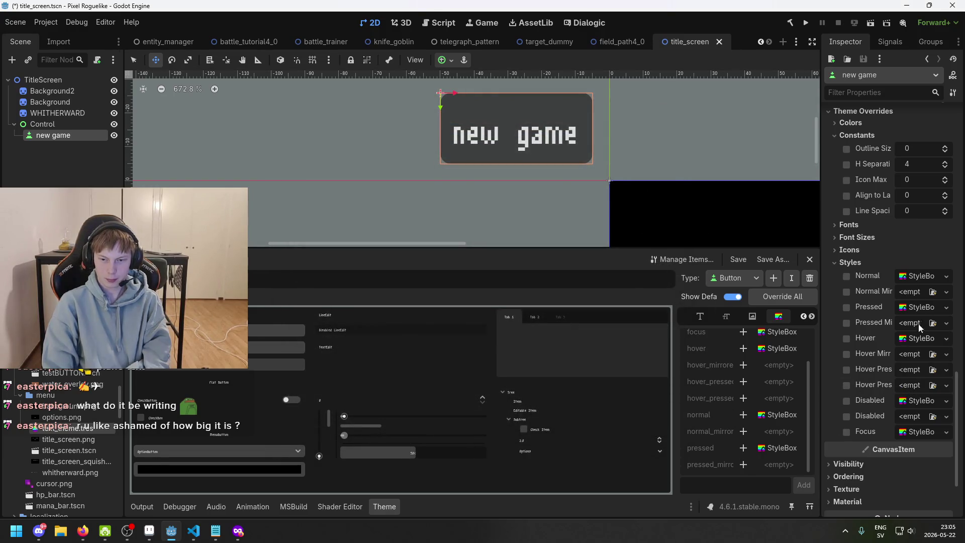
pyautogui.click(924, 276)
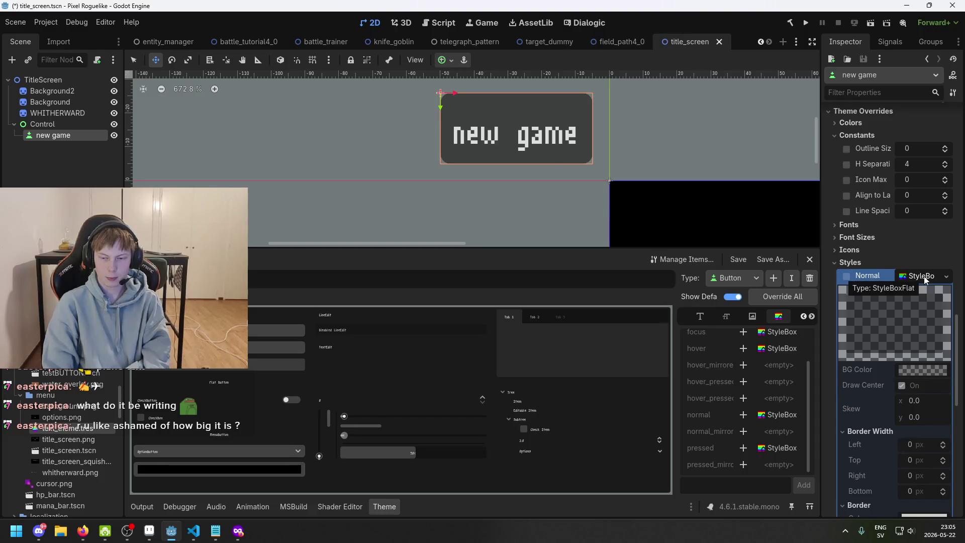
pyautogui.scroll(-3, 916, 358)
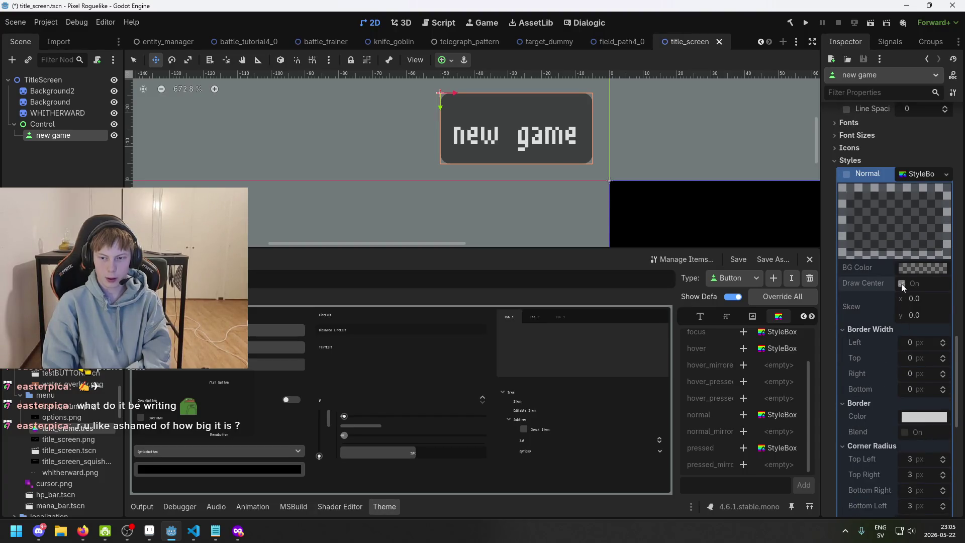
pyautogui.click(850, 177)
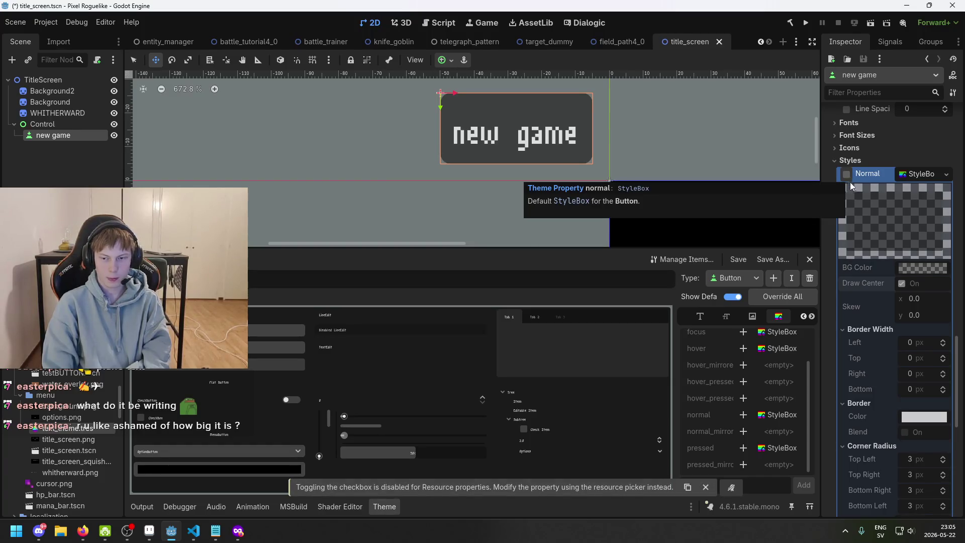
pyautogui.scroll(-5, 899, 387)
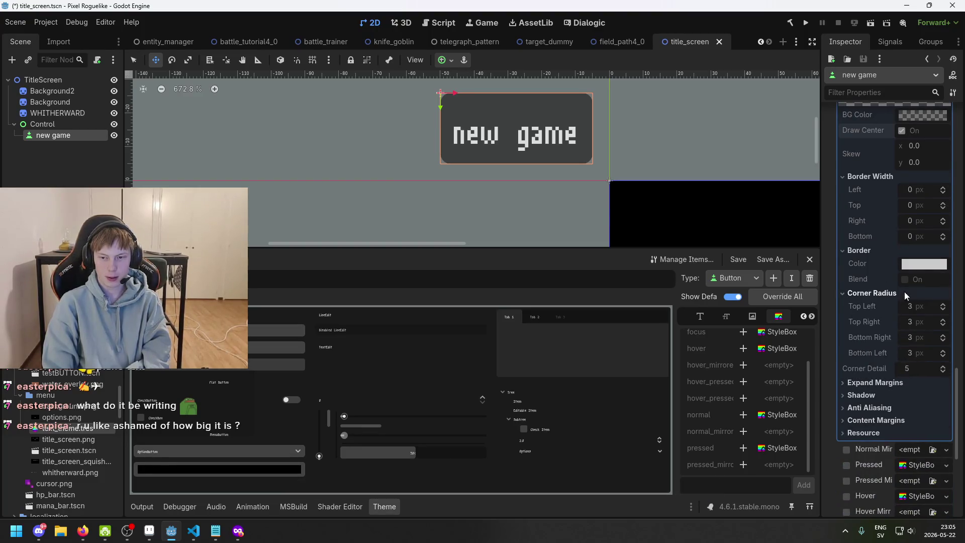
pyautogui.scroll(5, 904, 292)
pyautogui.scroll(4, 875, 201)
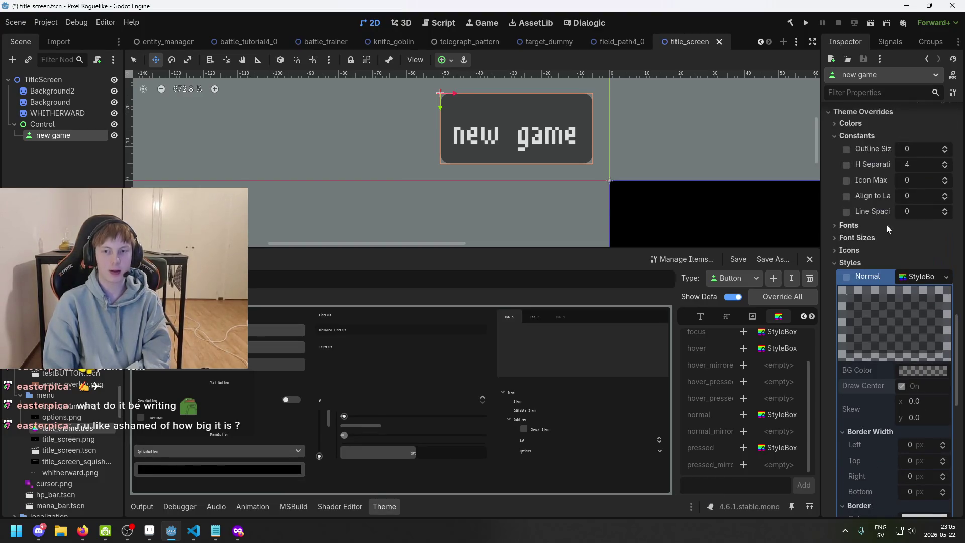
pyautogui.scroll(1, 865, 274)
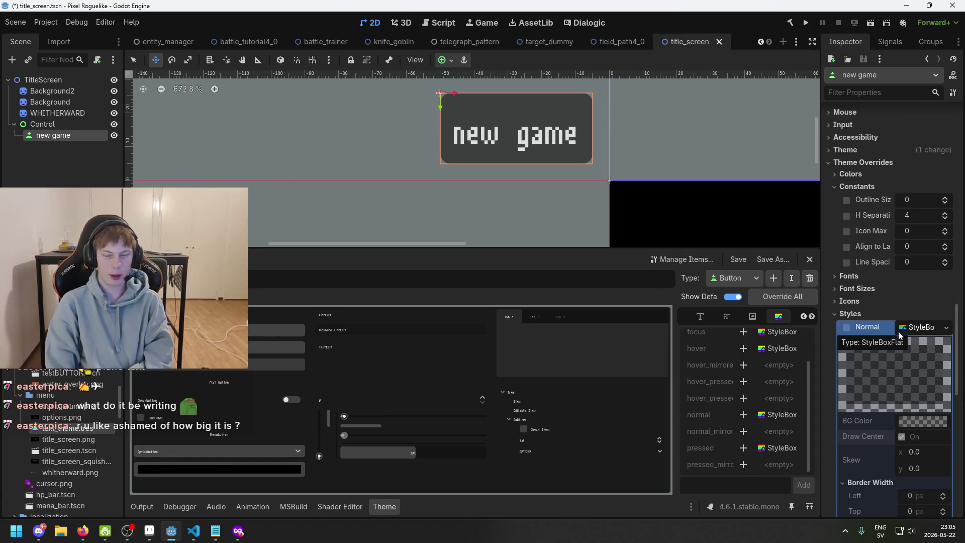
pyautogui.rightClick(80, 399)
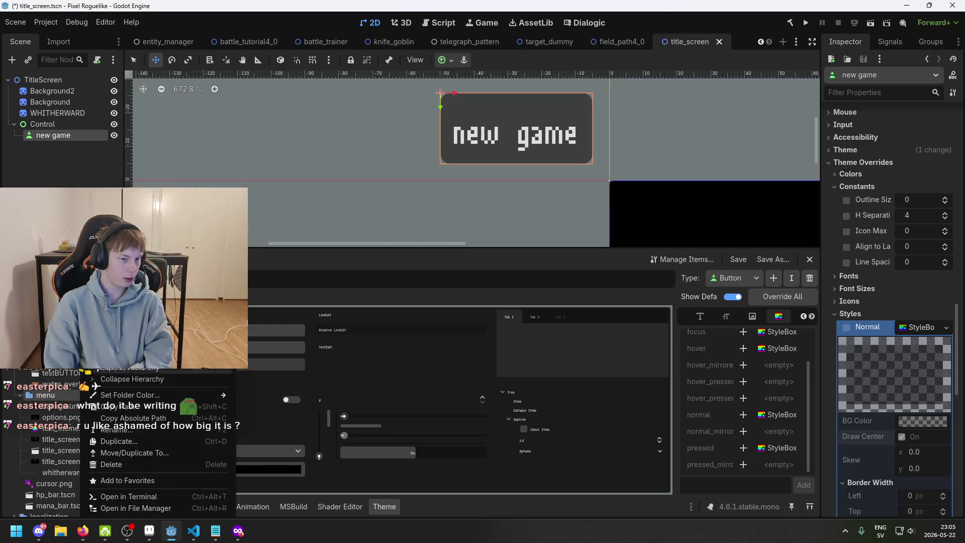
# Start a new resource in the folder, search 'style', then cancel without creating
pyautogui.moveTo(196, 340)
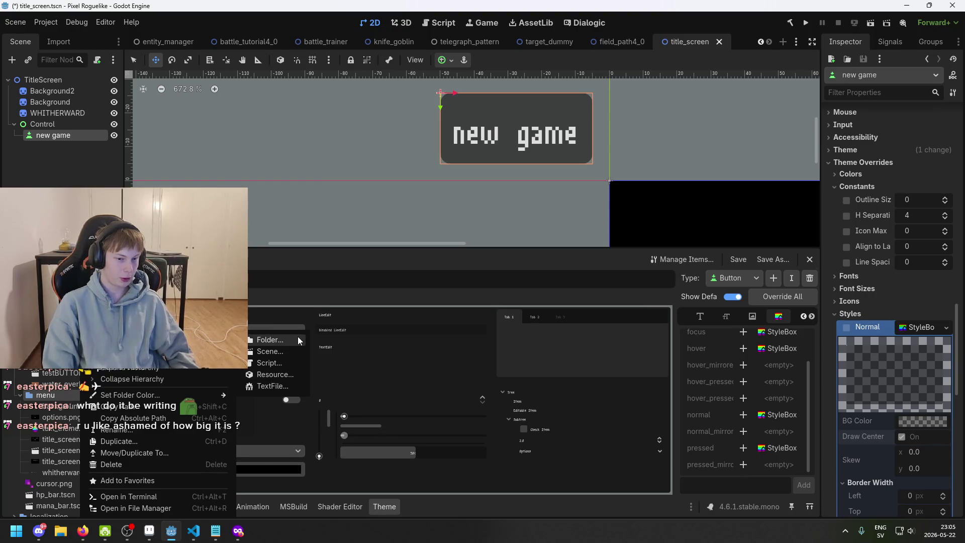
pyautogui.click(296, 373)
pyautogui.write('style')
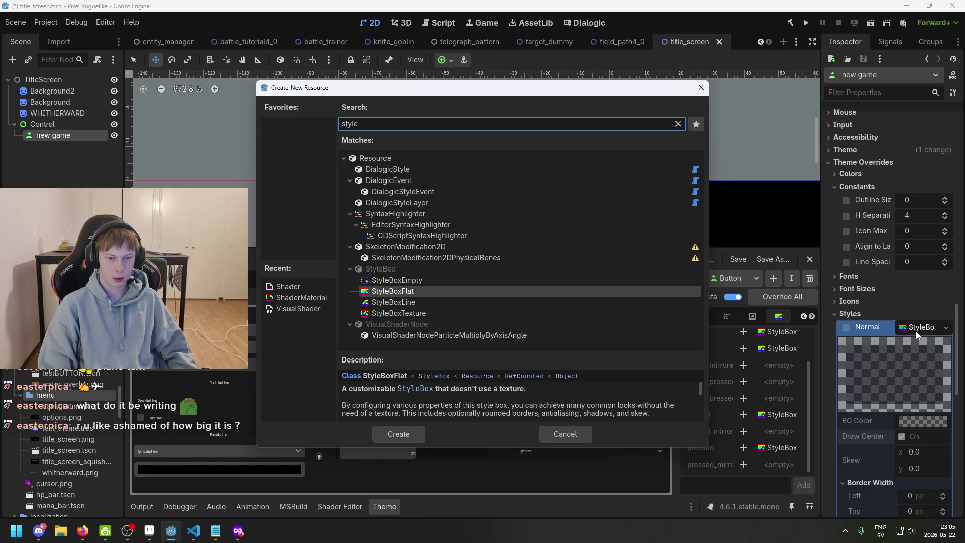
pyautogui.click(584, 434)
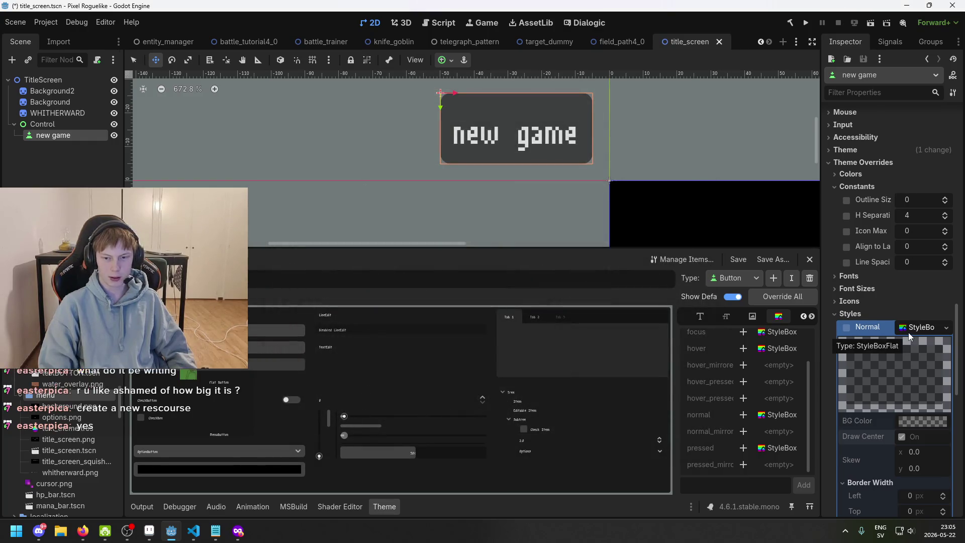
# Create a StyleBoxFlat in the menu folder and save it as main_menu_button_style.tres
pyautogui.rightClick(67, 396)
pyautogui.moveTo(151, 335)
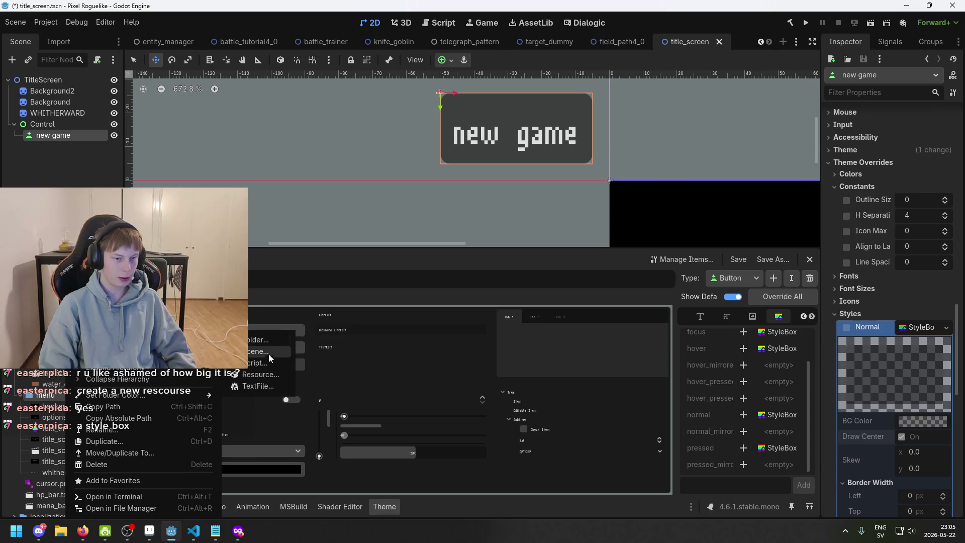
pyautogui.click(285, 376)
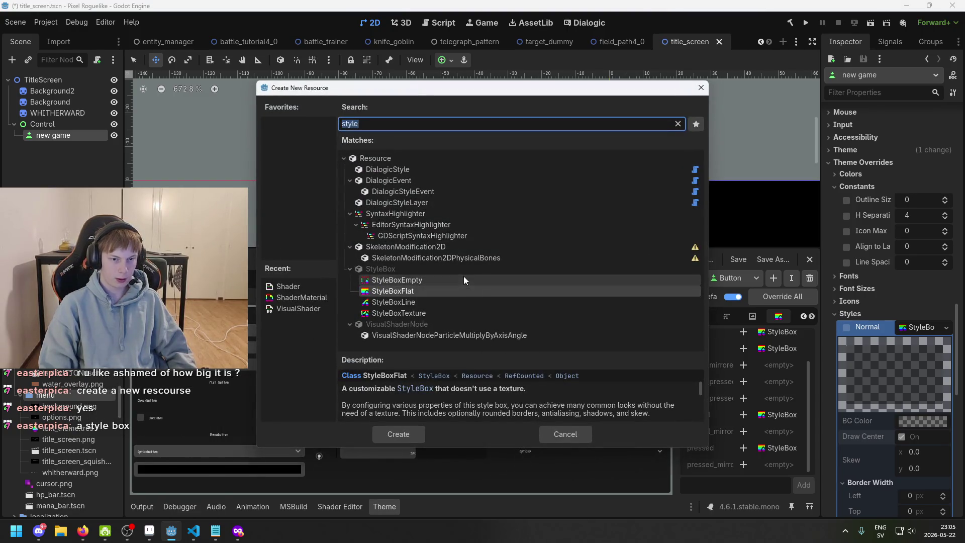
pyautogui.doubleClick(461, 290)
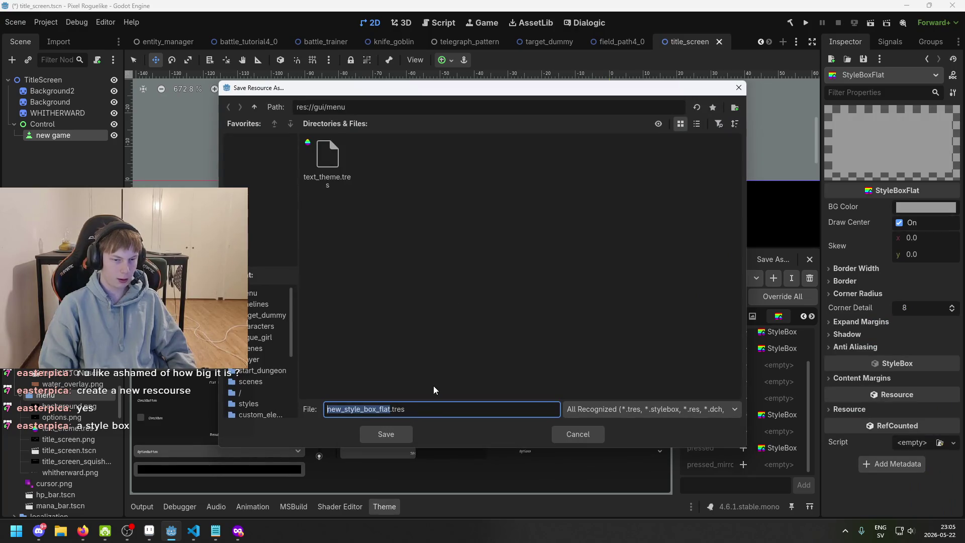
pyautogui.write('button_')
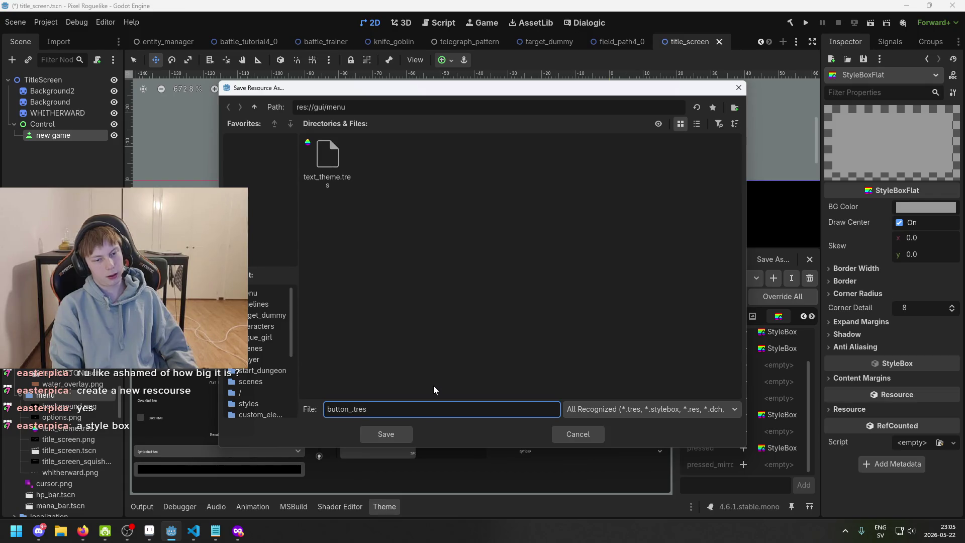
pyautogui.press('BackSpace')
pyautogui.press('BackSpace')
pyautogui.press('BackSpace')
pyautogui.write('main')
pyautogui.write(':')
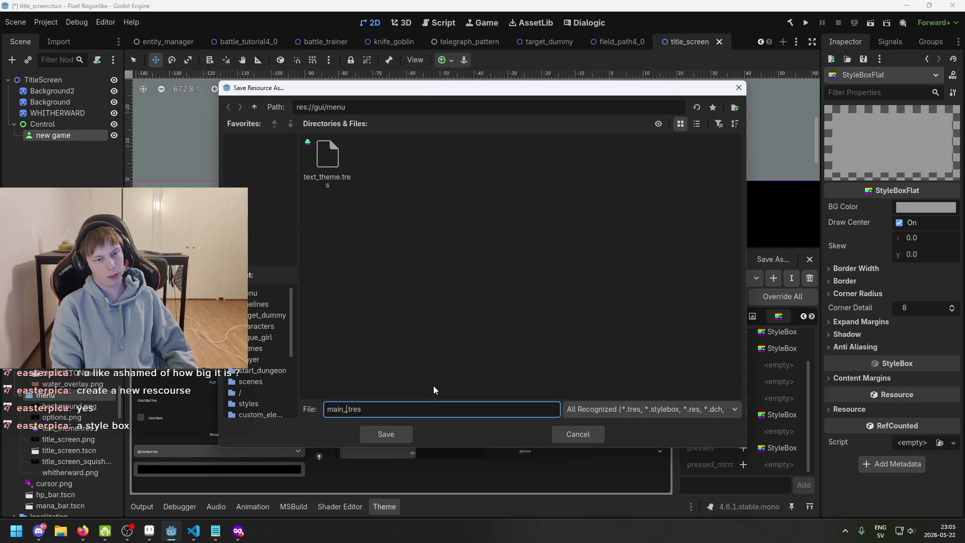
pyautogui.write('menu_button_style')
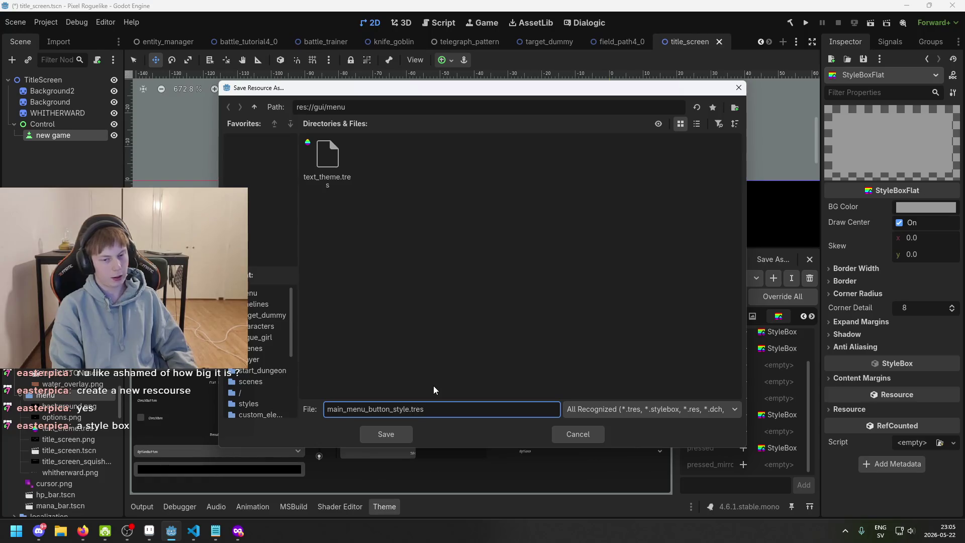
pyautogui.press('Return')
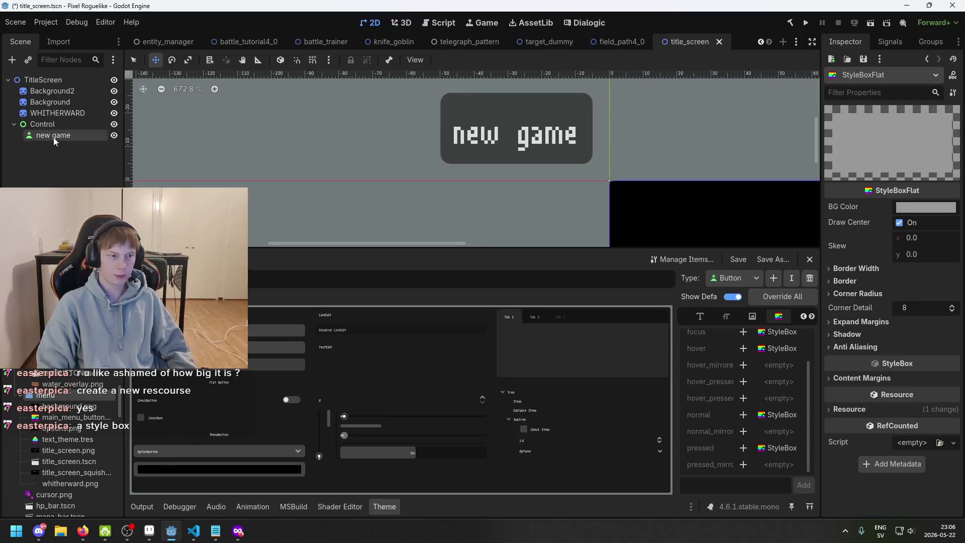
pyautogui.scroll(-10, 891, 340)
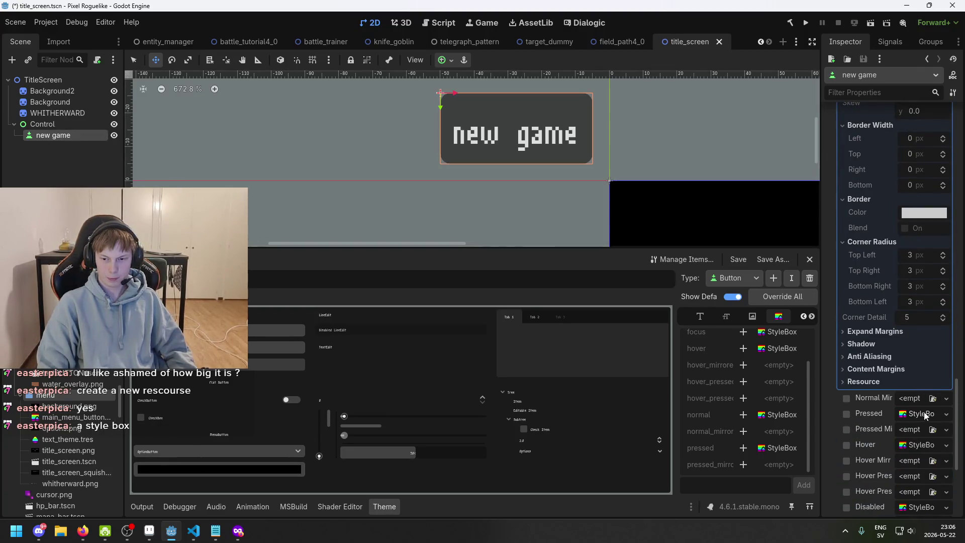
# Assign main_menu_button_style.tres as the new game button's Normal style override
pyautogui.scroll(3, 926, 352)
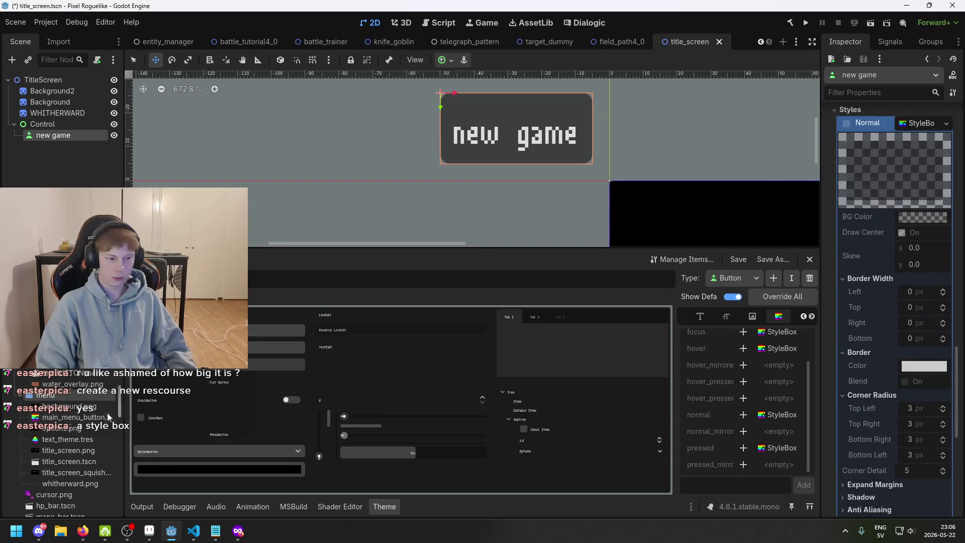
pyautogui.moveTo(70, 417)
pyautogui.mouseDown()
pyautogui.moveTo(697, 335)
pyautogui.moveTo(926, 122)
pyautogui.mouseUp()
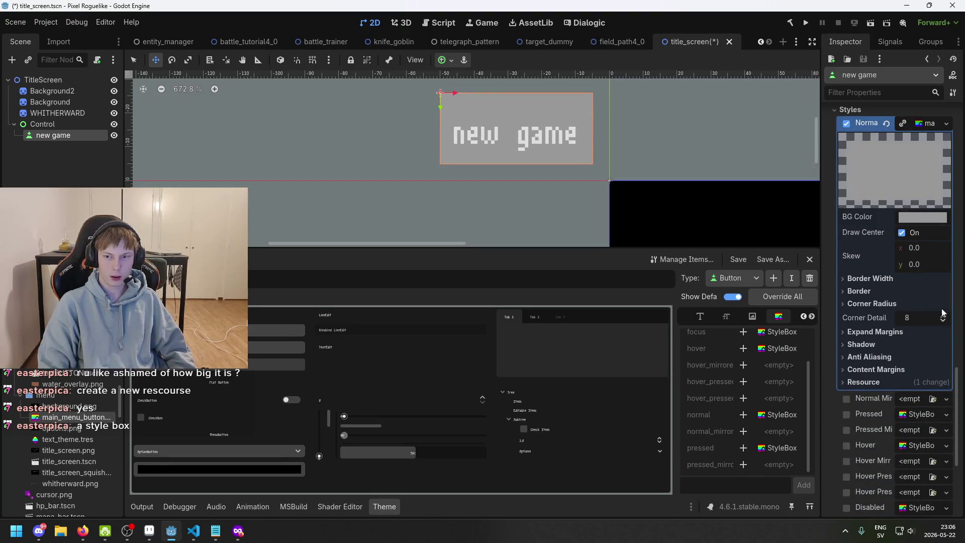
pyautogui.scroll(4, 577, 162)
pyautogui.scroll(-2, 908, 373)
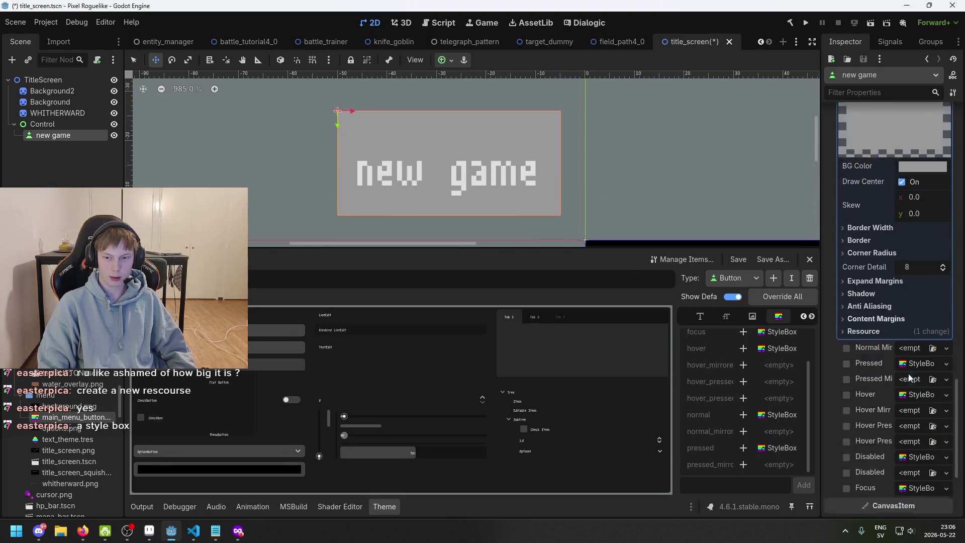
pyautogui.scroll(4, 912, 376)
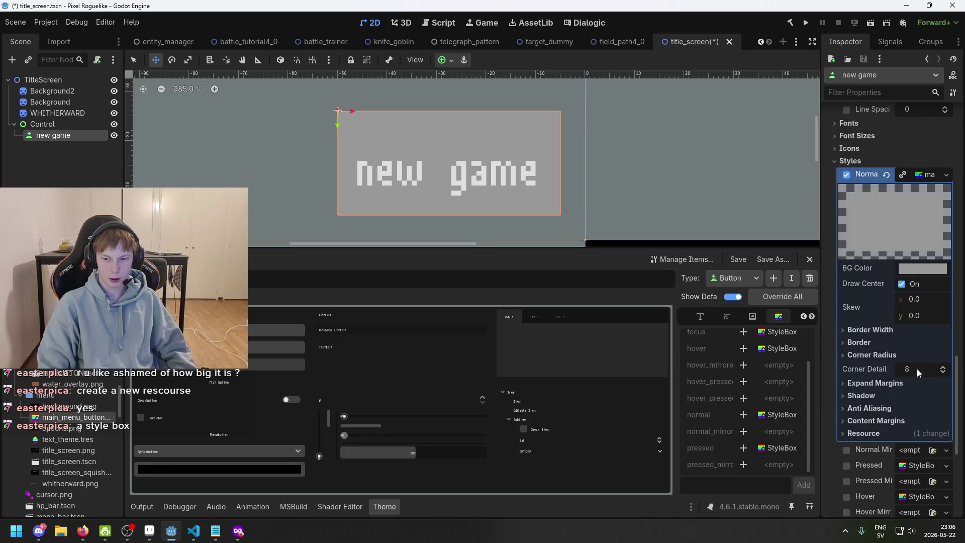
# Try orange, blue, default and transparent 00000000 background colours on the style
pyautogui.click(928, 267)
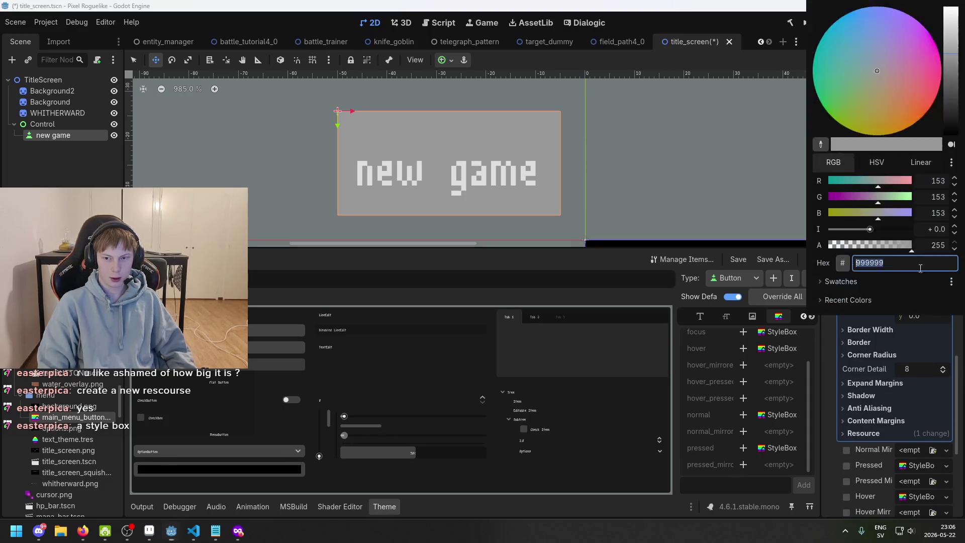
pyautogui.click(915, 96)
pyautogui.click(876, 18)
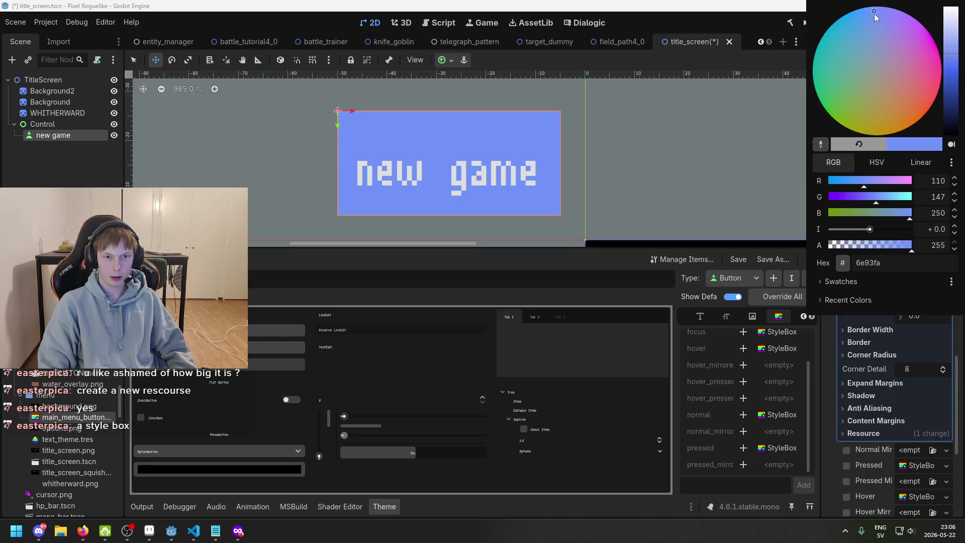
pyautogui.click(683, 119)
pyautogui.click(886, 268)
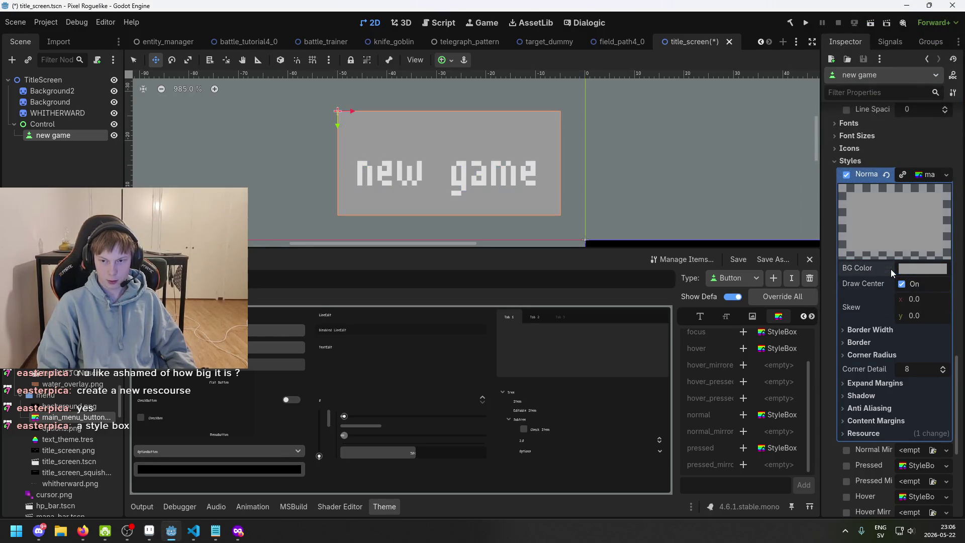
pyautogui.click(934, 271)
pyautogui.tripleClick(874, 260)
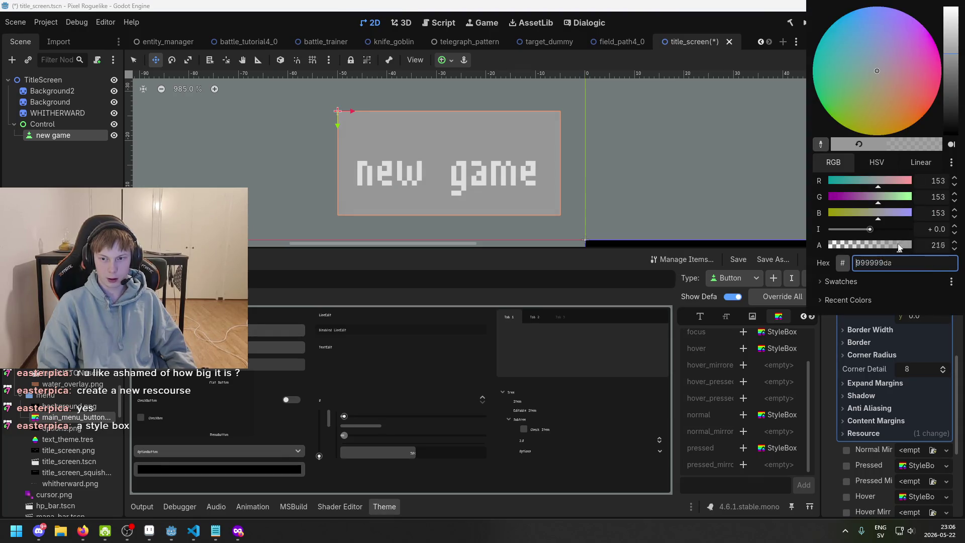
pyautogui.write('00000000')
pyautogui.click(667, 173)
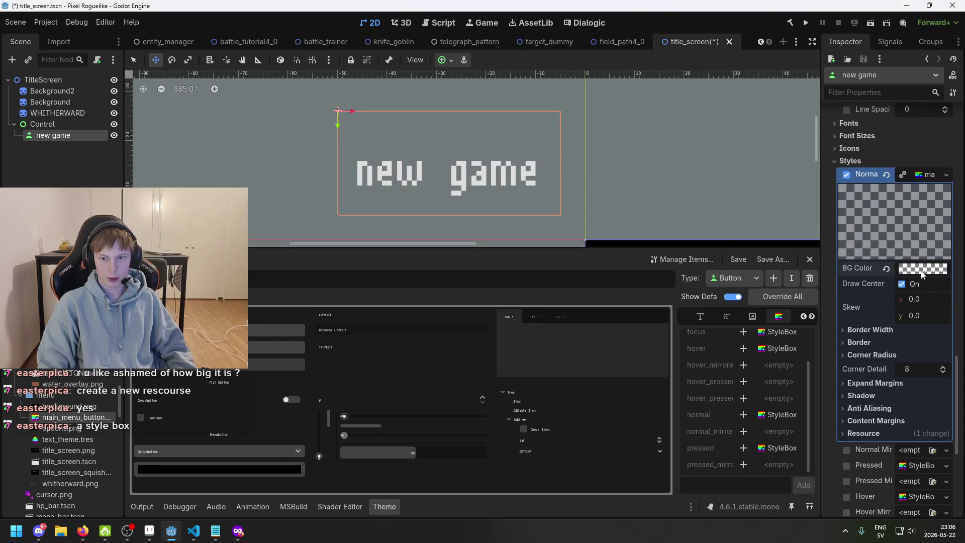
# Set the style's BG Color hex to opaque grey 999999
pyautogui.click(923, 272)
pyautogui.write('999999')
pyautogui.press('Return')
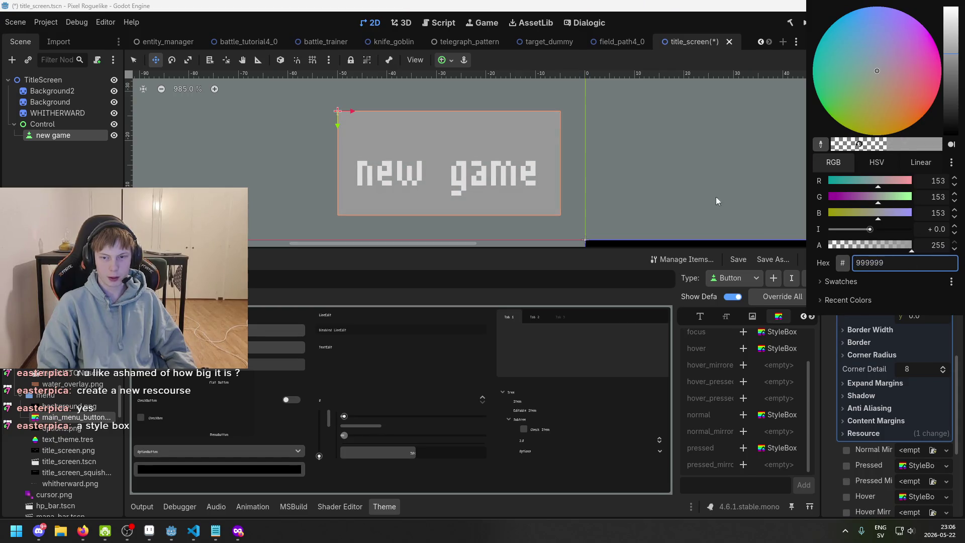
pyautogui.click(716, 201)
pyautogui.click(872, 354)
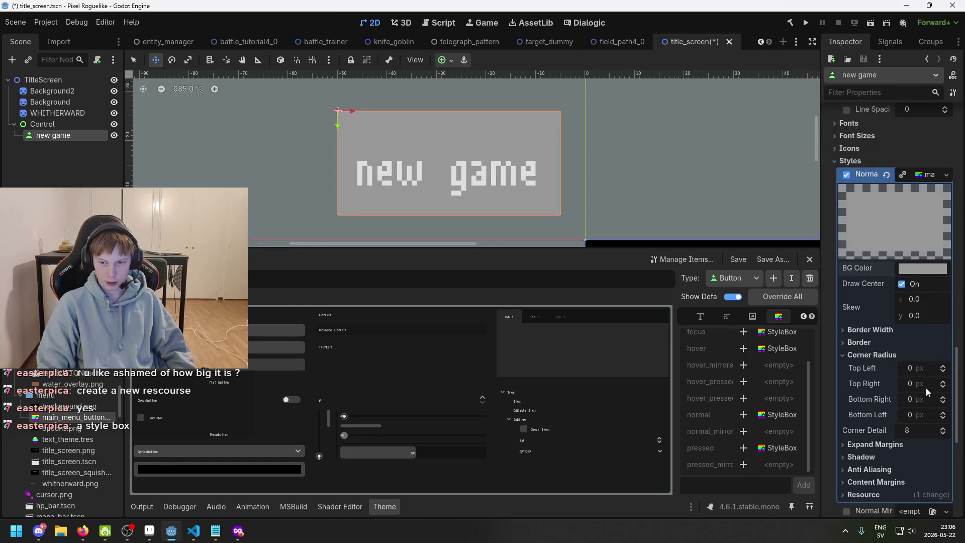
pyautogui.moveTo(923, 371); pyautogui.dragTo(912, 370)
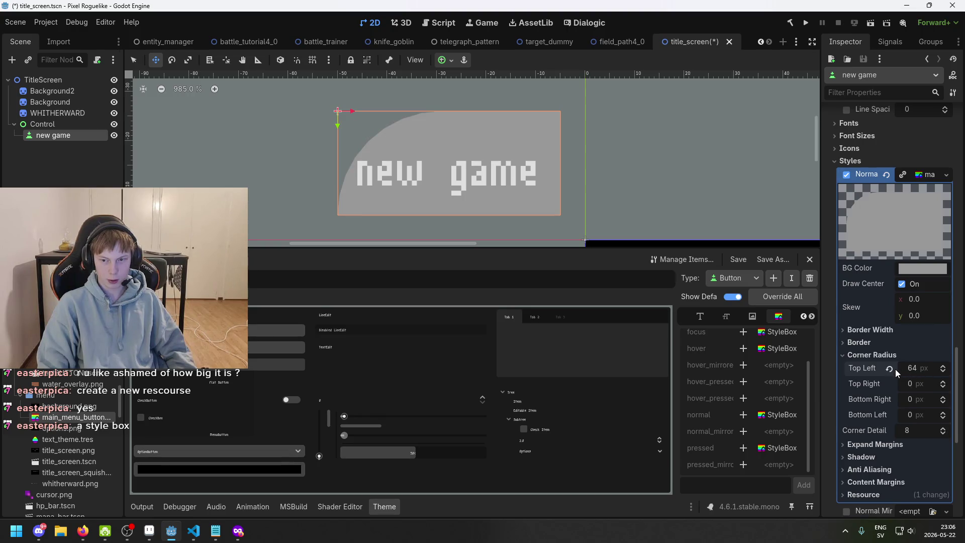
pyautogui.click(891, 369)
pyautogui.click(844, 355)
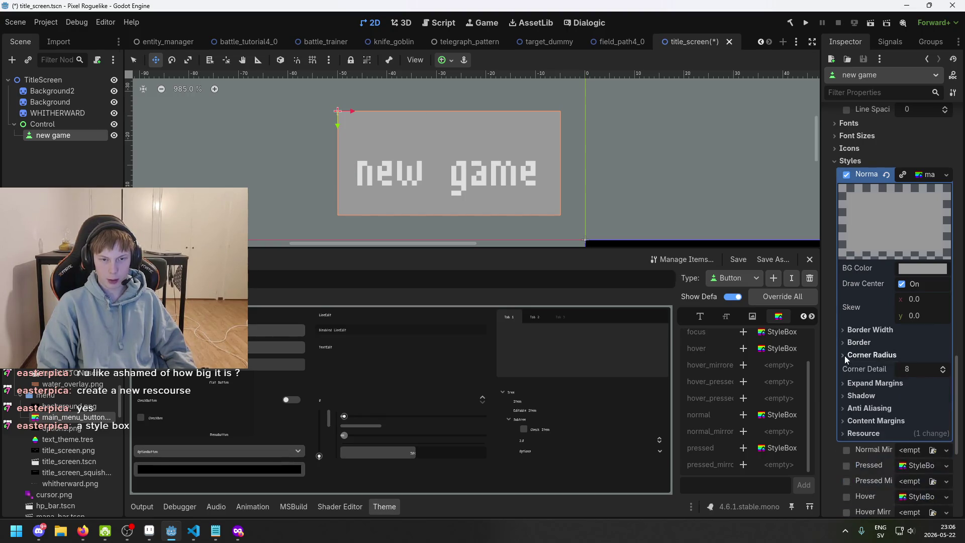
pyautogui.click(844, 354)
pyautogui.click(843, 354)
pyautogui.click(847, 383)
pyautogui.click(846, 384)
pyautogui.click(846, 384)
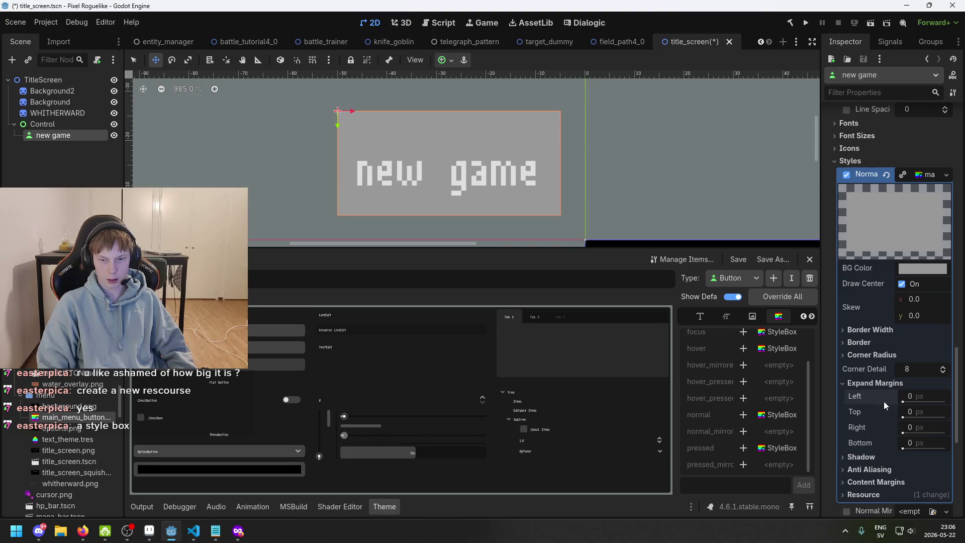
pyautogui.click(879, 384)
pyautogui.click(844, 420)
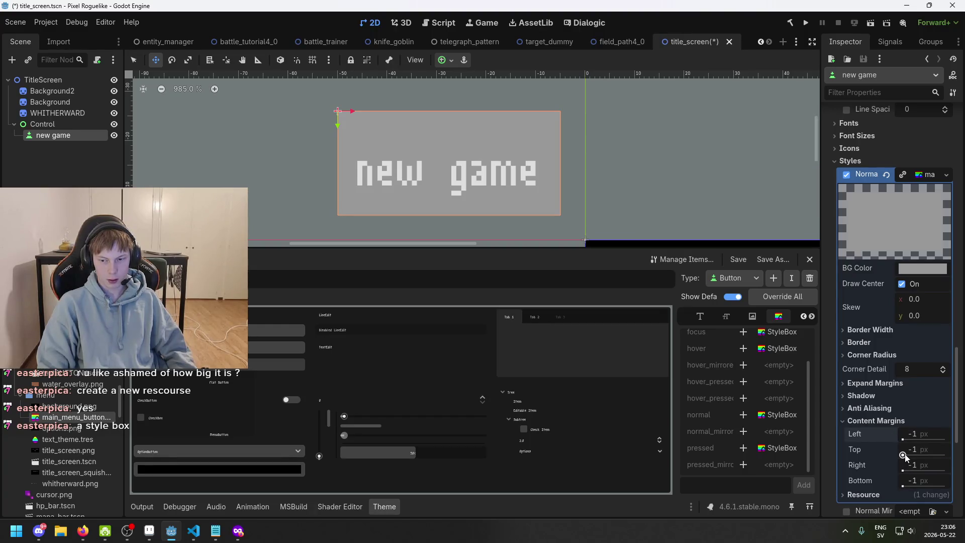
pyautogui.scroll(-3, 626, 196)
pyautogui.scroll(-2, 626, 196)
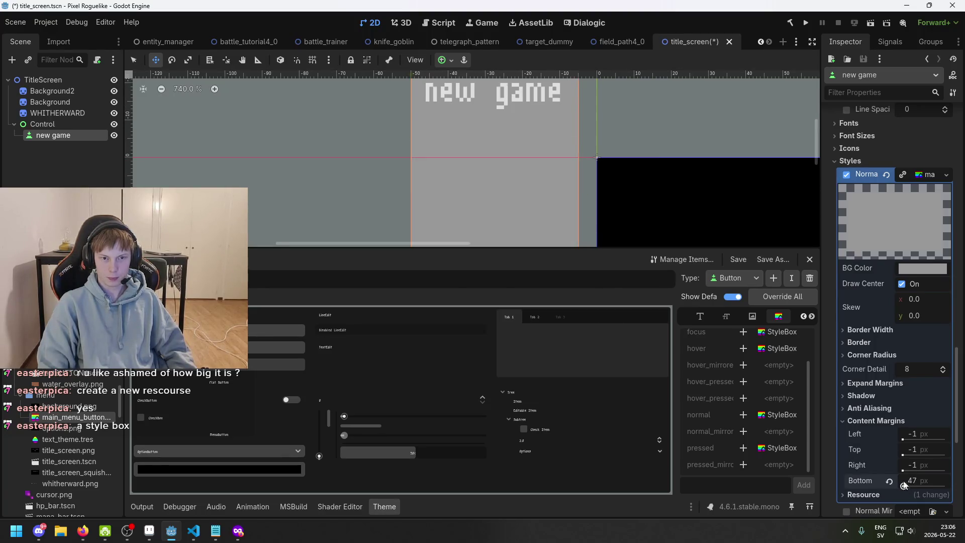
pyautogui.click(852, 420)
pyautogui.click(851, 411)
pyautogui.click(851, 410)
pyautogui.click(851, 395)
pyautogui.click(851, 395)
pyautogui.click(849, 383)
pyautogui.click(849, 384)
pyautogui.click(850, 396)
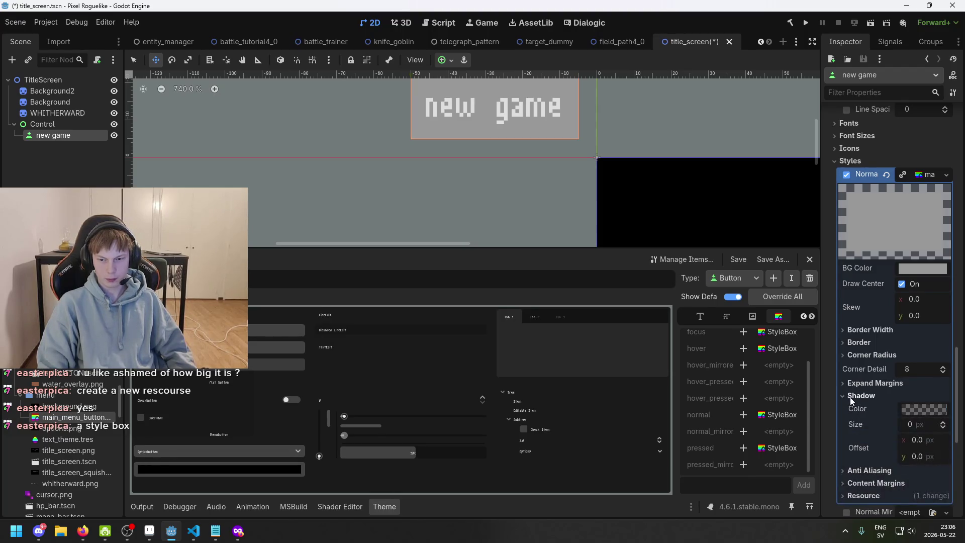
pyautogui.click(850, 397)
pyautogui.click(851, 397)
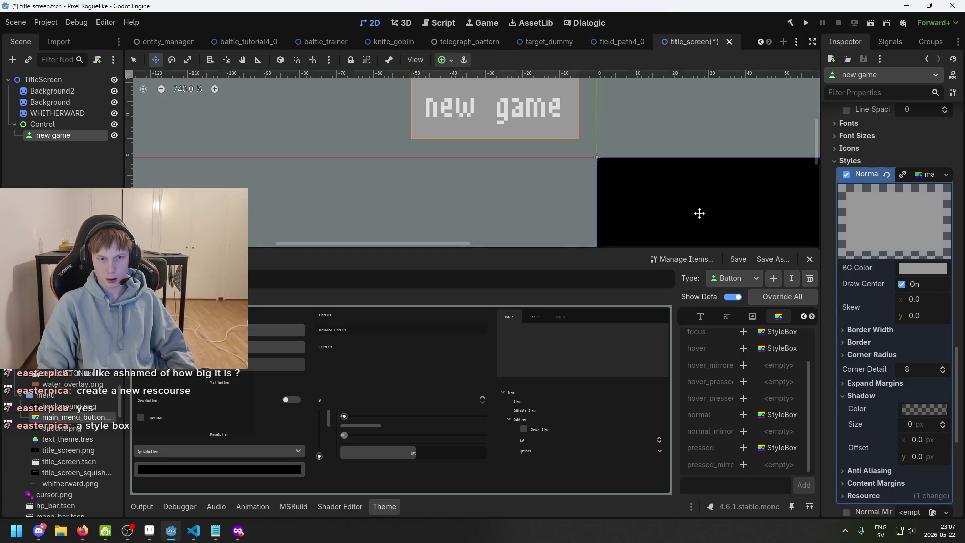
pyautogui.scroll(5, 700, 213)
pyautogui.scroll(1, 603, 90)
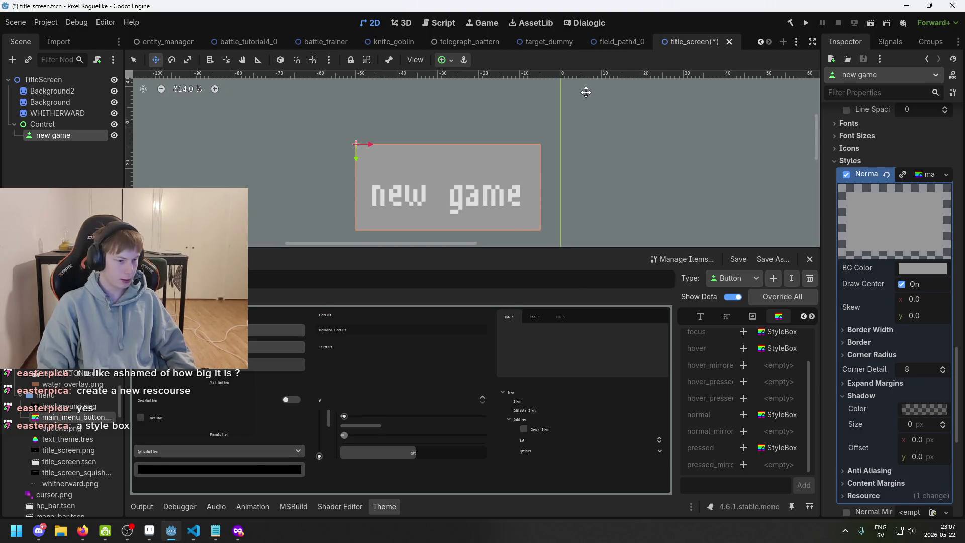
pyautogui.moveTo(586, 92); pyautogui.dragTo(645, 77)
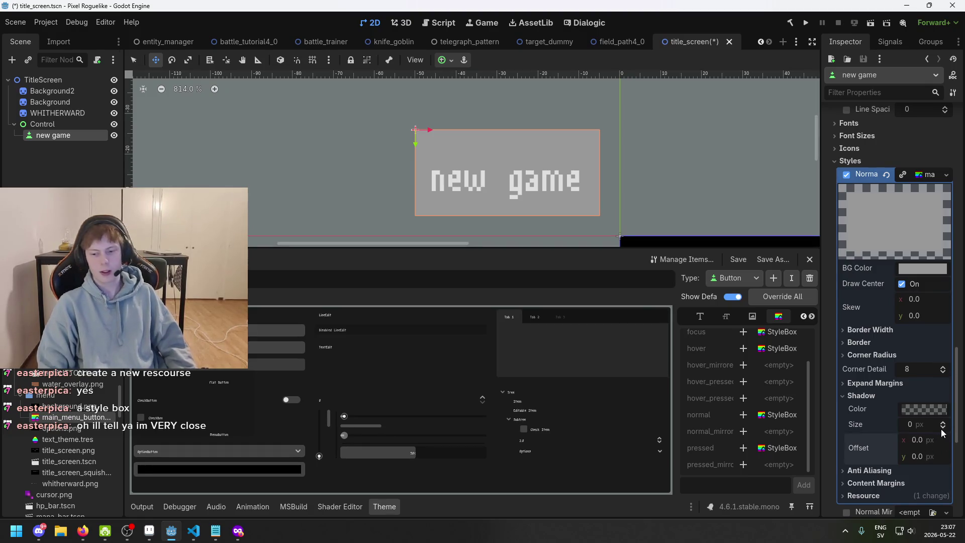
pyautogui.moveTo(924, 426); pyautogui.dragTo(939, 426)
pyautogui.click(915, 425)
pyautogui.write('168')
pyautogui.press('Return')
pyautogui.moveTo(924, 424); pyautogui.dragTo(904, 425)
pyautogui.scroll(-5, 674, 209)
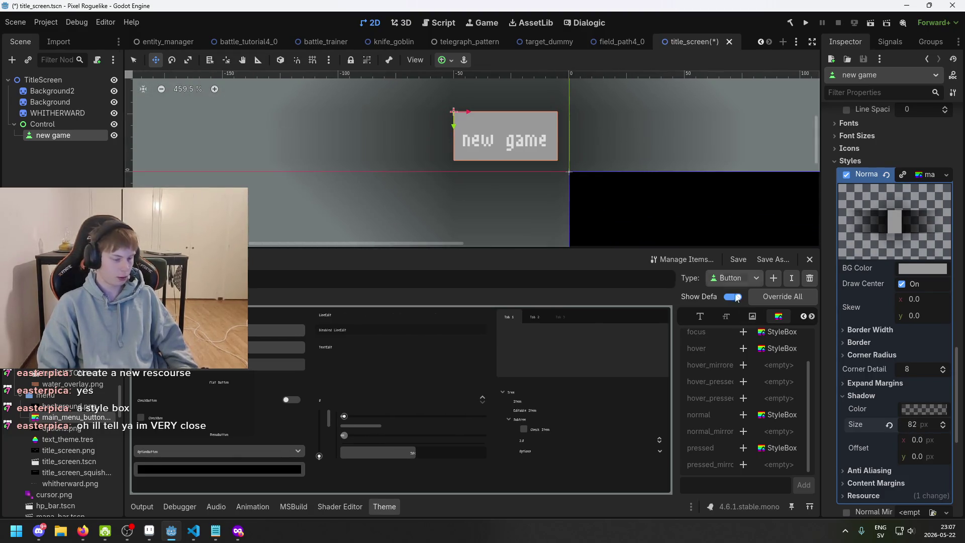
pyautogui.moveTo(926, 429); pyautogui.dragTo(923, 428)
pyautogui.click(842, 395)
pyautogui.click(843, 383)
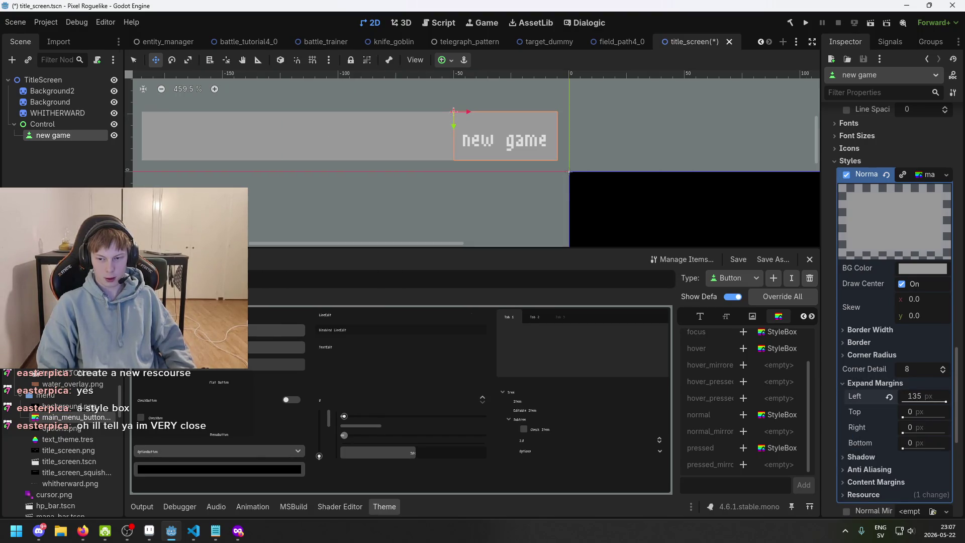
pyautogui.click(854, 382)
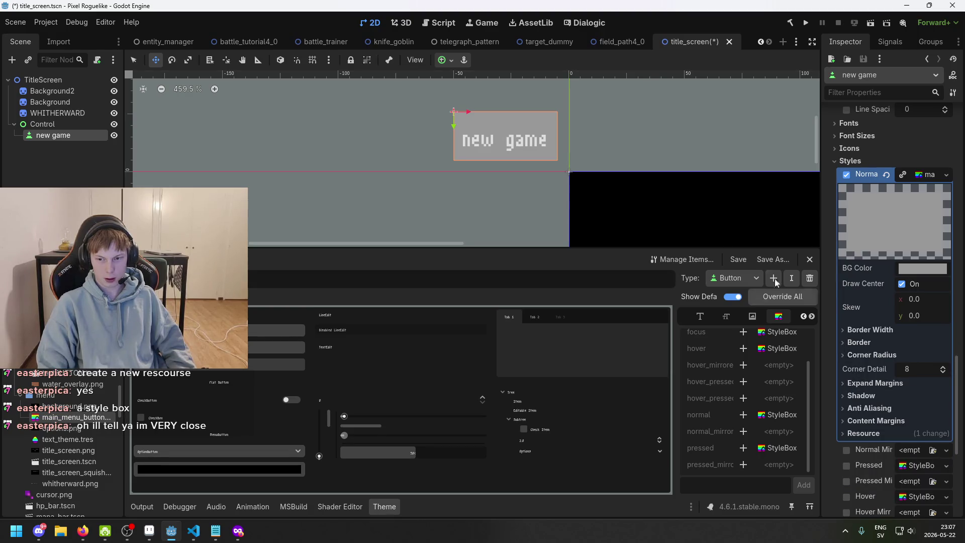
pyautogui.scroll(5, 508, 139)
pyautogui.scroll(1, 508, 139)
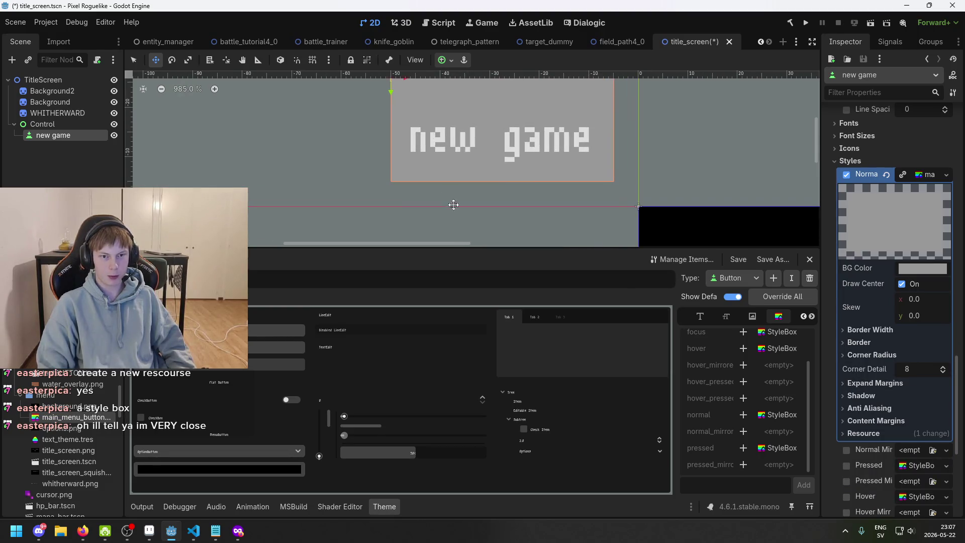
pyautogui.click(843, 433)
pyautogui.click(843, 433)
pyautogui.click(845, 421)
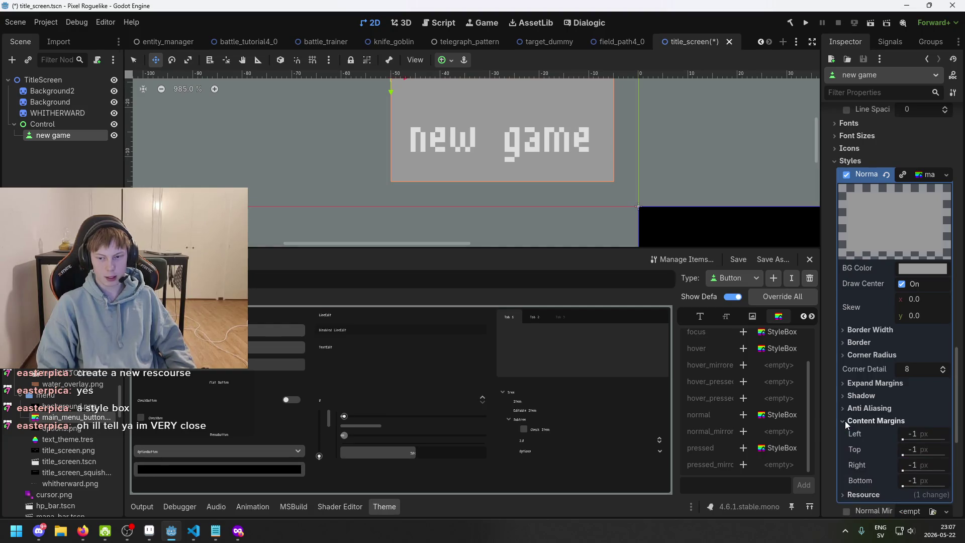
pyautogui.click(847, 421)
pyautogui.click(849, 408)
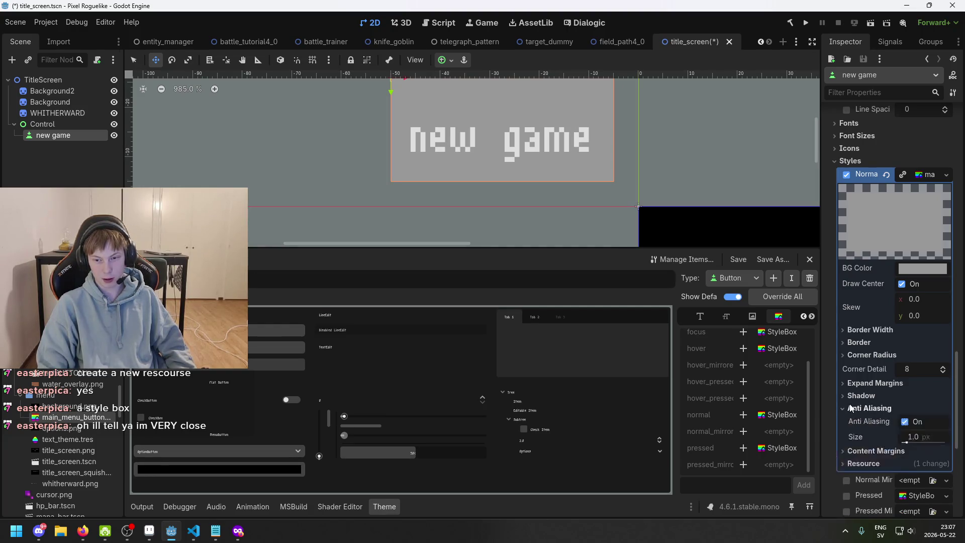
pyautogui.click(849, 408)
pyautogui.click(850, 408)
pyautogui.click(851, 408)
pyautogui.click(854, 396)
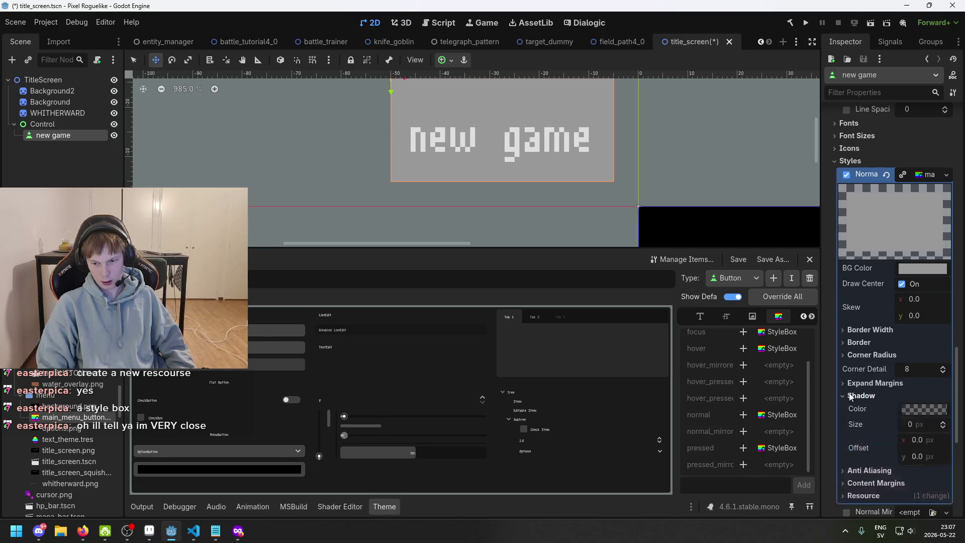
pyautogui.click(855, 395)
pyautogui.click(853, 383)
pyautogui.click(852, 382)
pyautogui.click(855, 355)
pyautogui.click(854, 355)
pyautogui.click(858, 342)
pyautogui.click(857, 342)
pyautogui.click(858, 330)
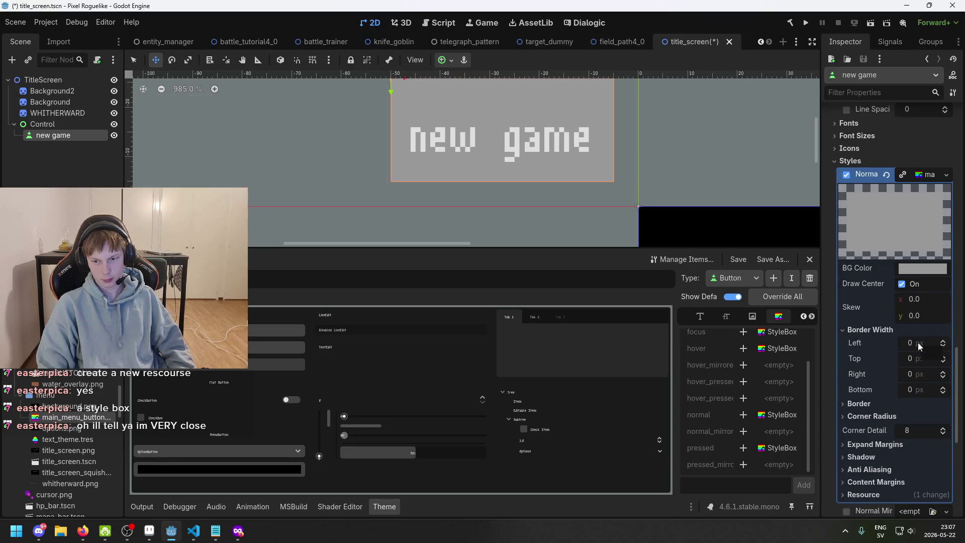
pyautogui.moveTo(921, 342)
pyautogui.mouseDown()
pyautogui.moveTo(935, 342)
pyautogui.moveTo(920, 347)
pyautogui.mouseUp()
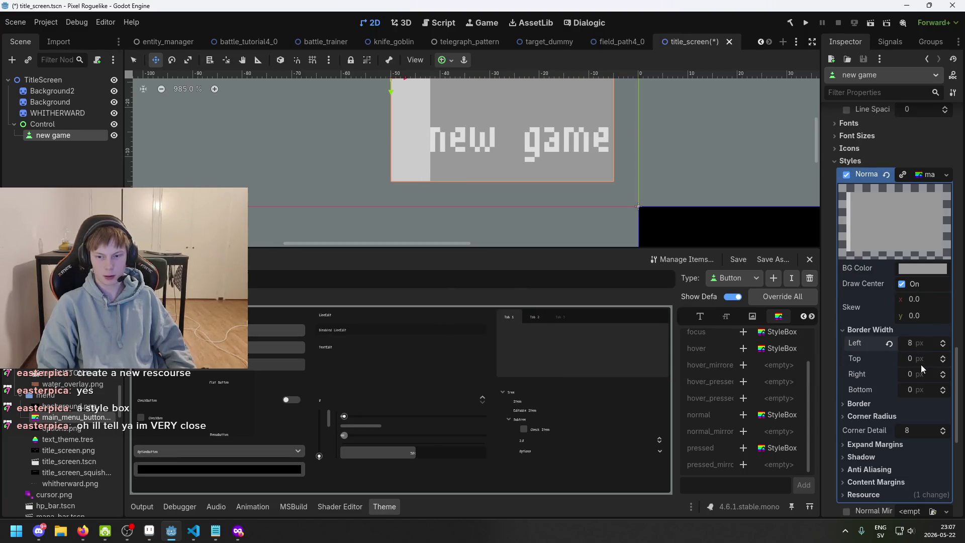
pyautogui.click(889, 343)
pyautogui.scroll(2, 885, 339)
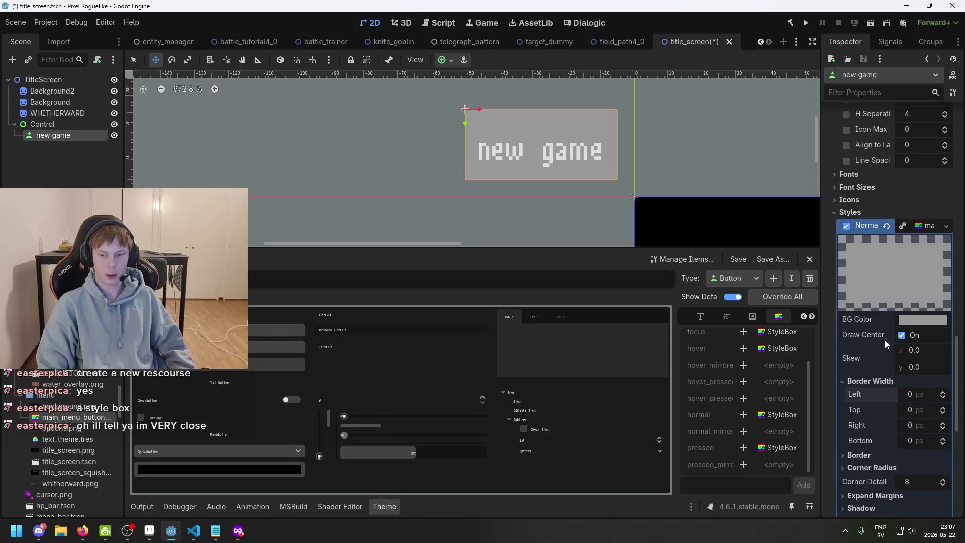
pyautogui.click(882, 380)
pyautogui.scroll(2, 917, 330)
# Save the scene and expand the button's Fonts theme overrides, collapsing Styles
pyautogui.hotkey('ctrl', 's')
pyautogui.click(867, 264)
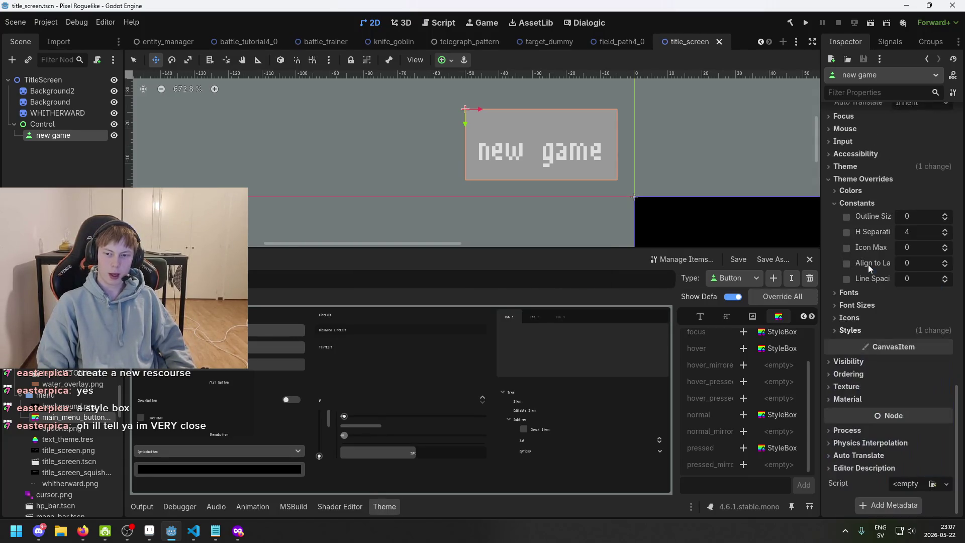
pyautogui.click(871, 305)
pyautogui.click(864, 294)
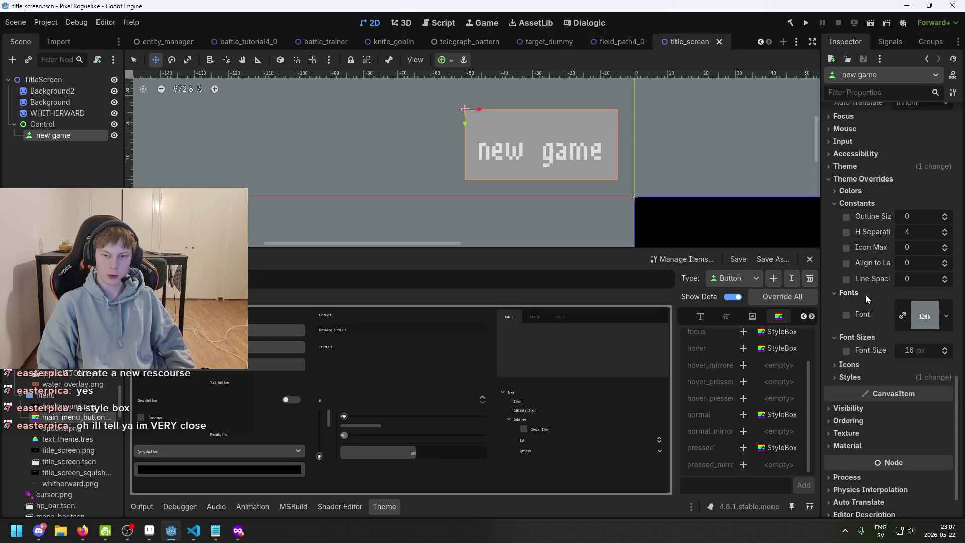
pyautogui.click(919, 310)
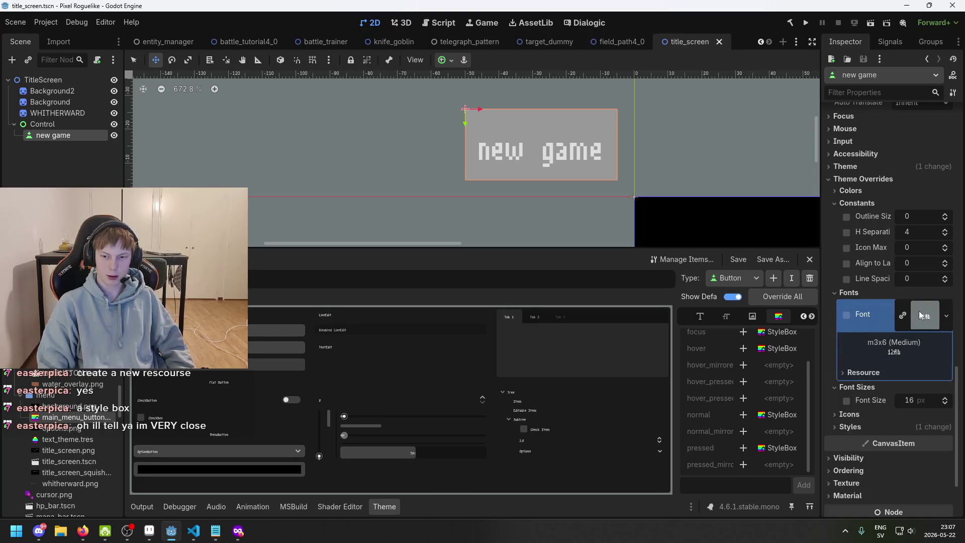
# Clear the button's Font override and list the project fonts m3x6.ttf and m5x7.ttf
pyautogui.click(847, 315)
pyautogui.click(847, 315)
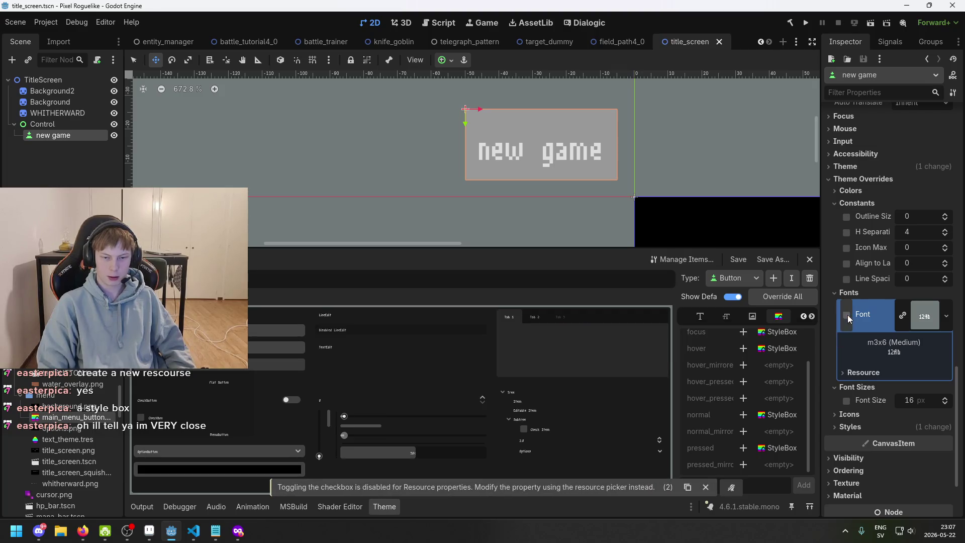
pyautogui.click(903, 317)
pyautogui.click(918, 308)
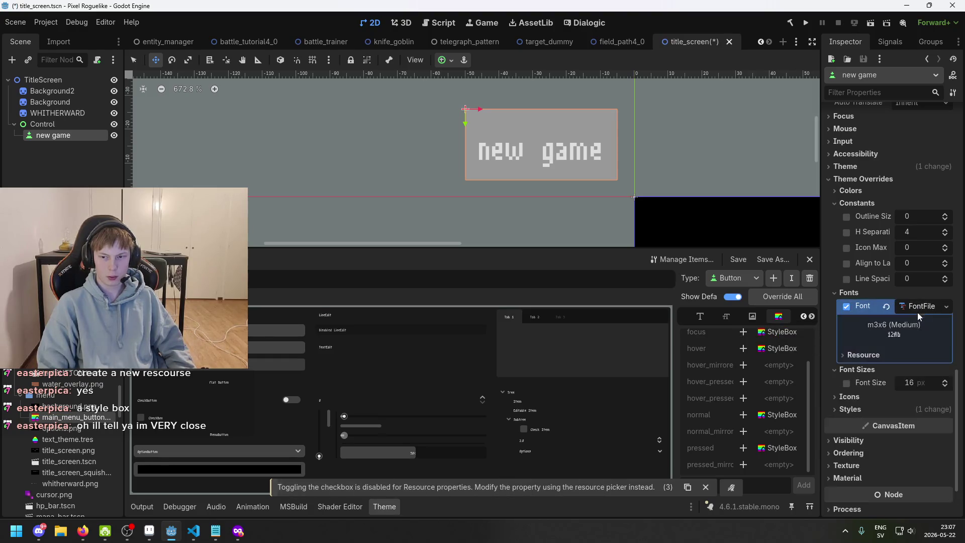
pyautogui.click(890, 307)
pyautogui.click(912, 306)
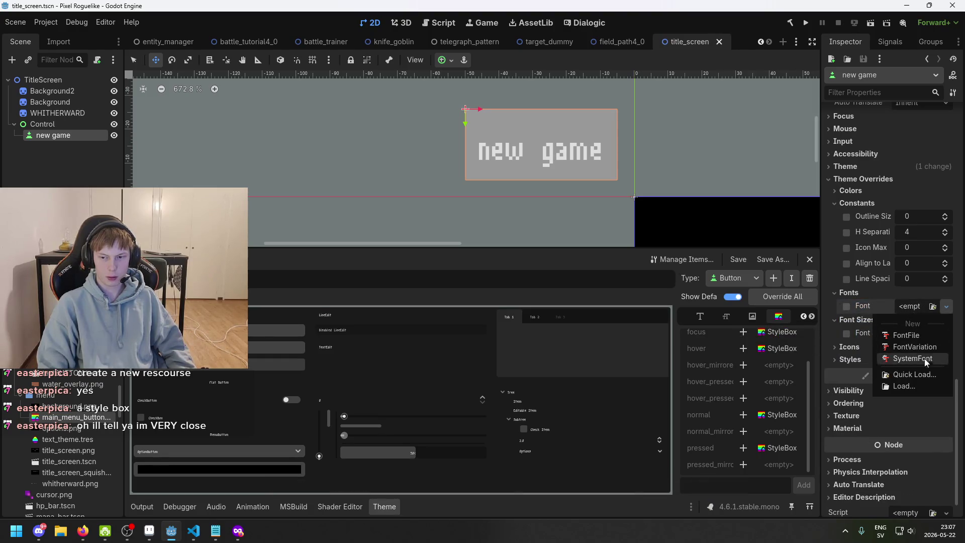
pyautogui.click(922, 373)
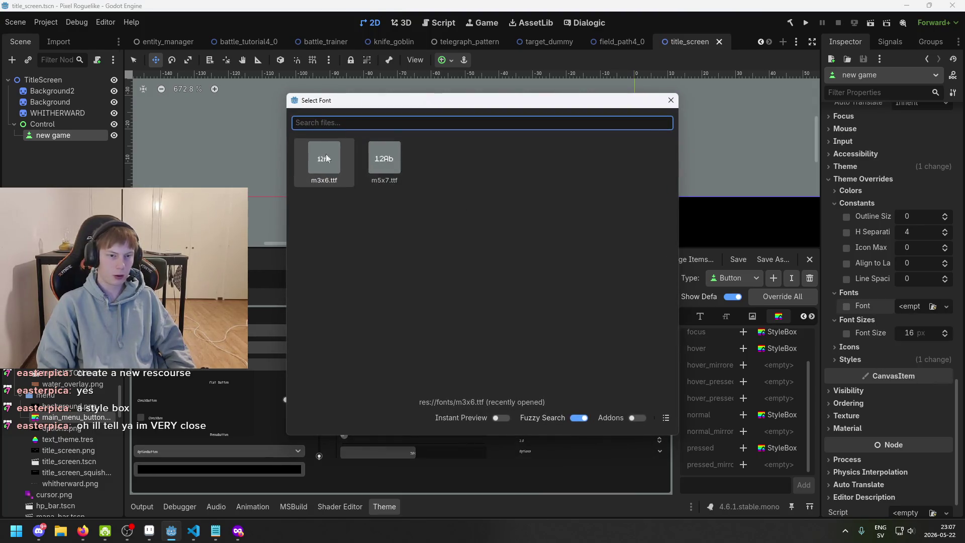
# Assign m3x6.ttf as the button's Font override and open m3x6.ttf's advanced import settings
pyautogui.press('Return')
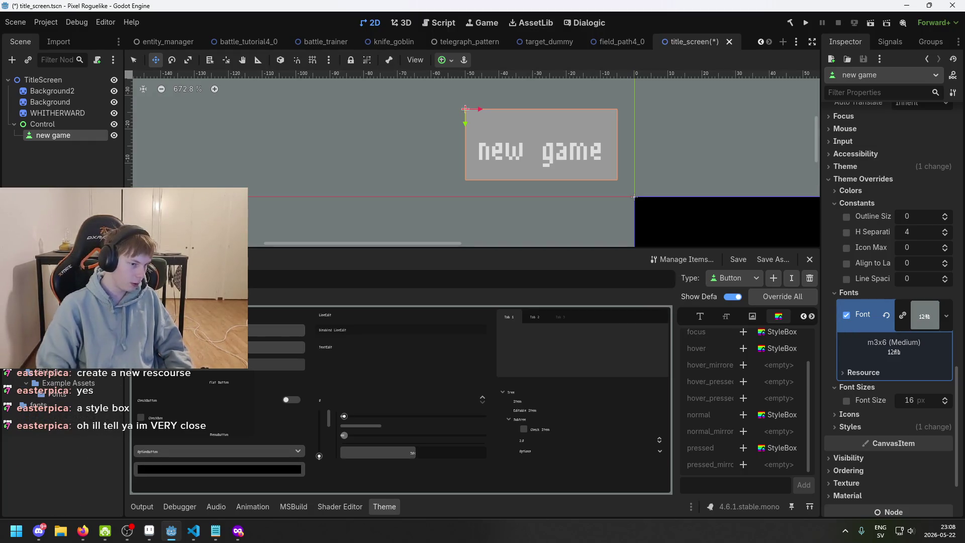
pyautogui.scroll(10, 54, 385)
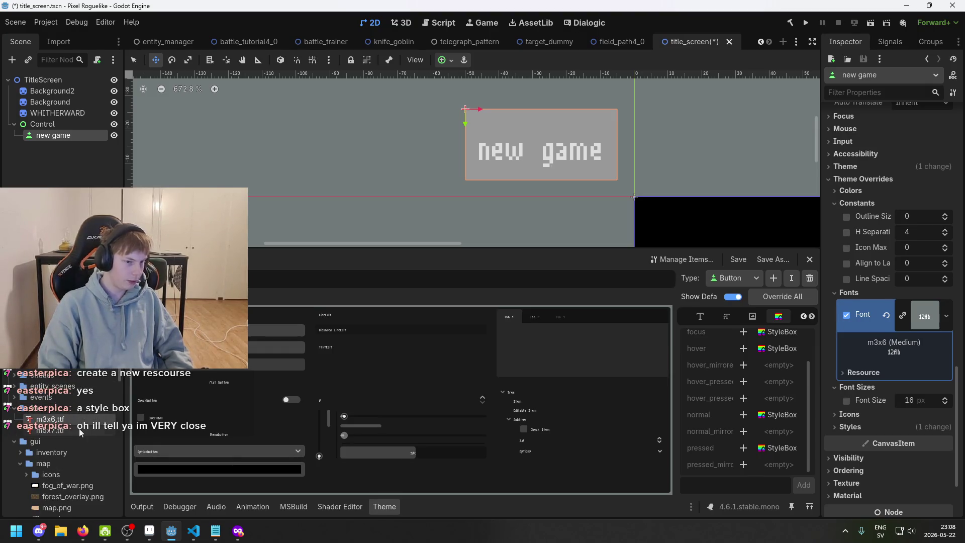
pyautogui.doubleClick(79, 420)
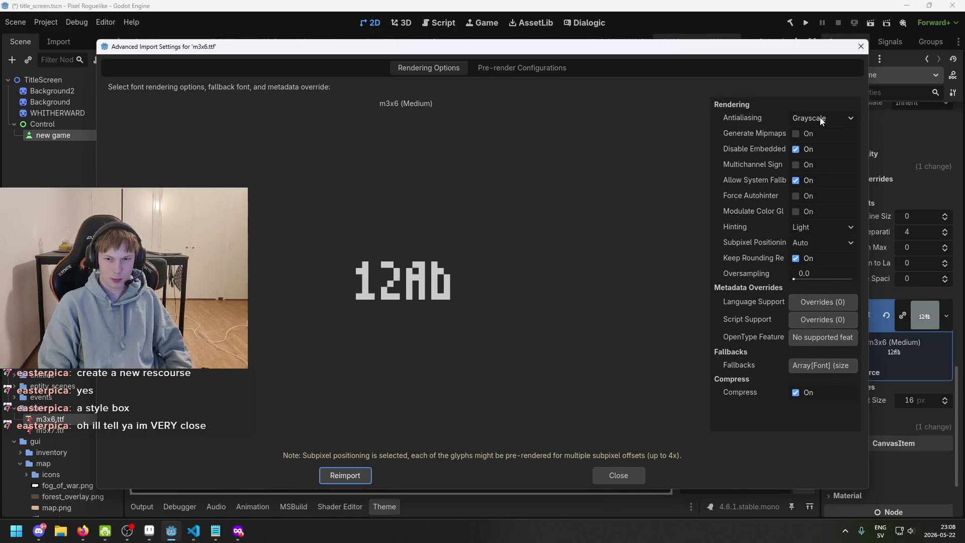
# Switch m3x6.ttf's Advanced Import Settings to the Pre-render Configurations page
pyautogui.click(479, 69)
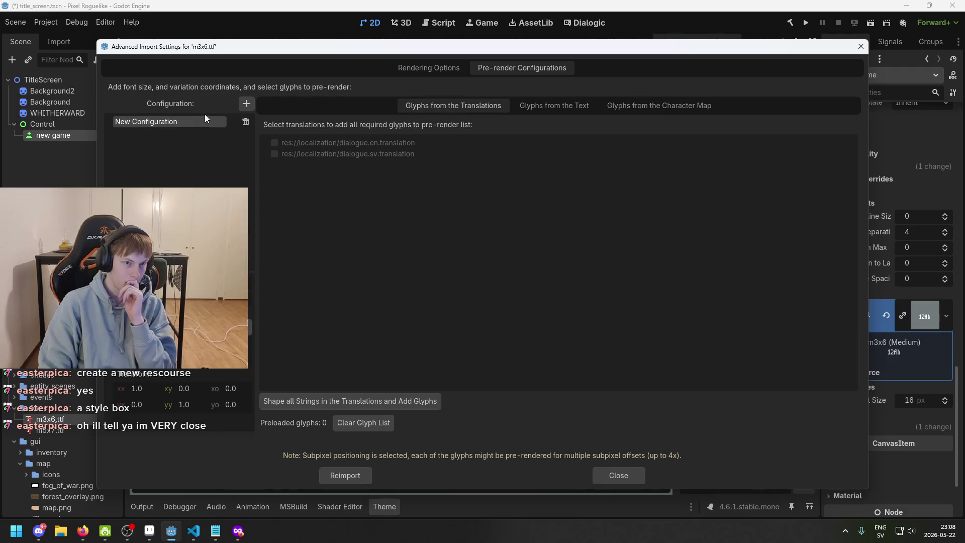
# Keep the pre-render configuration's name and browse its character map, text and translations glyph tabs
pyautogui.click(191, 125)
pyautogui.click(636, 112)
pyautogui.click(638, 111)
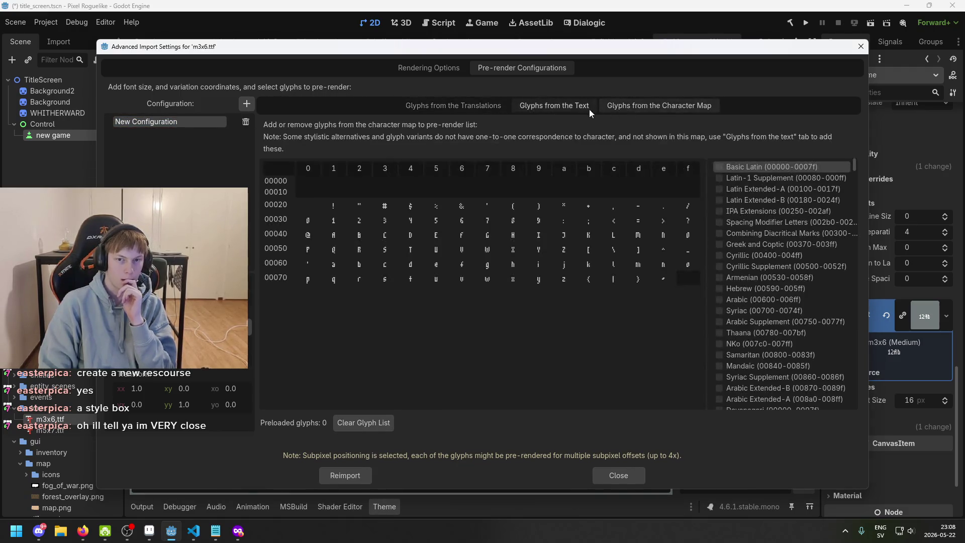
pyautogui.click(583, 106)
pyautogui.click(482, 105)
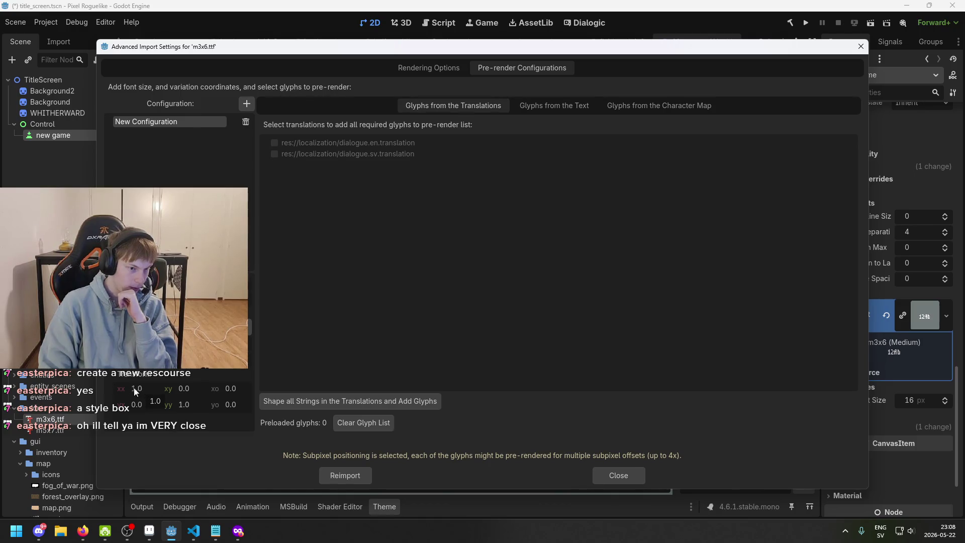
# Stretch the font transform xx to 1.19, reset it to 1, and return to rendering options
pyautogui.moveTo(139, 388); pyautogui.dragTo(148, 388)
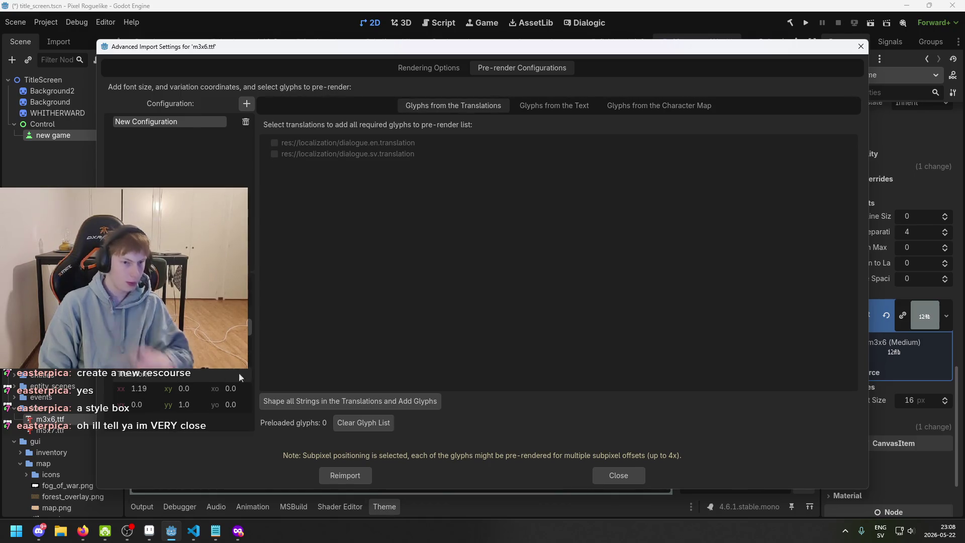
pyautogui.click(149, 388)
pyautogui.write('1')
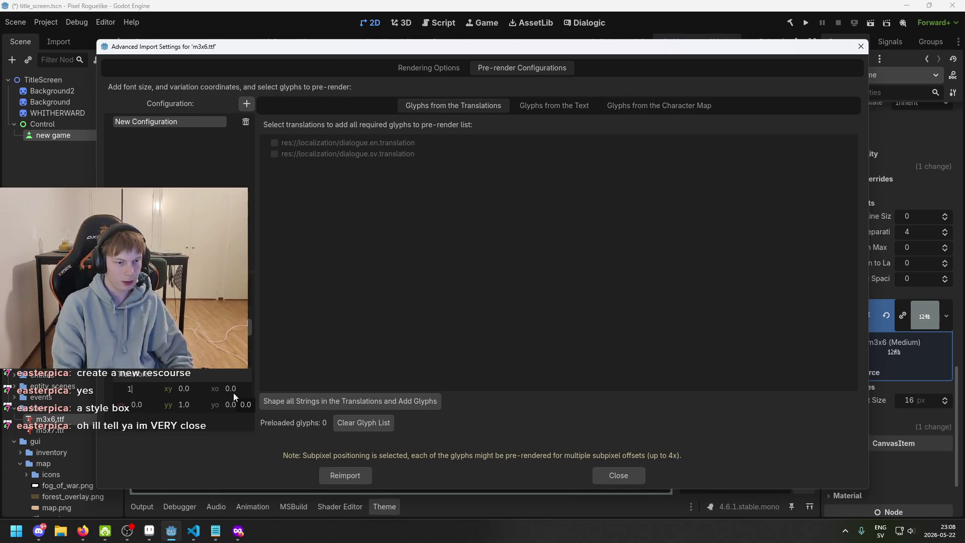
pyautogui.press('Return')
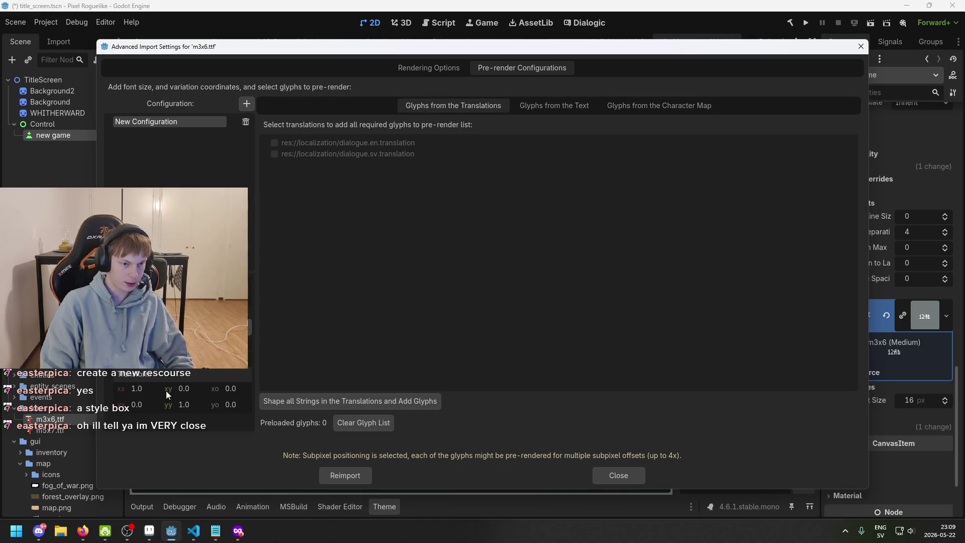
pyautogui.click(431, 68)
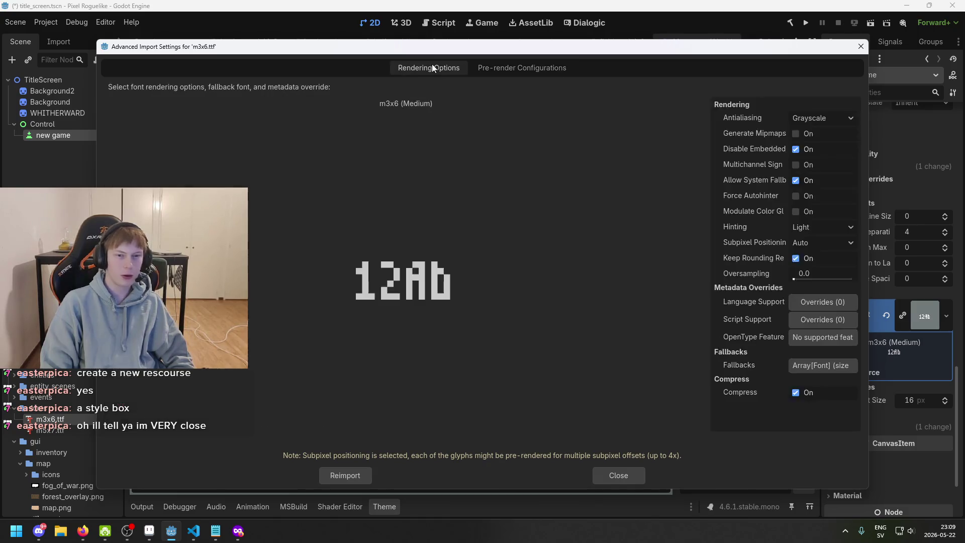
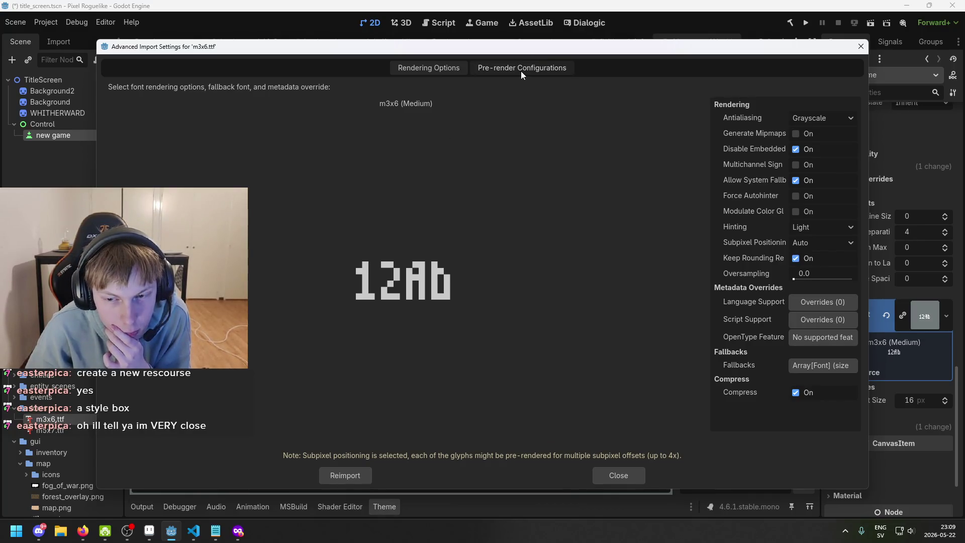
# Try None and Normal font hinting for m3x6.ttf, leaving it at Light
pyautogui.click(814, 228)
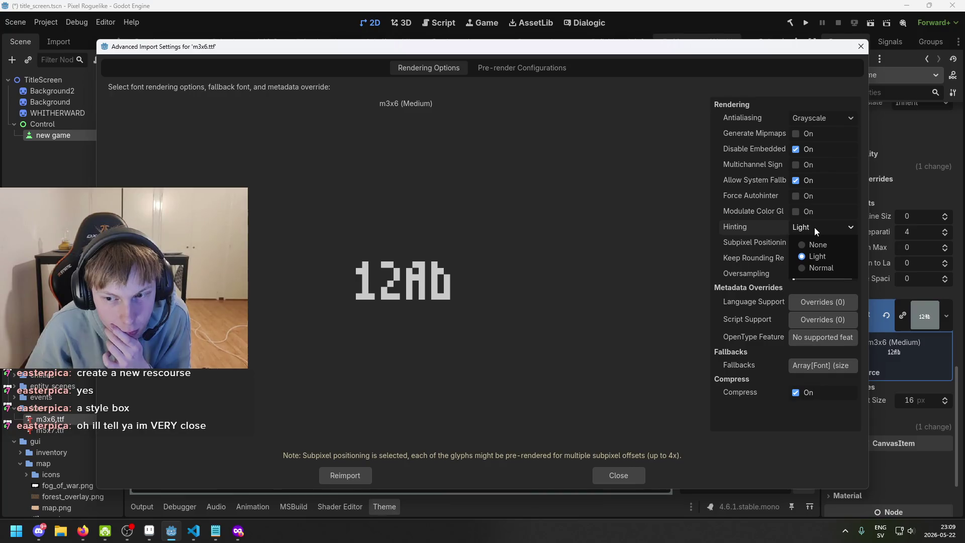
pyautogui.click(815, 244)
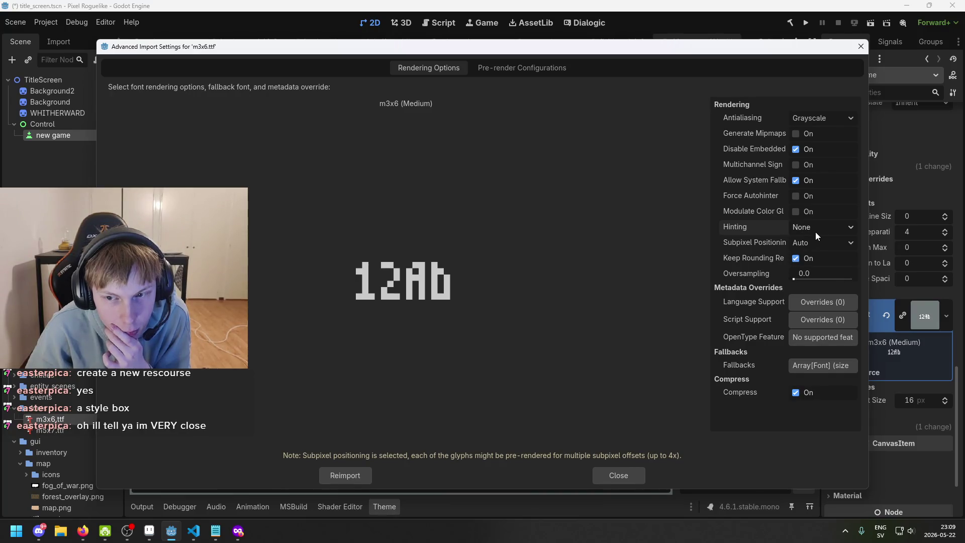
pyautogui.click(815, 229)
pyautogui.click(809, 261)
pyautogui.click(808, 227)
pyautogui.click(809, 267)
pyautogui.click(809, 230)
pyautogui.click(810, 258)
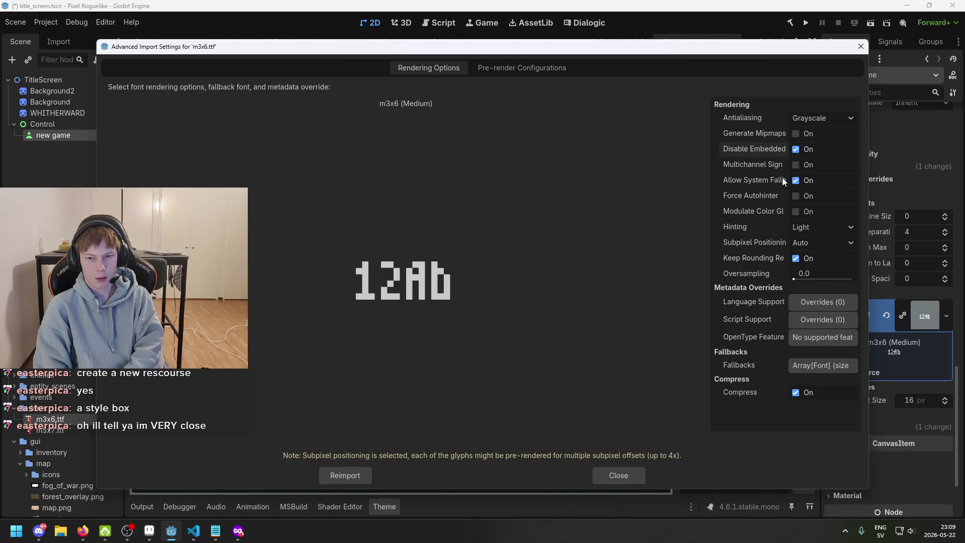
# Review the antialiasing choices and pre-render configurations, then close the m3x6.ttf import settings
pyautogui.click(818, 119)
pyautogui.click(521, 67)
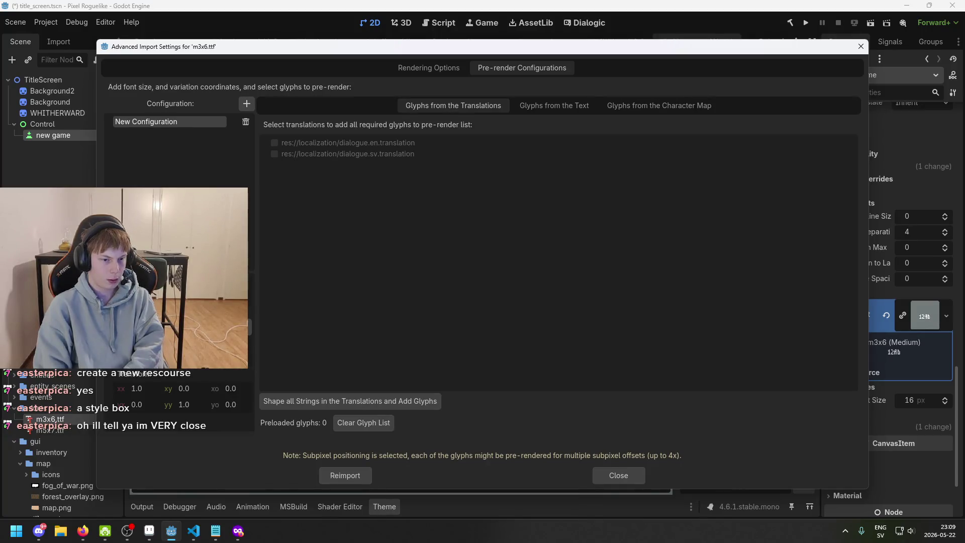
pyautogui.click(630, 480)
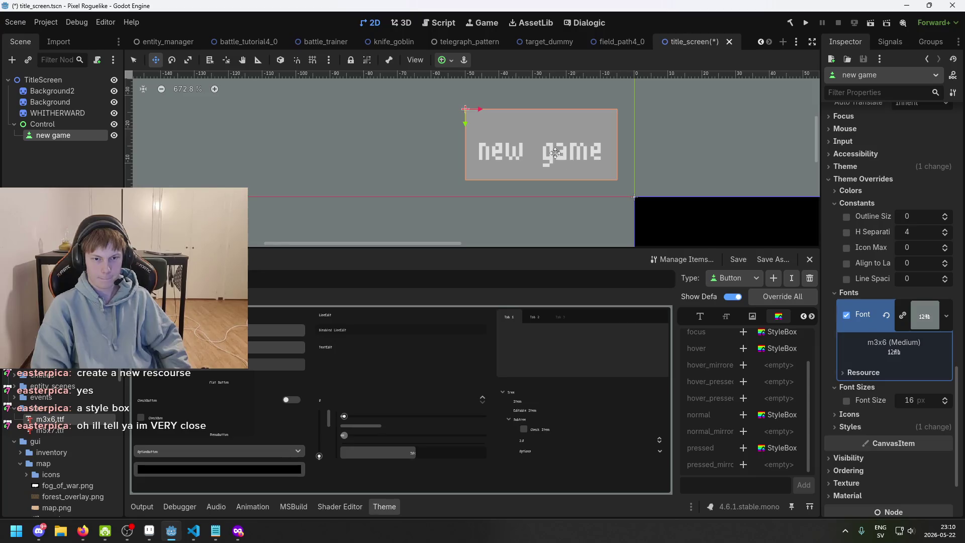
# Quick-load m5x7.ttf as the new game button's font override to compare it
pyautogui.scroll(2, 548, 154)
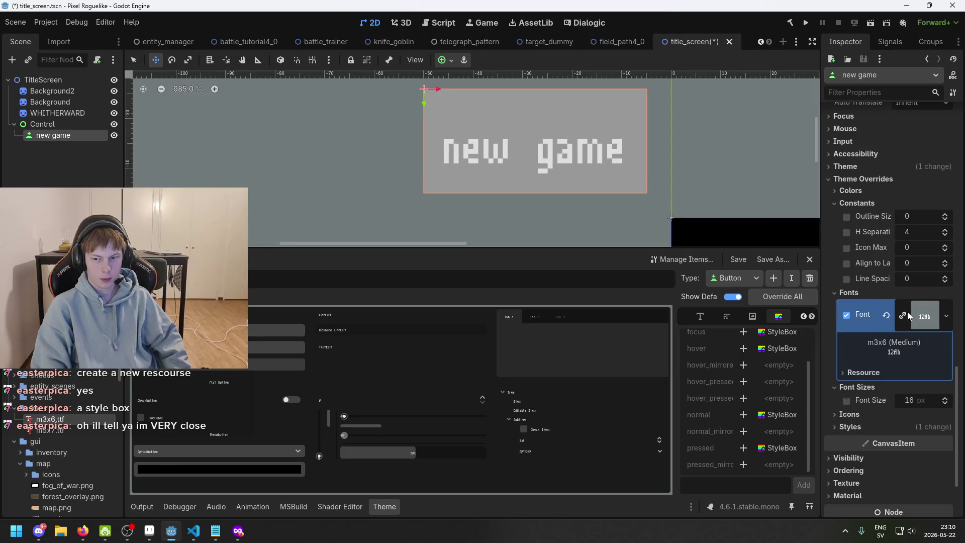
pyautogui.hotkey('ctrl', '-')
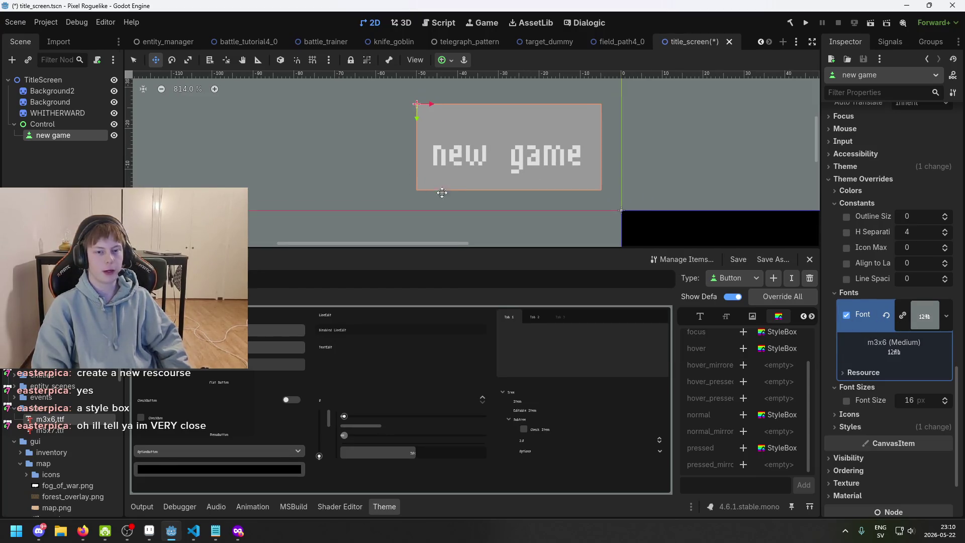
pyautogui.click(924, 317)
pyautogui.click(944, 317)
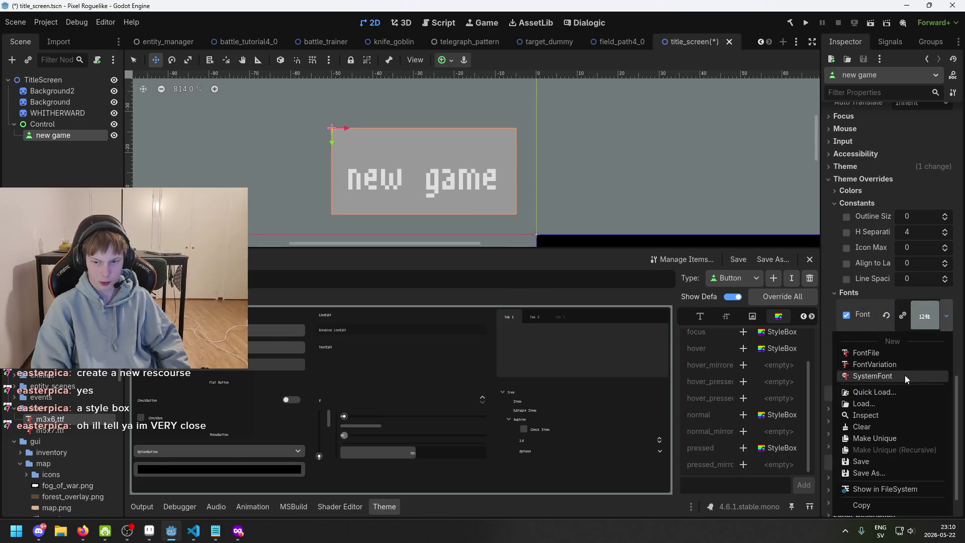
pyautogui.click(896, 392)
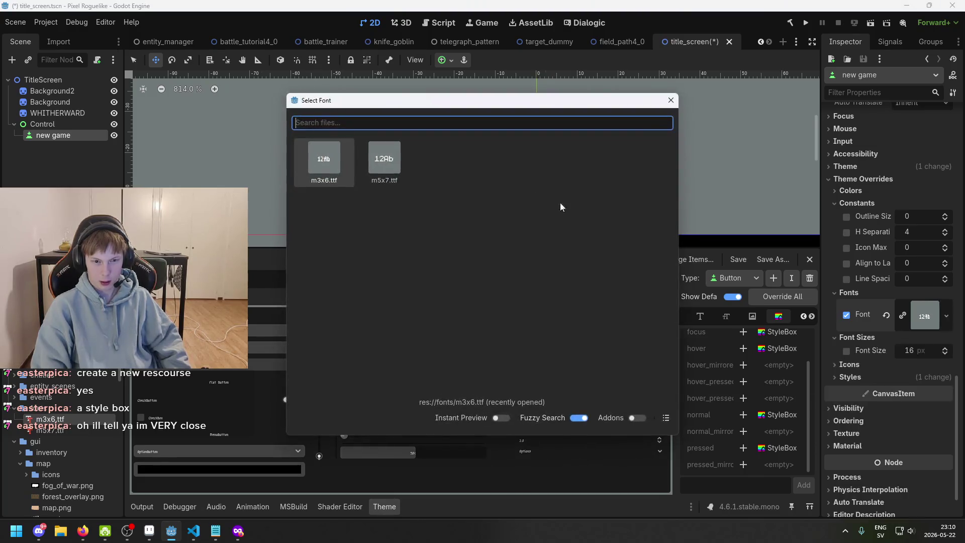
pyautogui.moveTo(455, 99)
pyautogui.mouseDown()
pyautogui.moveTo(722, 151)
pyautogui.moveTo(802, 151)
pyautogui.mouseUp()
pyautogui.doubleClick(735, 206)
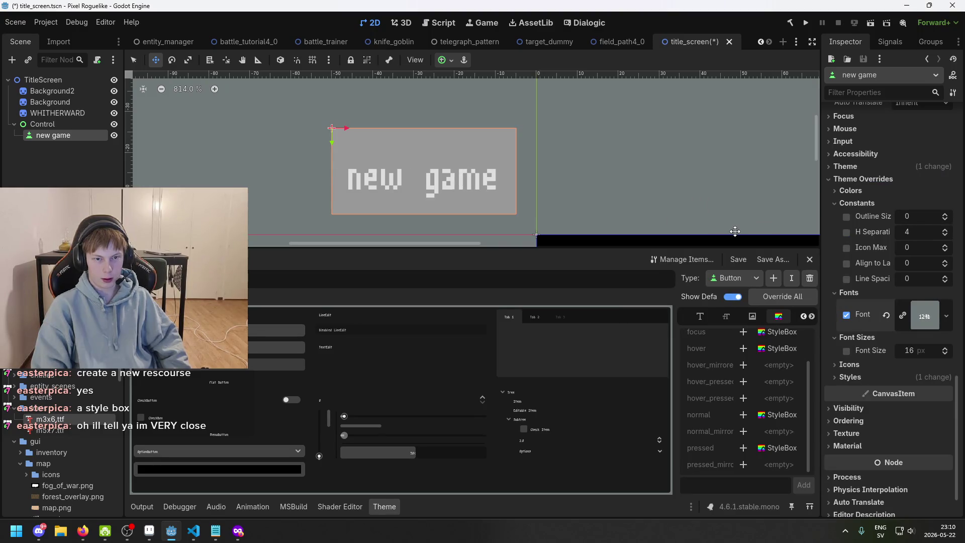
# Restore m3x6.ttf as the button's font override through Quick Load
pyautogui.click(945, 318)
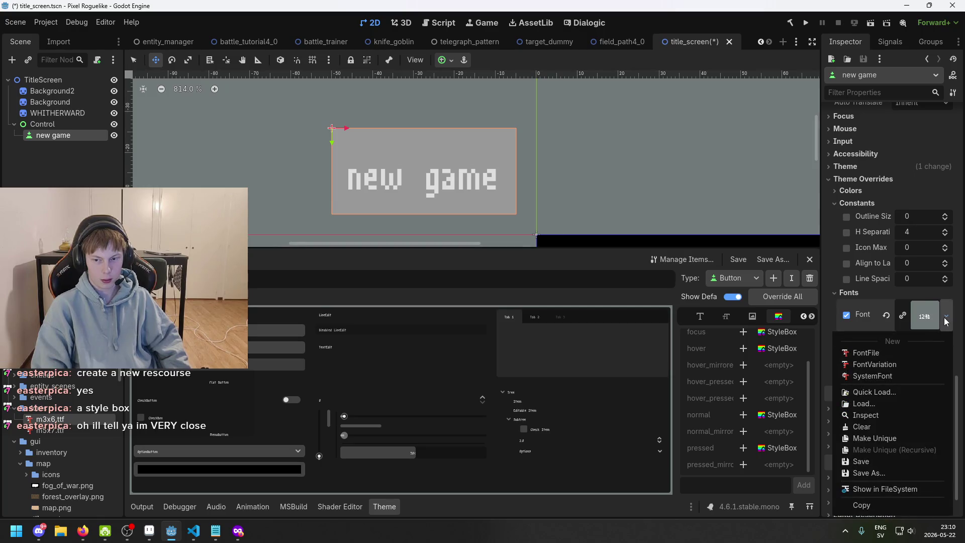
pyautogui.click(911, 404)
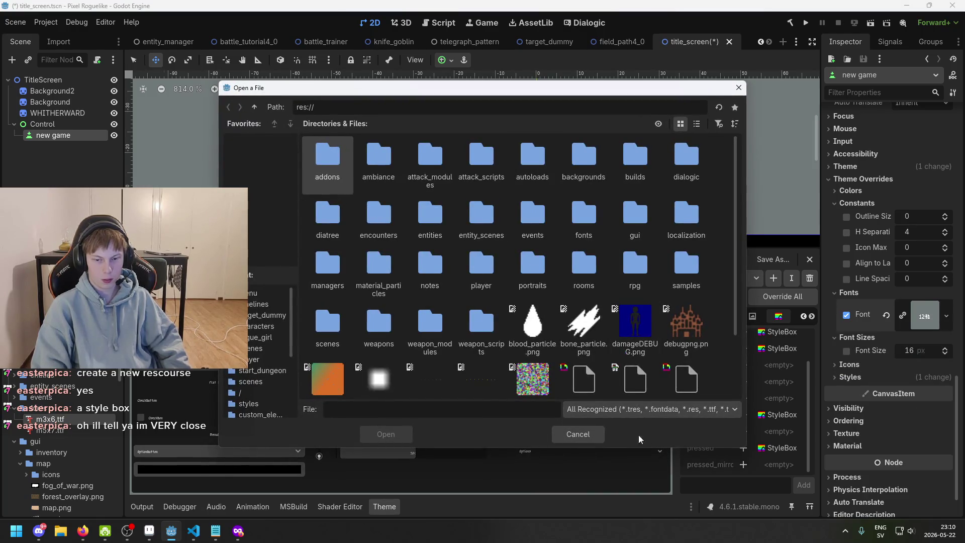
pyautogui.click(577, 434)
pyautogui.click(947, 318)
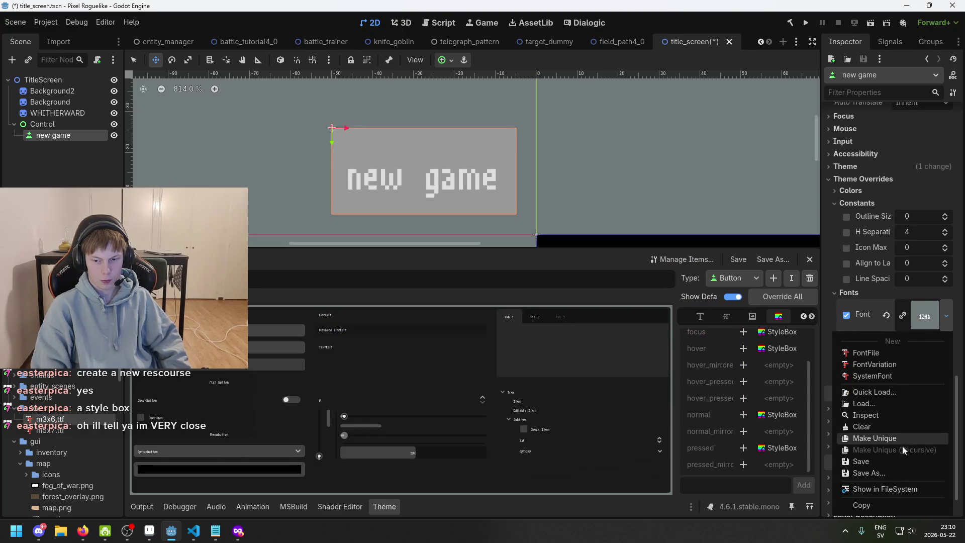
pyautogui.click(909, 392)
pyautogui.moveTo(449, 105); pyautogui.dragTo(722, 113)
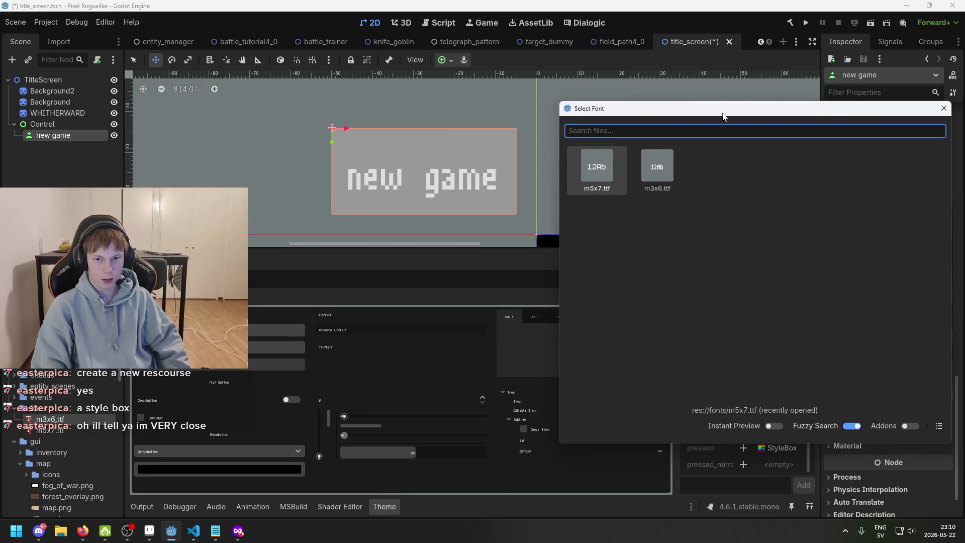
pyautogui.doubleClick(650, 173)
# Try m5x7.ttf once more, undo back to m3x6, and save the scene
pyautogui.scroll(-5, 585, 124)
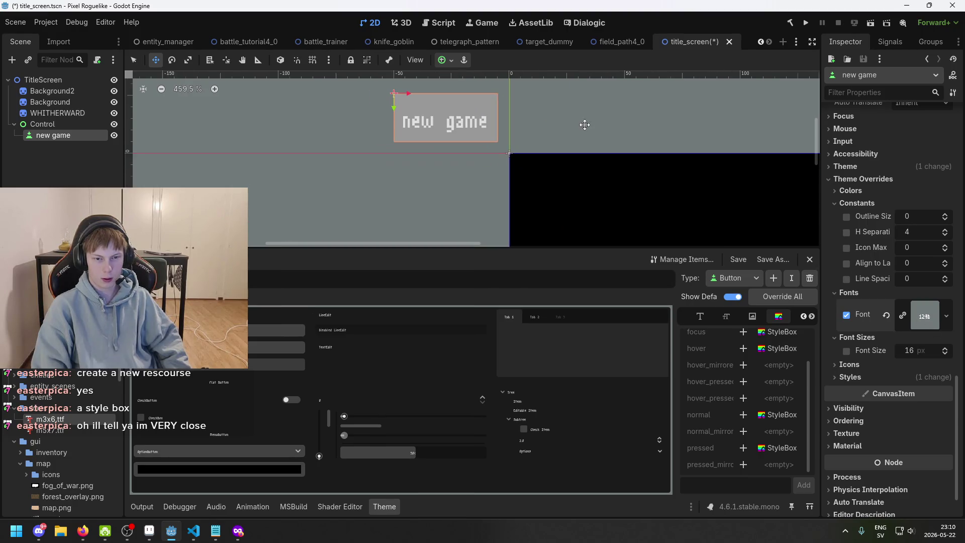
pyautogui.click(931, 319)
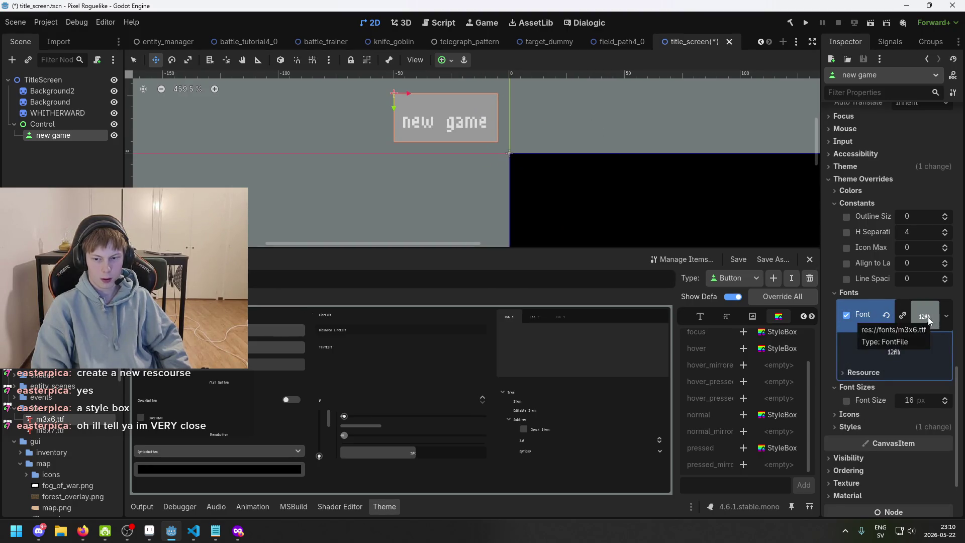
pyautogui.click(950, 321)
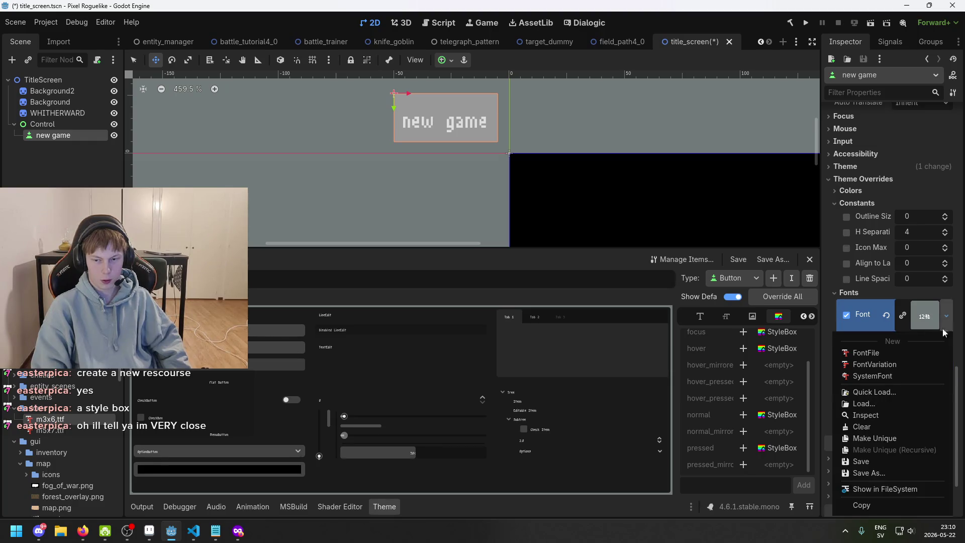
pyautogui.click(874, 392)
pyautogui.moveTo(482, 106); pyautogui.dragTo(747, 133)
pyautogui.doubleClick(646, 173)
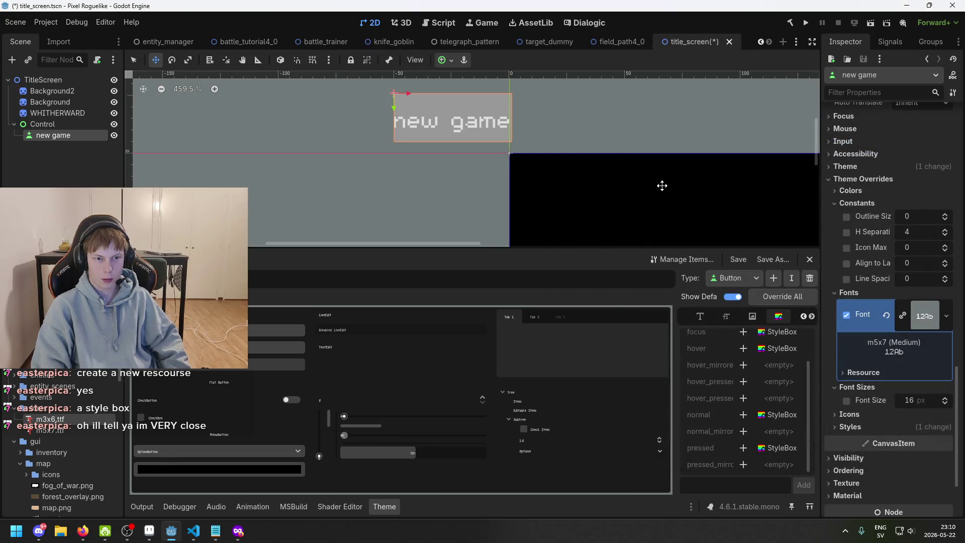
pyautogui.scroll(2, 558, 119)
pyautogui.hotkey('ctrl', 'z')
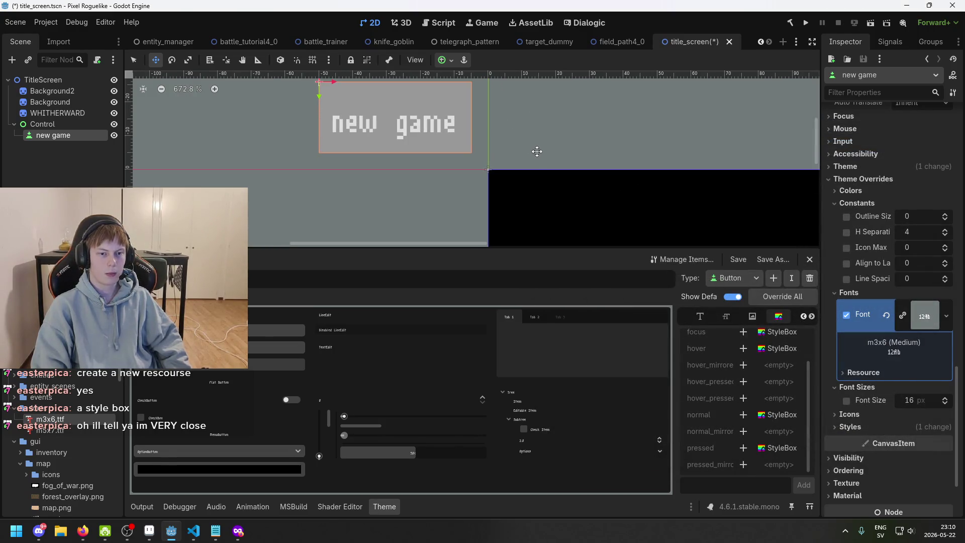
pyautogui.hotkey('ctrl', 's')
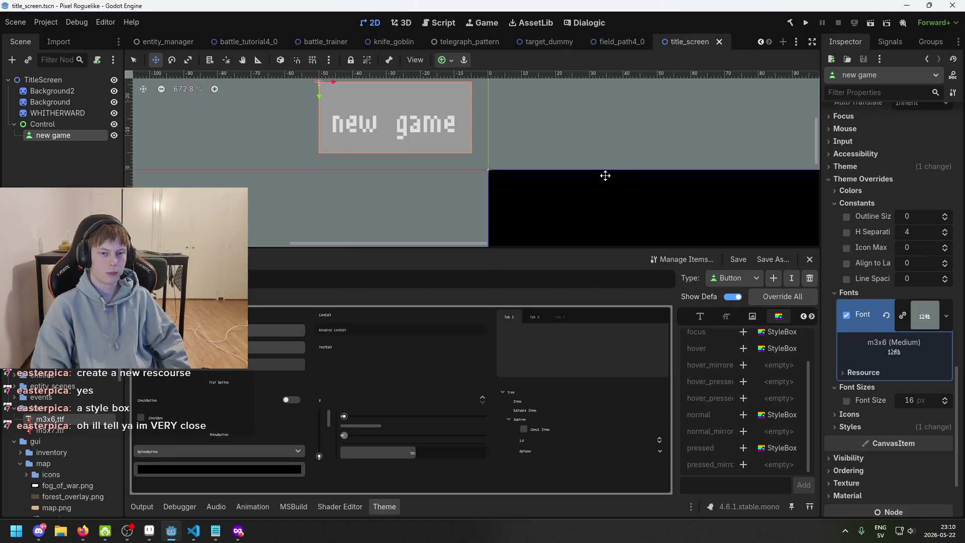
# Reapply m3x6.ttf as the button font and save the title_screen scene
pyautogui.click(945, 316)
pyautogui.click(946, 316)
pyautogui.click(946, 319)
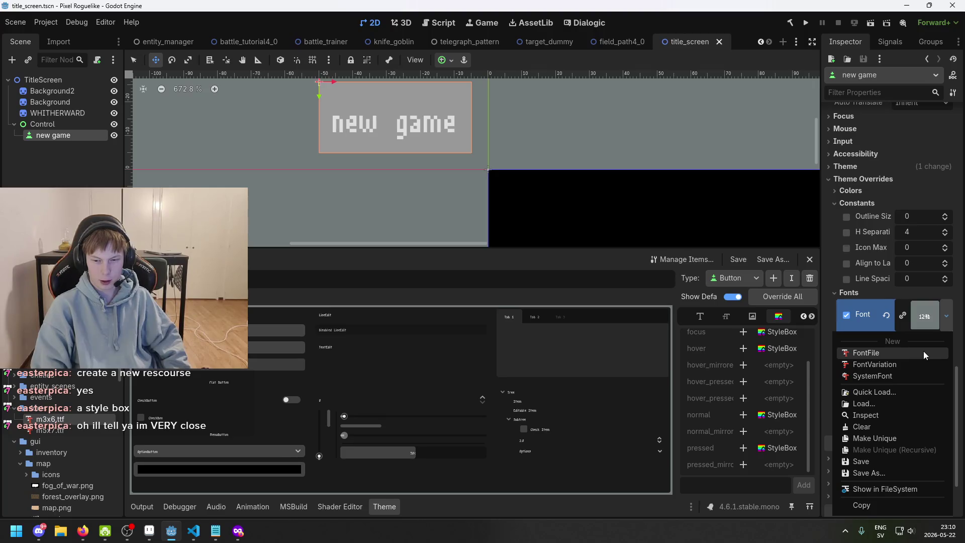
pyautogui.click(912, 390)
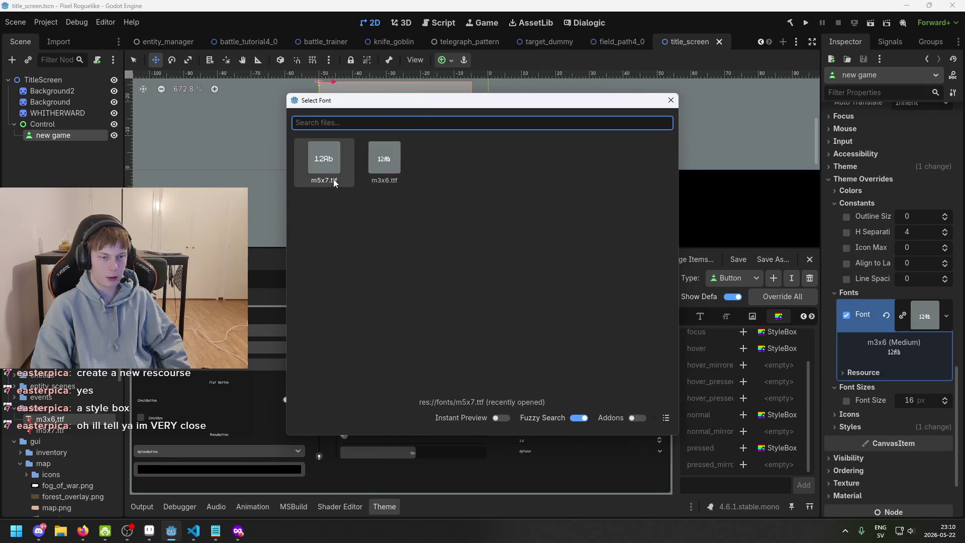
pyautogui.moveTo(448, 104); pyautogui.dragTo(692, 146)
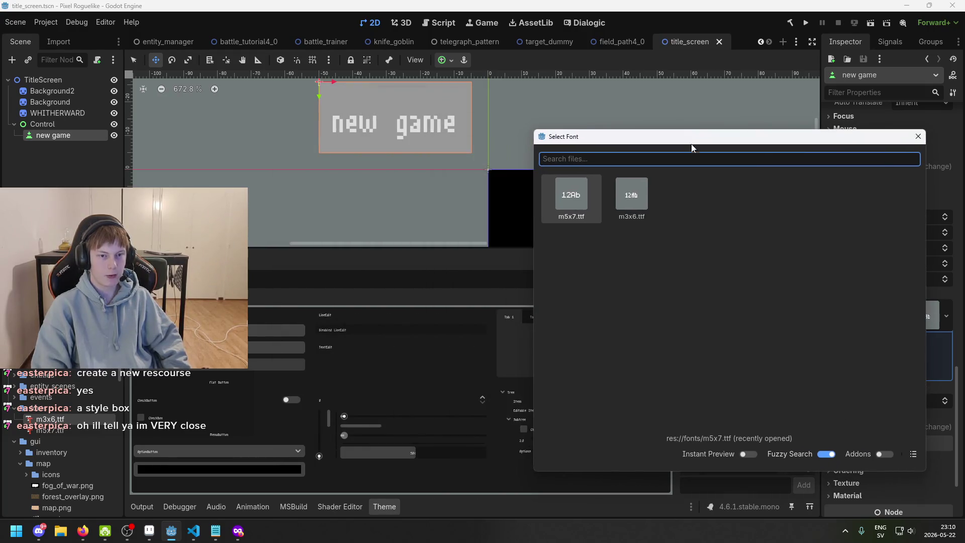
pyautogui.doubleClick(631, 206)
pyautogui.hotkey('ctrl', 's')
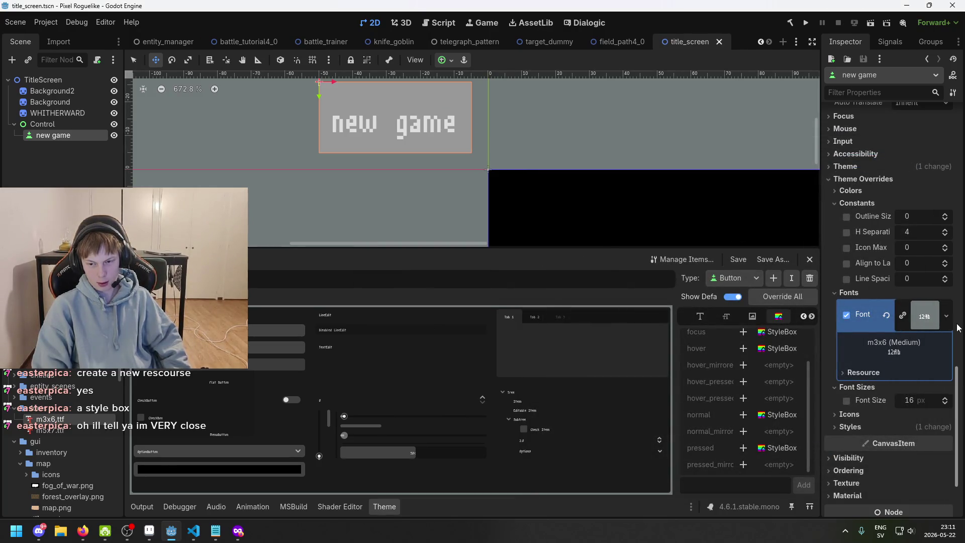
pyautogui.hotkey('ctrl', 's')
# Try shrinking the font size override, undo it, and reselect the new game button
pyautogui.moveTo(917, 398)
pyautogui.mouseDown()
pyautogui.moveTo(885, 399)
pyautogui.moveTo(935, 400)
pyautogui.moveTo(897, 400)
pyautogui.mouseUp()
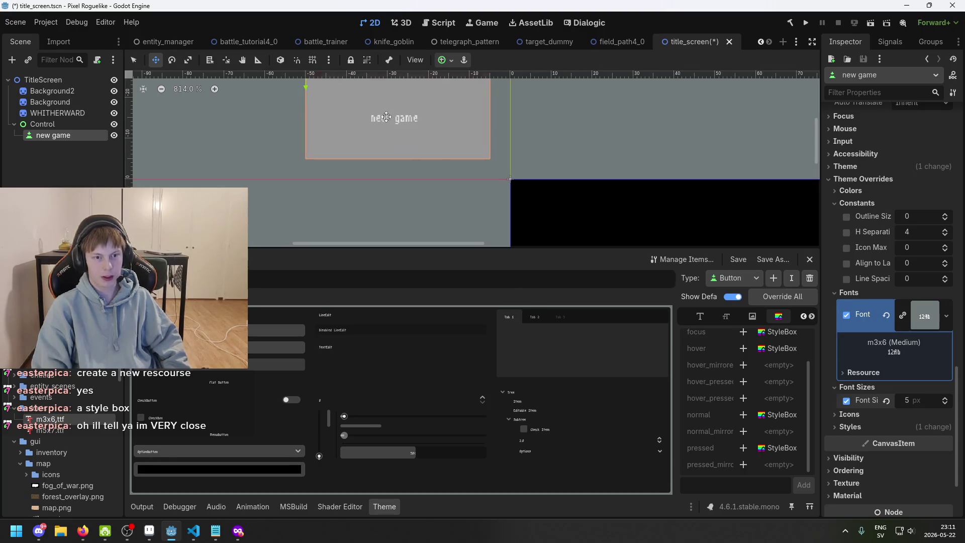
pyautogui.scroll(5, 550, 195)
pyautogui.hotkey('ctrl', 'z')
pyautogui.hotkey('ctrl', 'z')
pyautogui.hotkey('ctrl', 'z')
pyautogui.hotkey('ctrl', 's')
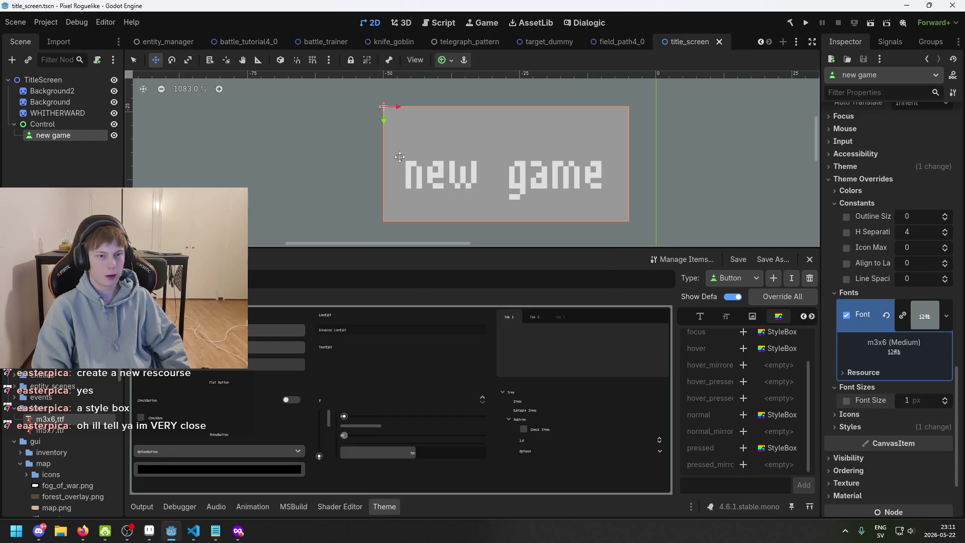
pyautogui.click(70, 136)
# Retype the button's label ending in 'game', clearing the stray characters
pyautogui.scroll(3, 926, 193)
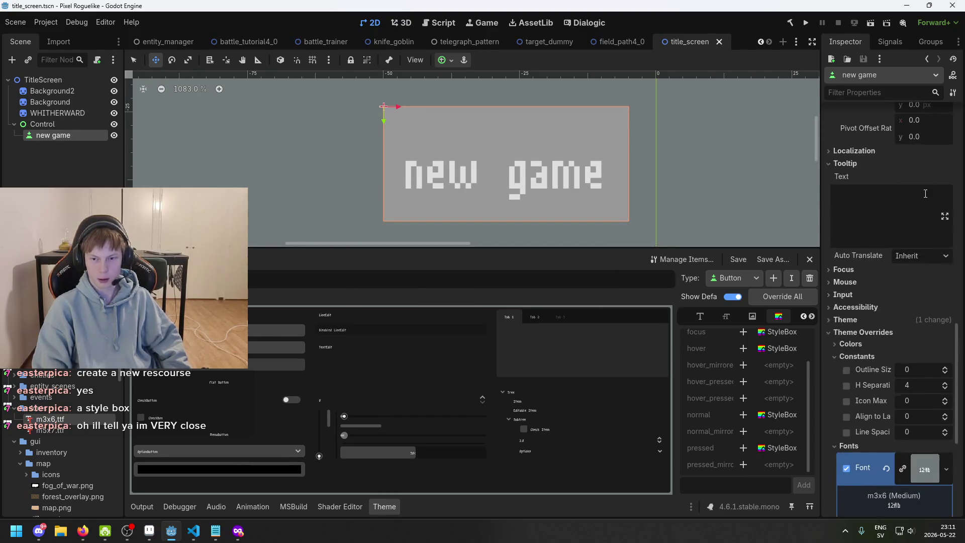
pyautogui.scroll(15, 925, 193)
pyautogui.click(902, 167)
pyautogui.write('sdadadadada')
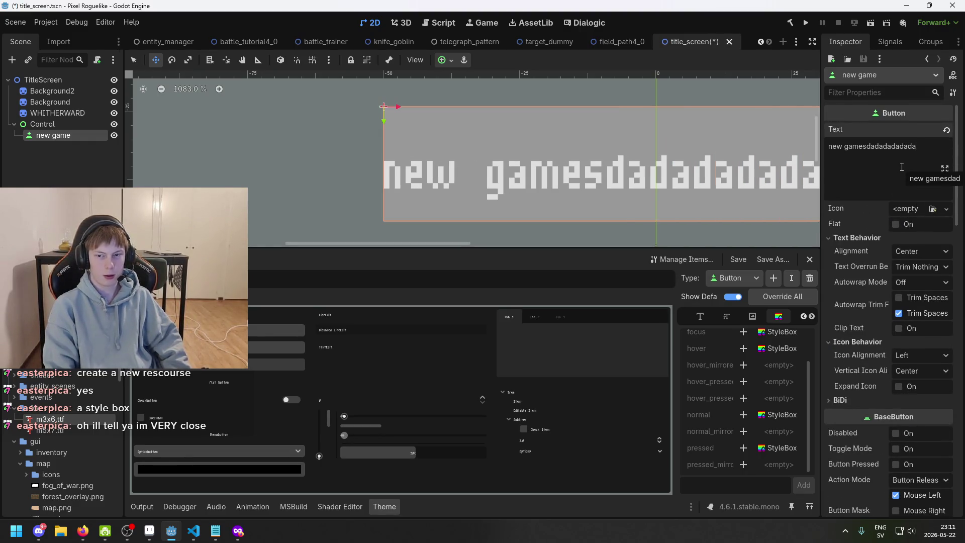
pyautogui.hotkey('ctrl', 'BackSpace')
pyautogui.write('game')
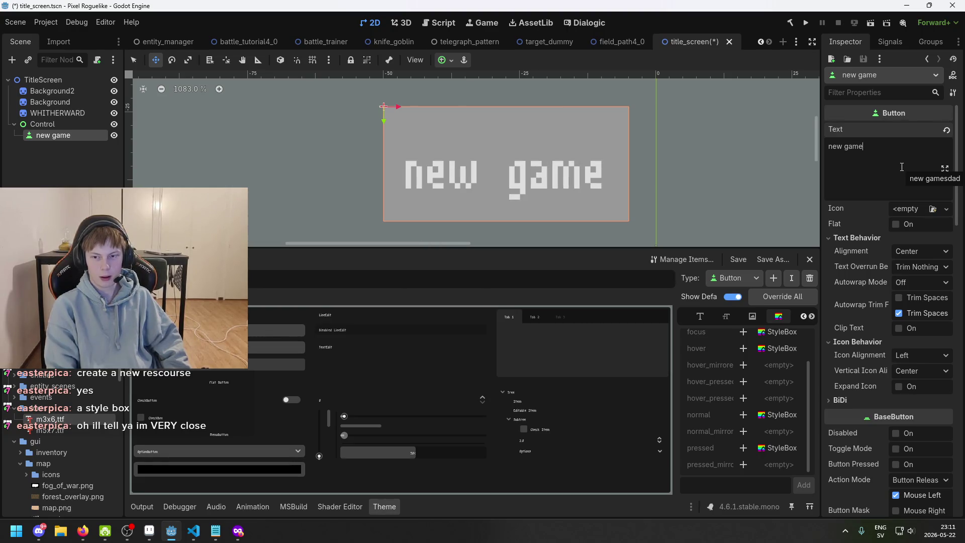
# Leave Flat off and show the Text Behavior settings with label alignment Center
pyautogui.click(896, 224)
pyautogui.click(896, 224)
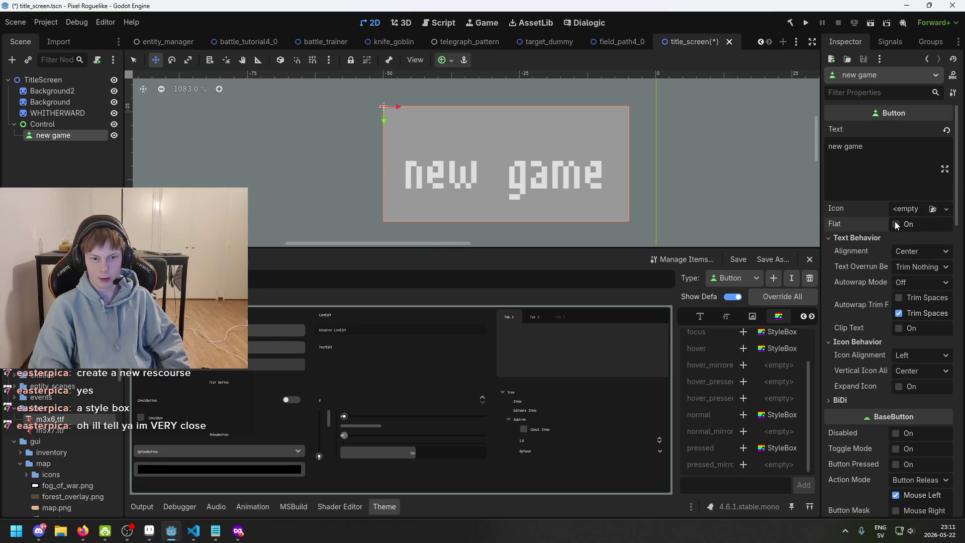
pyautogui.click(873, 239)
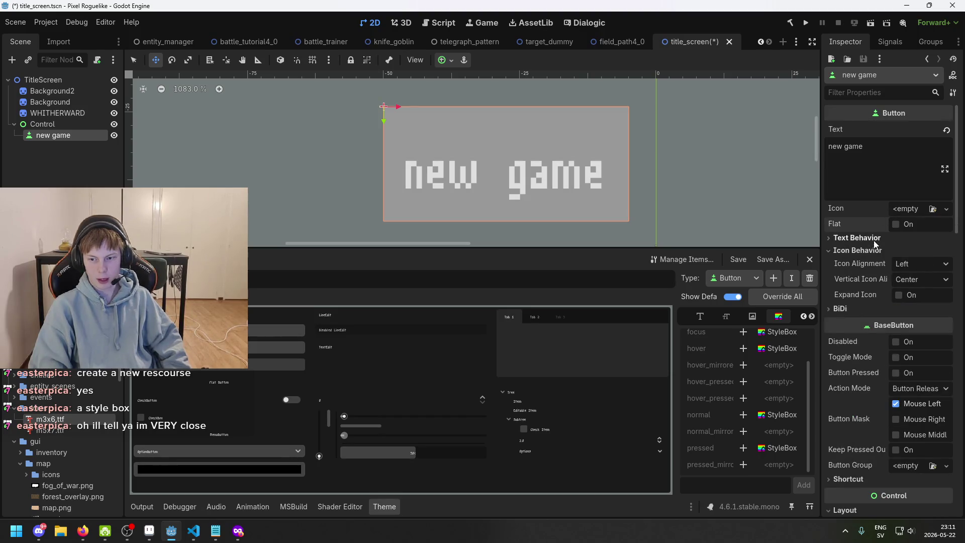
pyautogui.click(866, 240)
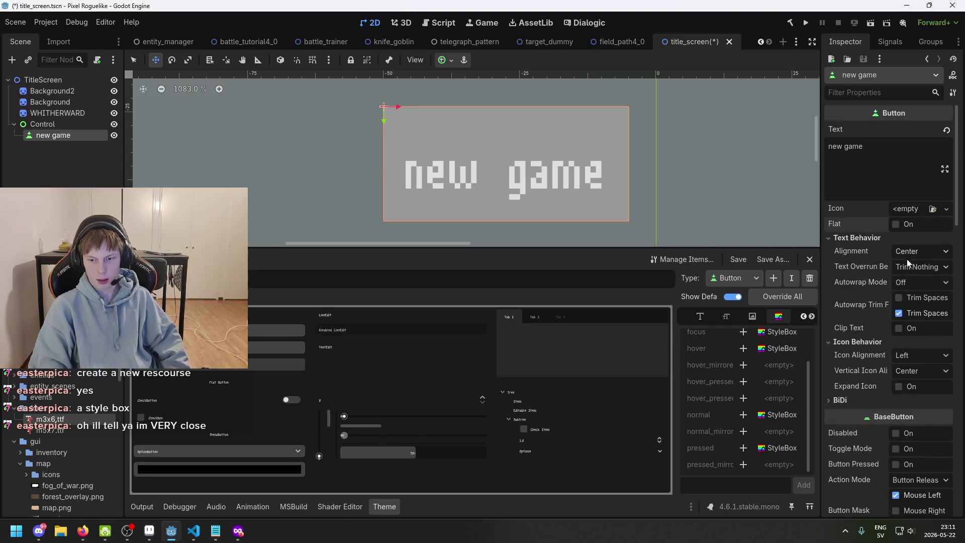
pyautogui.click(892, 147)
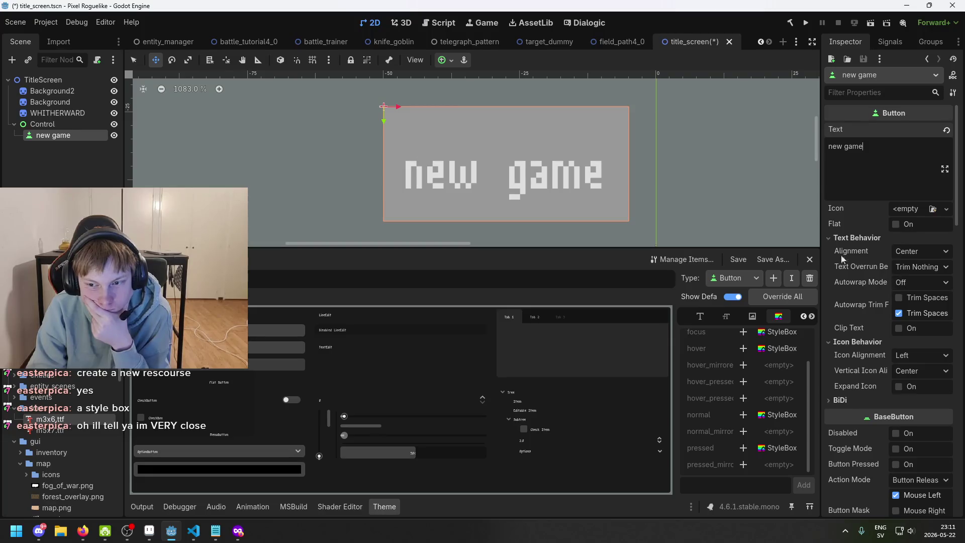
pyautogui.scroll(-3, 518, 170)
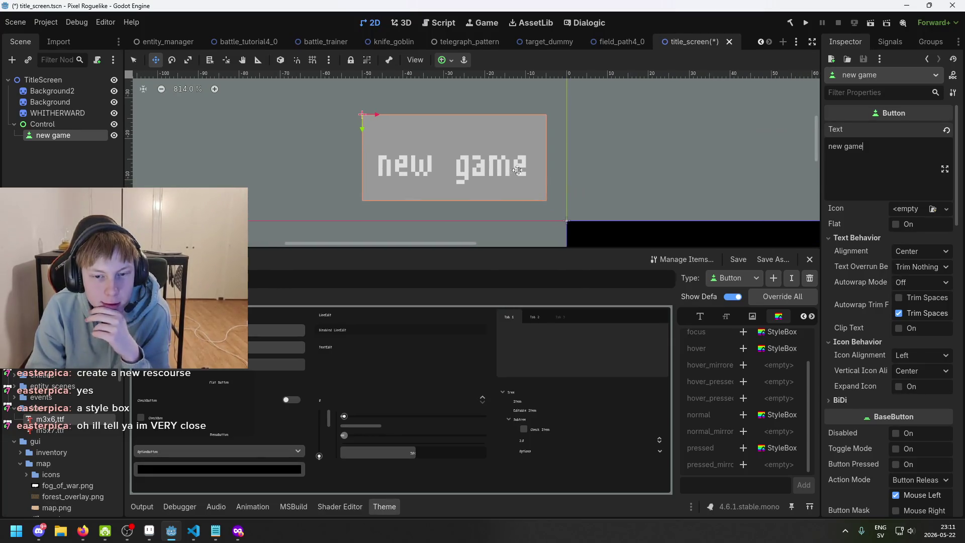
pyautogui.scroll(1, 561, 214)
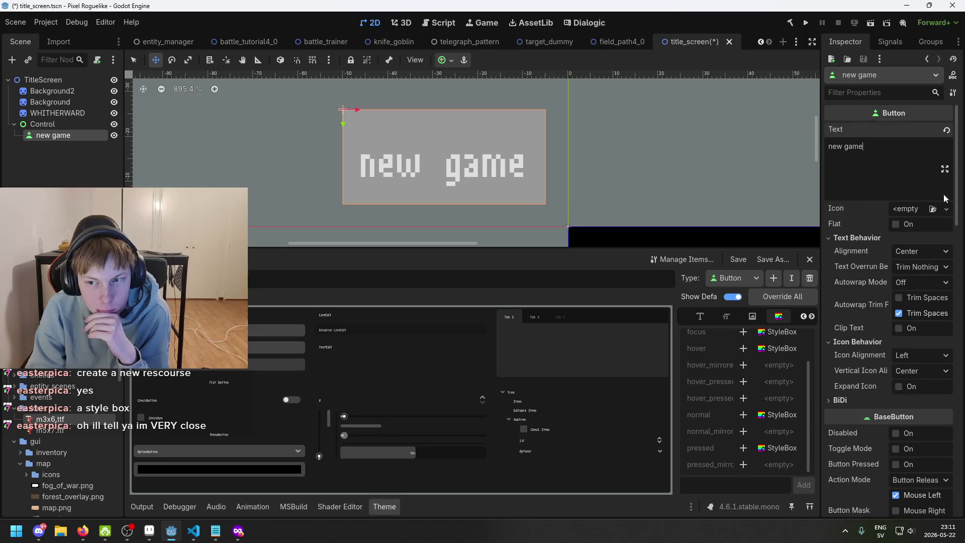
pyautogui.click(945, 169)
pyautogui.click(727, 47)
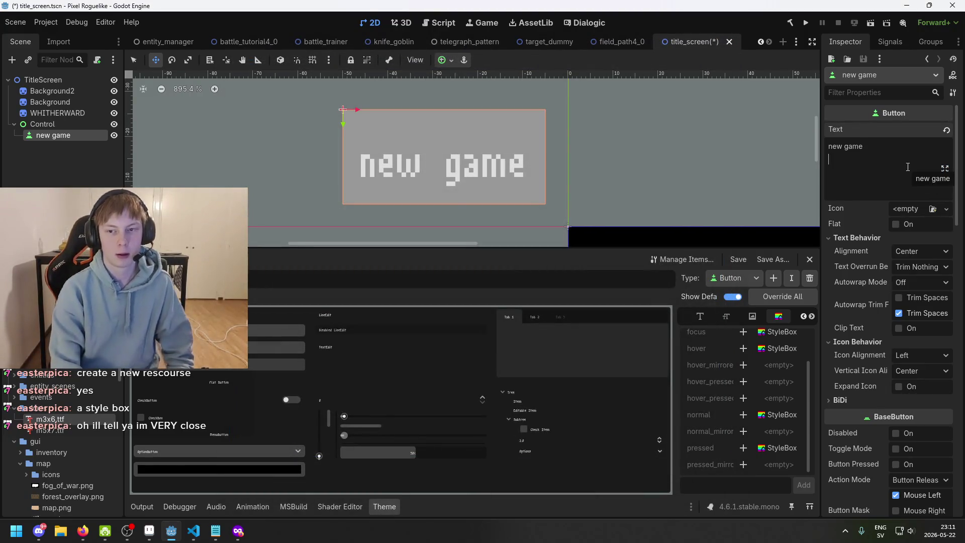
pyautogui.write('sas')
pyautogui.press('Return')
pyautogui.write('s')
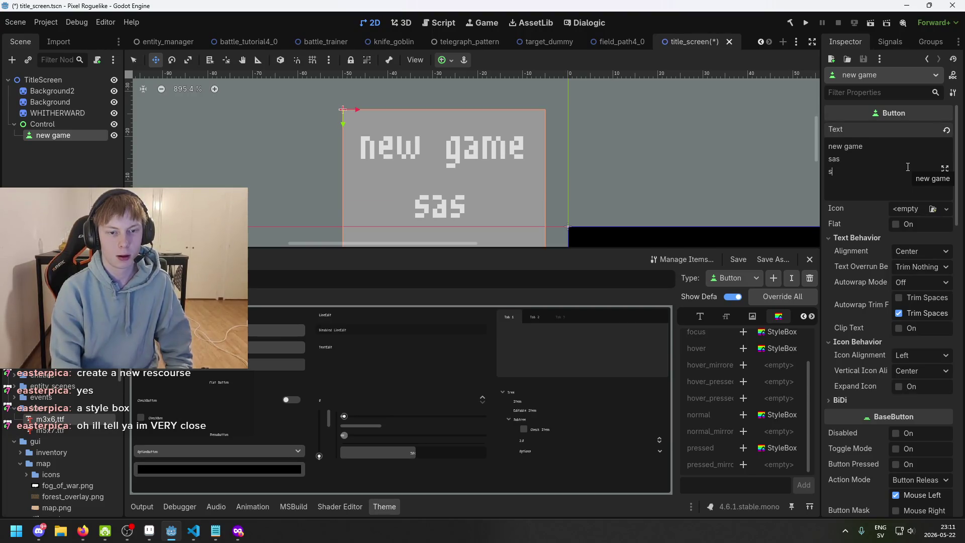
pyautogui.press('Return')
pyautogui.press('Return')
pyautogui.write('s')
pyautogui.scroll(-2, 932, 172)
pyautogui.scroll(-2, 640, 84)
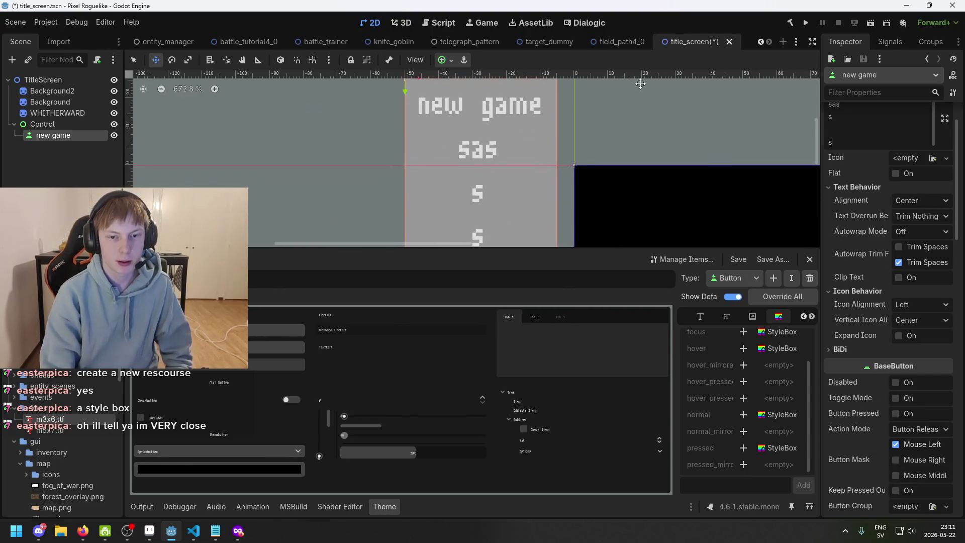
pyautogui.scroll(1, 664, 149)
pyautogui.press('BackSpace')
pyautogui.press('BackSpace')
pyautogui.press('BackSpace')
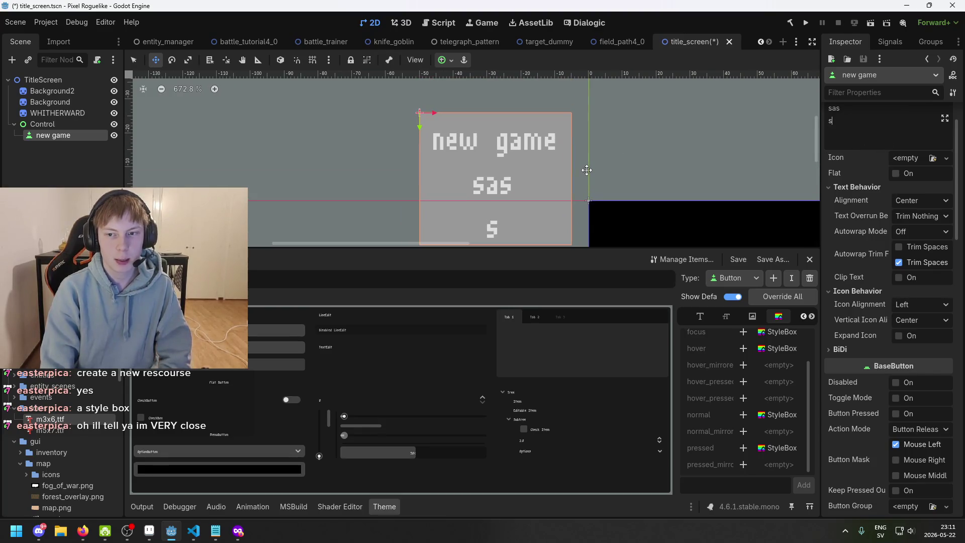
pyautogui.press('BackSpace')
pyautogui.press('BackSpace')
pyautogui.press('BackSpace')
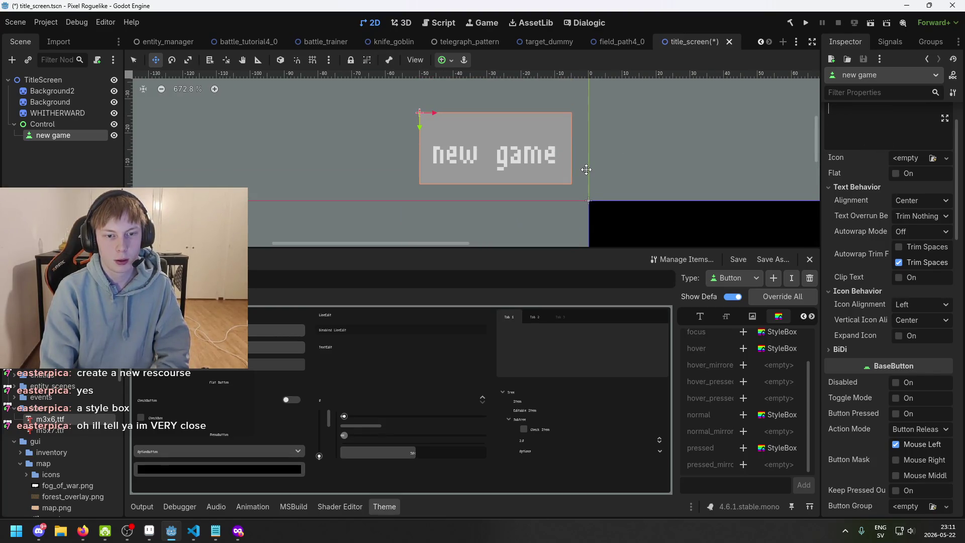
pyautogui.scroll(3, 508, 187)
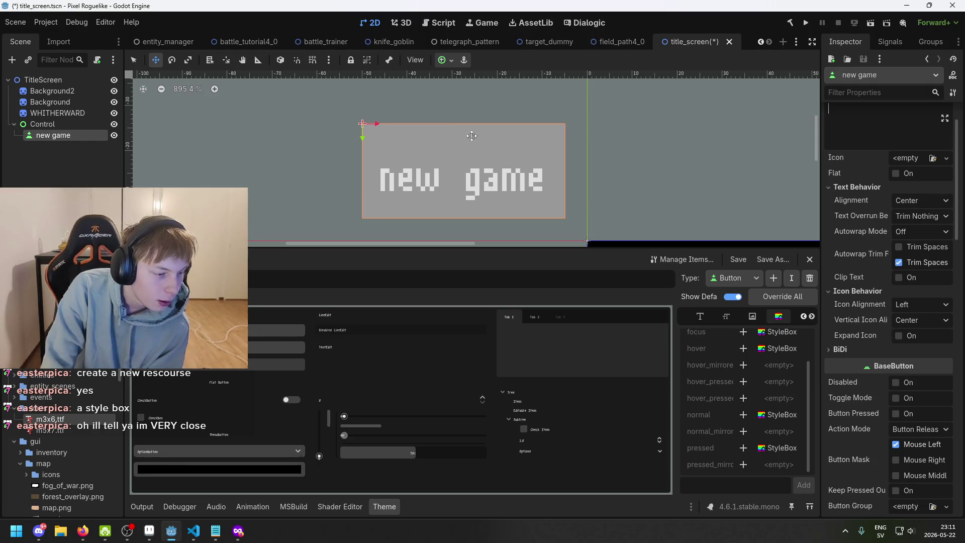
pyautogui.scroll(1, 946, 176)
pyautogui.press('BackSpace')
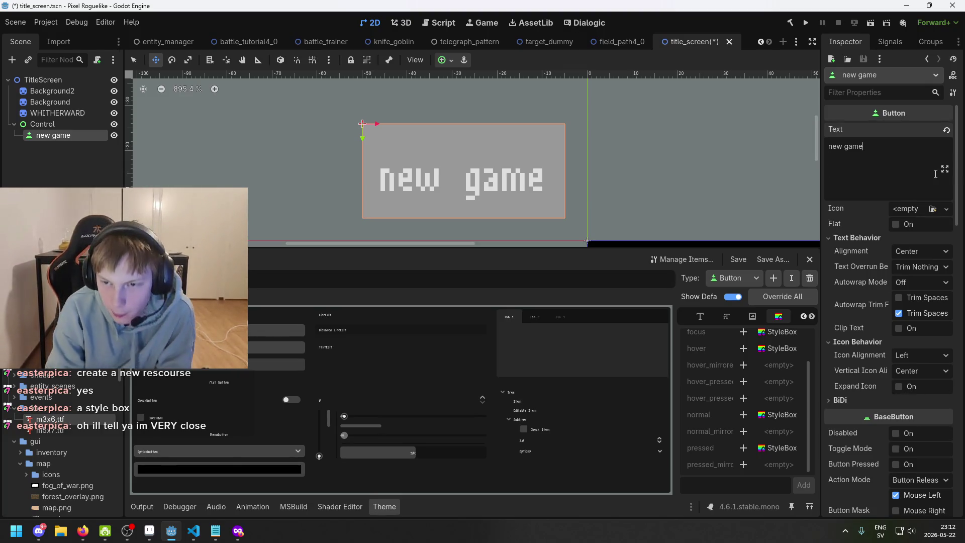
pyautogui.doubleClick(898, 224)
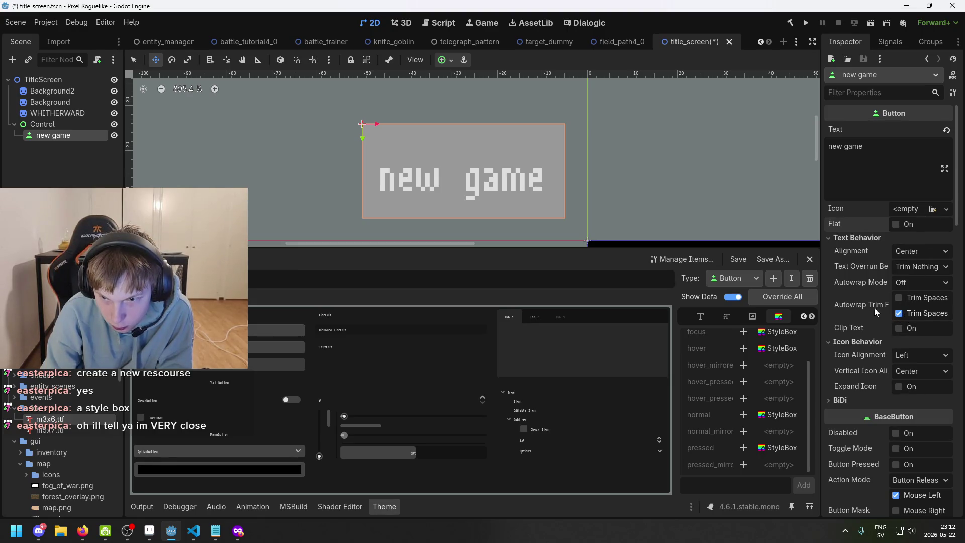
pyautogui.click(902, 269)
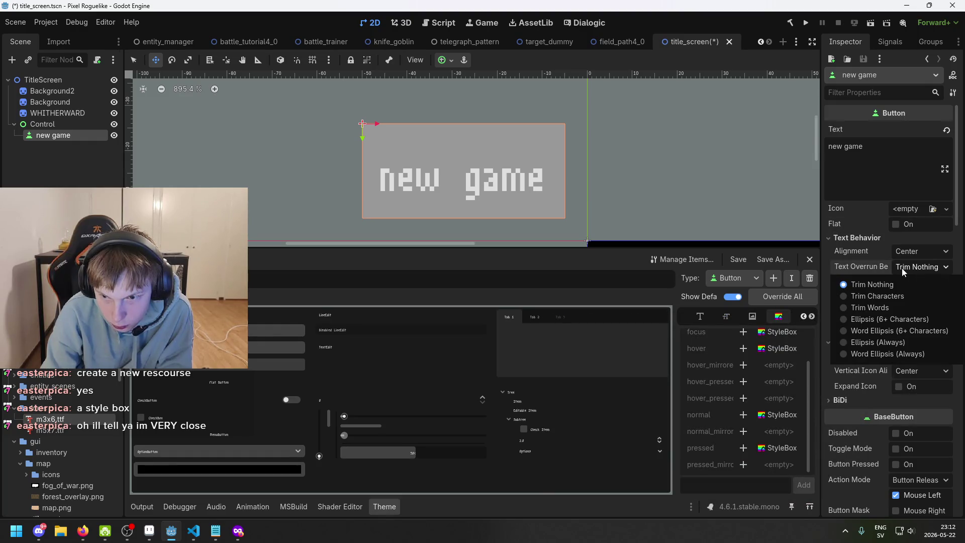
pyautogui.click(901, 268)
pyautogui.click(908, 252)
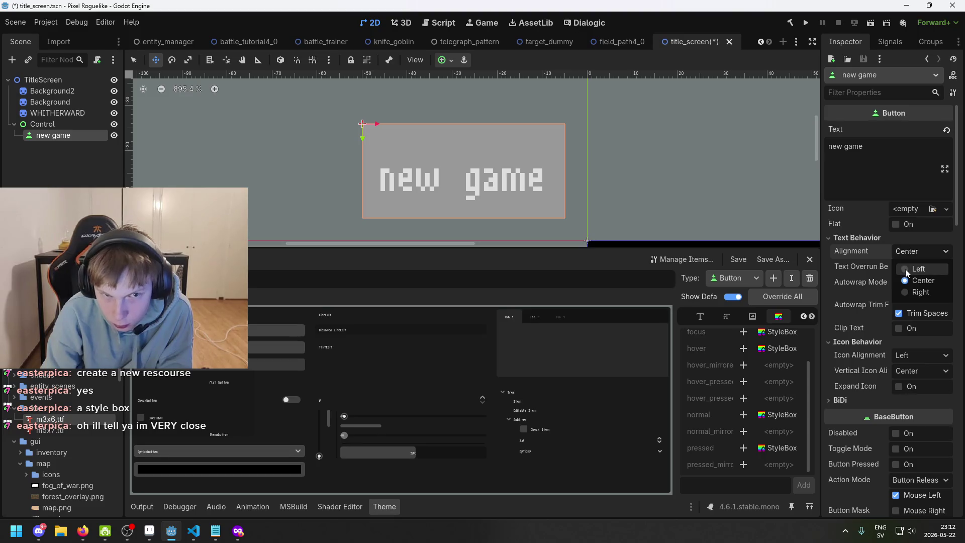
pyautogui.click(906, 269)
pyautogui.click(911, 253)
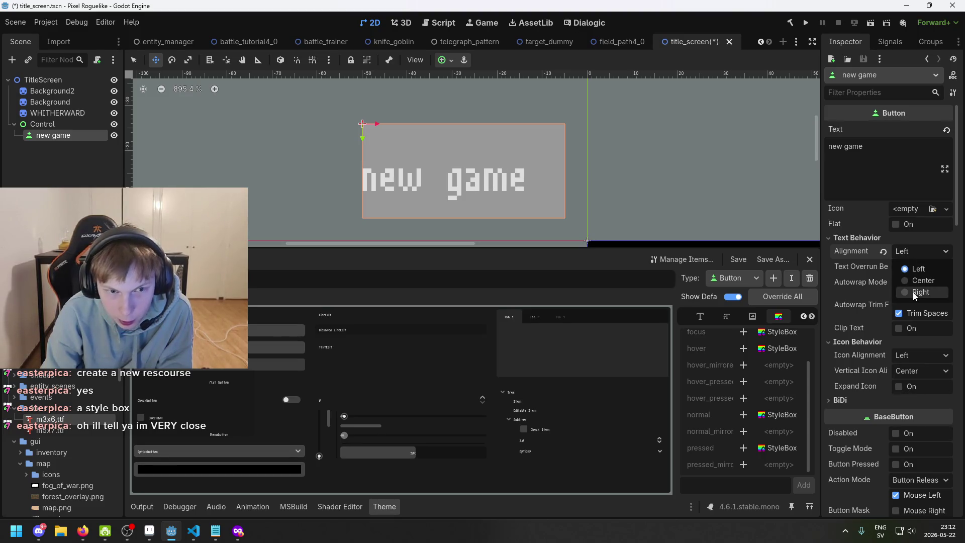
pyautogui.click(914, 292)
pyautogui.click(912, 251)
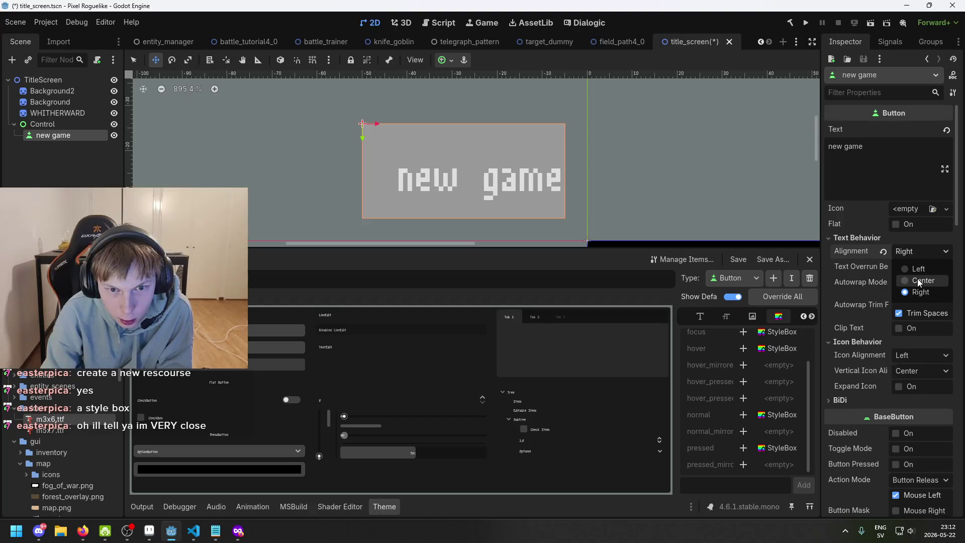
pyautogui.click(918, 280)
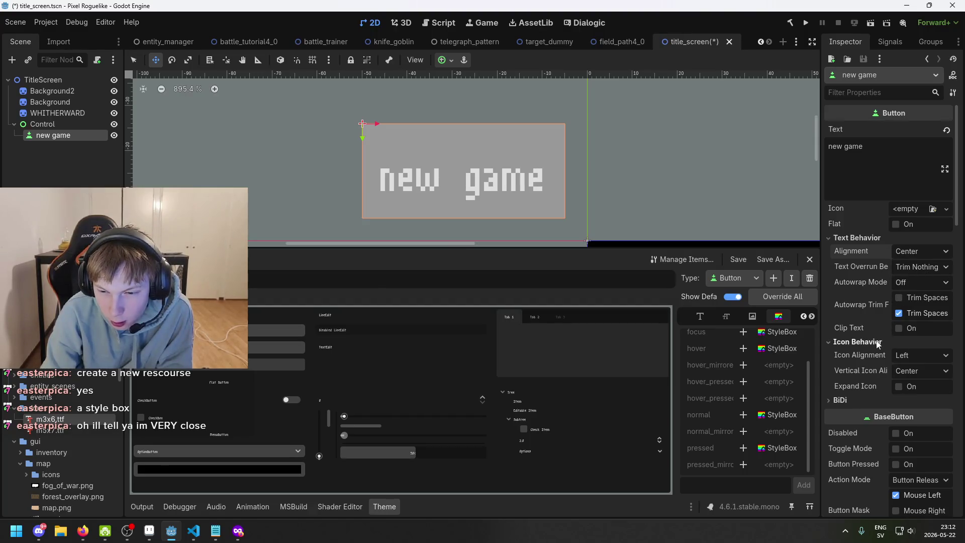
pyautogui.click(904, 355)
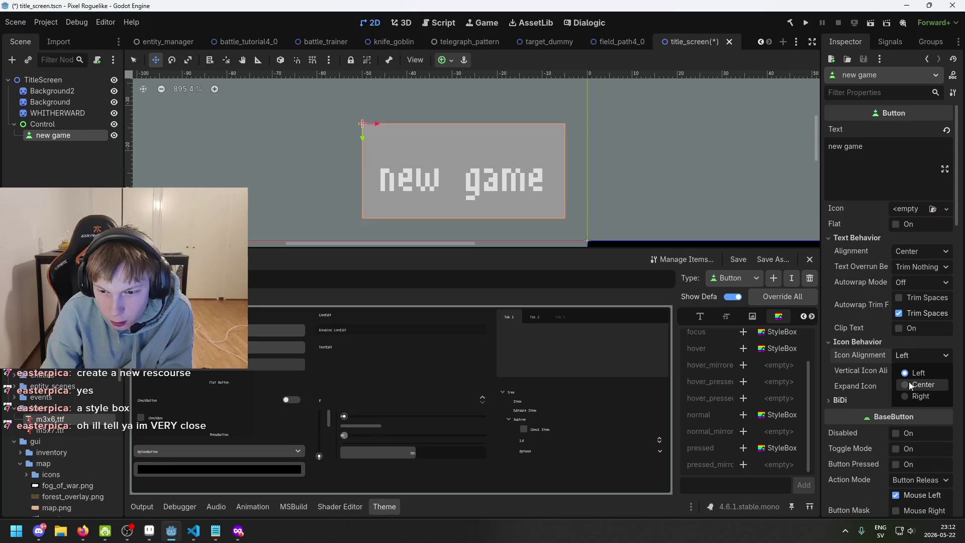
pyautogui.click(908, 383)
pyautogui.click(918, 358)
pyautogui.click(917, 372)
pyautogui.click(913, 372)
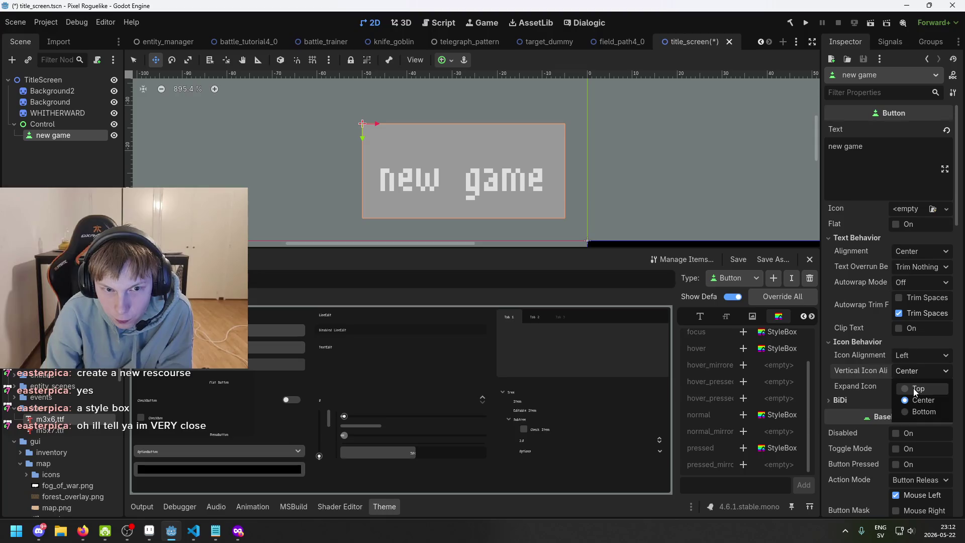
pyautogui.click(912, 388)
pyautogui.scroll(-1, 691, 191)
pyautogui.moveTo(685, 173); pyautogui.dragTo(688, 149)
pyautogui.click(907, 372)
pyautogui.click(918, 411)
pyautogui.click(920, 372)
pyautogui.click(923, 387)
pyautogui.click(915, 371)
pyautogui.click(912, 397)
pyautogui.click(909, 370)
pyautogui.click(907, 385)
pyautogui.click(913, 371)
pyautogui.click(918, 412)
pyautogui.click(915, 371)
pyautogui.click(916, 397)
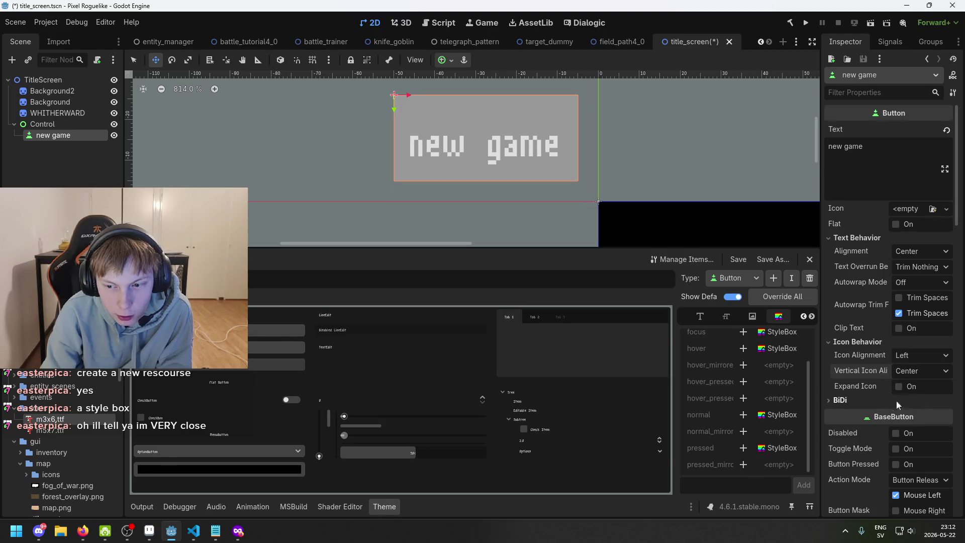
pyautogui.click(837, 401)
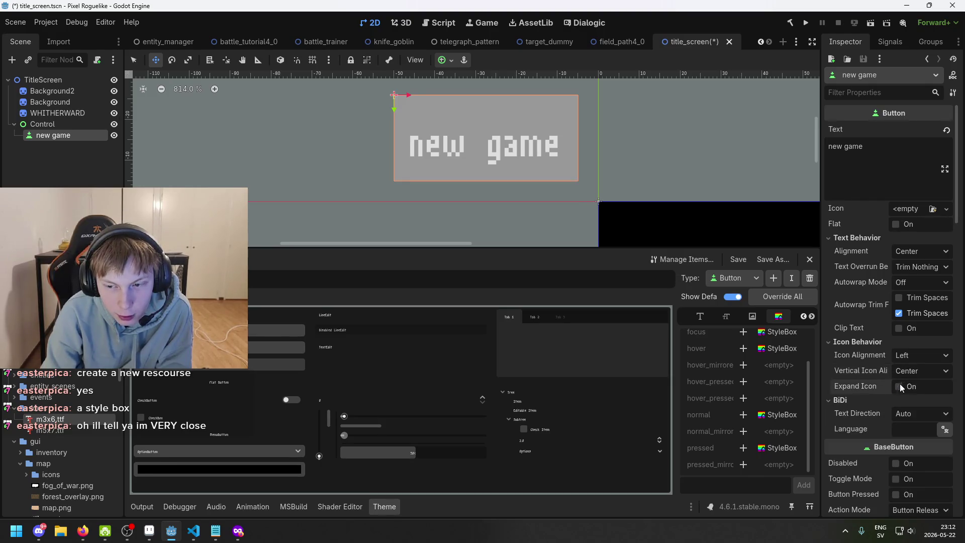
pyautogui.click(844, 404)
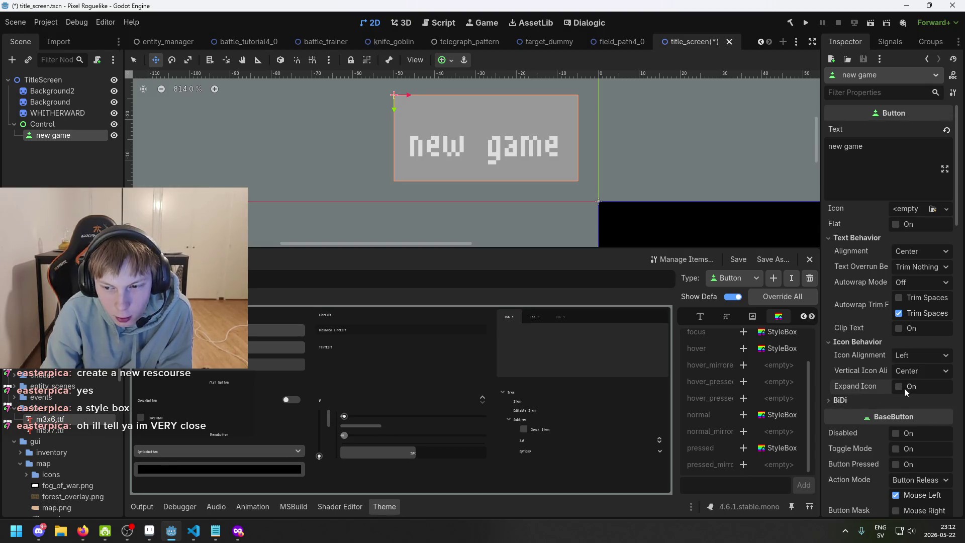
pyautogui.click(923, 351)
pyautogui.click(924, 351)
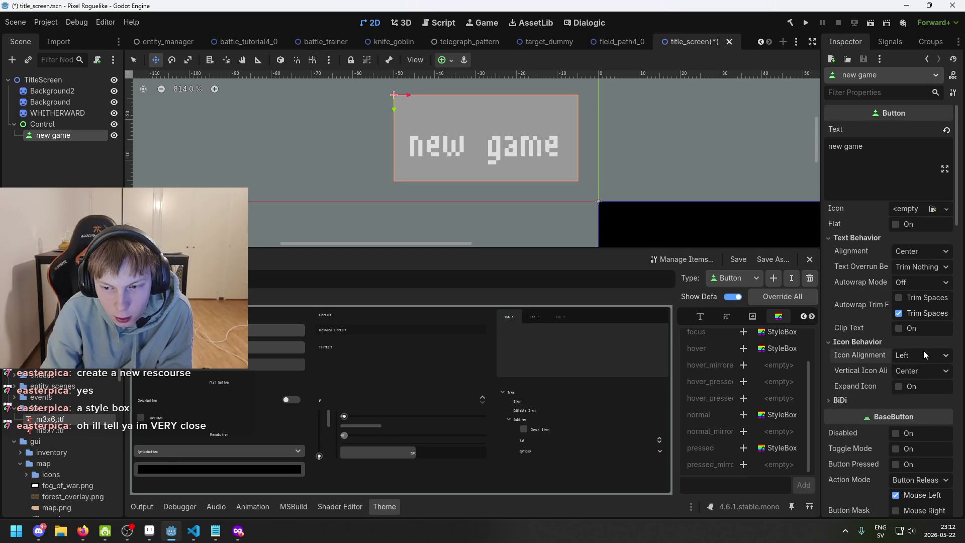
pyautogui.scroll(-2, 916, 343)
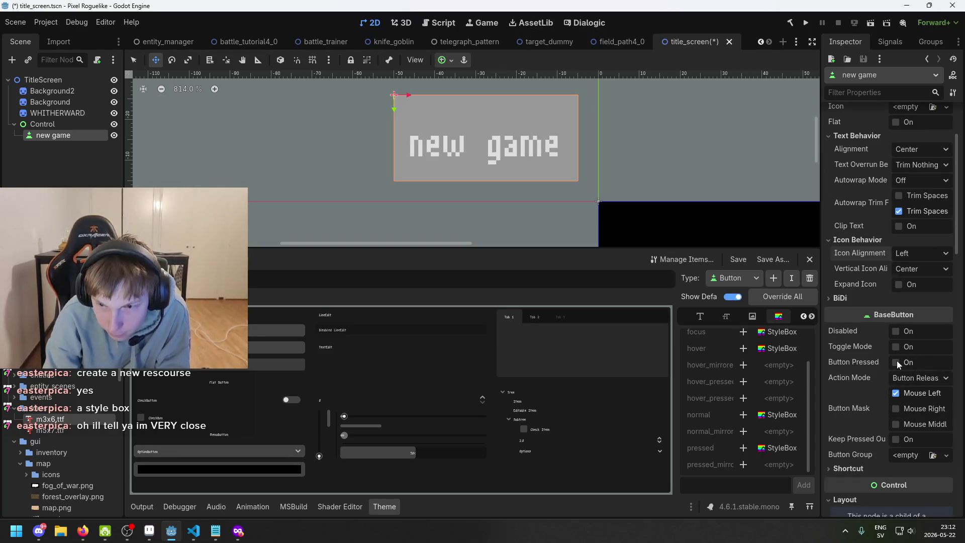
# Look over the new game button's Shortcut settings without changing them
pyautogui.scroll(-3, 898, 350)
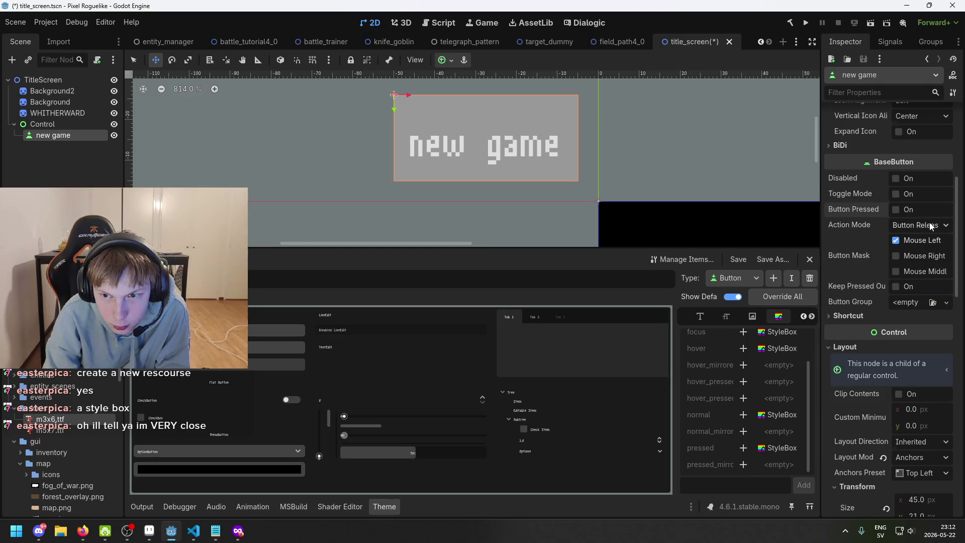
pyautogui.click(860, 317)
pyautogui.click(860, 318)
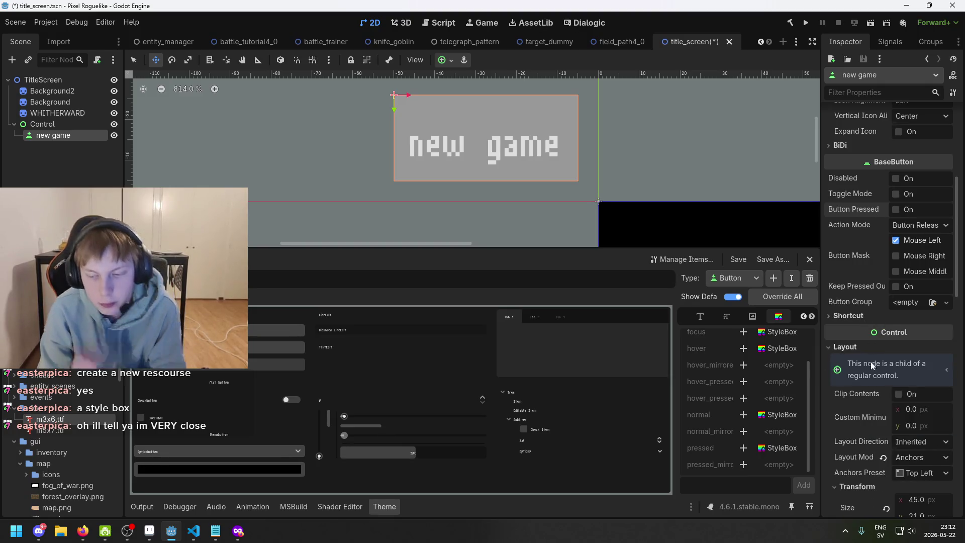
pyautogui.scroll(-3, 852, 352)
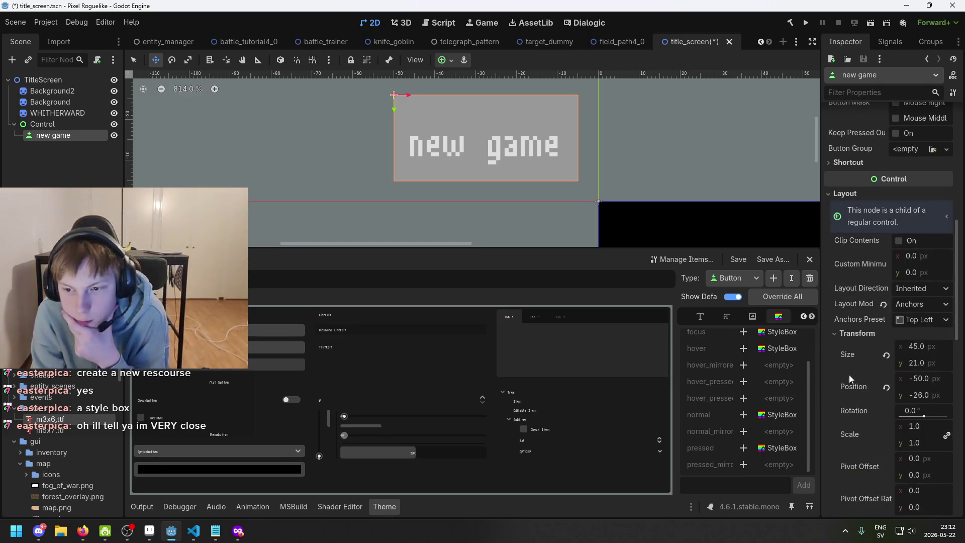
# Try Clip Contents and minimum size, keep 0 × 0, then select the Control node
pyautogui.click(898, 241)
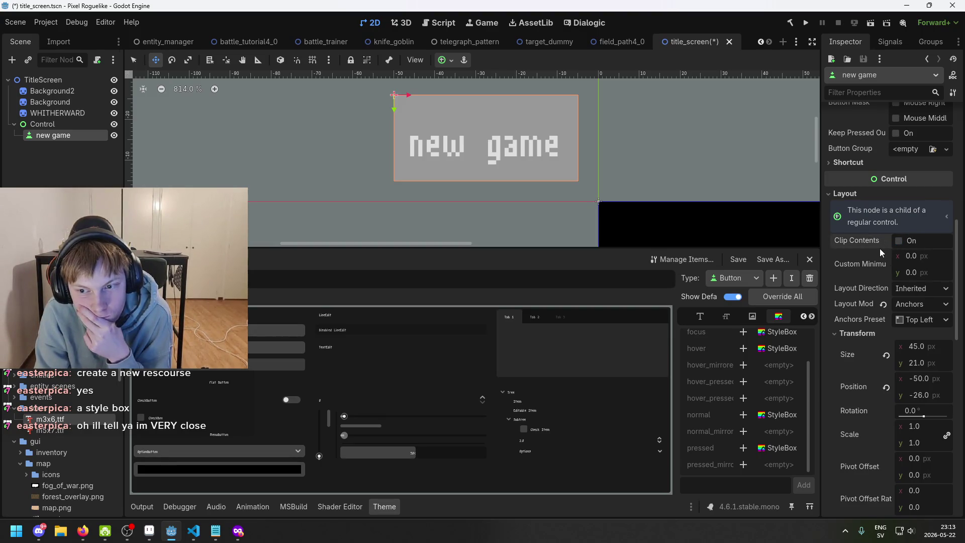
pyautogui.moveTo(927, 256); pyautogui.dragTo(883, 270)
pyautogui.click(882, 265)
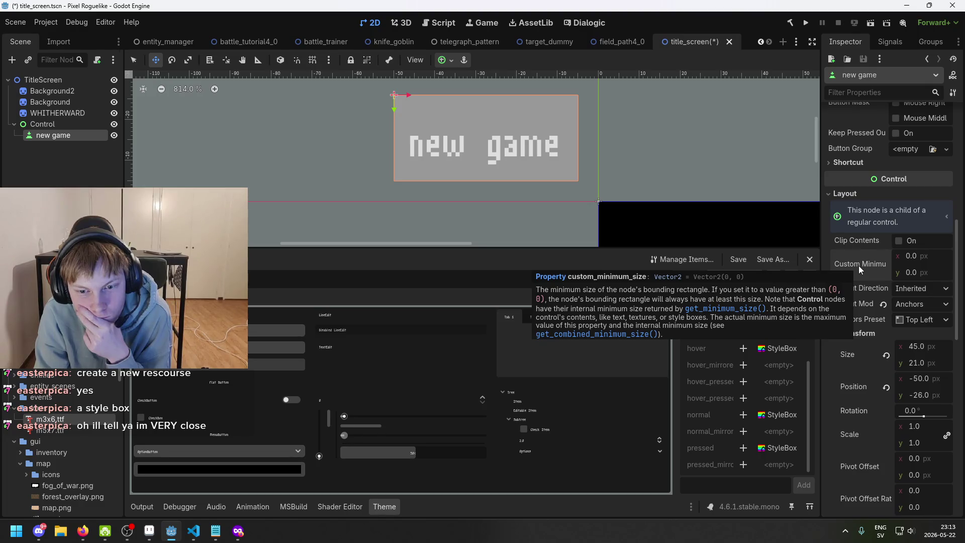
pyautogui.moveTo(927, 273); pyautogui.dragTo(917, 272)
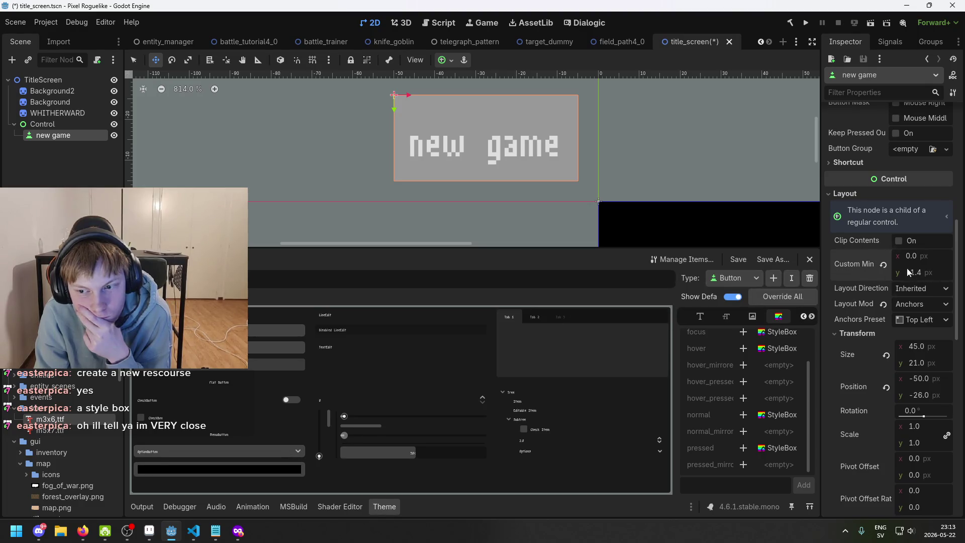
pyautogui.click(883, 264)
pyautogui.moveTo(861, 239)
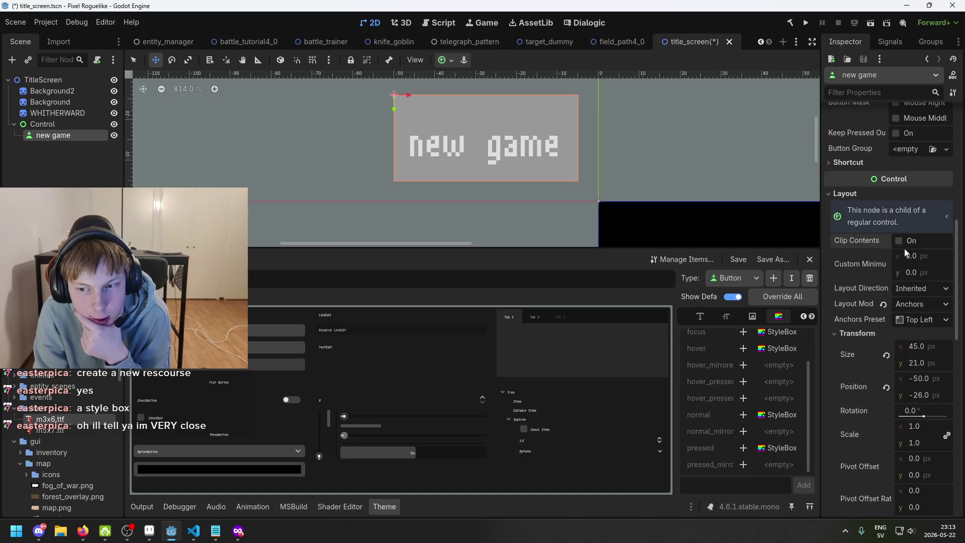
pyautogui.click(62, 124)
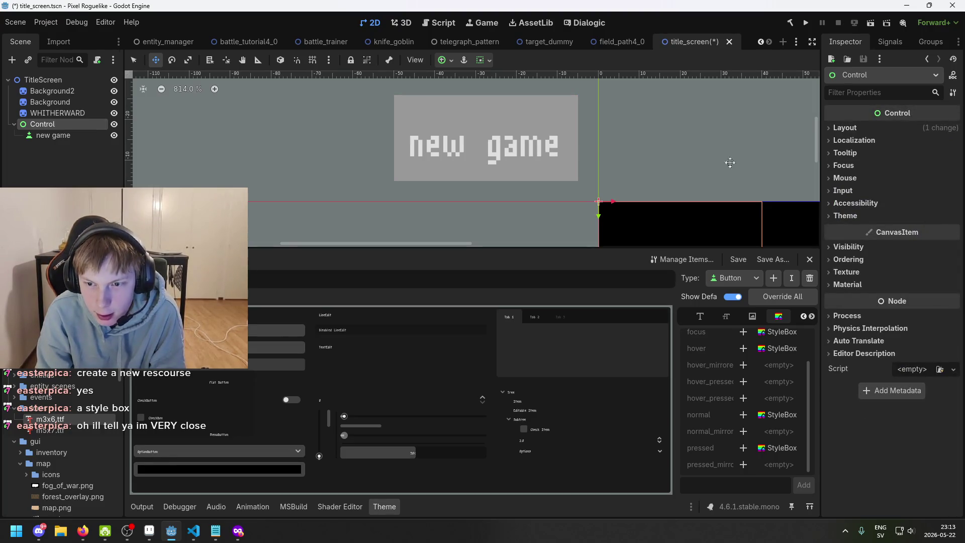
# Expand Control's Layout, toggle Clip Contents on and off, and nudge Custom Minimum X
pyautogui.click(865, 216)
pyautogui.click(864, 214)
pyautogui.click(855, 130)
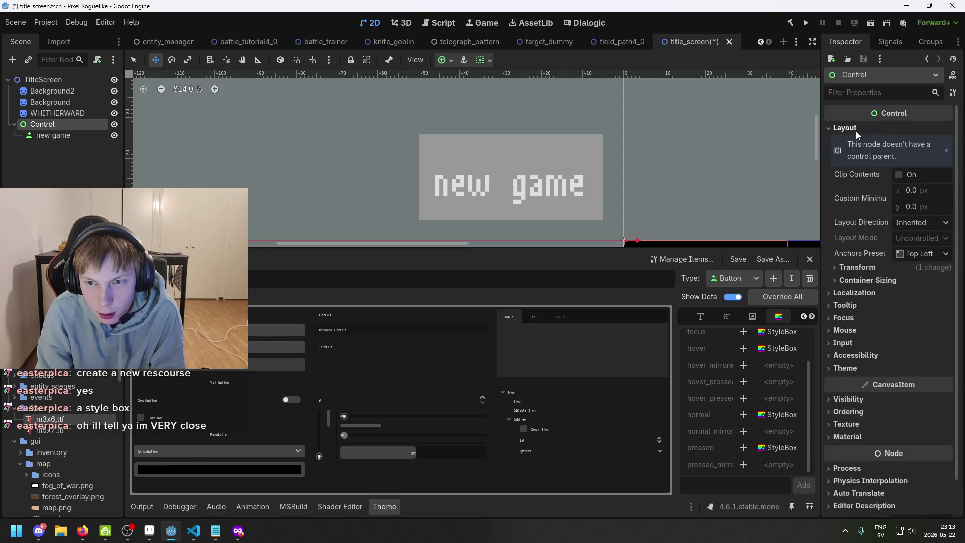
pyautogui.click(899, 175)
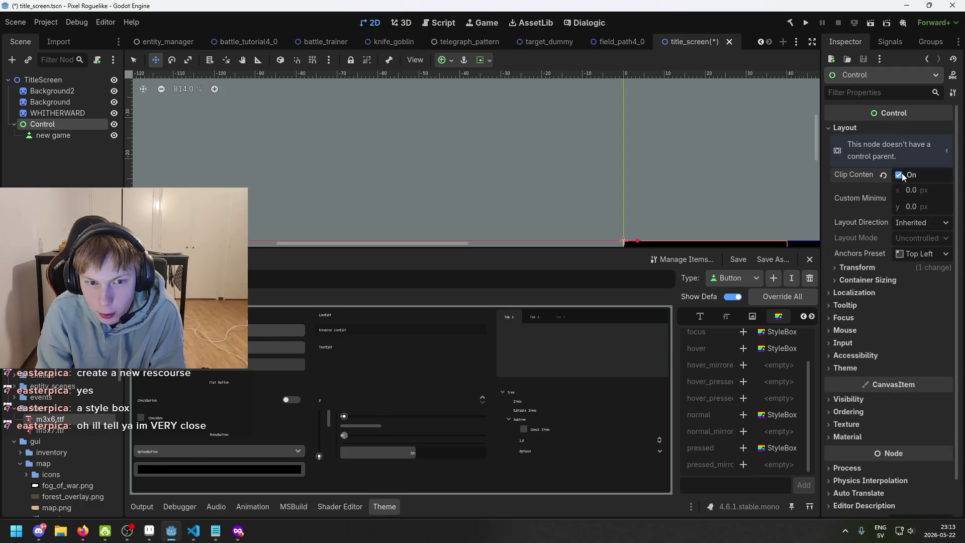
pyautogui.scroll(-4, 642, 148)
pyautogui.scroll(-1, 610, 119)
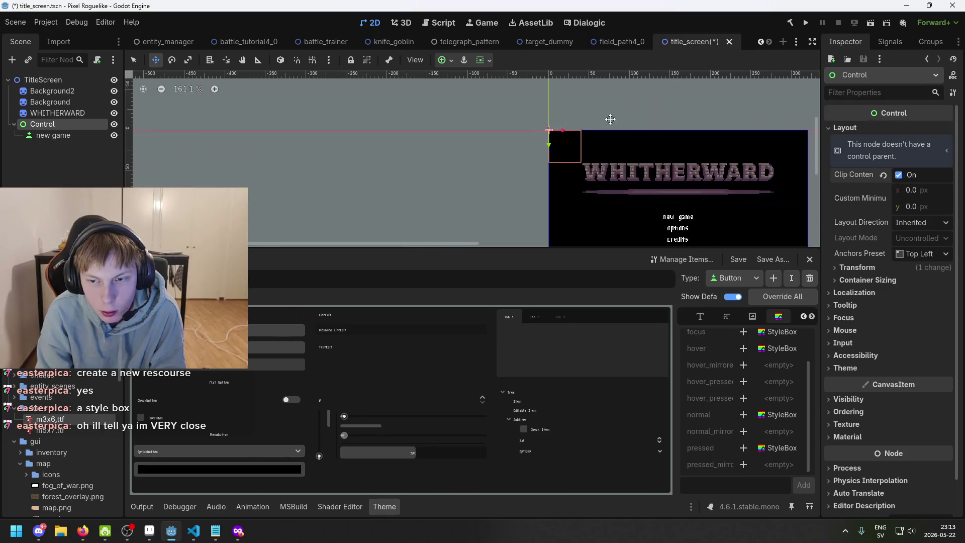
pyautogui.click(898, 176)
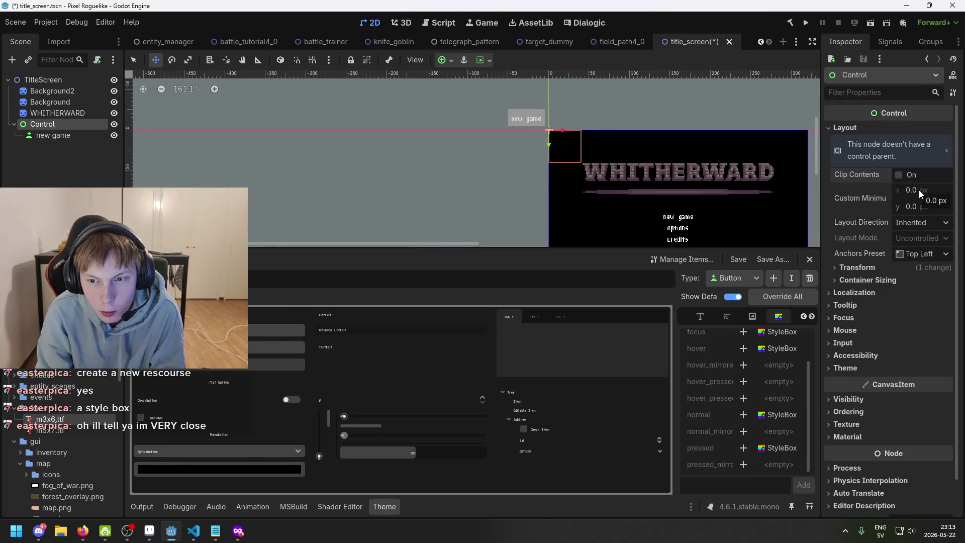
pyautogui.moveTo(919, 190); pyautogui.dragTo(910, 179)
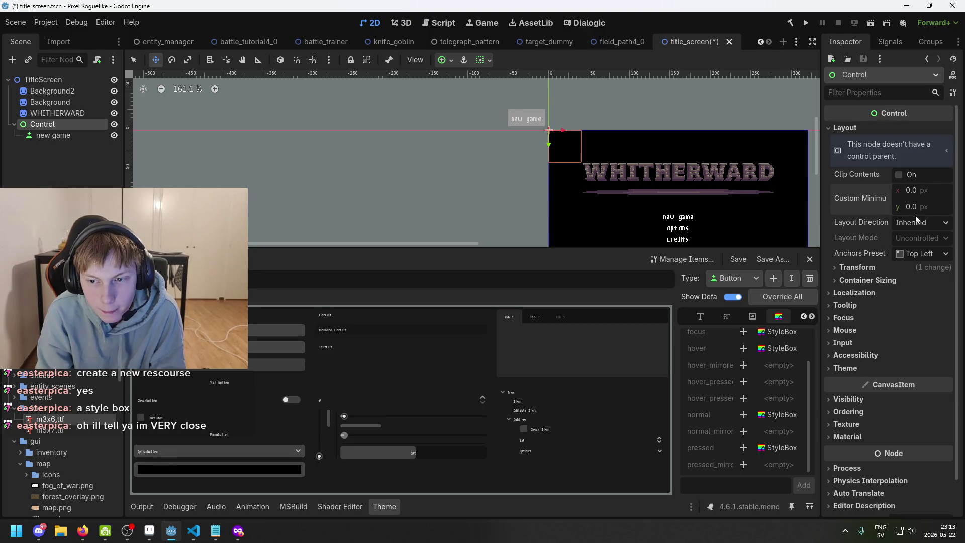
# Peek at Container Sizing, then switch to the private Firefox window
pyautogui.click(903, 279)
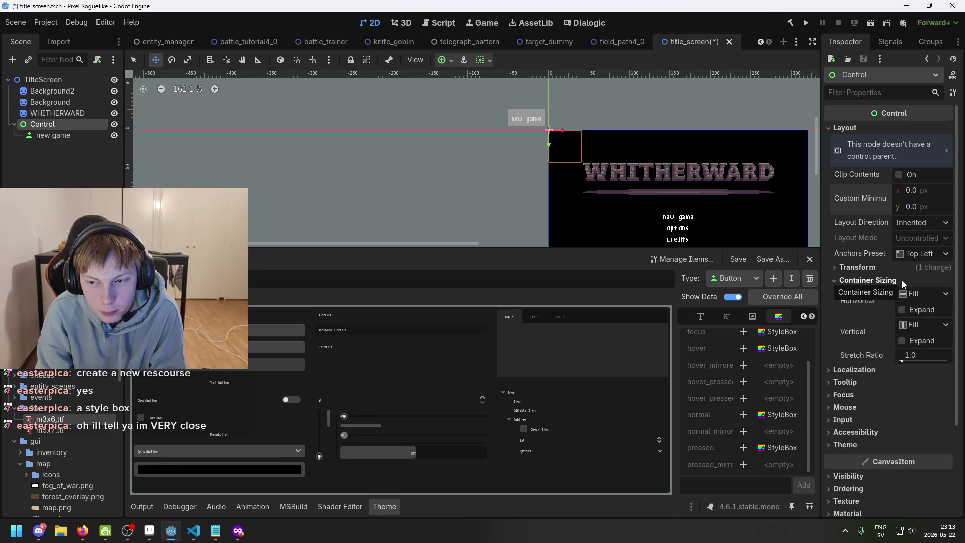
pyautogui.click(900, 280)
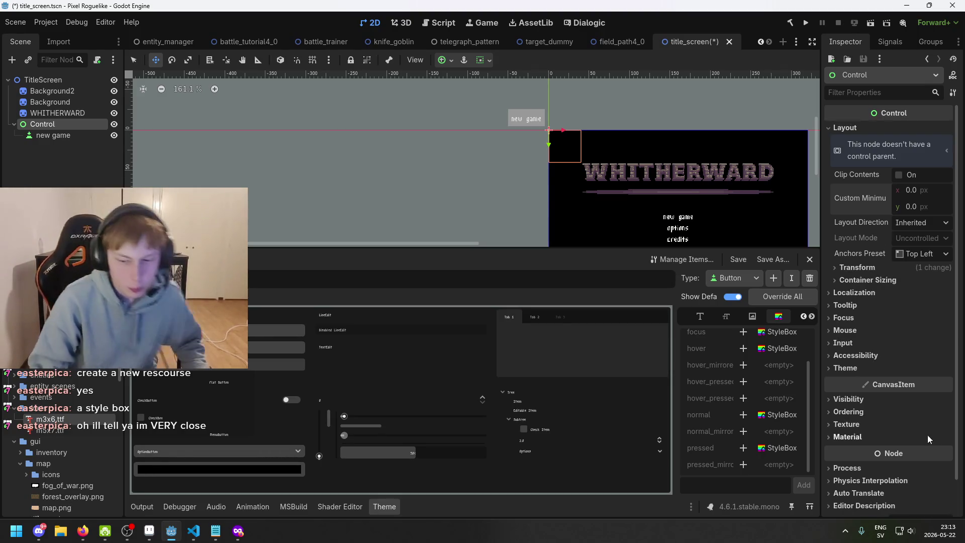
pyautogui.hotkey('alt', 'Tab')
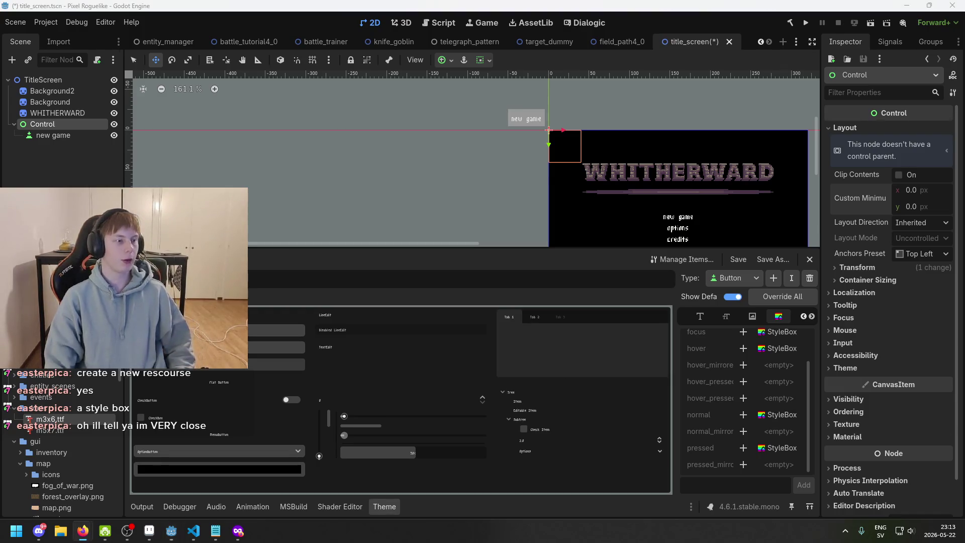
pyautogui.hotkey('alt', 'Tab')
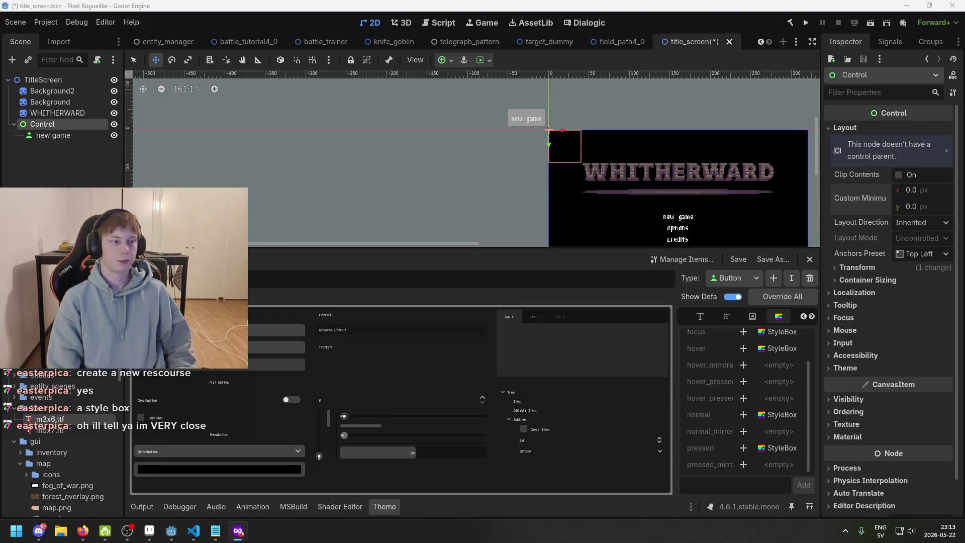
# Search Google for 'godot how to make button shorter'
pyautogui.write('godot hgow')
pyautogui.press('BackSpace')
pyautogui.press('BackSpace')
pyautogui.press('BackSpace')
pyautogui.write('ow to ')
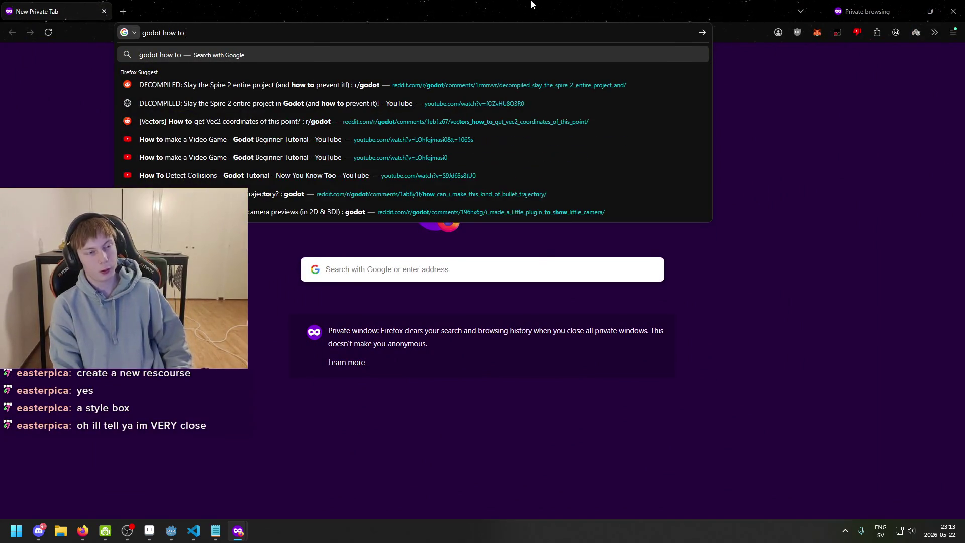
pyautogui.write('button ')
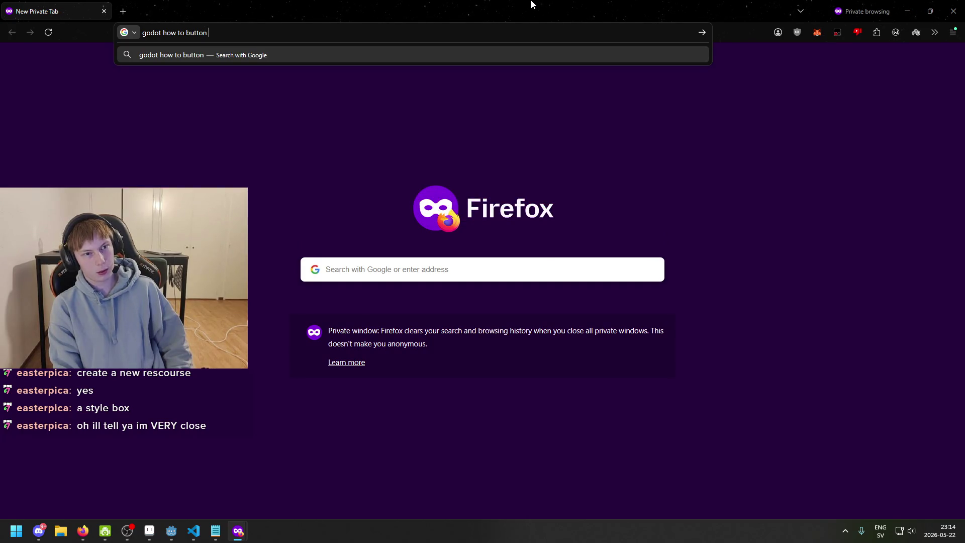
pyautogui.press('BackSpace')
pyautogui.press('BackSpace')
pyautogui.press('BackSpace')
pyautogui.press('BackSpace')
pyautogui.press('BackSpace')
pyautogui.press('BackSpace')
pyautogui.press('BackSpace')
pyautogui.write('make button ')
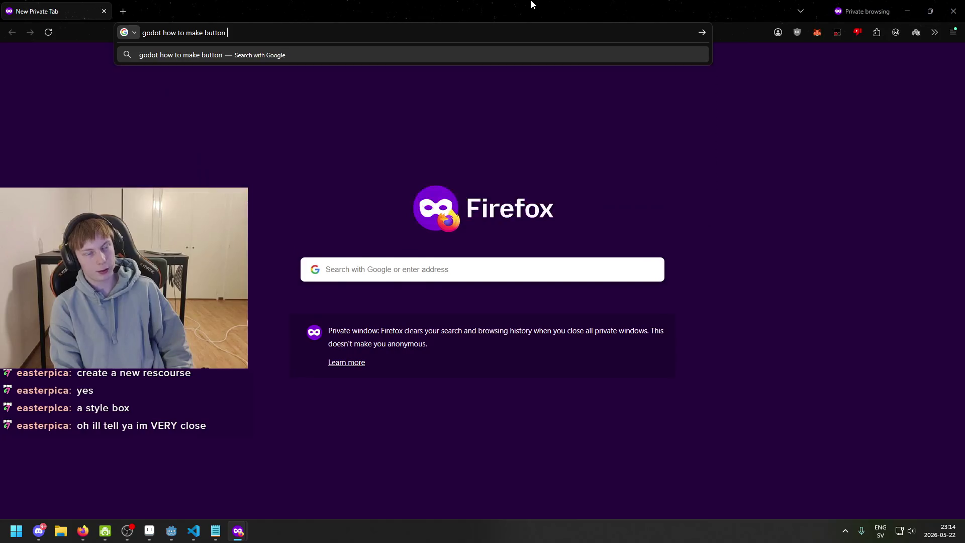
pyautogui.write('shorter')
pyautogui.press('Return')
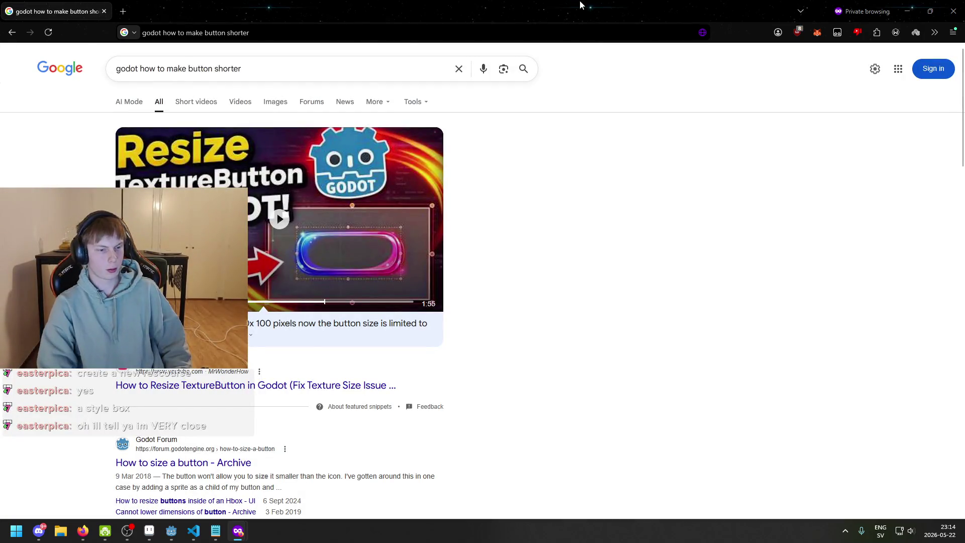
# Read the 'How to size a button' forum thread in a new tab, then return to results
pyautogui.scroll(-4, 304, 270)
pyautogui.middleClick(249, 258)
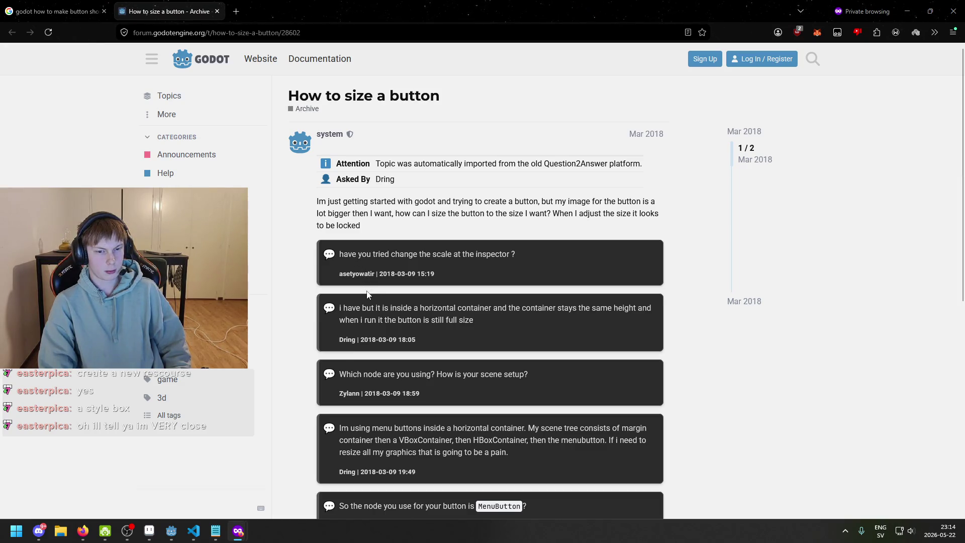
pyautogui.scroll(-2, 370, 290)
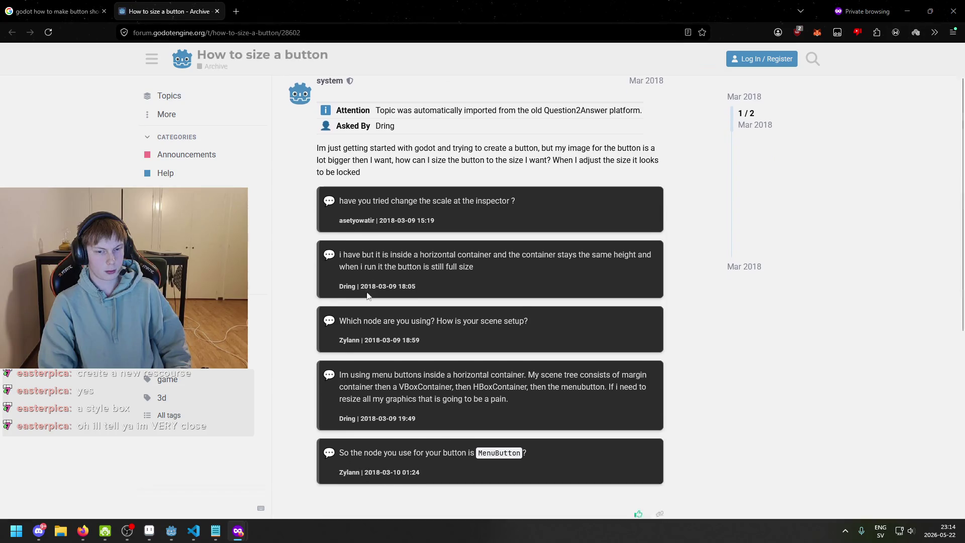
pyautogui.scroll(-4, 372, 283)
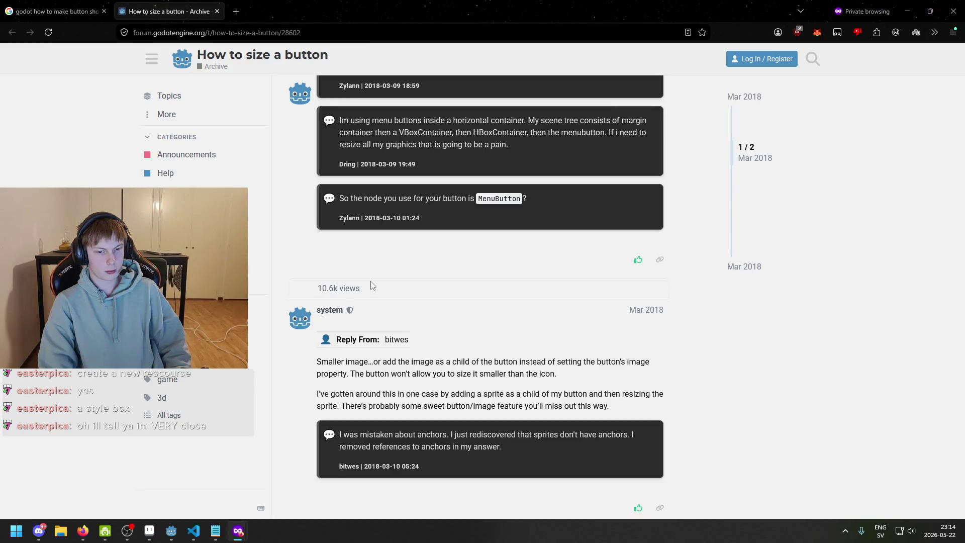
pyautogui.moveTo(316, 394)
pyautogui.mouseDown()
pyautogui.moveTo(467, 406)
pyautogui.moveTo(513, 396)
pyautogui.moveTo(524, 405)
pyautogui.mouseUp()
pyautogui.click(372, 271)
pyautogui.scroll(1, 254, 177)
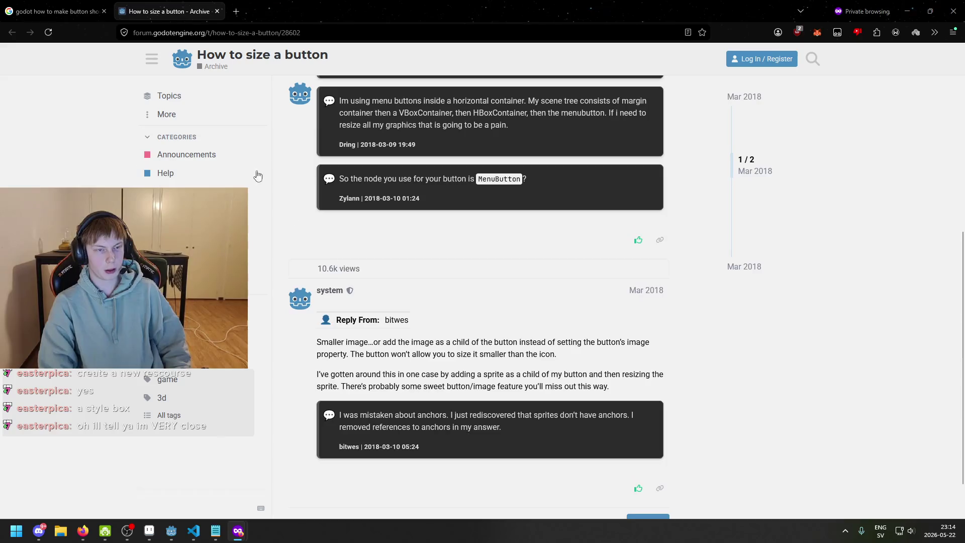
pyautogui.click(55, 11)
pyautogui.click(232, 372)
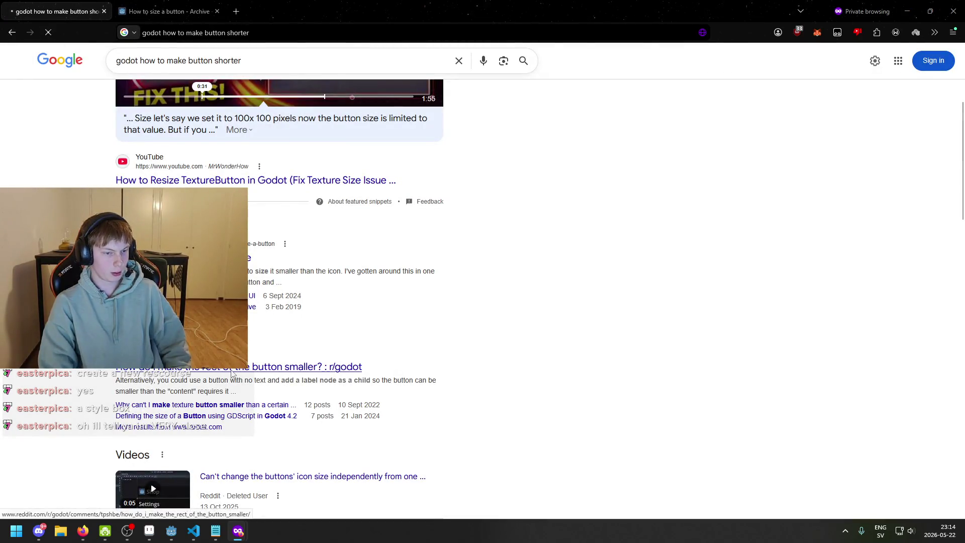
# Read the Reddit answers on label children and font spacing, then return to Godot
pyautogui.scroll(-1, 329, 269)
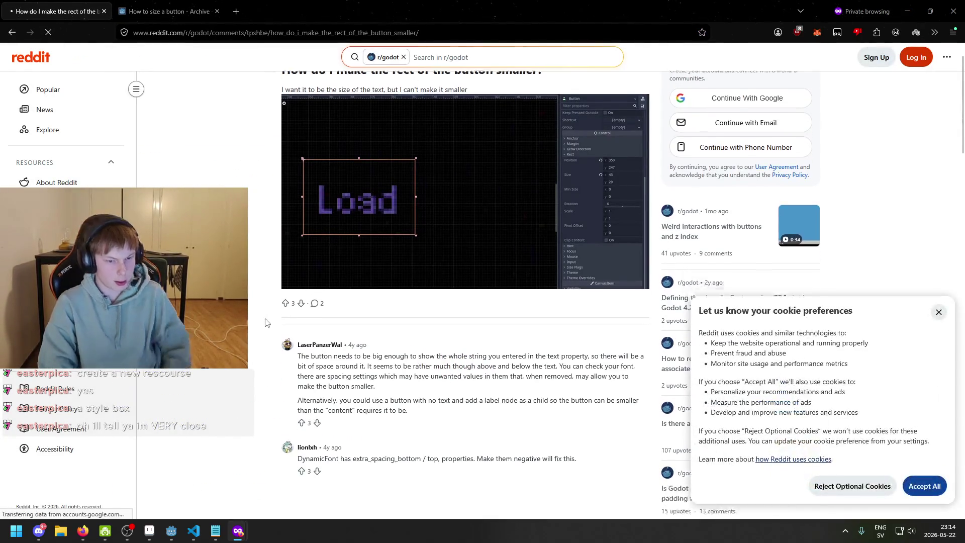
pyautogui.moveTo(297, 340); pyautogui.dragTo(460, 350)
pyautogui.click(499, 344)
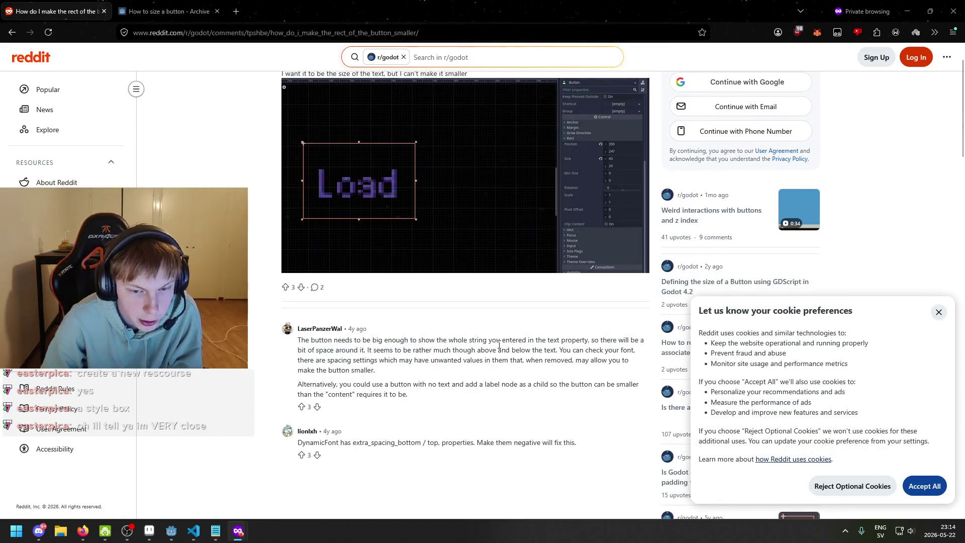
pyautogui.moveTo(297, 352); pyautogui.dragTo(408, 353)
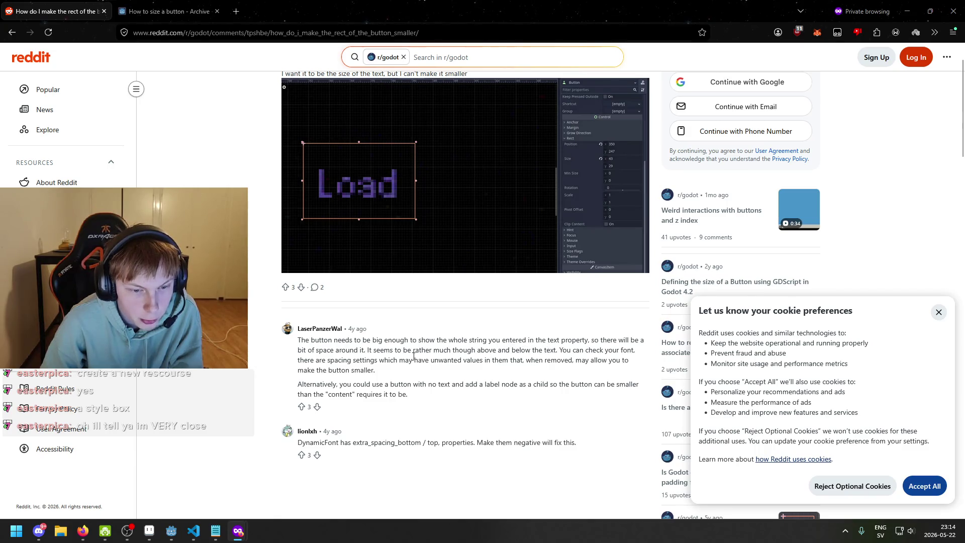
pyautogui.moveTo(297, 362)
pyautogui.mouseDown()
pyautogui.moveTo(552, 362)
pyautogui.moveTo(367, 373)
pyautogui.moveTo(392, 386)
pyautogui.moveTo(496, 384)
pyautogui.moveTo(507, 394)
pyautogui.moveTo(420, 389)
pyautogui.moveTo(557, 387)
pyautogui.mouseUp()
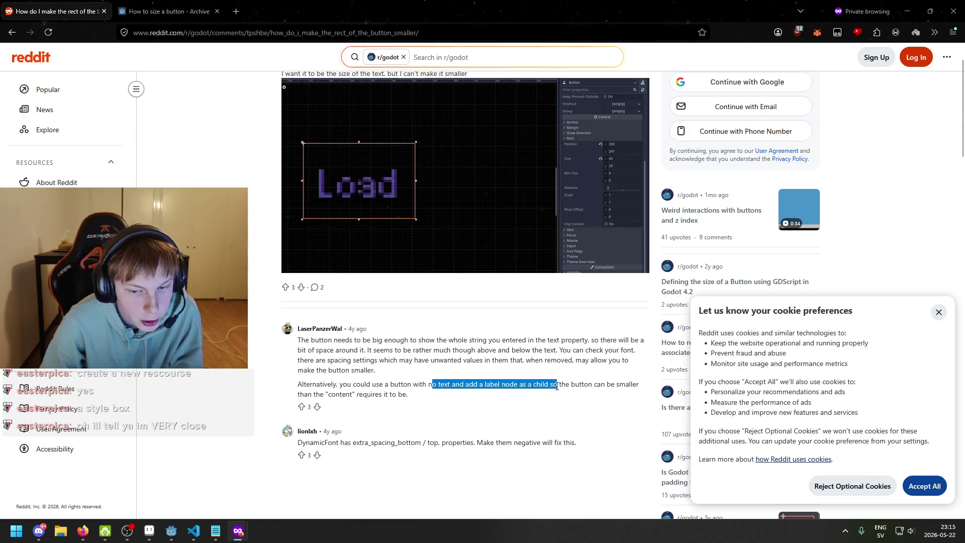
pyautogui.click(423, 447)
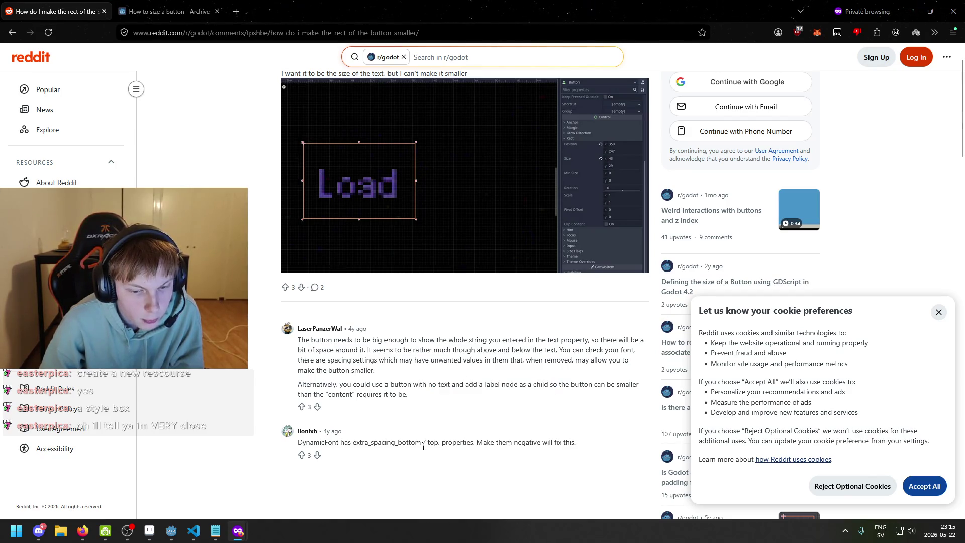
pyautogui.moveTo(344, 443); pyautogui.dragTo(374, 443)
pyautogui.click(402, 433)
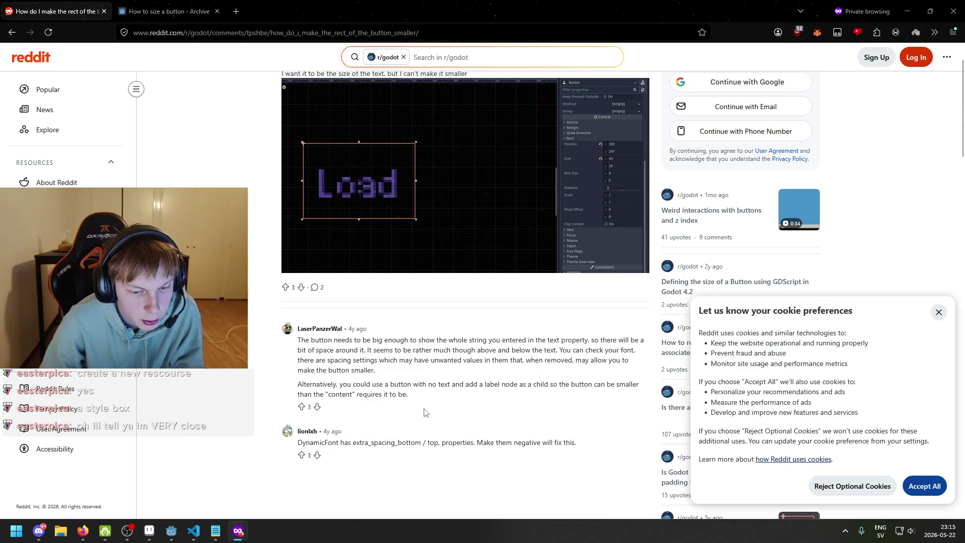
pyautogui.scroll(1, 407, 410)
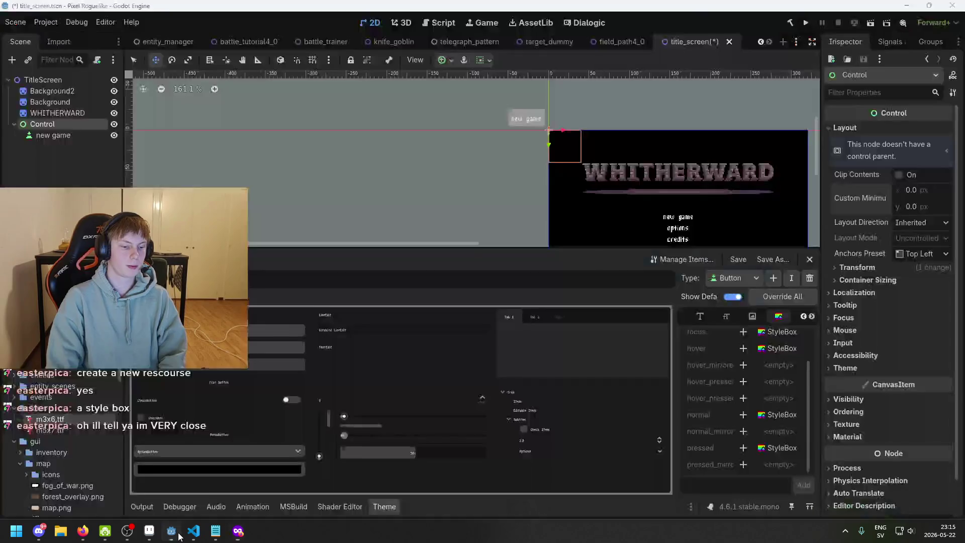
pyautogui.click(172, 531)
pyautogui.scroll(2, 447, 211)
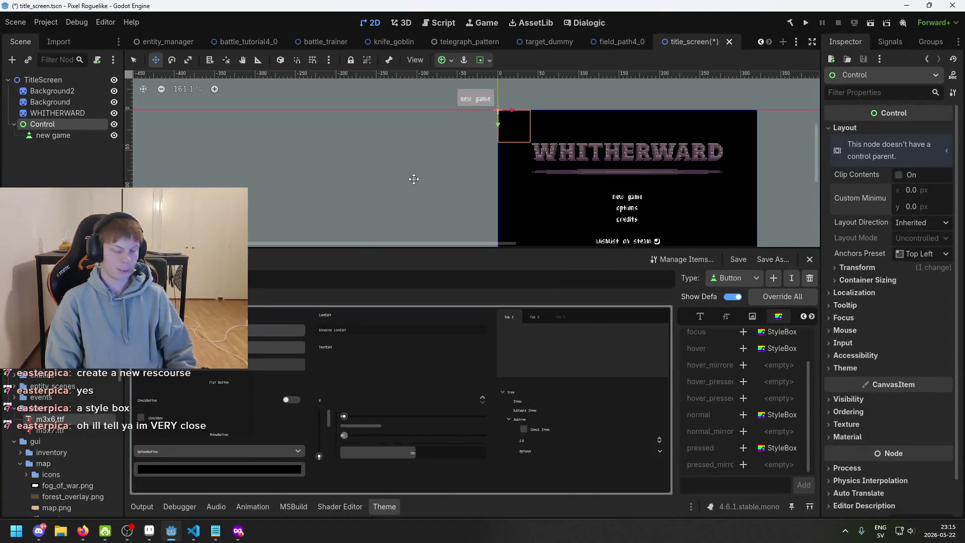
# Add and remove a 'test' line in the button text, removing the trailing blank line
pyautogui.moveTo(586, 194); pyautogui.dragTo(443, 206)
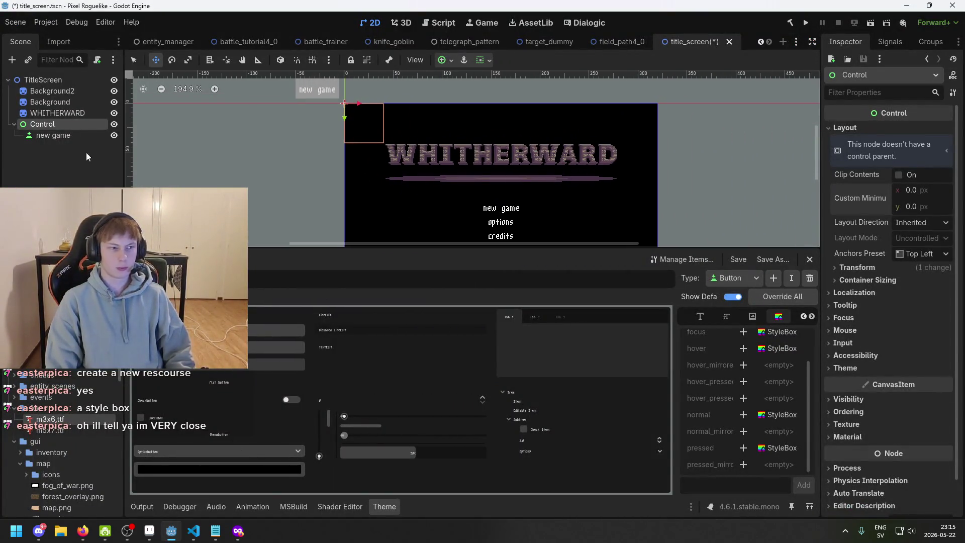
pyautogui.click(53, 136)
pyautogui.scroll(10, 342, 101)
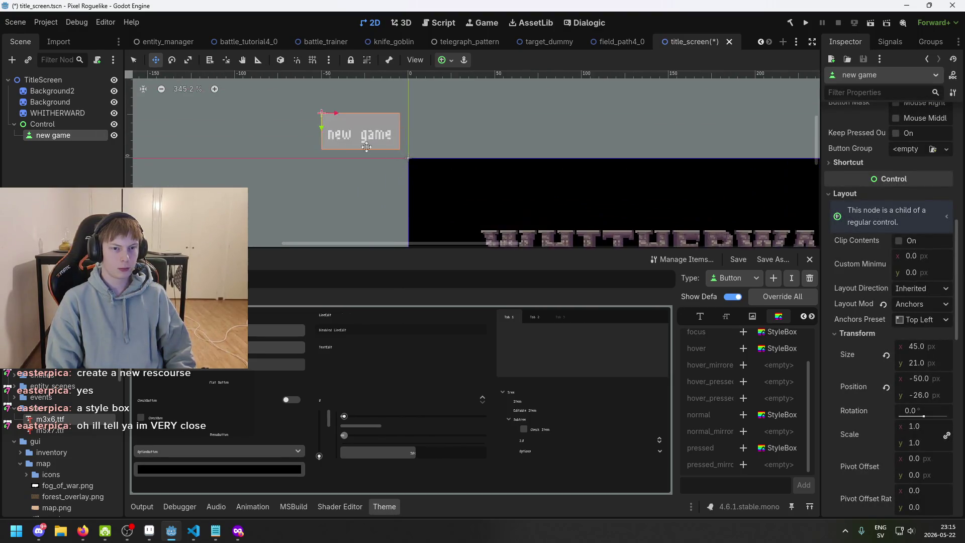
pyautogui.scroll(10, 931, 190)
pyautogui.click(919, 166)
pyautogui.press('Return')
pyautogui.write('test')
pyautogui.press('Return')
pyautogui.write('test')
pyautogui.press('BackSpace')
pyautogui.press('BackSpace')
pyautogui.press('BackSpace')
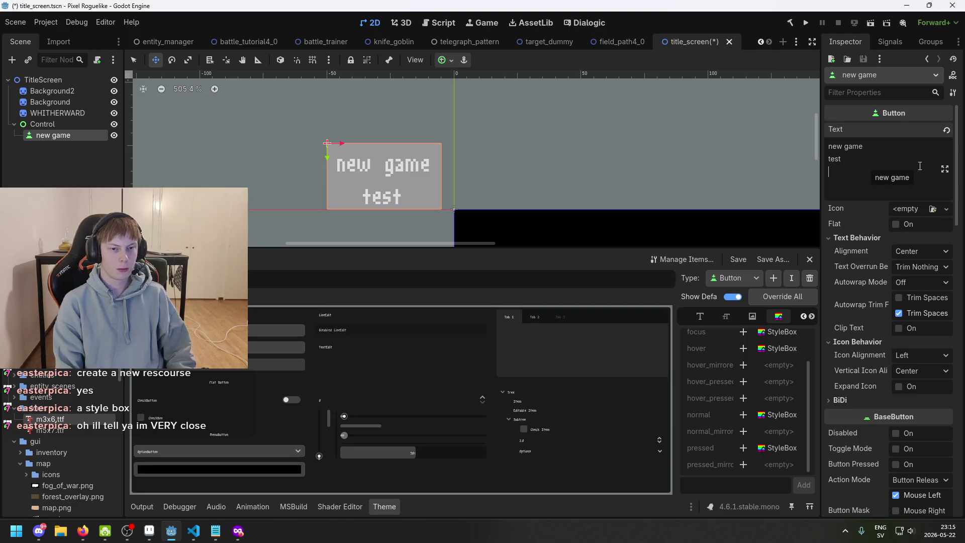
pyautogui.press('BackSpace')
pyautogui.press('BackSpace')
pyautogui.press('BackSpace')
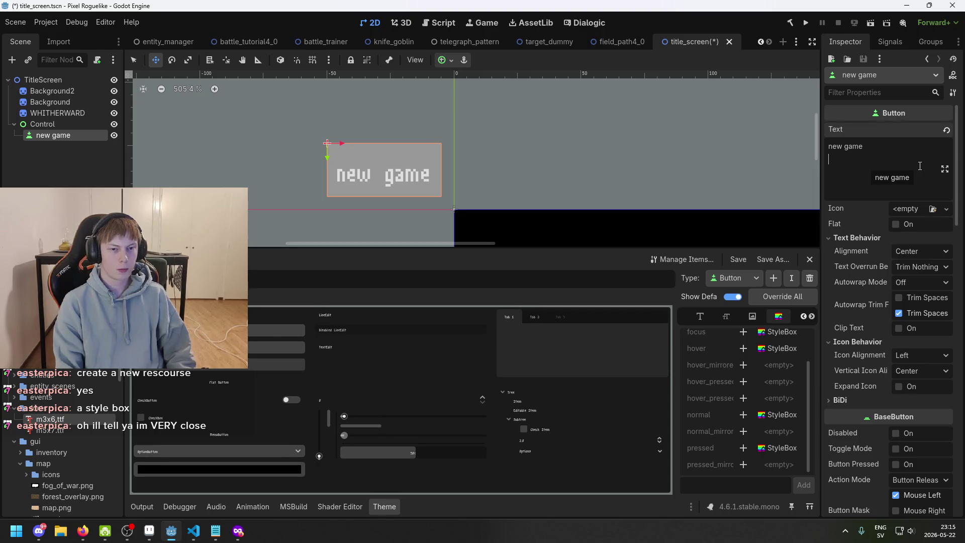
pyautogui.press('BackSpace')
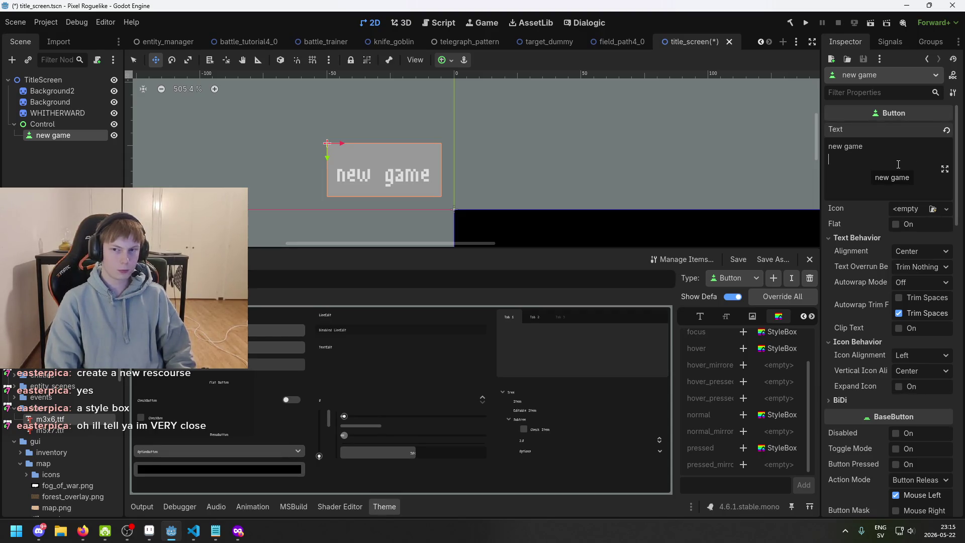
# Delete the new game button node from under Control and confirm
pyautogui.scroll(-3, 472, 173)
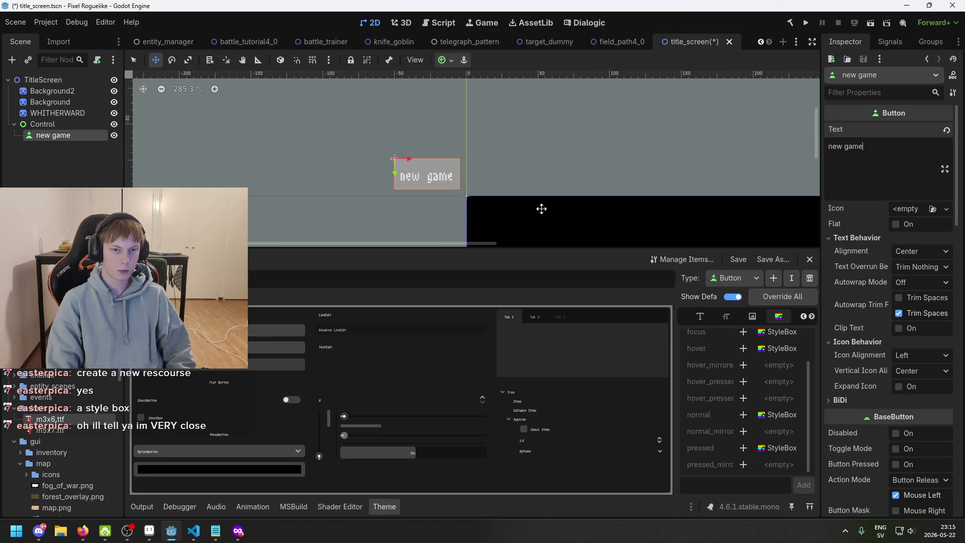
pyautogui.moveTo(525, 180); pyautogui.dragTo(510, 161)
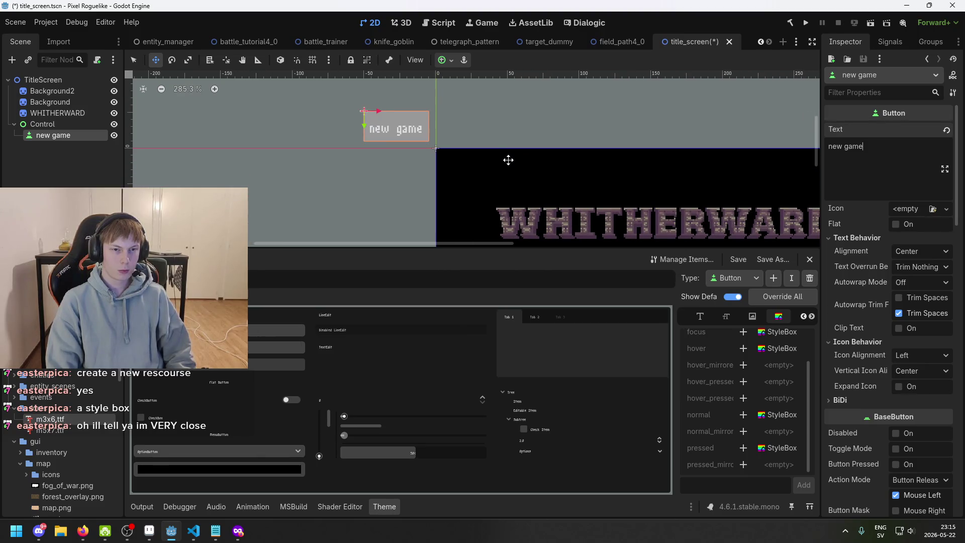
pyautogui.scroll(3, 394, 121)
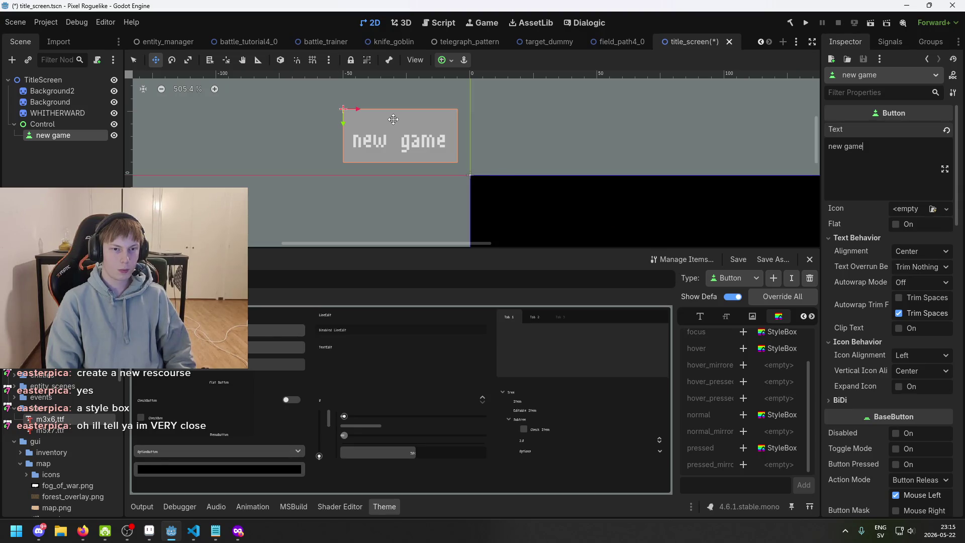
pyautogui.scroll(-2, 391, 120)
pyautogui.click(73, 136)
pyautogui.press('Delete')
pyautogui.press('Return')
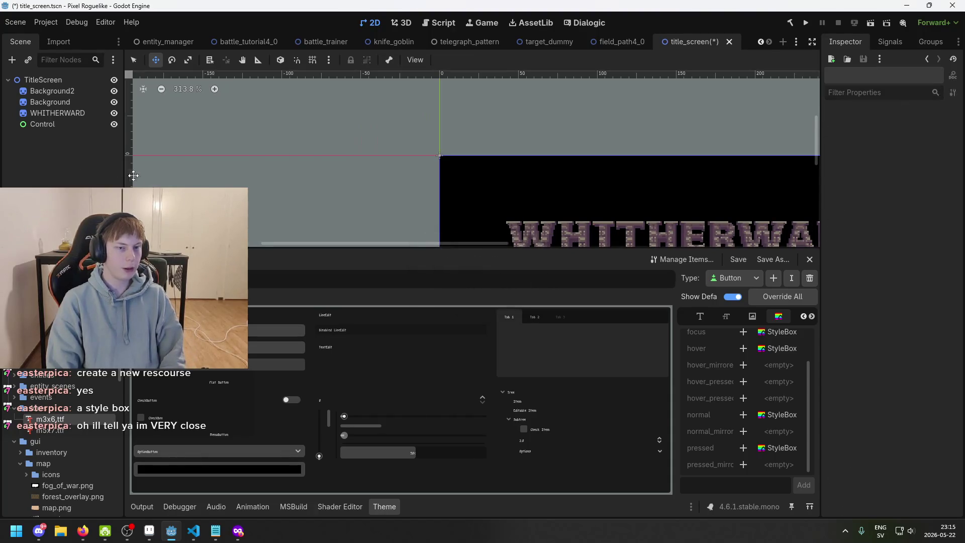
# Add a new Button node as a child of the Control node
pyautogui.click(64, 119)
pyautogui.rightClick(64, 122)
pyautogui.click(121, 131)
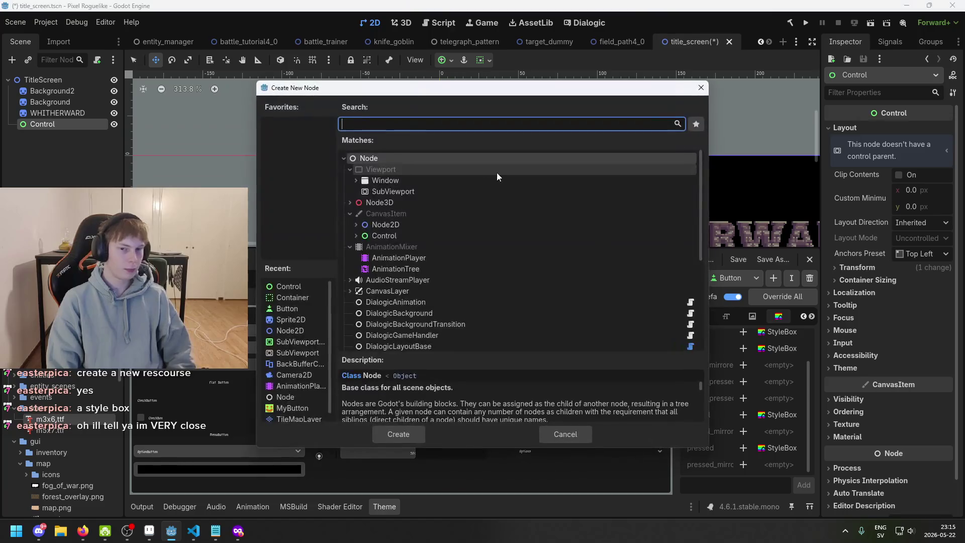
pyautogui.write('button')
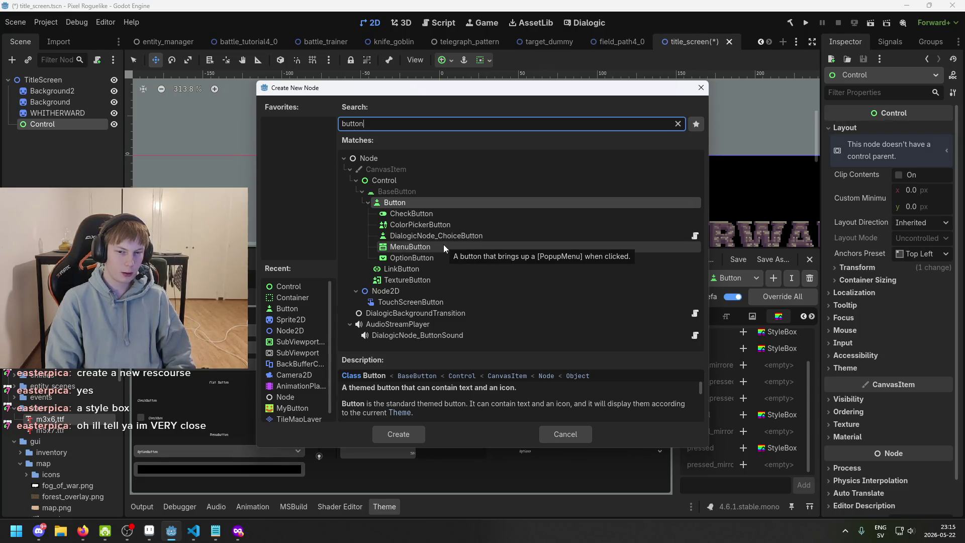
pyautogui.doubleClick(451, 203)
# Turn on snapping and move the Button to the black screen's top-left corner
pyautogui.scroll(-2, 452, 107)
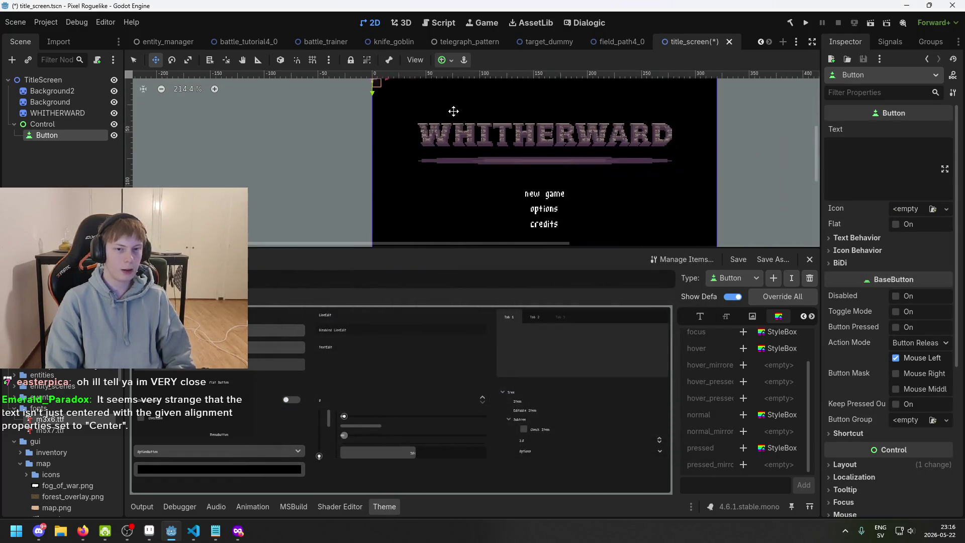
pyautogui.scroll(3, 441, 140)
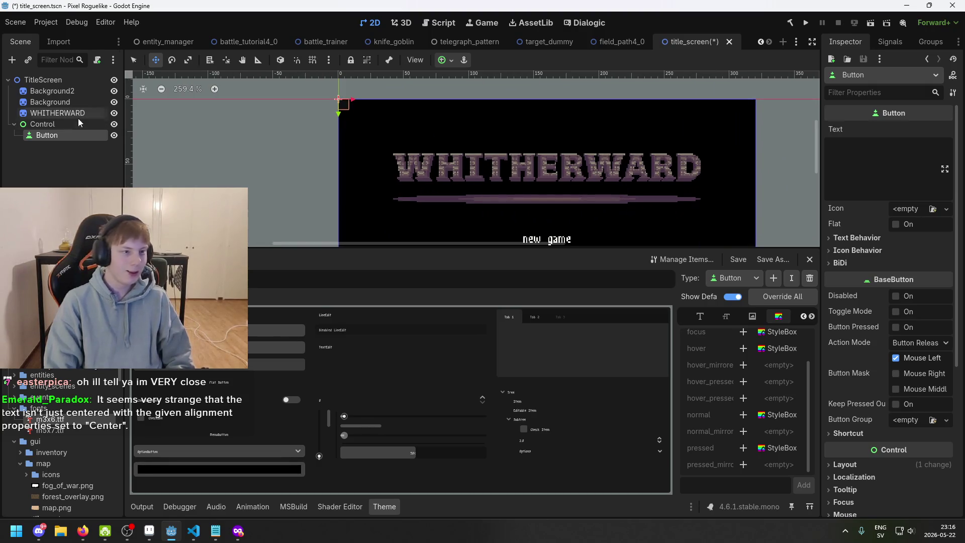
pyautogui.scroll(5, 344, 120)
pyautogui.scroll(2, 387, 141)
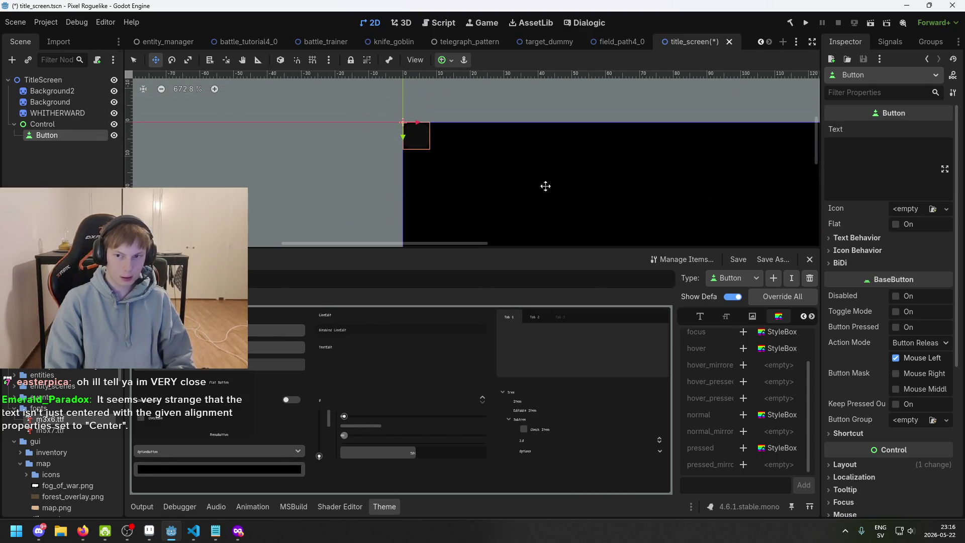
pyautogui.scroll(1, 391, 124)
pyautogui.scroll(1, 478, 150)
pyautogui.hotkey('shift', 's')
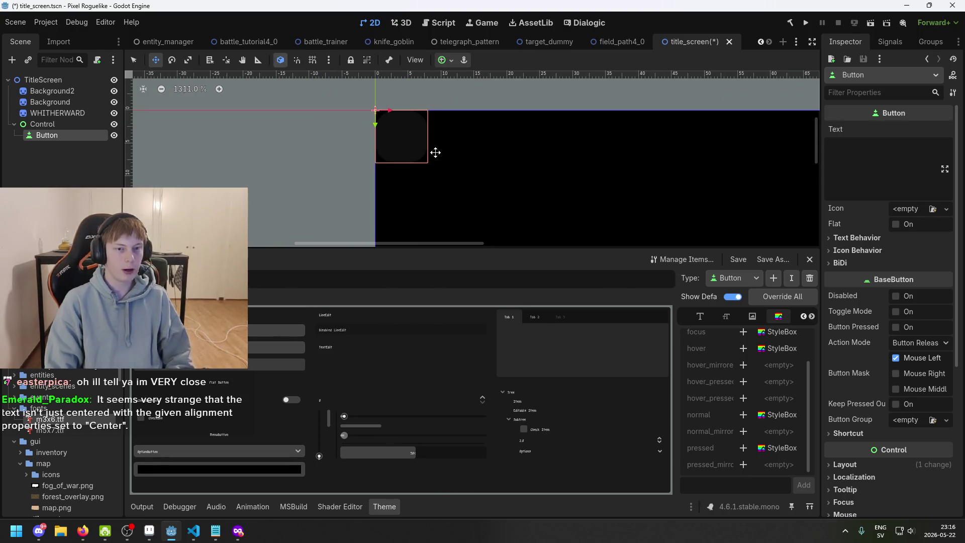
pyautogui.moveTo(422, 155)
pyautogui.mouseDown()
pyautogui.moveTo(387, 134)
pyautogui.moveTo(417, 176)
pyautogui.mouseUp()
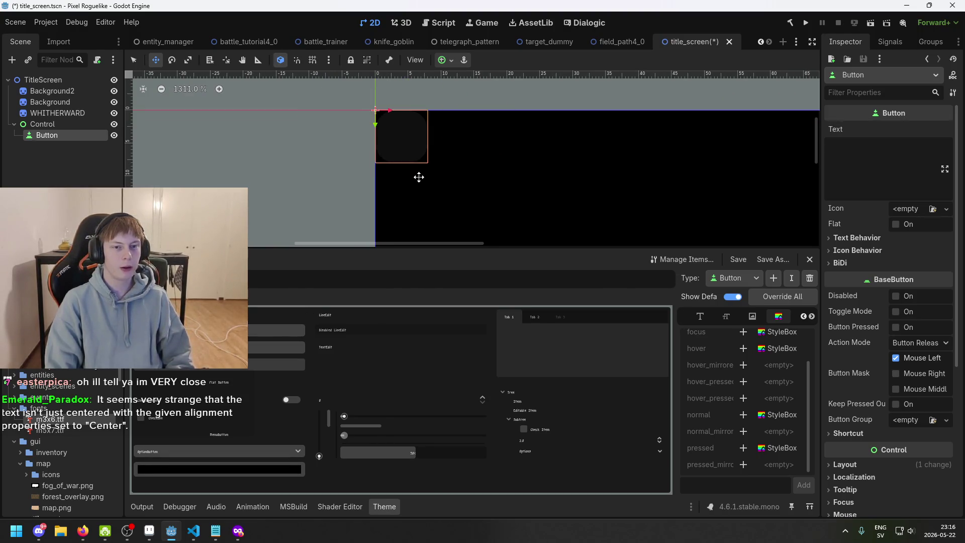
pyautogui.scroll(-5, 473, 170)
pyautogui.moveTo(506, 178); pyautogui.dragTo(436, 144)
pyautogui.scroll(1, 436, 144)
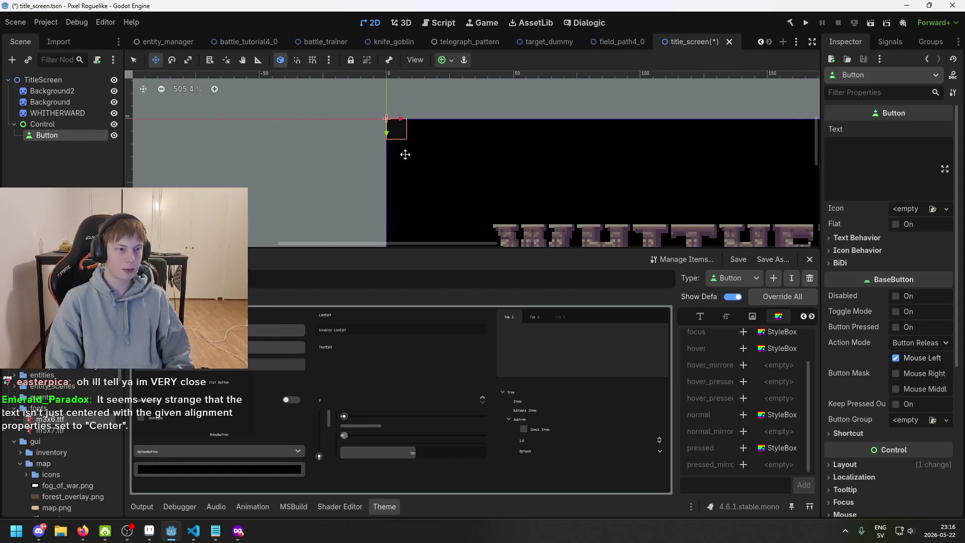
pyautogui.scroll(2, 422, 152)
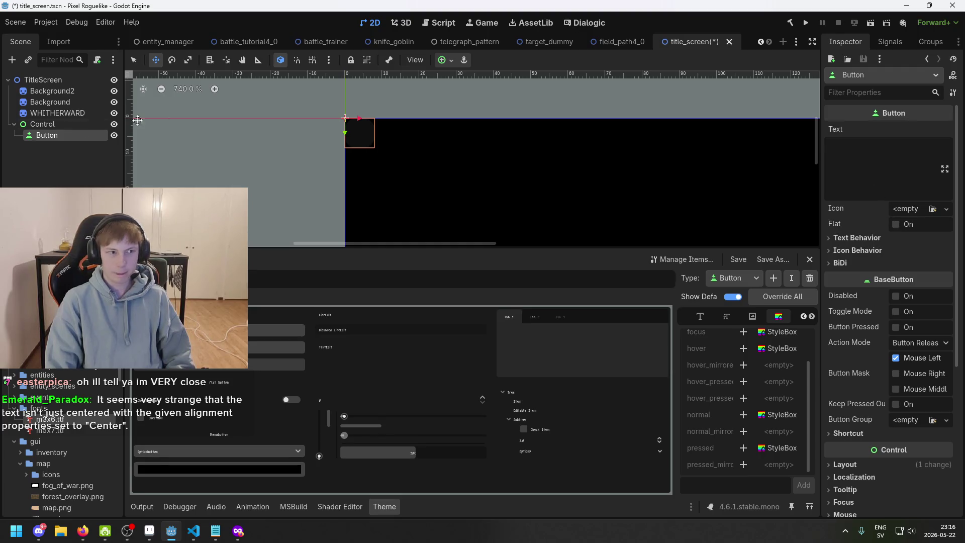
# Search 'text' and add a Label node as a child of the Button
pyautogui.rightClick(54, 135)
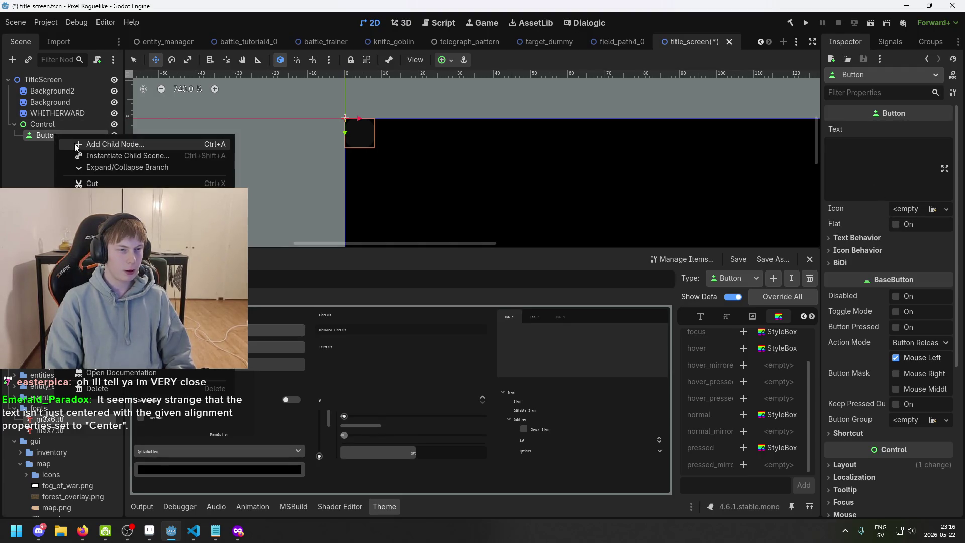
pyautogui.click(76, 145)
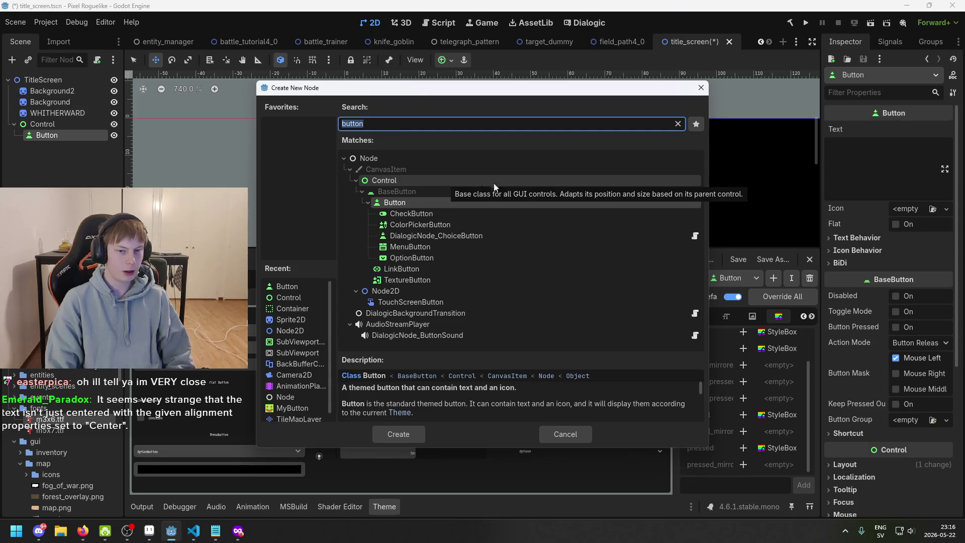
pyautogui.write('text')
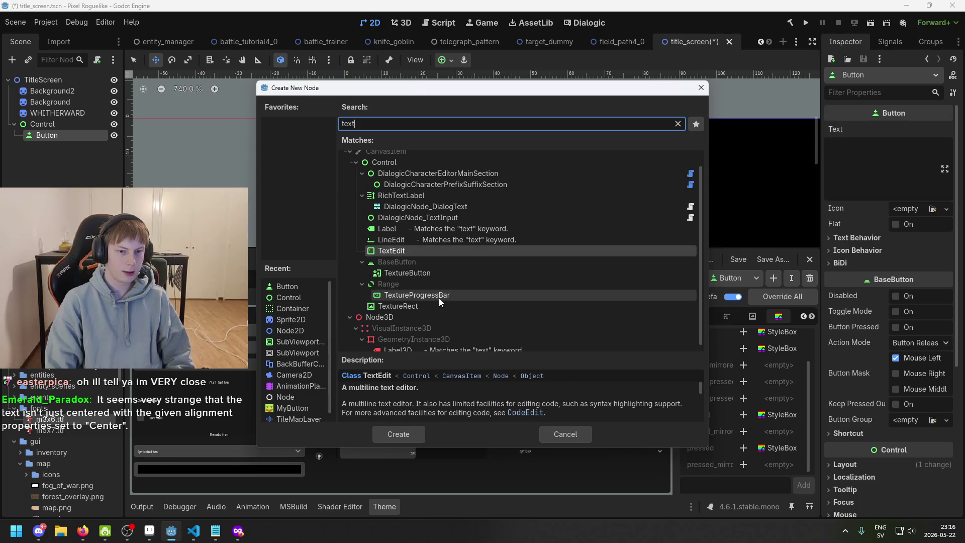
pyautogui.scroll(1, 434, 230)
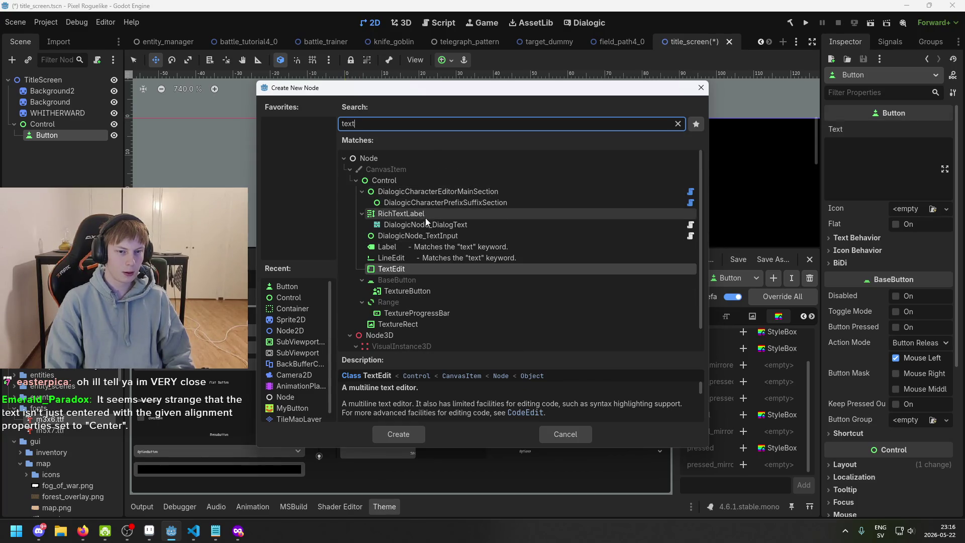
pyautogui.click(419, 247)
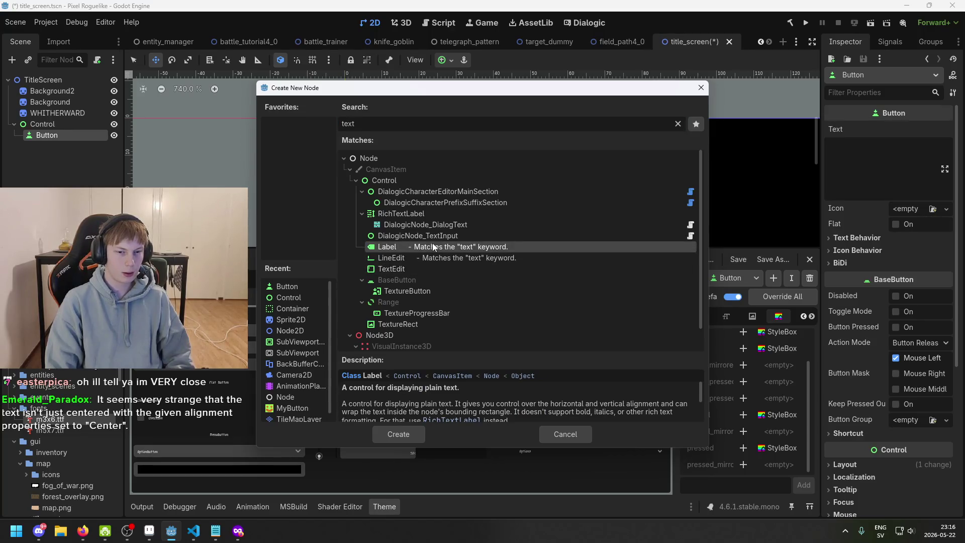
pyautogui.scroll(-1, 429, 400)
pyautogui.doubleClick(431, 247)
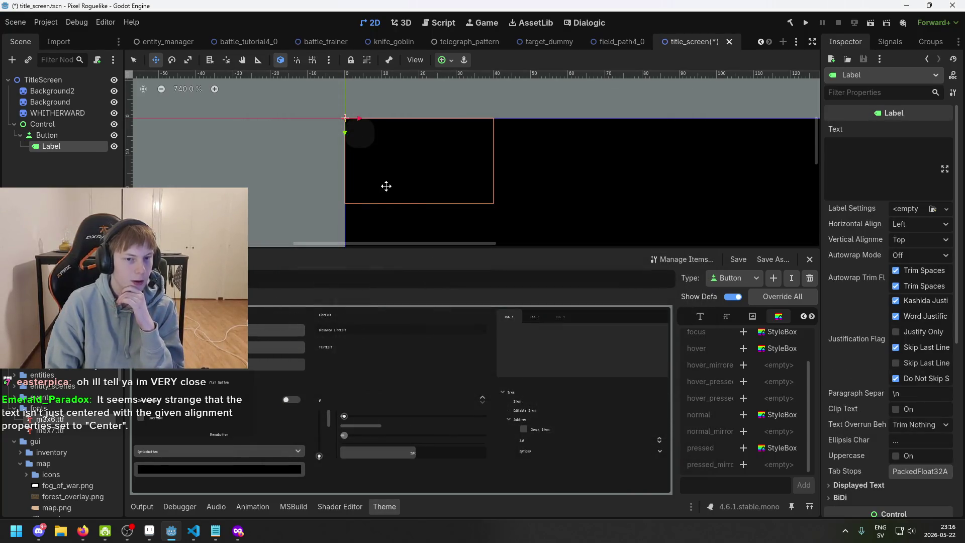
pyautogui.scroll(4, 216, 135)
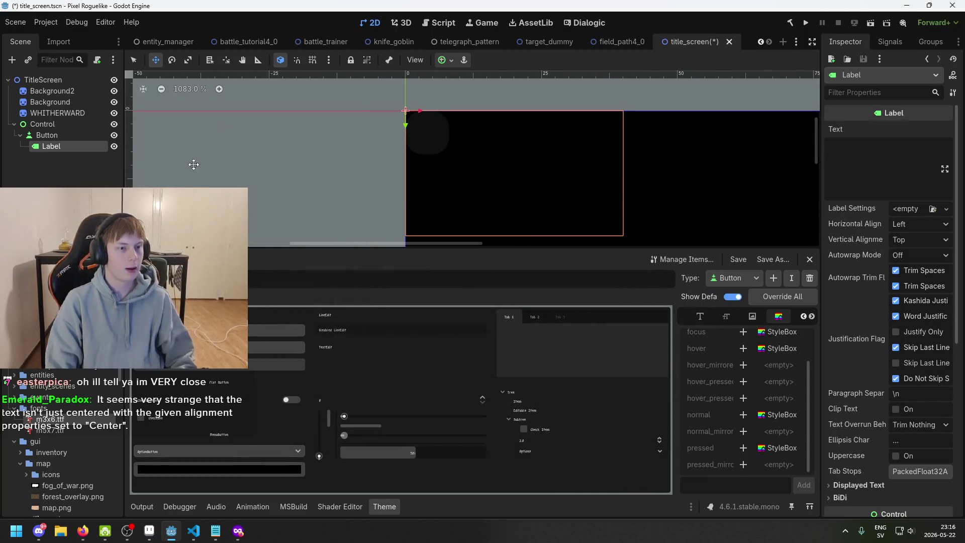
pyautogui.click(67, 132)
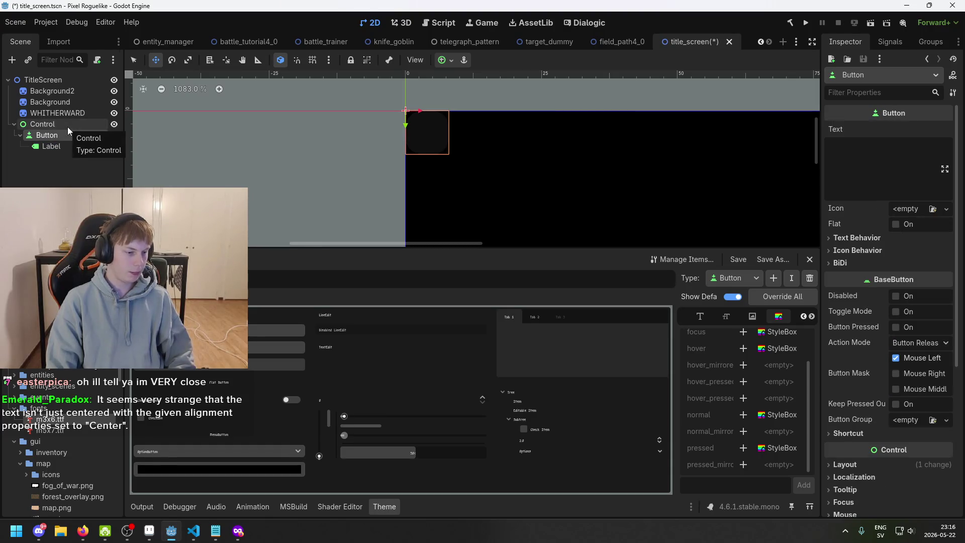
# Rename the Button node to 'new game'
pyautogui.click(68, 131)
pyautogui.press('BackSpace')
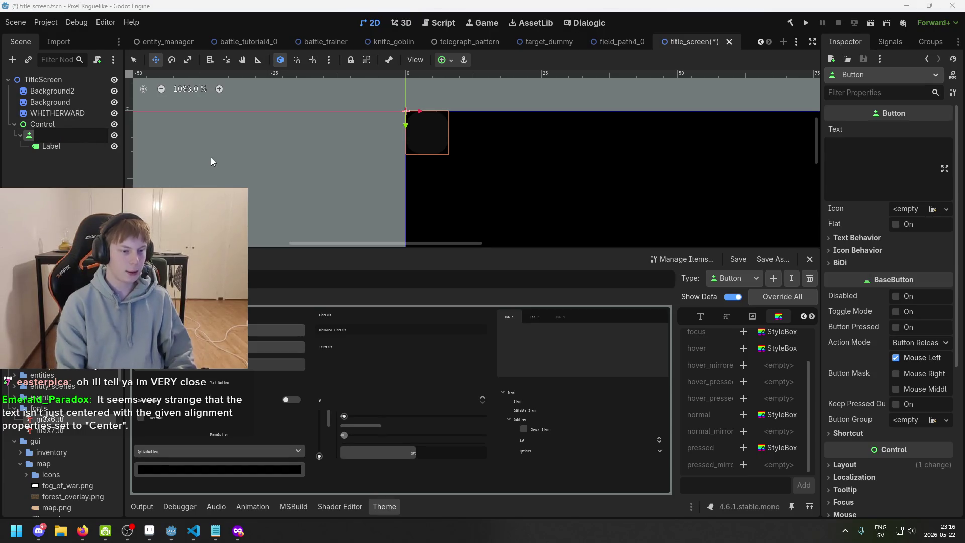
pyautogui.write('new')
pyautogui.press('Return')
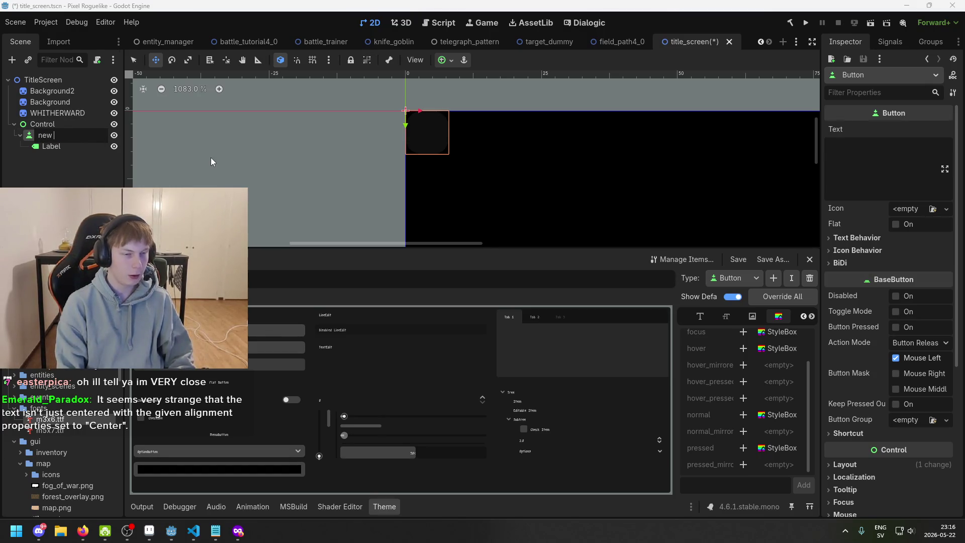
pyautogui.write('game')
pyautogui.press('Return')
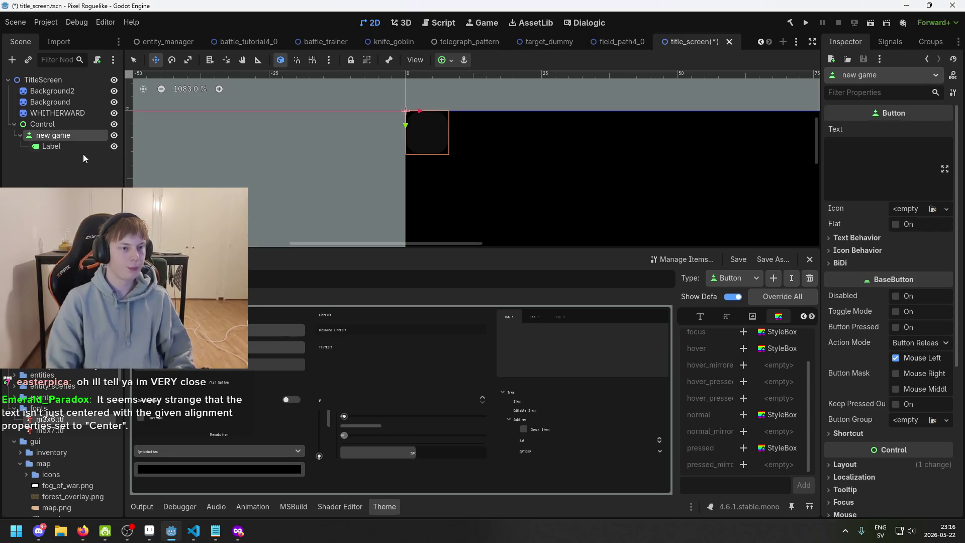
# Set the child Label's text to 'new game'
pyautogui.press('Down')
pyautogui.click(890, 153)
pyautogui.write('new game')
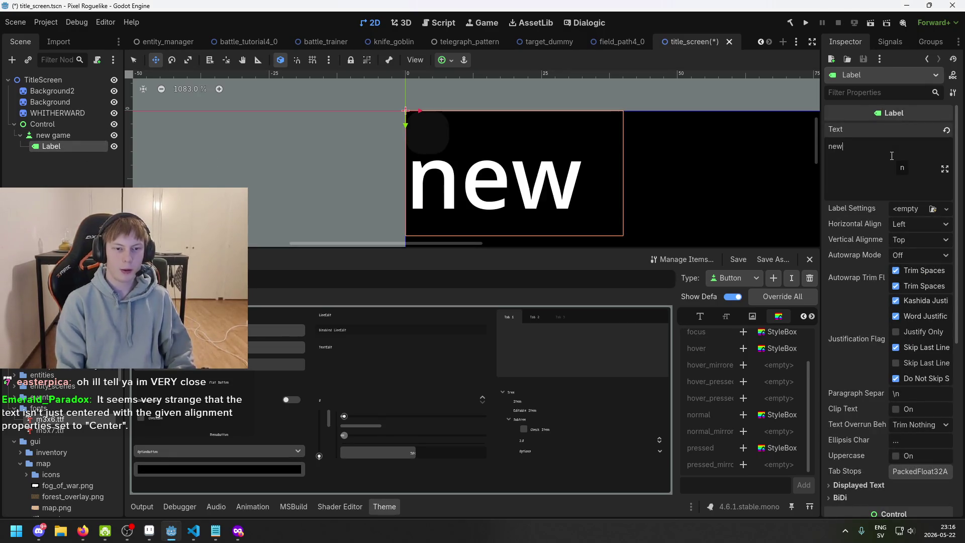
pyautogui.scroll(-3, 658, 186)
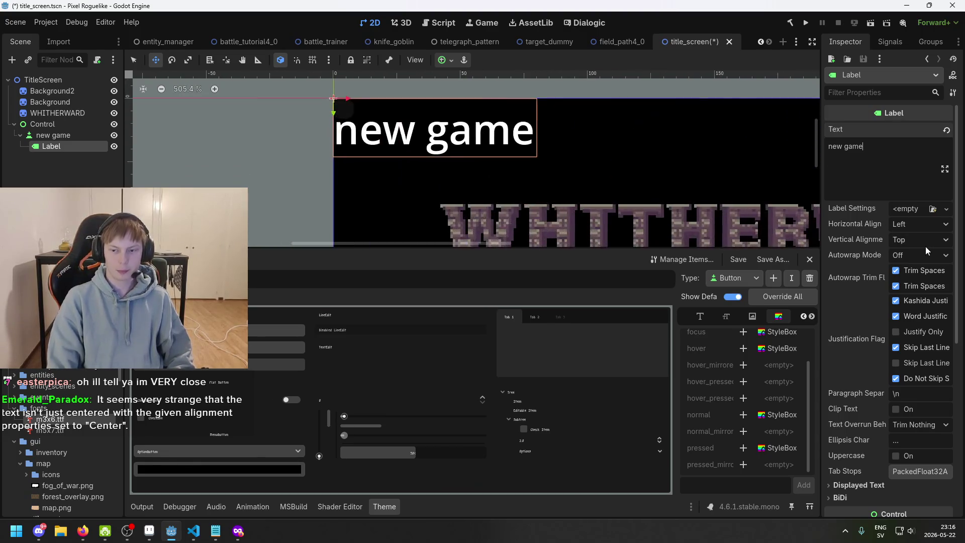
pyautogui.scroll(-3, 938, 268)
pyautogui.scroll(-3, 937, 267)
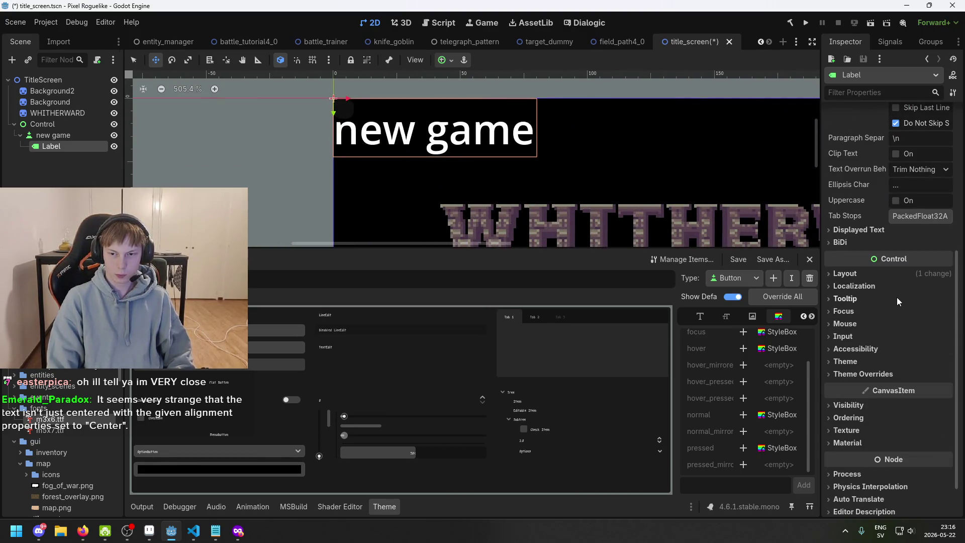
pyautogui.scroll(-1, 894, 402)
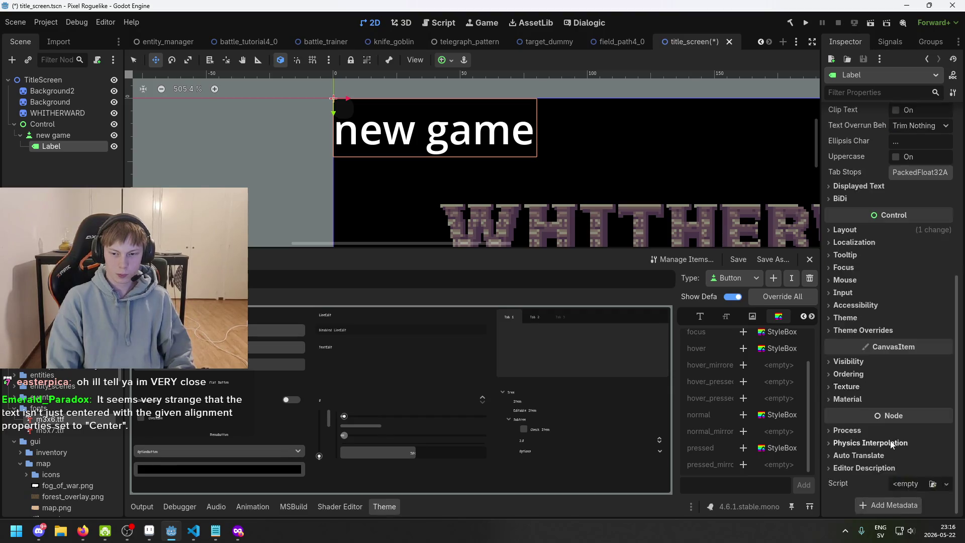
pyautogui.scroll(4, 901, 365)
pyautogui.scroll(2, 884, 442)
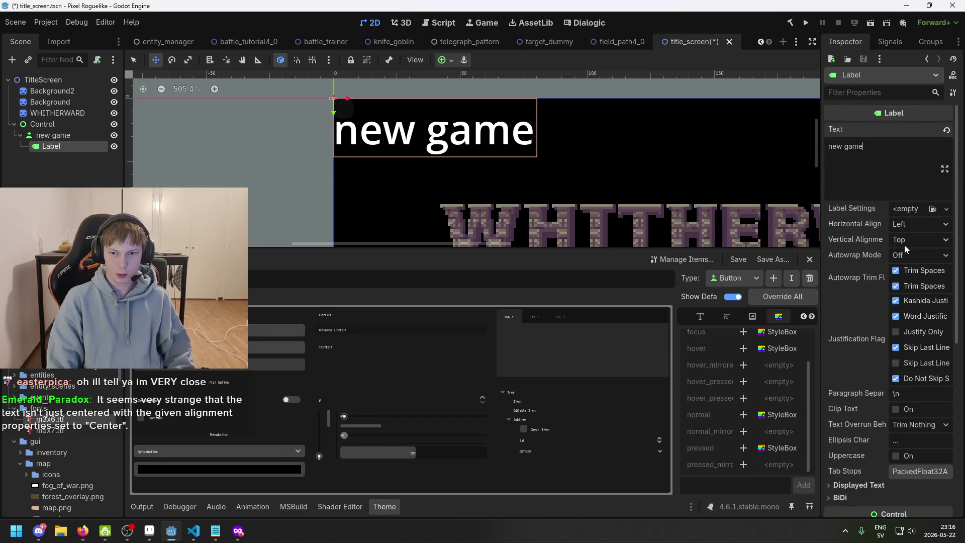
pyautogui.scroll(-5, 904, 245)
# Expand the Label's Theme settings in the Inspector and collapse the map folder
pyautogui.click(882, 230)
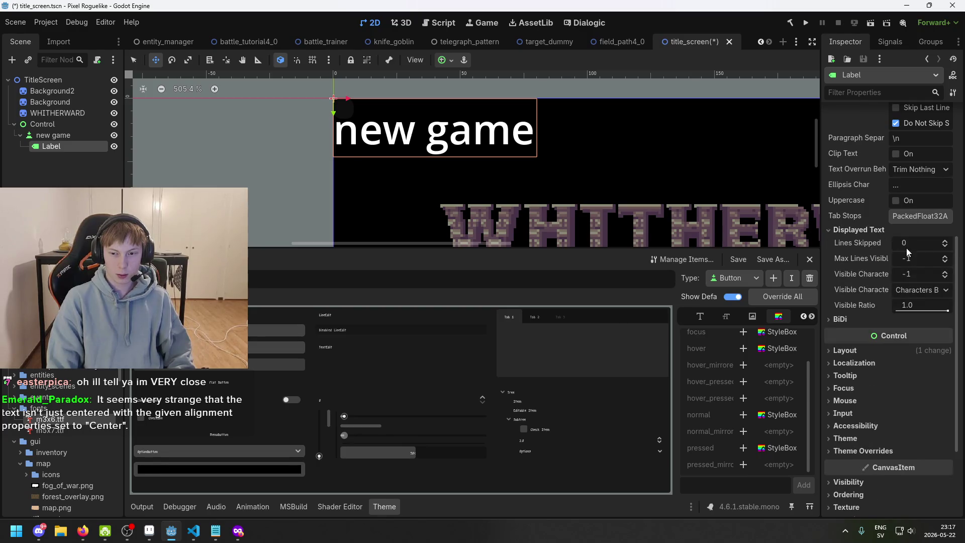
pyautogui.click(862, 234)
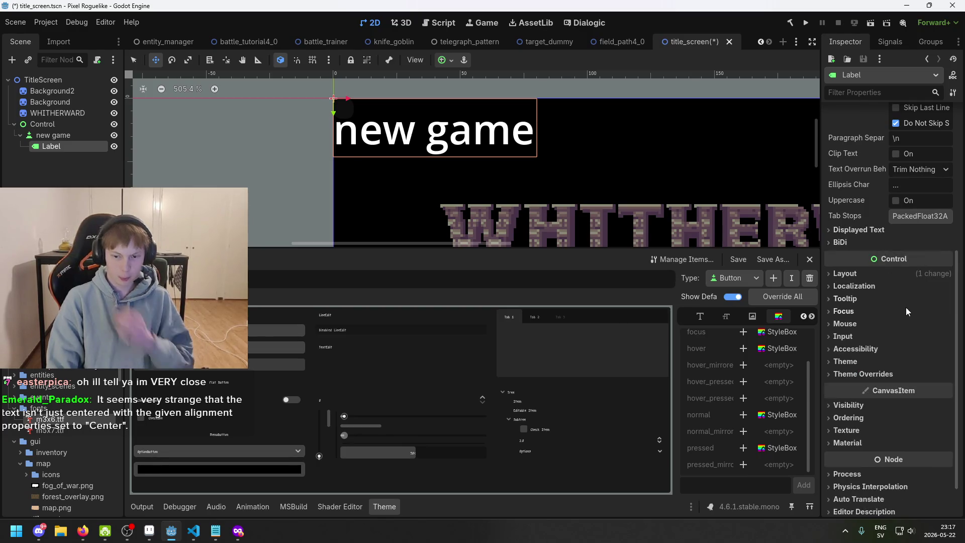
pyautogui.click(858, 361)
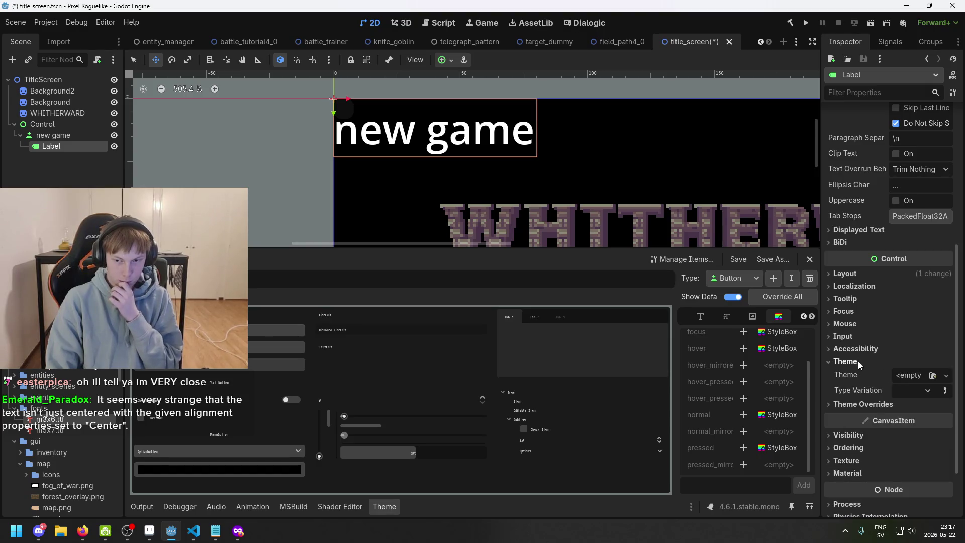
pyautogui.scroll(-5, 80, 464)
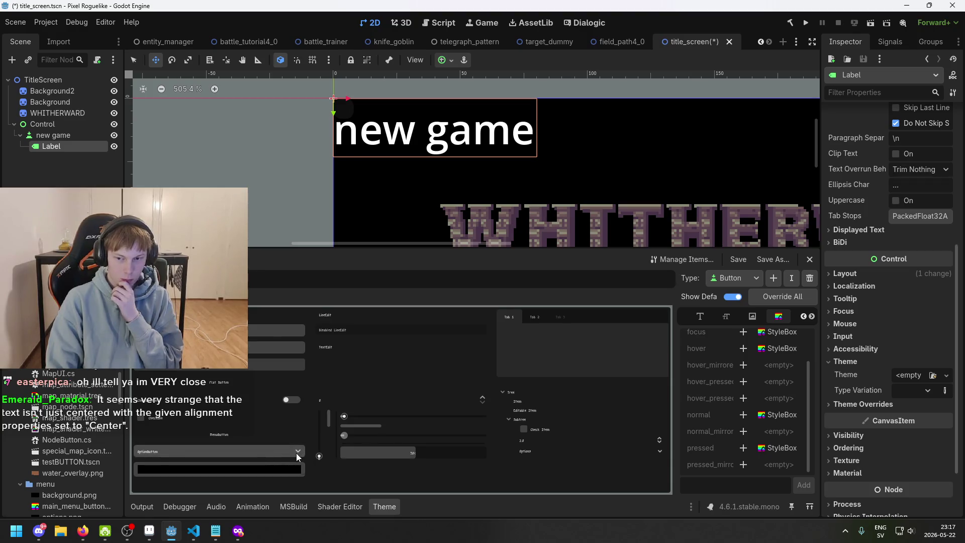
pyautogui.scroll(3, 106, 408)
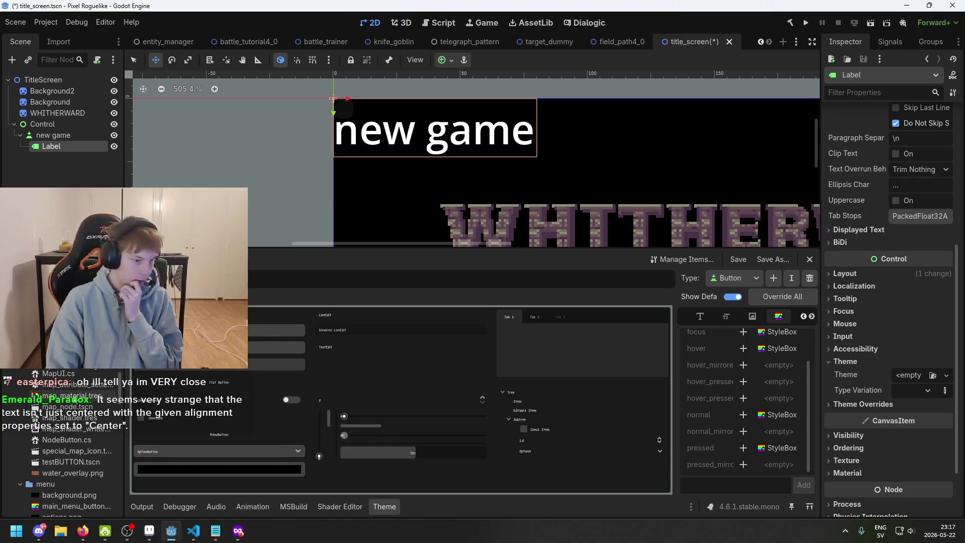
pyautogui.scroll(4, 49, 391)
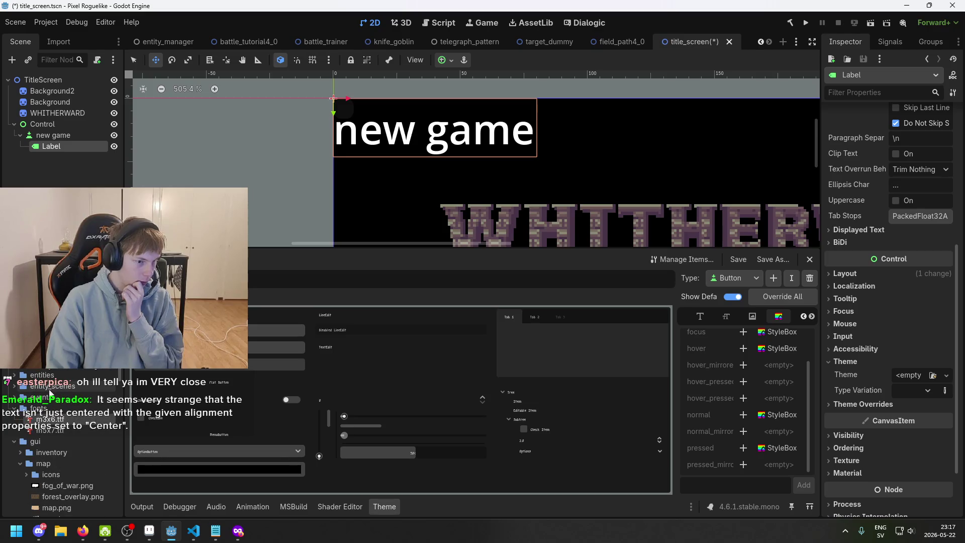
pyautogui.click(20, 462)
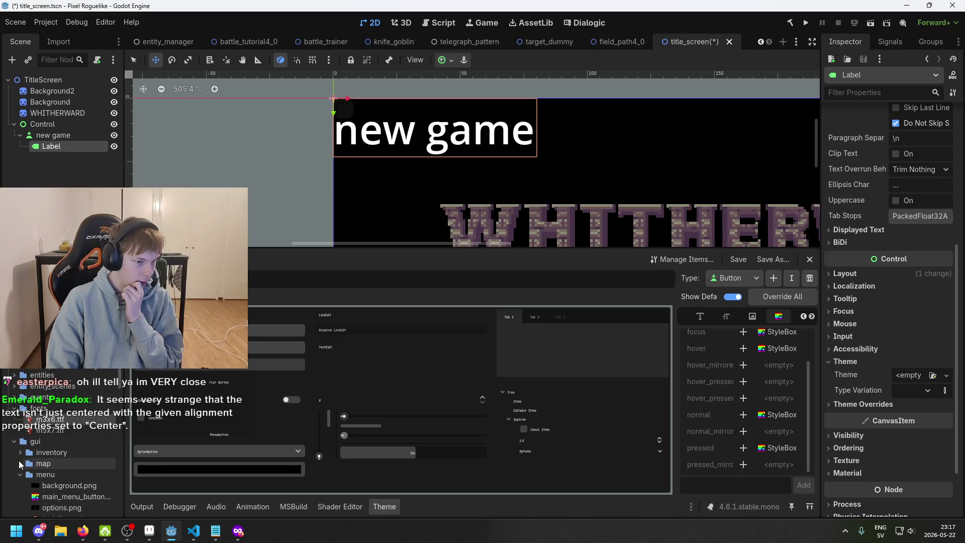
# Apply text_theme.tres as the Label's theme for the pixel font
pyautogui.scroll(-5, 64, 465)
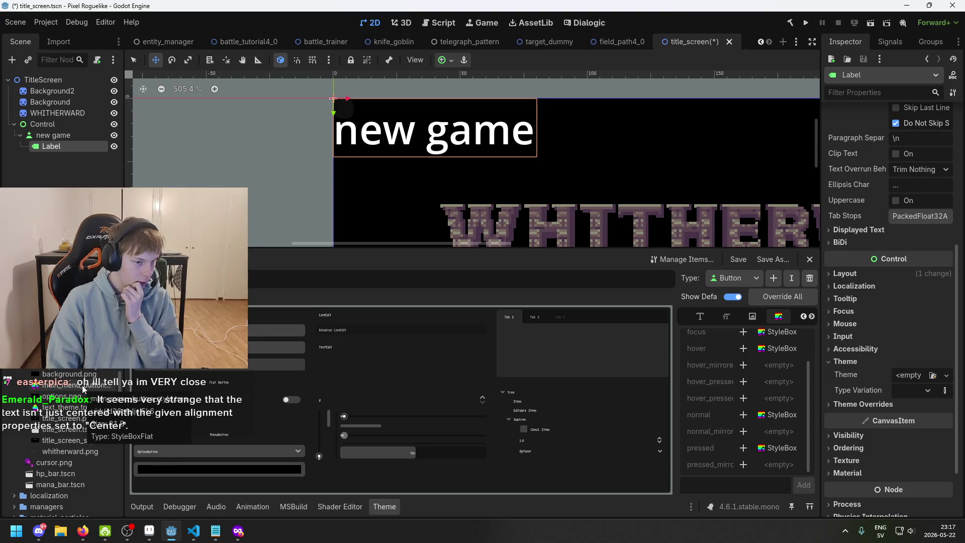
pyautogui.moveTo(65, 408)
pyautogui.mouseDown()
pyautogui.moveTo(899, 413)
pyautogui.moveTo(911, 375)
pyautogui.mouseUp()
pyautogui.scroll(2, 461, 181)
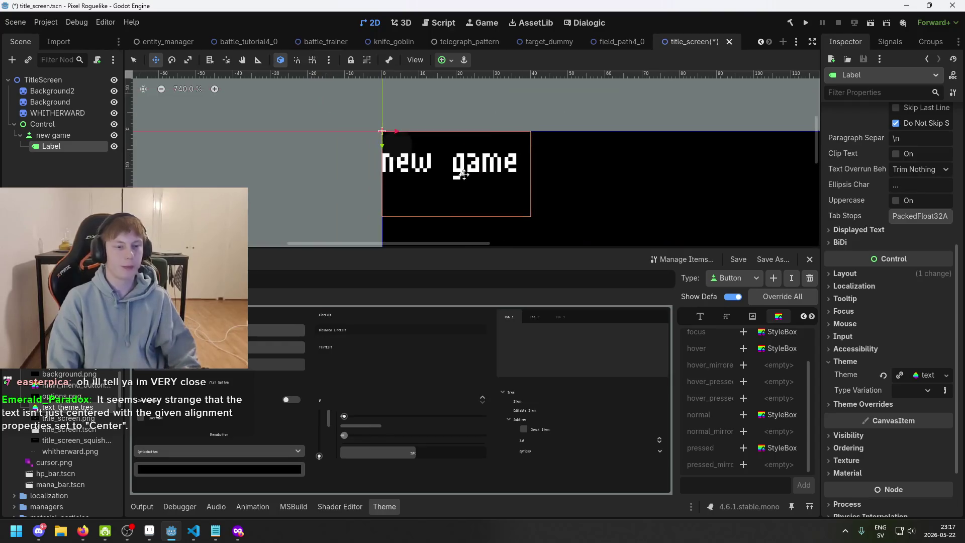
# Nudge the new game button slightly inward from the corner and turn snapping off
pyautogui.doubleClick(53, 135)
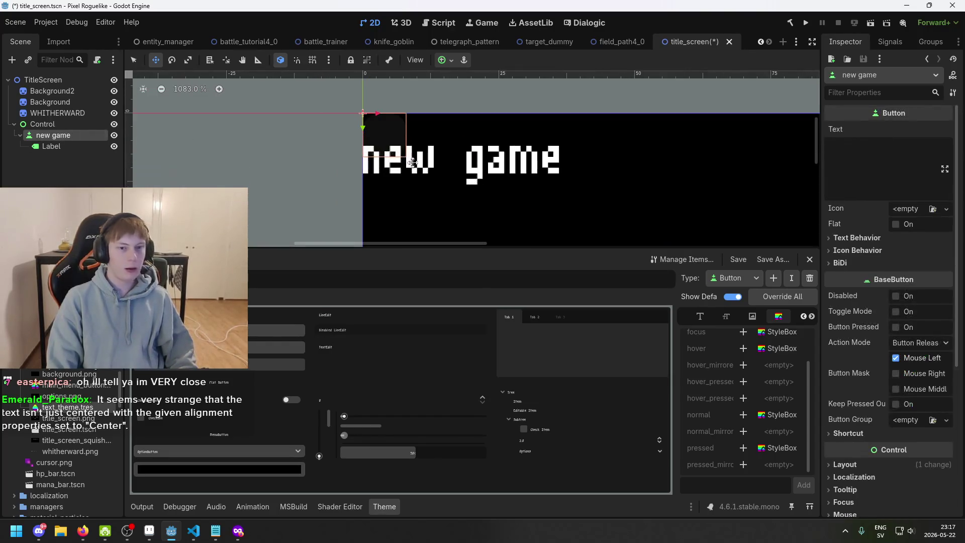
pyautogui.scroll(2, 359, 139)
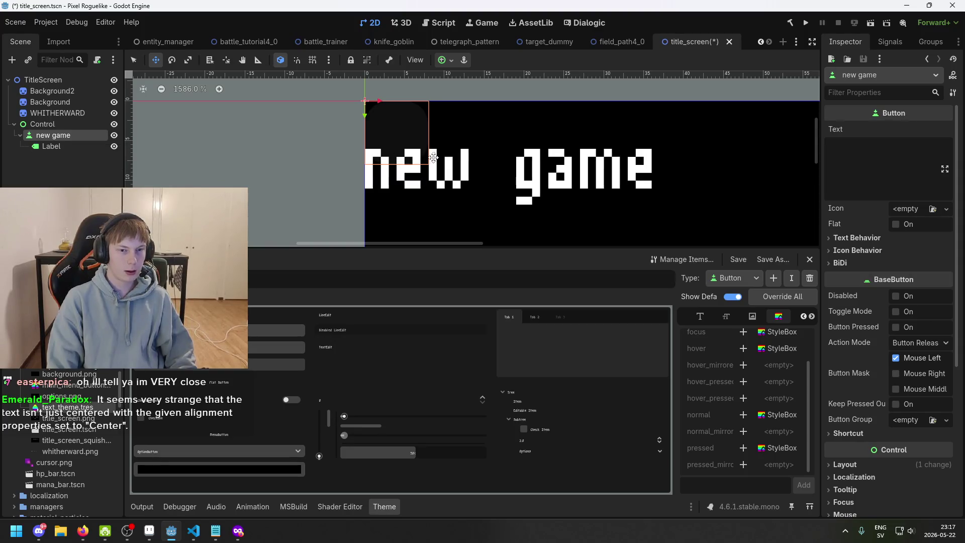
pyautogui.moveTo(431, 162)
pyautogui.mouseDown()
pyautogui.moveTo(437, 180)
pyautogui.moveTo(513, 207)
pyautogui.moveTo(443, 155)
pyautogui.mouseUp()
pyautogui.hotkey('shift', 's')
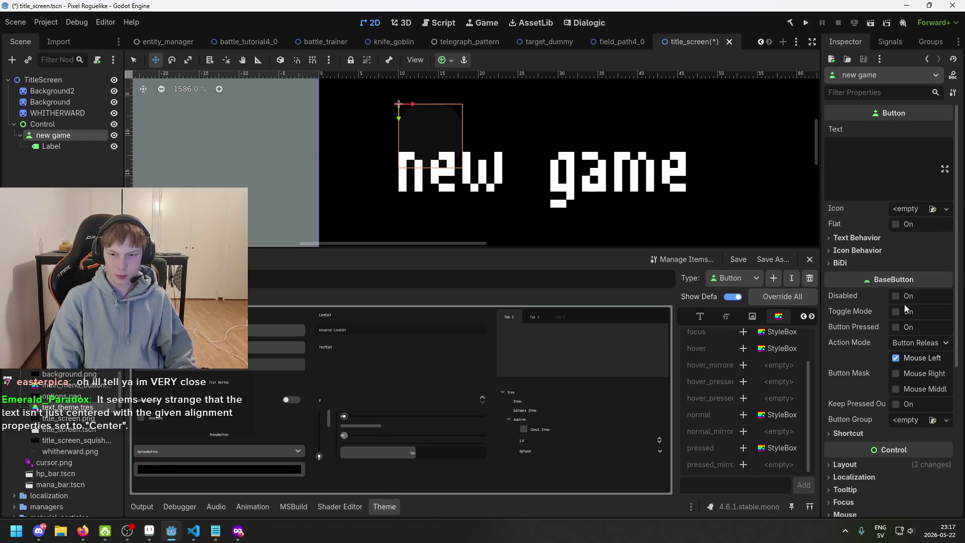
# Review the button's Text Behavior, Icon Behavior, Focus and Layout settings in the Inspector
pyautogui.click(879, 240)
pyautogui.click(879, 239)
pyautogui.click(879, 251)
pyautogui.click(879, 250)
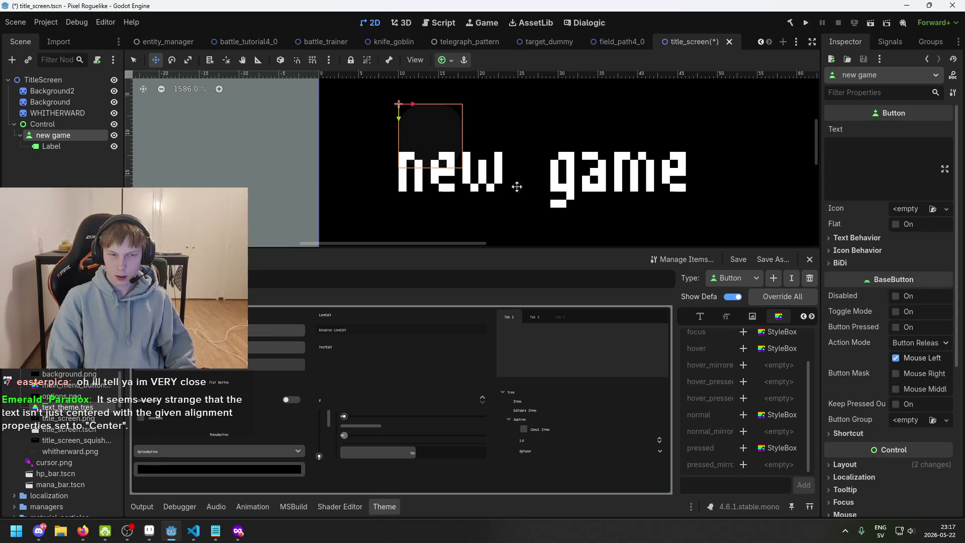
pyautogui.scroll(-5, 880, 285)
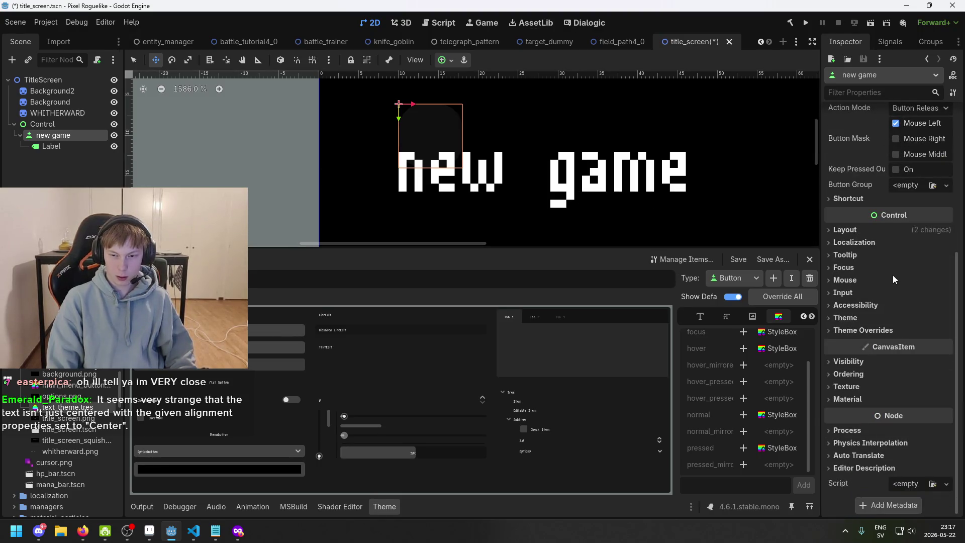
pyautogui.click(878, 269)
pyautogui.click(876, 267)
pyautogui.click(875, 228)
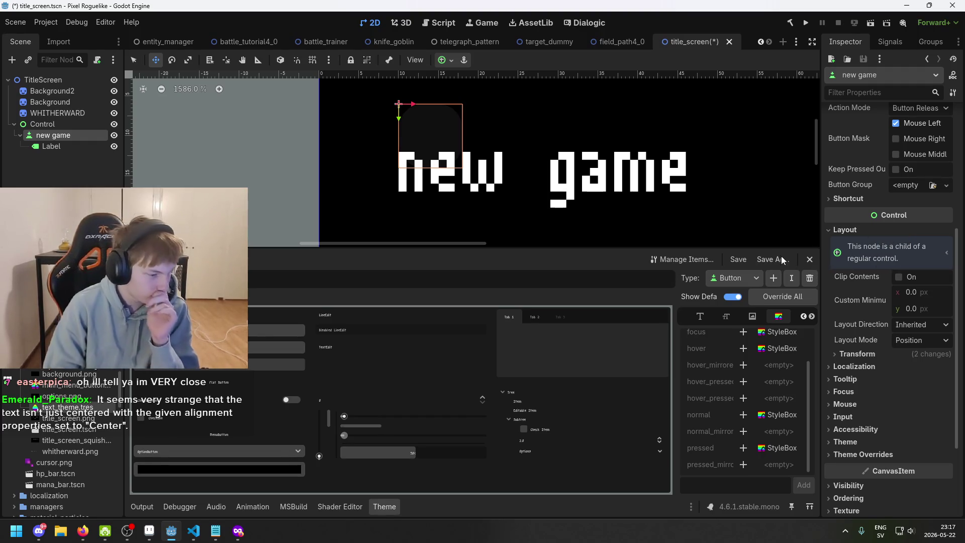
pyautogui.scroll(-3, 517, 151)
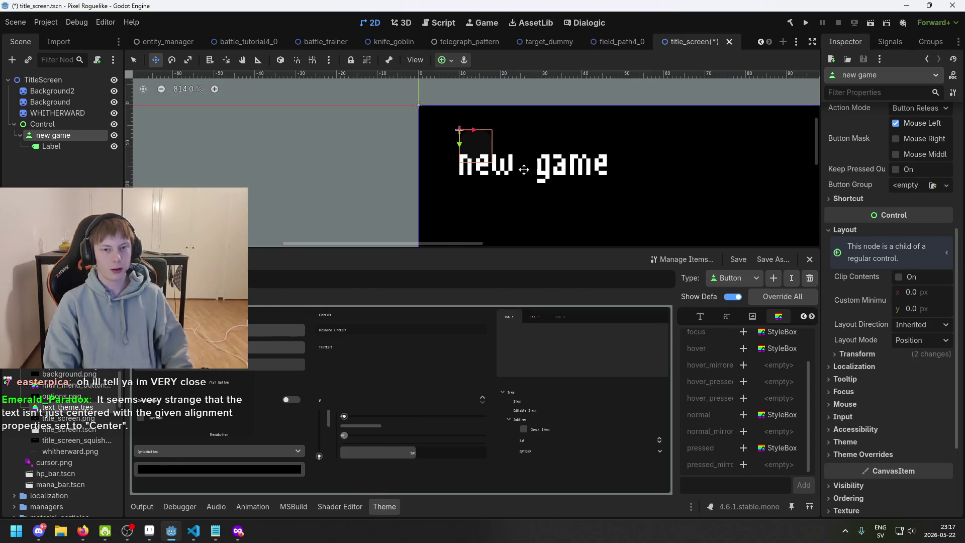
pyautogui.moveTo(547, 180); pyautogui.dragTo(566, 189)
pyautogui.scroll(1, 542, 166)
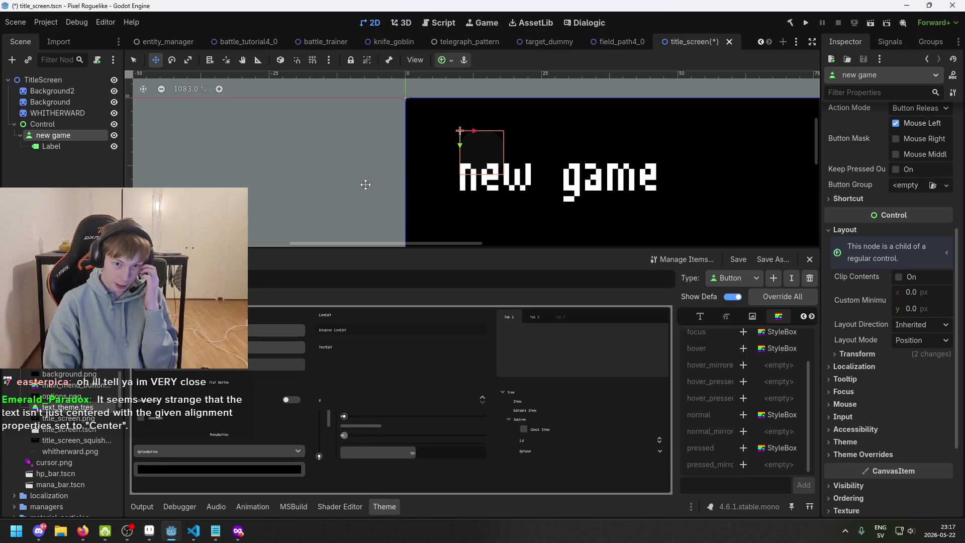
pyautogui.scroll(-1, 362, 193)
pyautogui.scroll(-1, 362, 193)
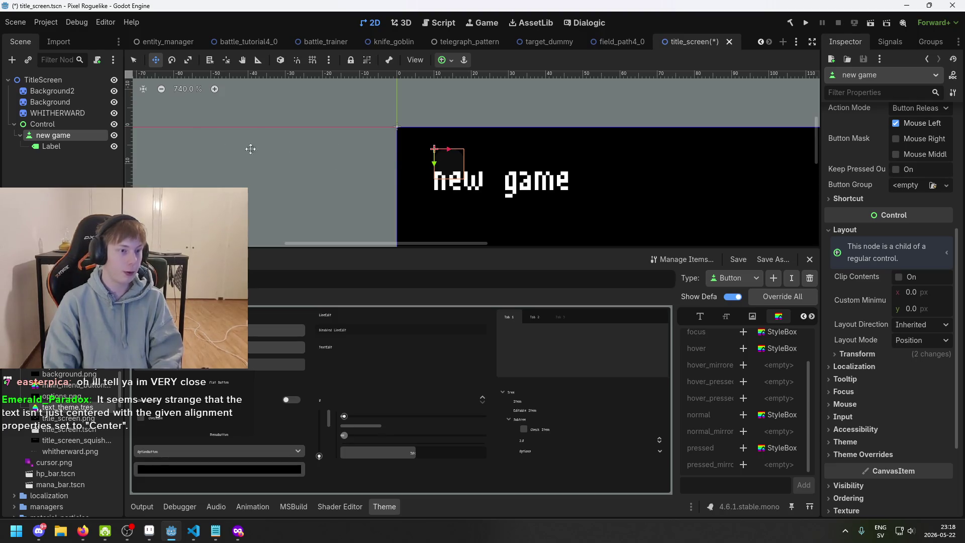
# Widen the new game button to 68.74 px using the Transform Size x value
pyautogui.moveTo(458, 181); pyautogui.dragTo(387, 154)
pyautogui.scroll(1, 386, 153)
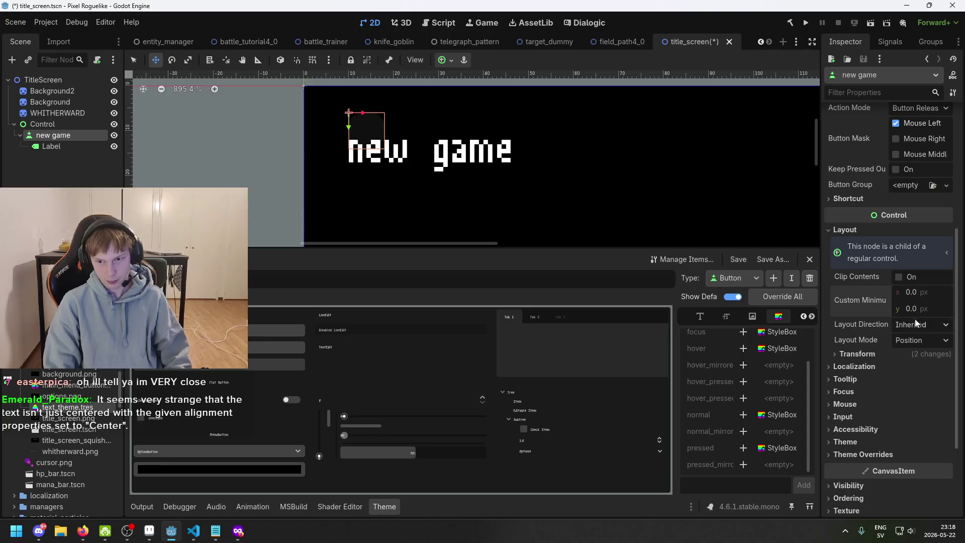
pyautogui.click(887, 358)
pyautogui.moveTo(922, 368)
pyautogui.mouseDown()
pyautogui.moveTo(955, 368)
pyautogui.moveTo(928, 383)
pyautogui.moveTo(936, 384)
pyautogui.moveTo(911, 368)
pyautogui.moveTo(921, 371)
pyautogui.mouseUp()
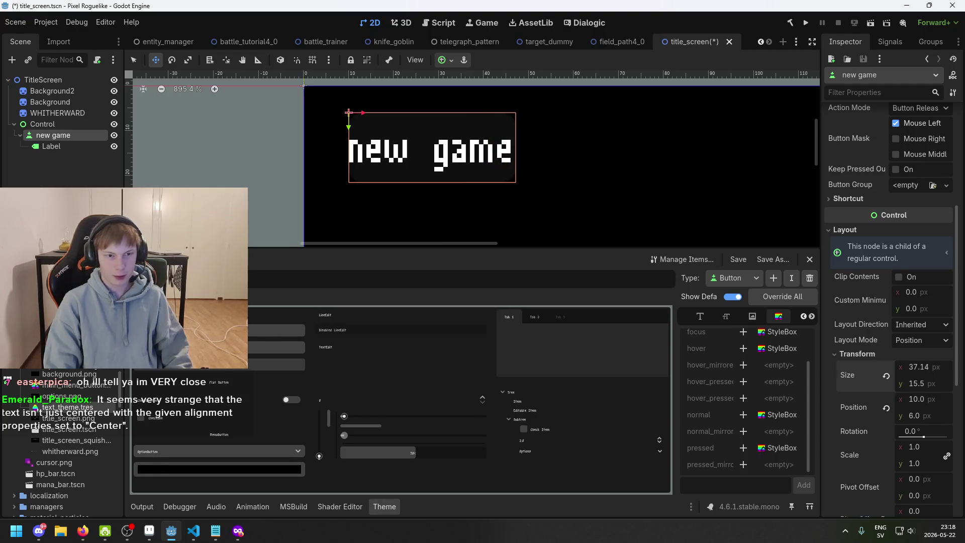
pyautogui.scroll(2, 443, 176)
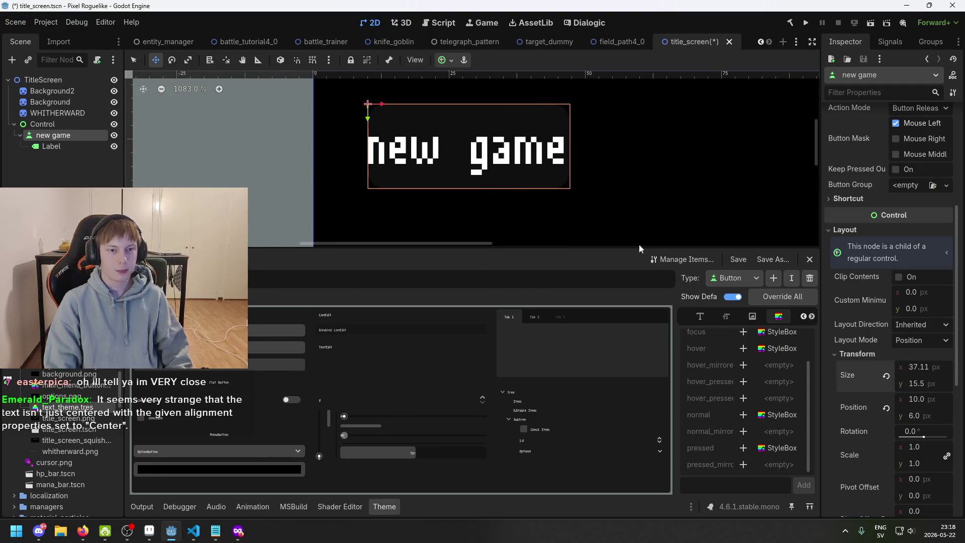
pyautogui.moveTo(933, 371); pyautogui.dragTo(944, 370)
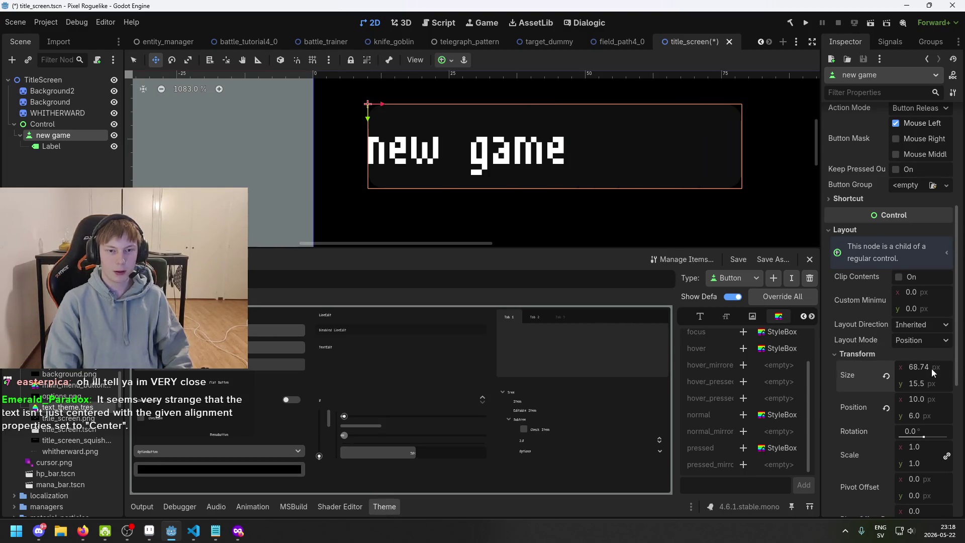
pyautogui.scroll(-6, 368, 183)
pyautogui.click(50, 145)
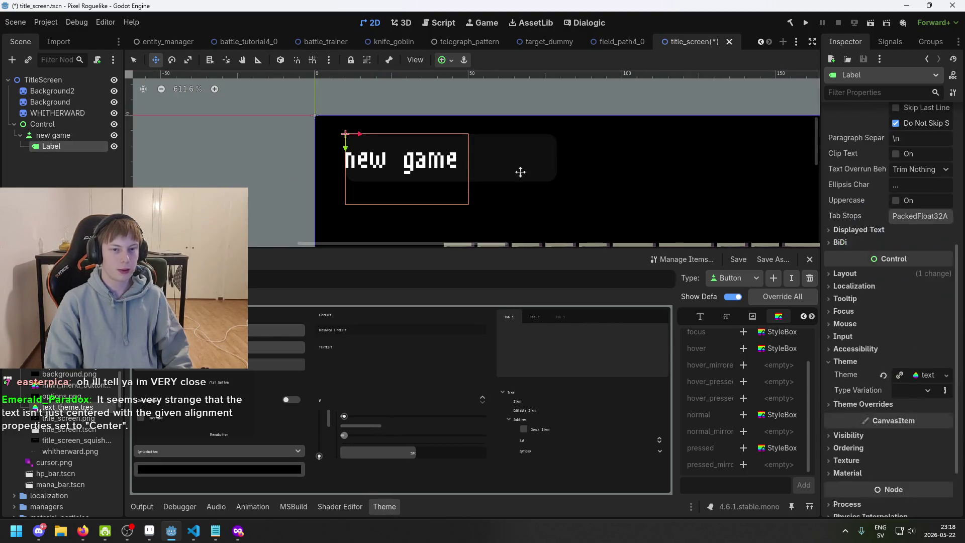
# Set the Label's Horizontal Alignment to Center, redoing it after an undo
pyautogui.scroll(5, 915, 201)
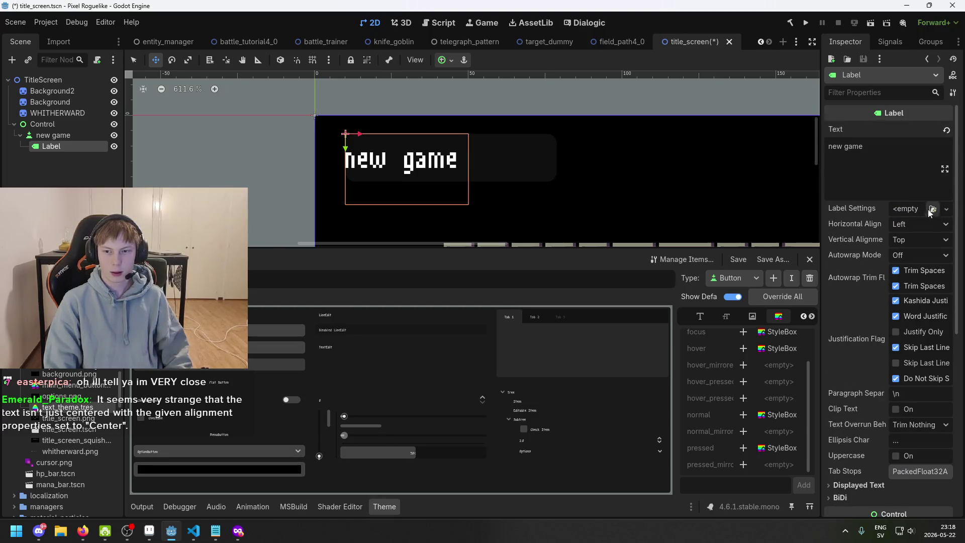
pyautogui.scroll(-5, 916, 183)
pyautogui.scroll(-2, 899, 280)
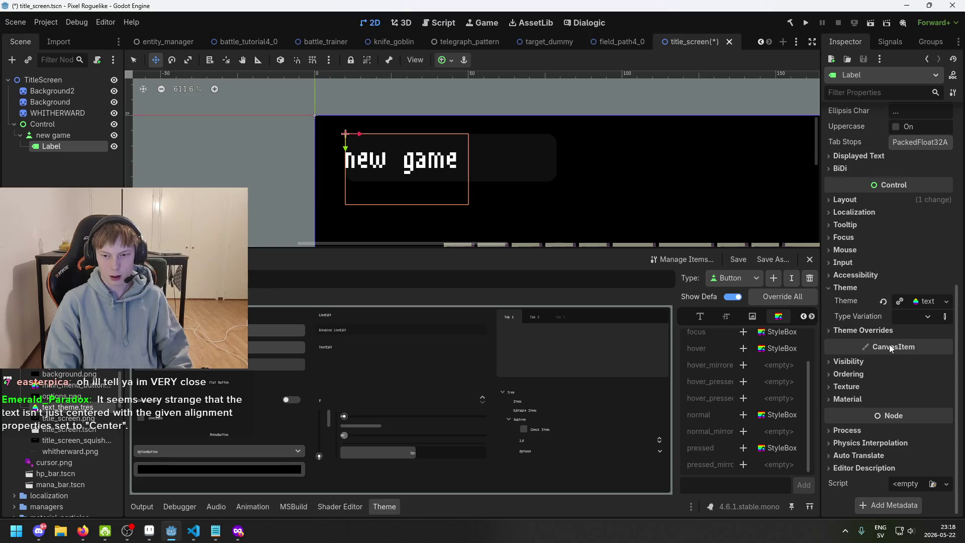
pyautogui.scroll(6, 902, 289)
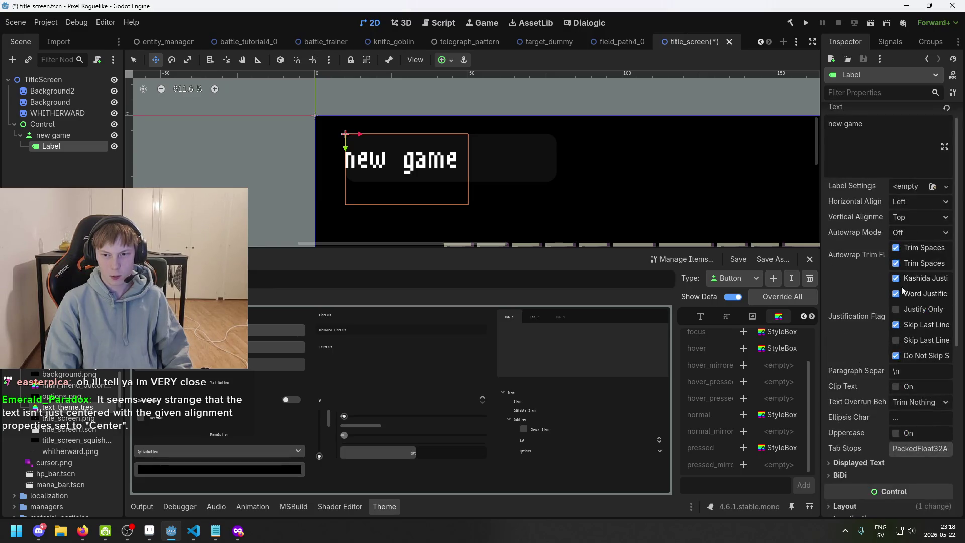
pyautogui.click(931, 201)
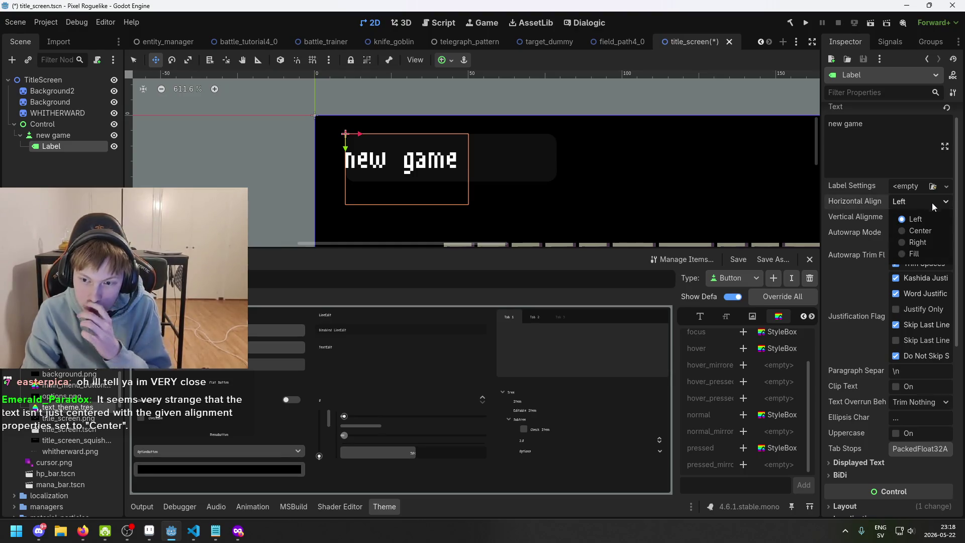
pyautogui.click(931, 233)
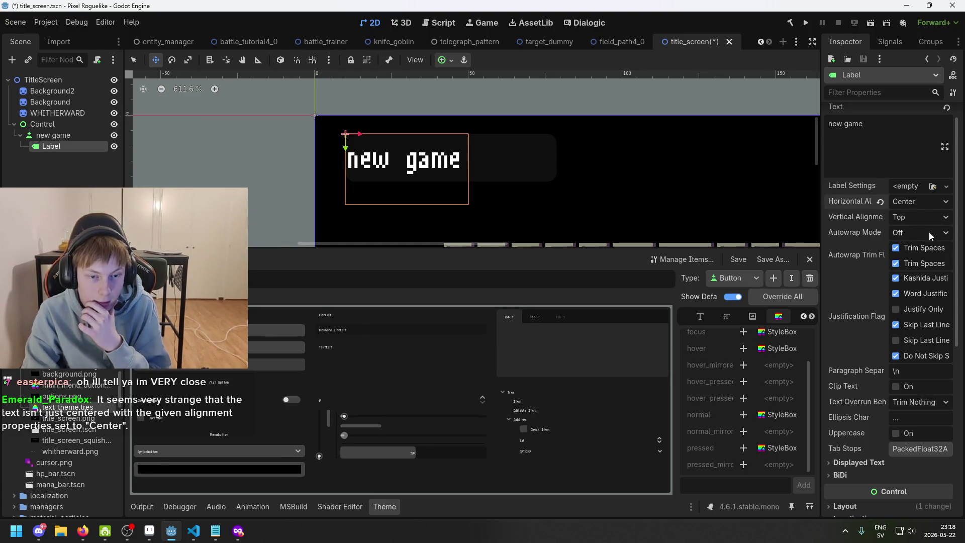
pyautogui.scroll(3, 485, 149)
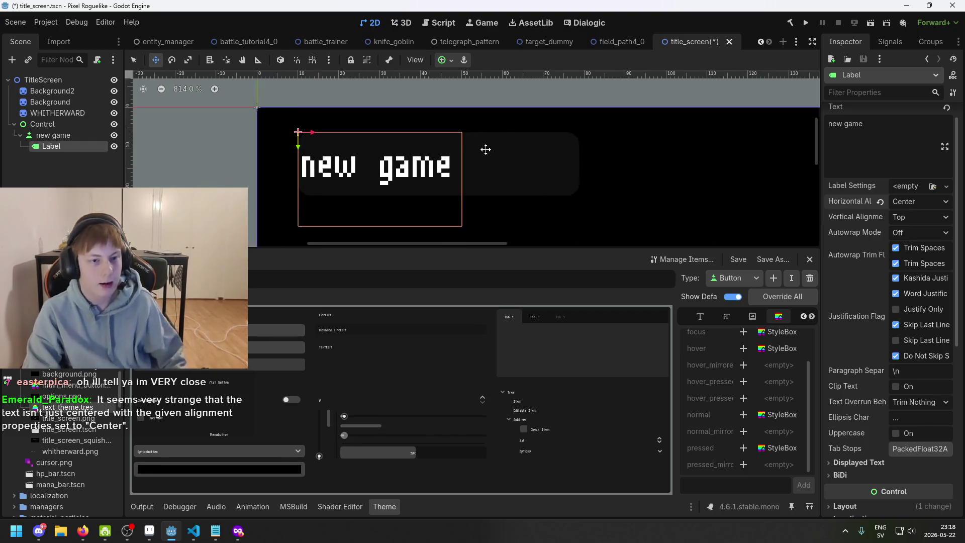
pyautogui.hscroll(-3, 483, 163)
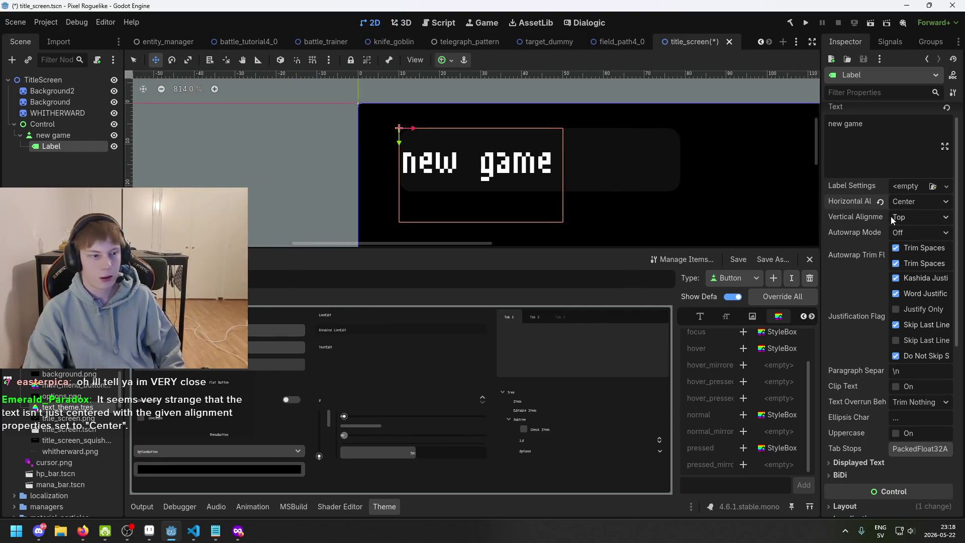
pyautogui.hotkey('ctrl', 'z')
pyautogui.scroll(1, 925, 209)
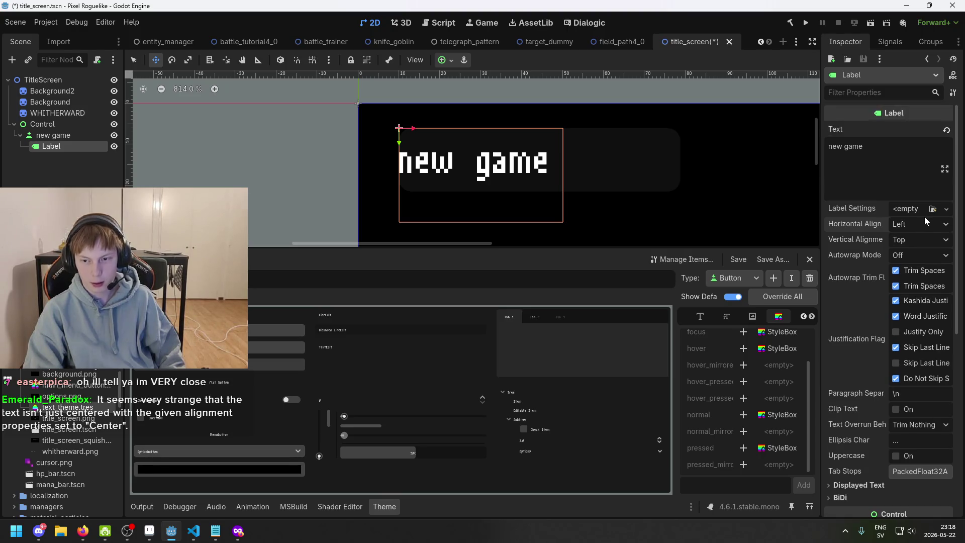
pyautogui.scroll(-5, 922, 217)
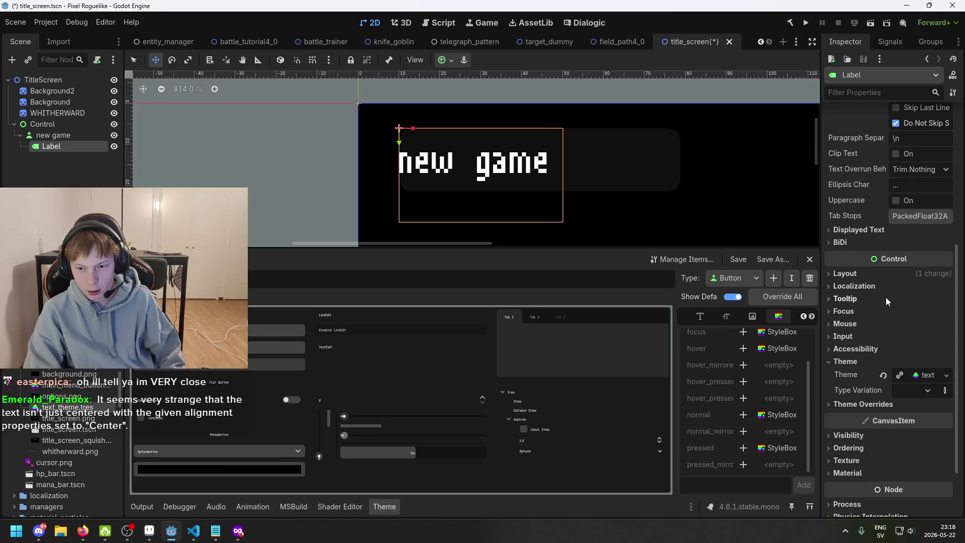
pyautogui.scroll(5, 891, 293)
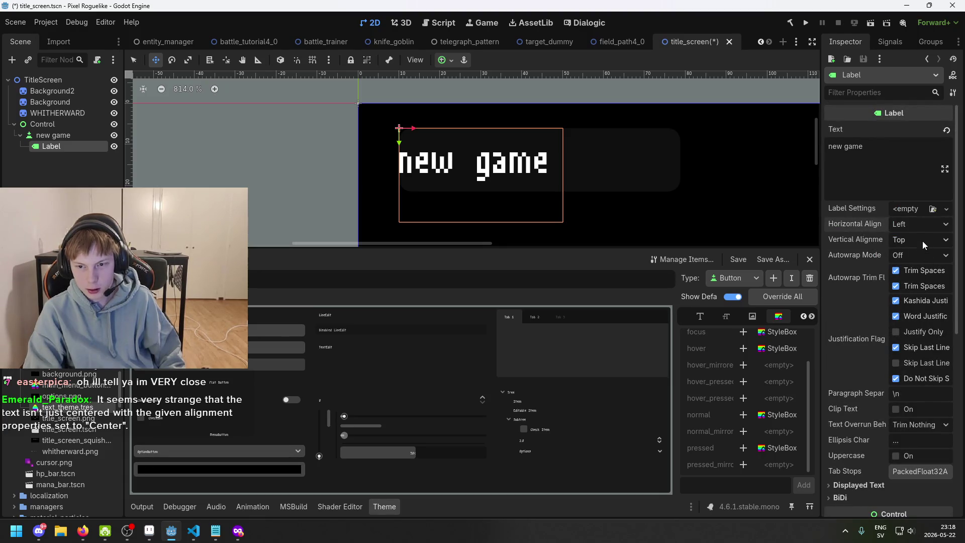
pyautogui.click(925, 225)
pyautogui.click(928, 251)
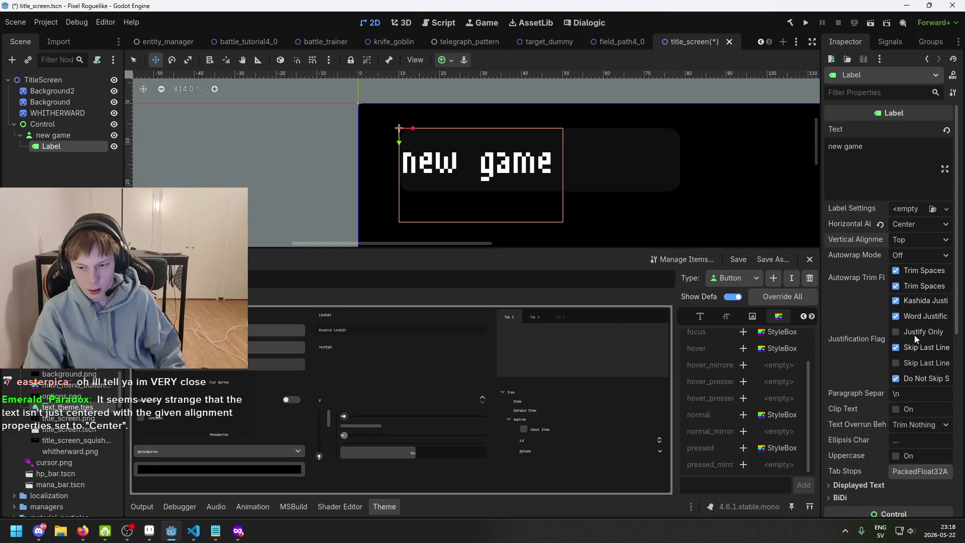
pyautogui.scroll(-2, 914, 335)
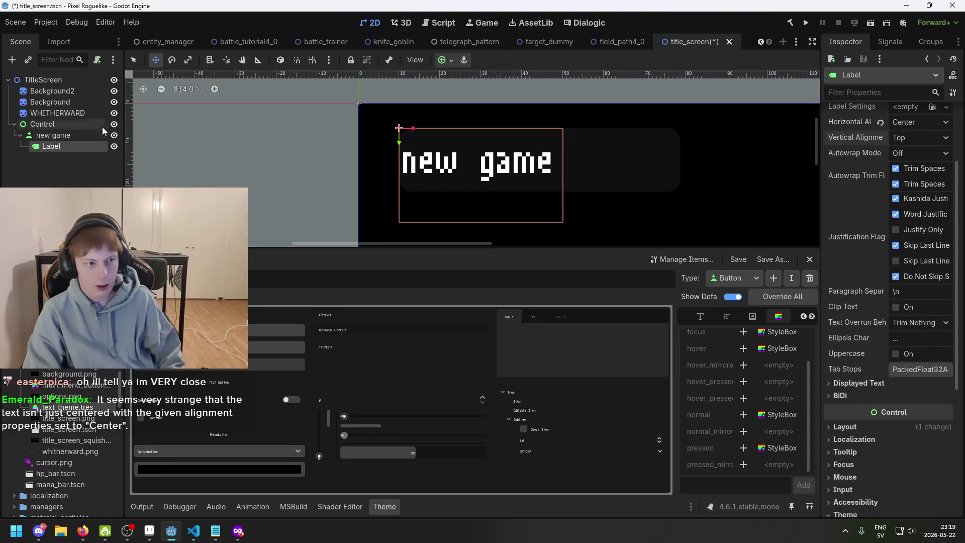
pyautogui.click(76, 136)
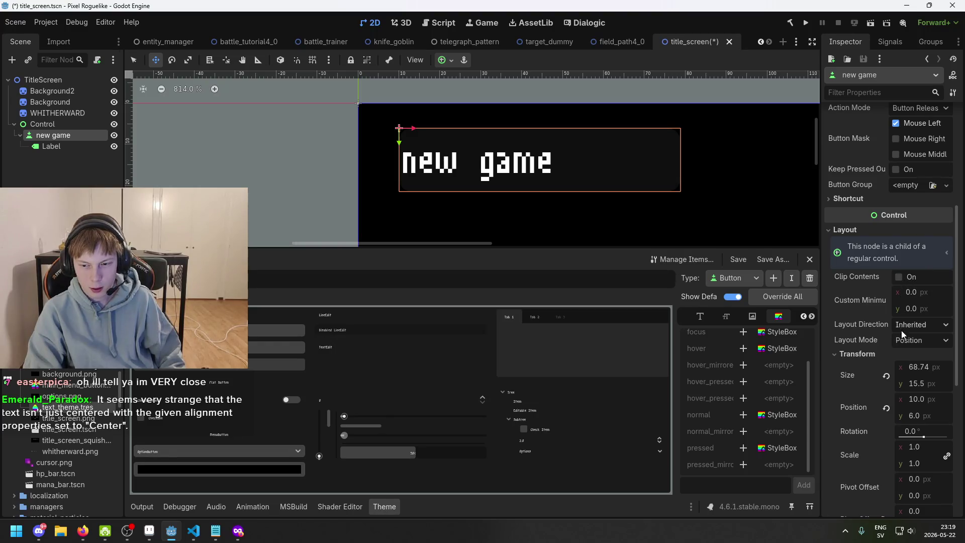
pyautogui.scroll(-3, 902, 331)
pyautogui.scroll(4, 902, 330)
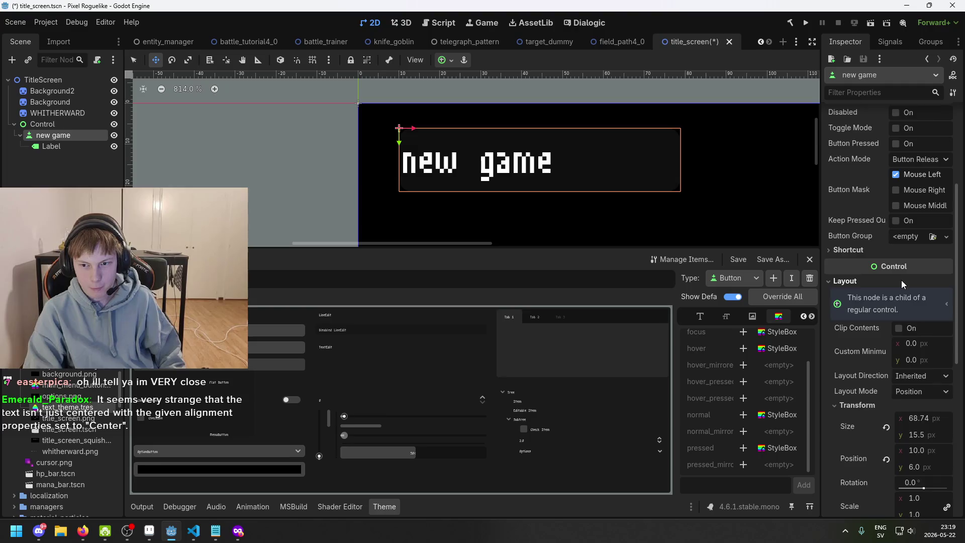
pyautogui.scroll(3, 904, 278)
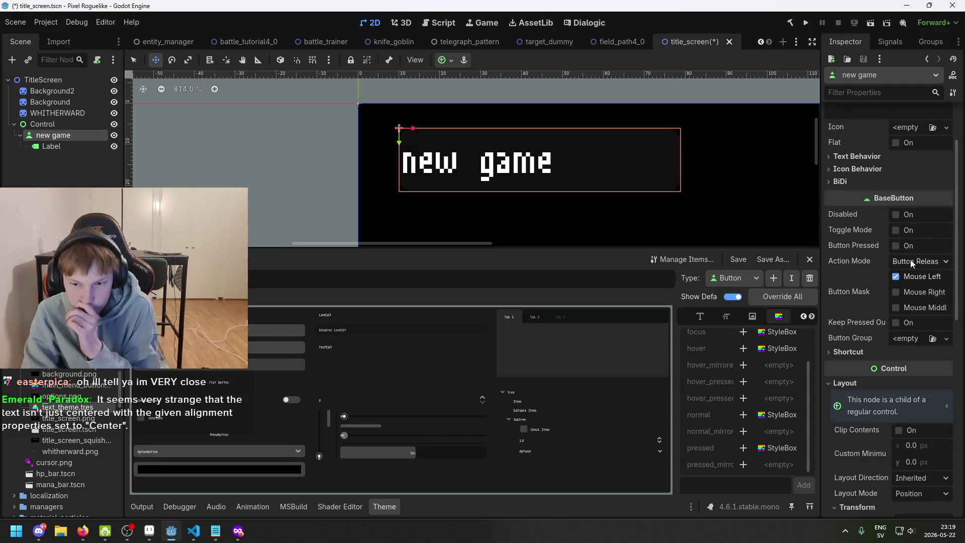
pyautogui.scroll(-5, 899, 294)
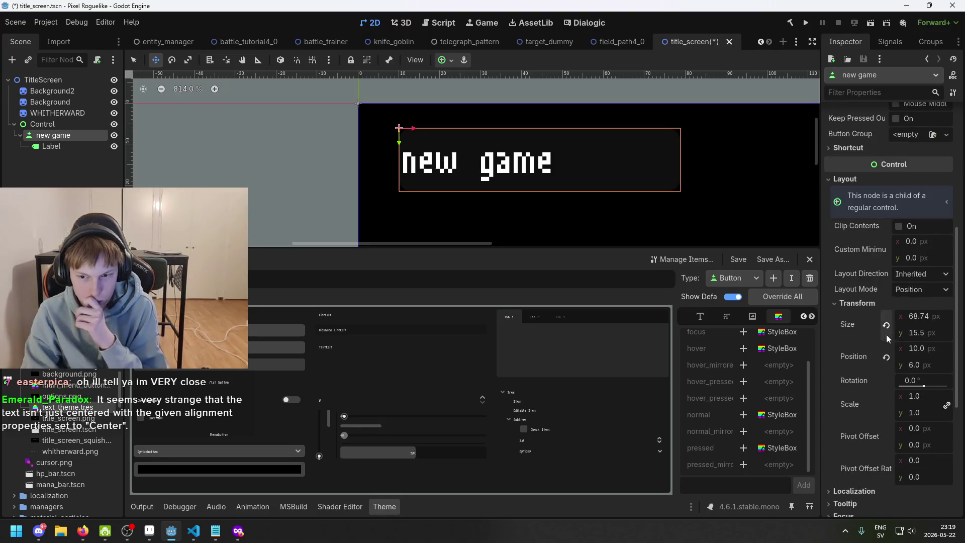
pyautogui.scroll(-2, 913, 358)
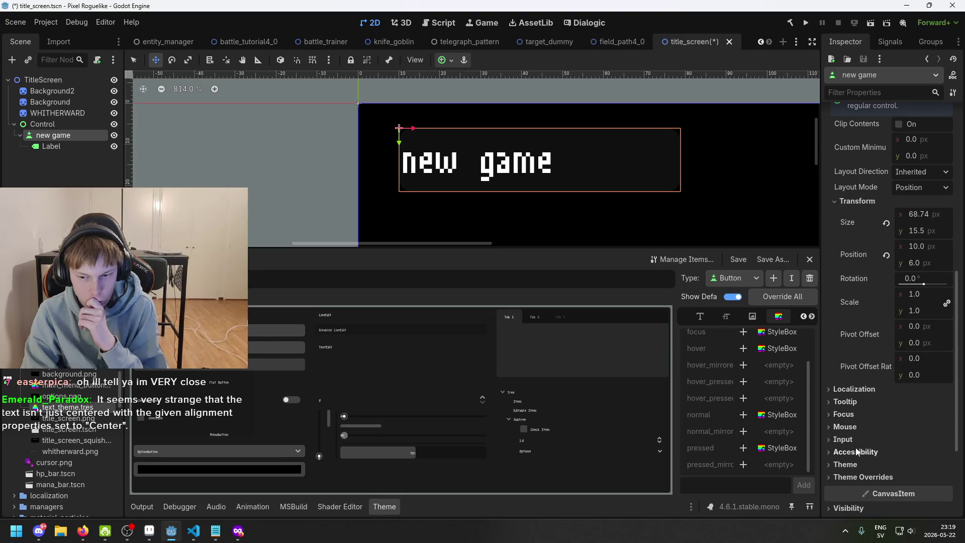
pyautogui.scroll(-3, 857, 436)
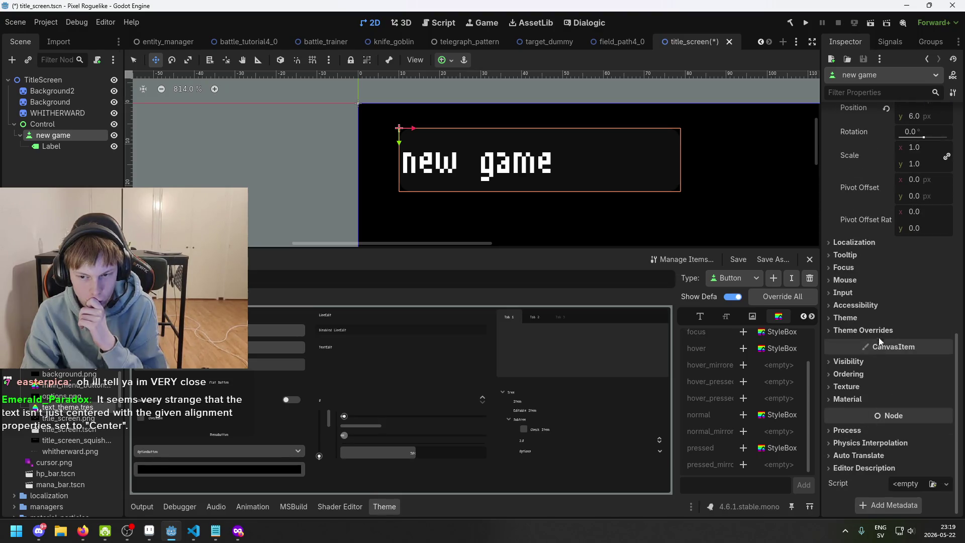
pyautogui.scroll(4, 881, 331)
pyautogui.click(867, 408)
pyautogui.click(865, 407)
pyautogui.click(865, 396)
pyautogui.click(864, 392)
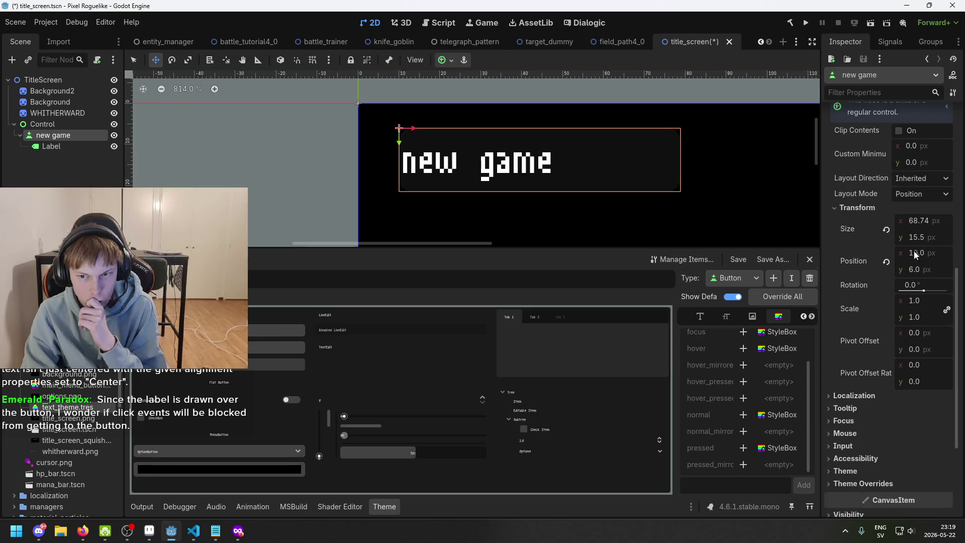
pyautogui.scroll(1, 916, 200)
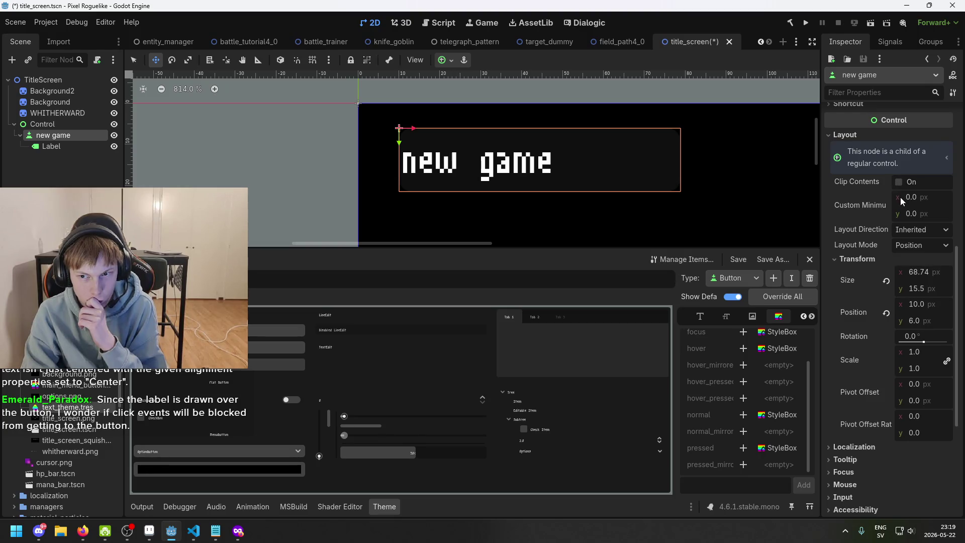
pyautogui.click(905, 162)
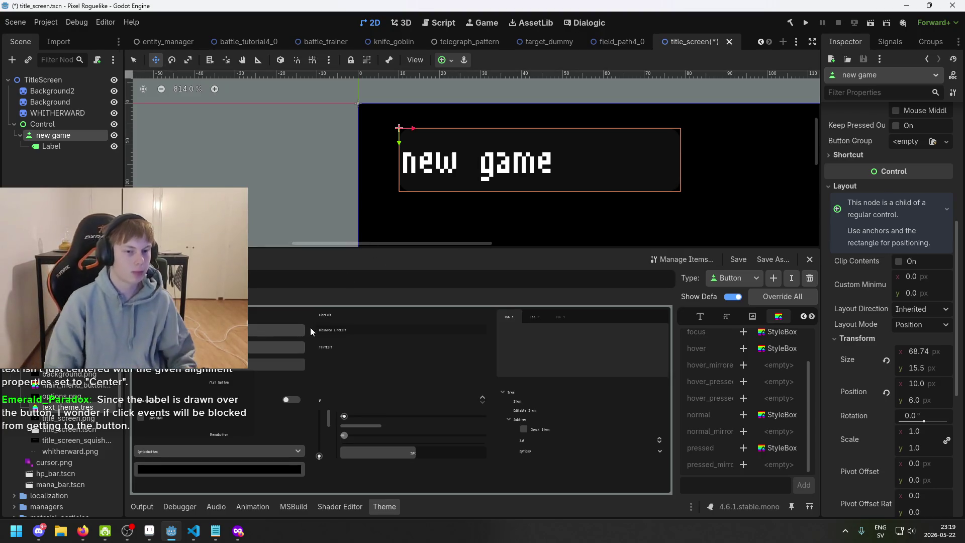
pyautogui.click(76, 145)
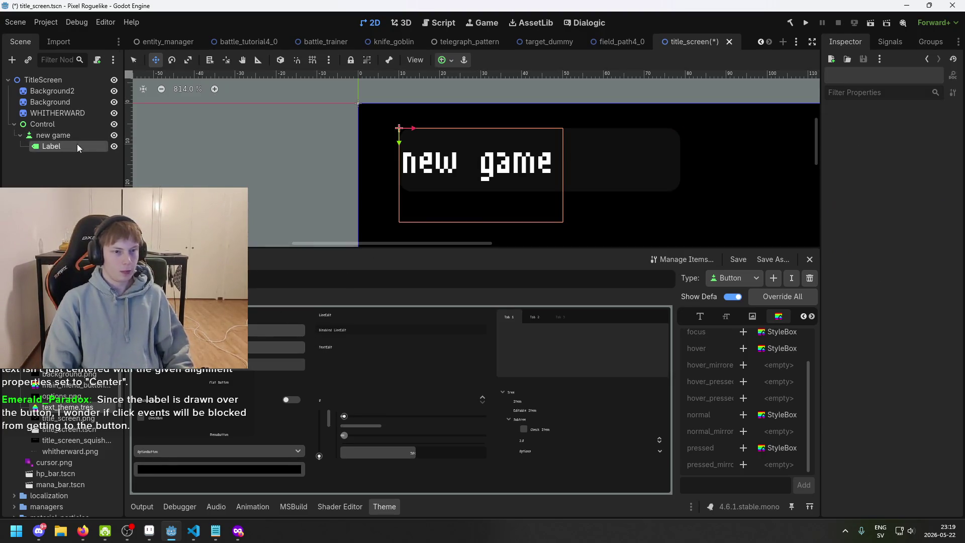
# Try Center vertical alignment on the Label, then revert it to Top
pyautogui.scroll(2, 893, 230)
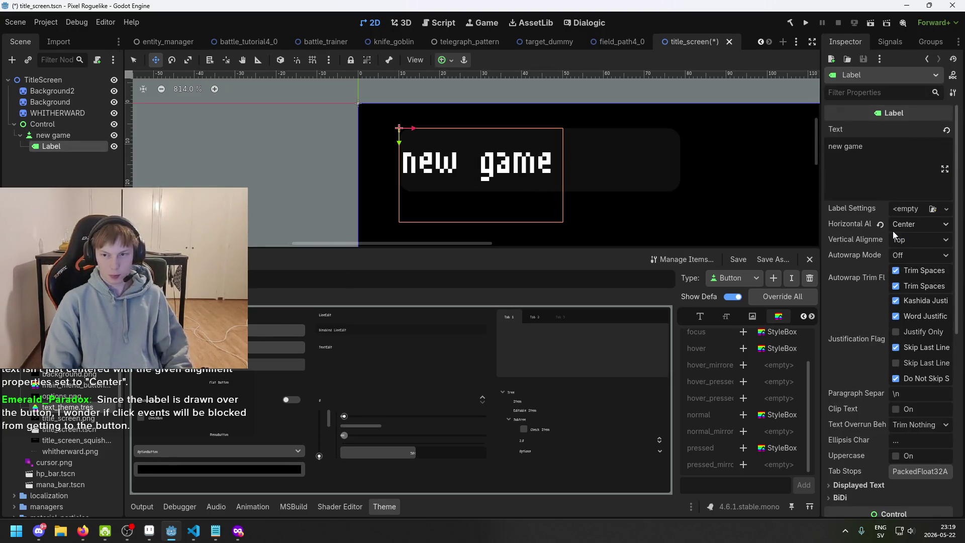
pyautogui.click(925, 239)
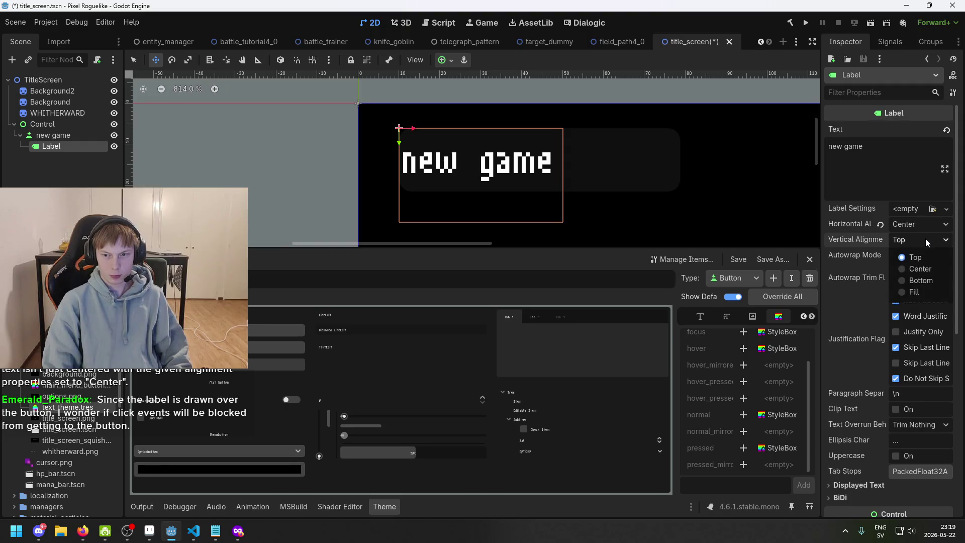
pyautogui.click(918, 269)
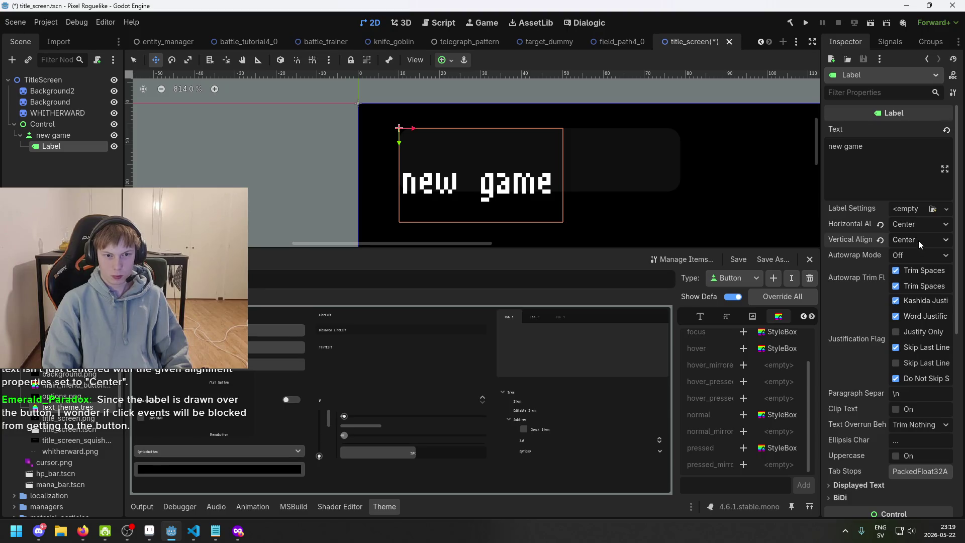
pyautogui.scroll(-3, 644, 190)
pyautogui.click(914, 226)
pyautogui.click(930, 240)
pyautogui.click(930, 240)
pyautogui.click(931, 251)
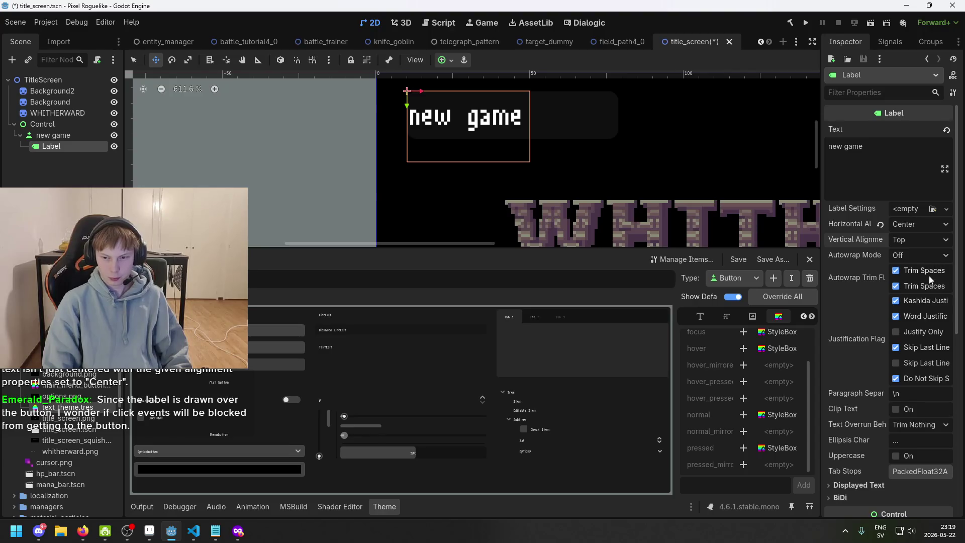
pyautogui.scroll(-3, 928, 281)
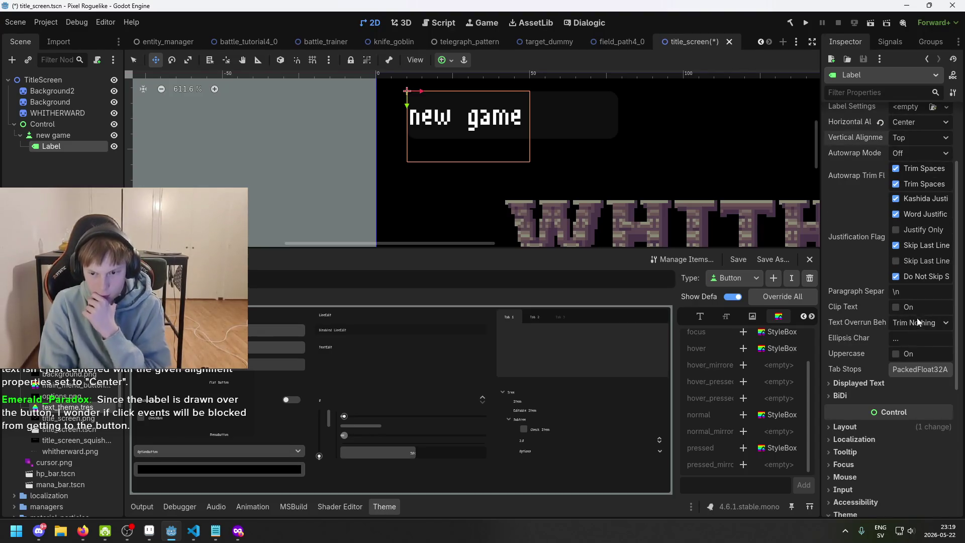
pyautogui.scroll(-2, 884, 363)
# Switch the Label's Layout Mode to Anchors with the Center Top preset
pyautogui.click(869, 334)
pyautogui.click(869, 334)
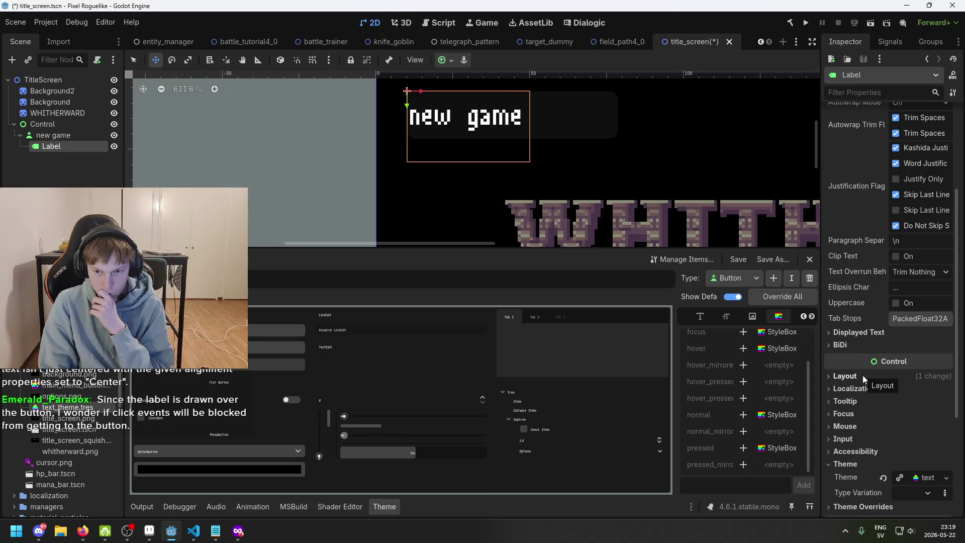
pyautogui.scroll(-2, 868, 390)
pyautogui.click(876, 337)
pyautogui.click(875, 338)
pyautogui.click(873, 326)
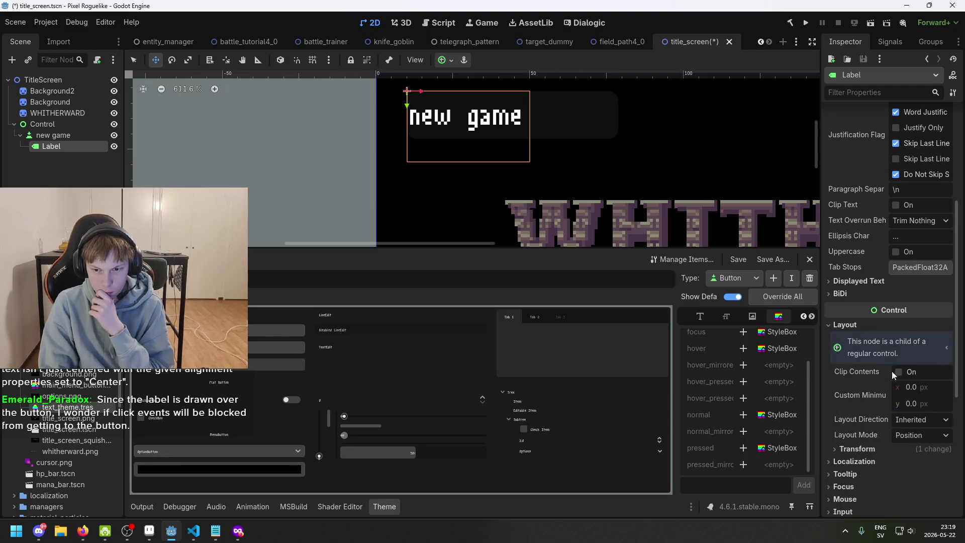
pyautogui.click(930, 434)
pyautogui.click(927, 465)
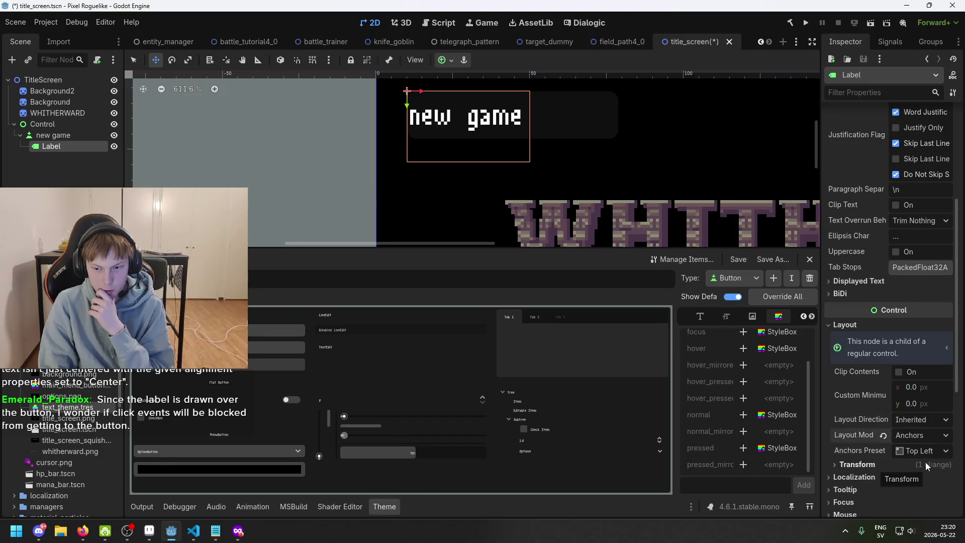
pyautogui.click(925, 451)
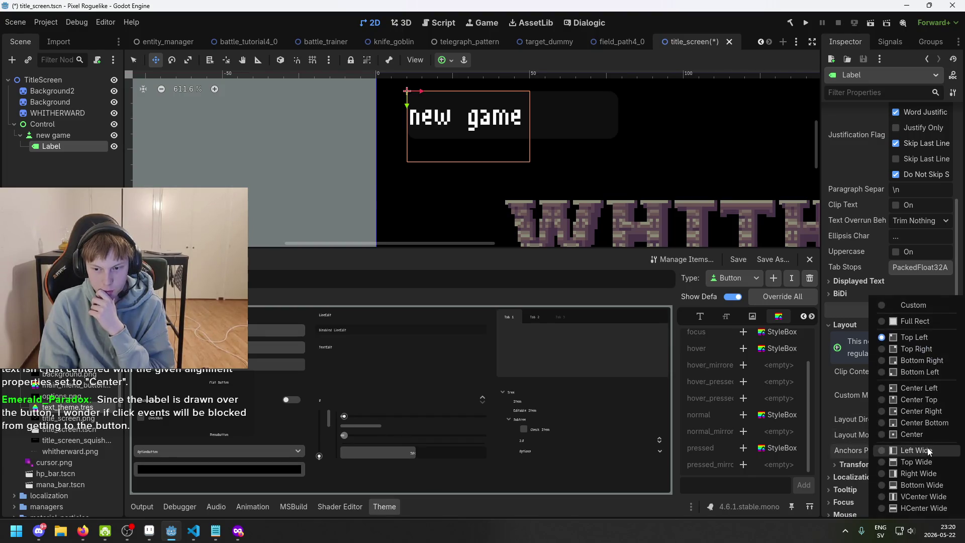
pyautogui.click(932, 399)
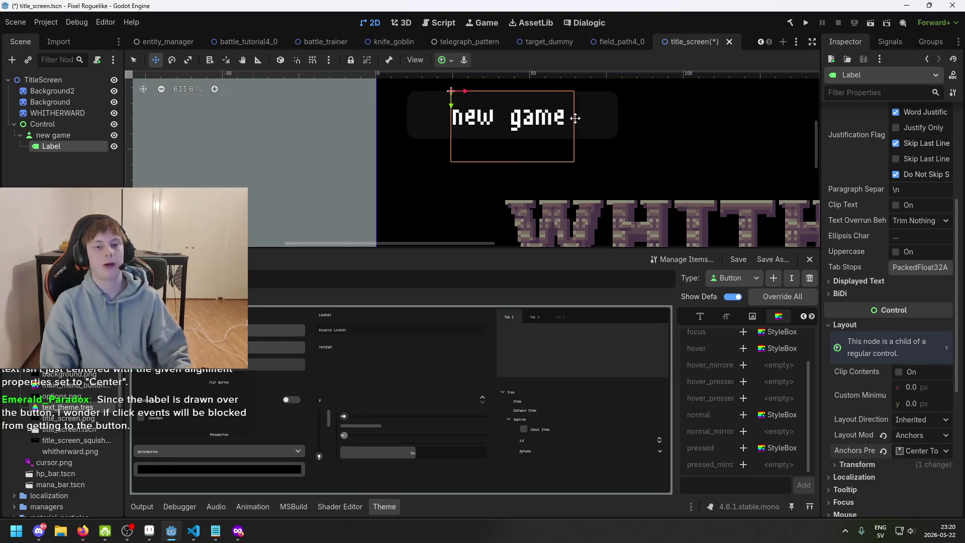
# Check the Label, then reselect the new game button in the Scene tree
pyautogui.scroll(1, 615, 144)
pyautogui.click(77, 134)
pyautogui.click(75, 146)
pyautogui.click(75, 136)
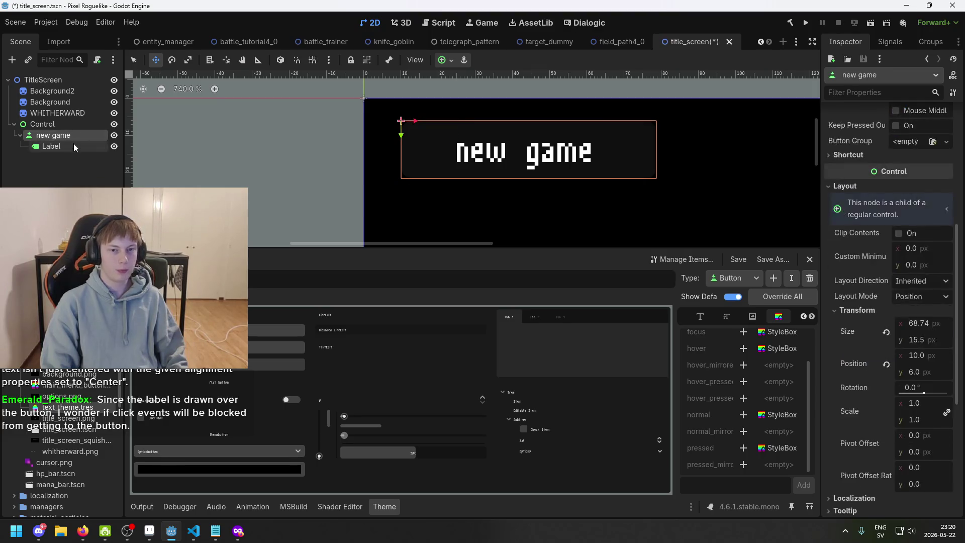
pyautogui.scroll(2, 472, 167)
pyautogui.scroll(-5, 482, 168)
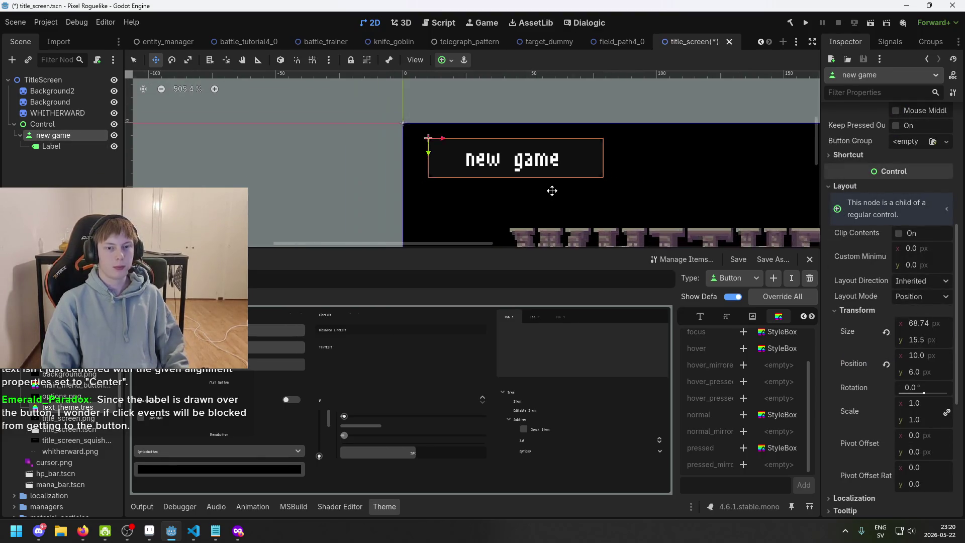
pyautogui.scroll(-6, 594, 155)
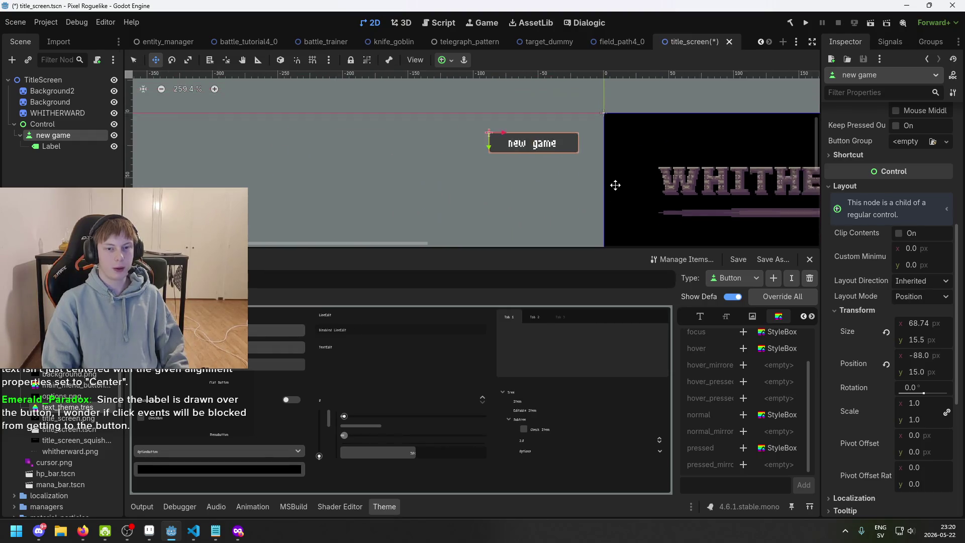
pyautogui.scroll(4, 444, 119)
pyautogui.scroll(2, 444, 118)
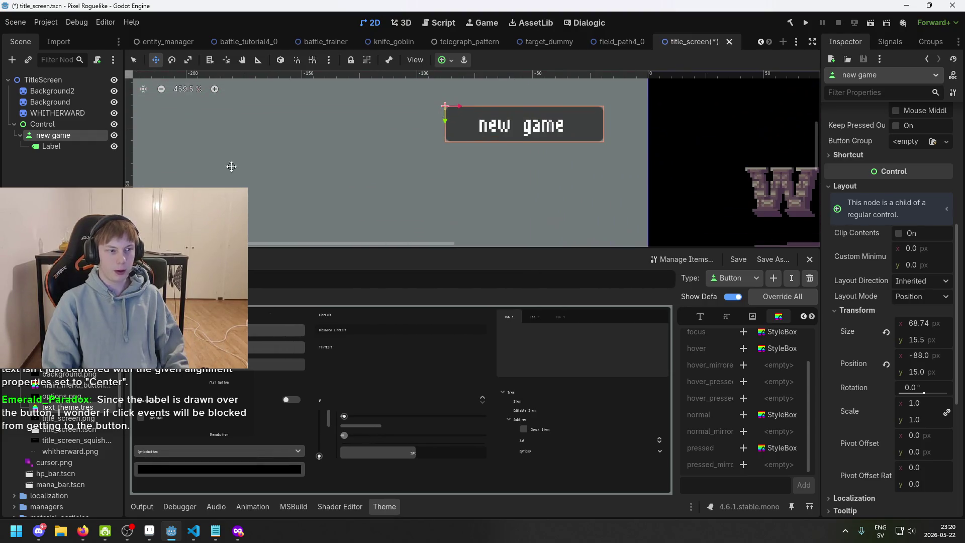
pyautogui.click(73, 146)
pyautogui.click(77, 135)
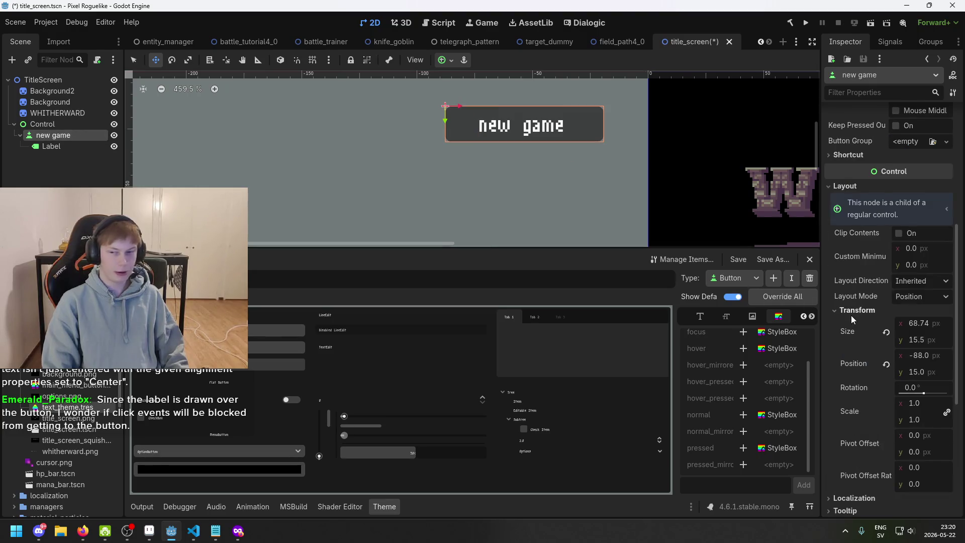
pyautogui.scroll(10, 851, 316)
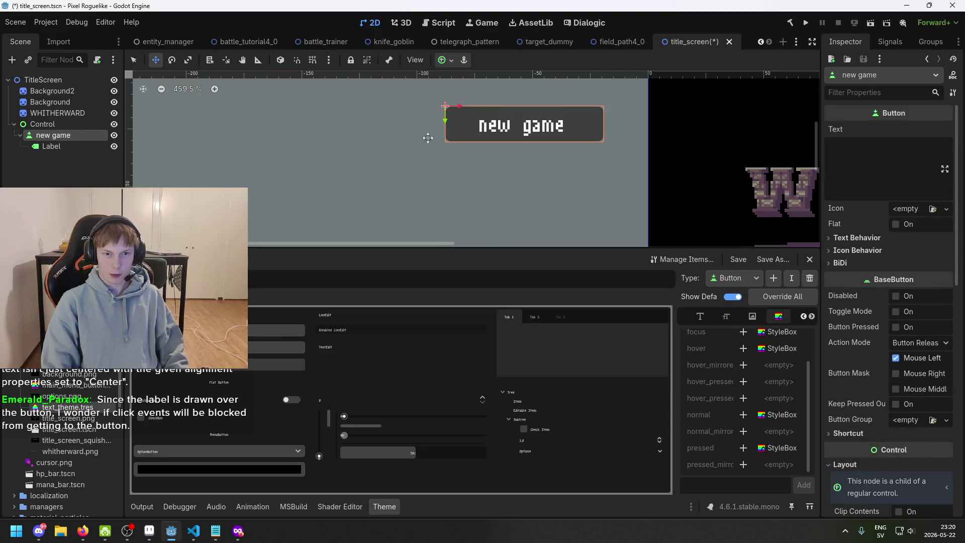
pyautogui.scroll(2, 428, 137)
pyautogui.click(73, 146)
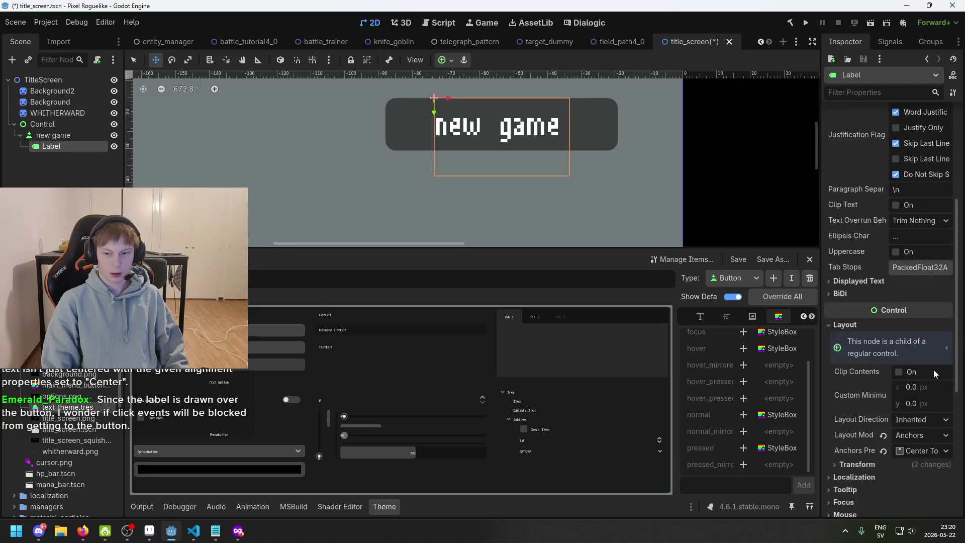
pyautogui.click(75, 136)
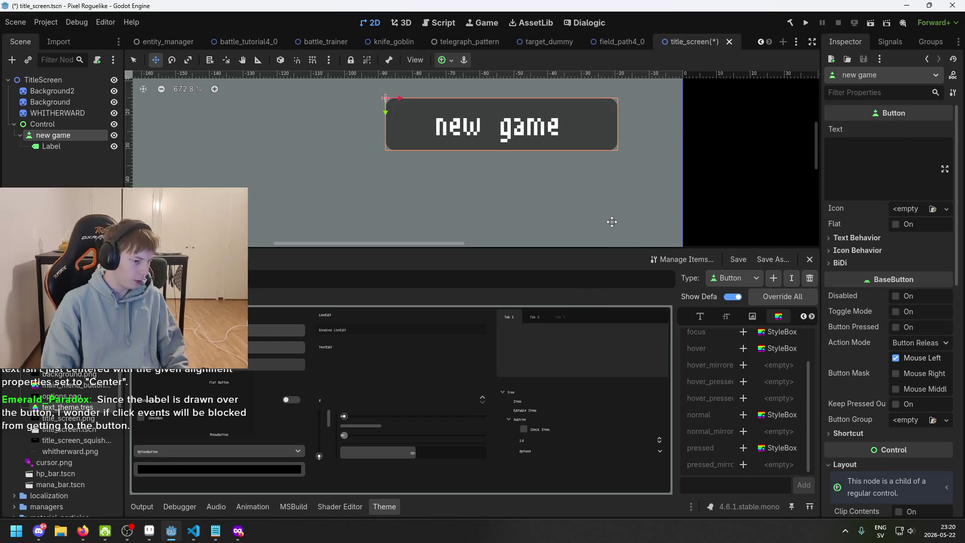
pyautogui.click(68, 145)
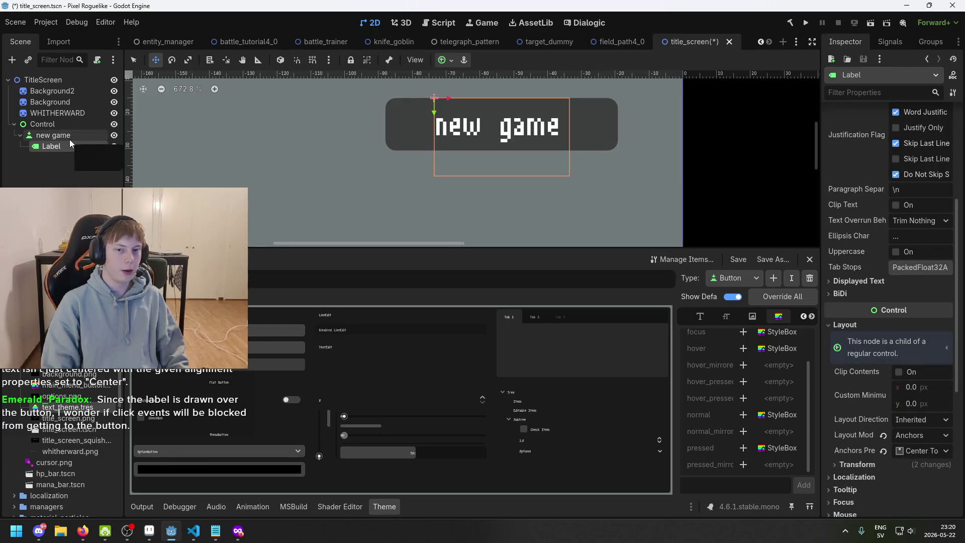
pyautogui.scroll(5, 910, 239)
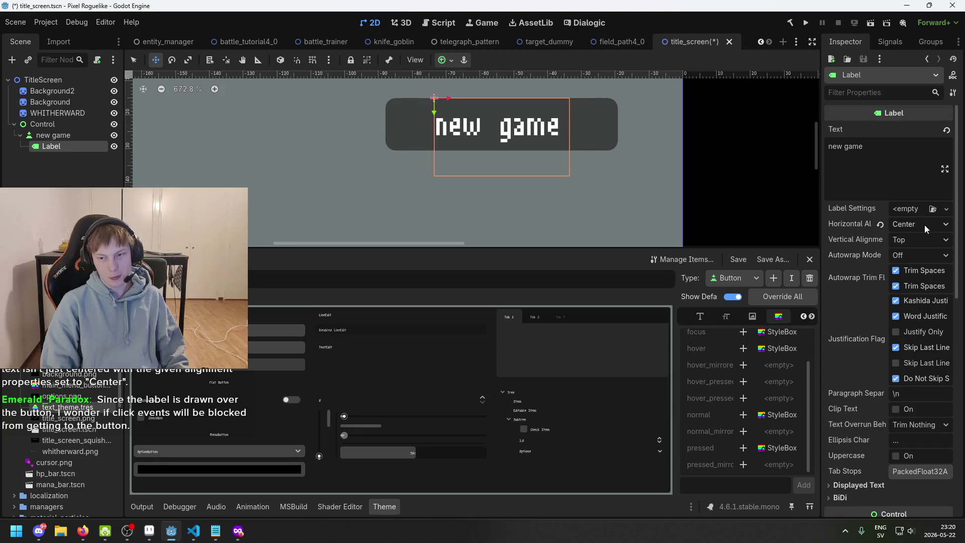
pyautogui.scroll(4, 416, 140)
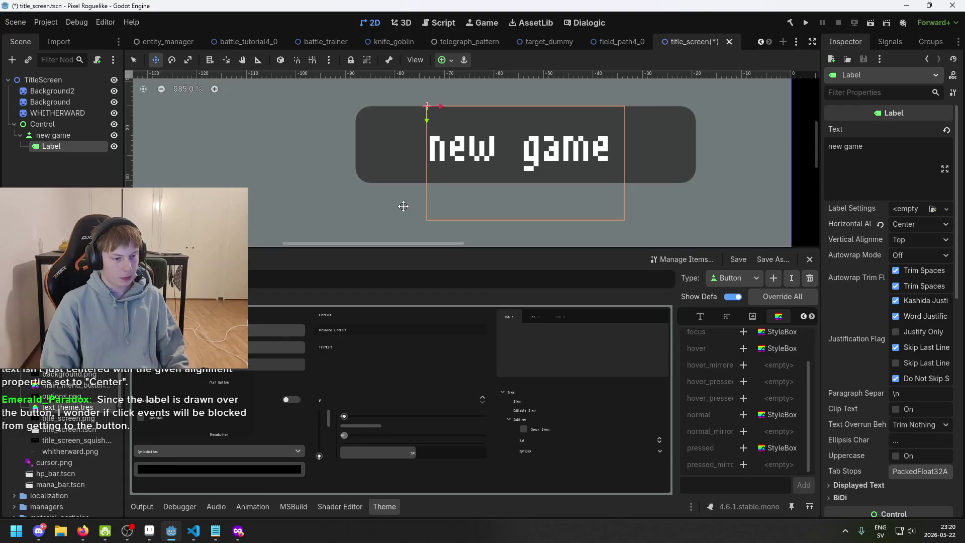
pyautogui.click(81, 138)
pyautogui.click(77, 142)
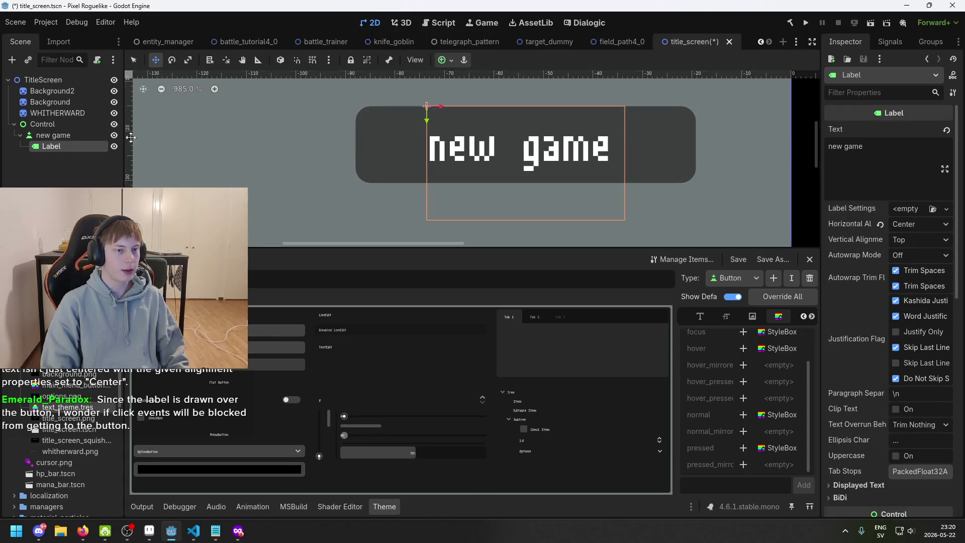
pyautogui.click(74, 137)
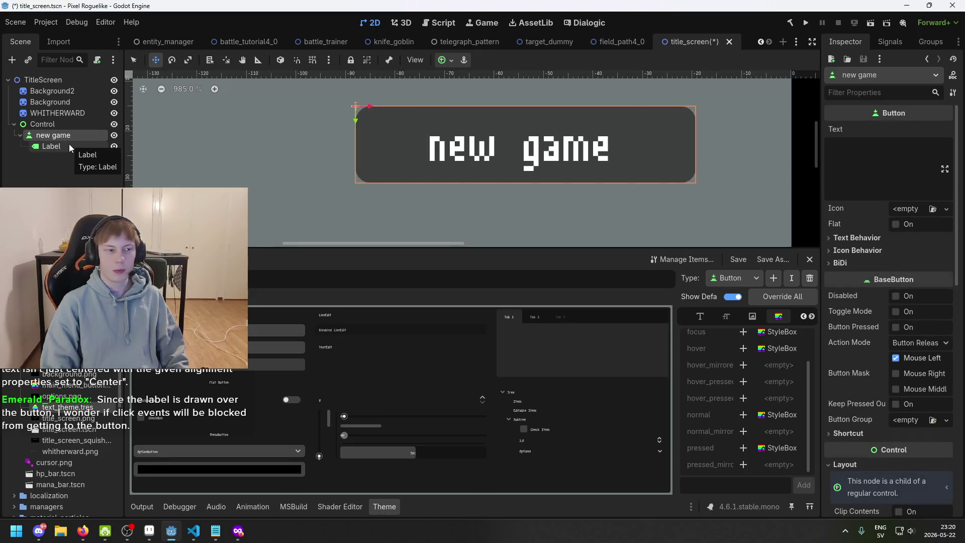
pyautogui.click(69, 144)
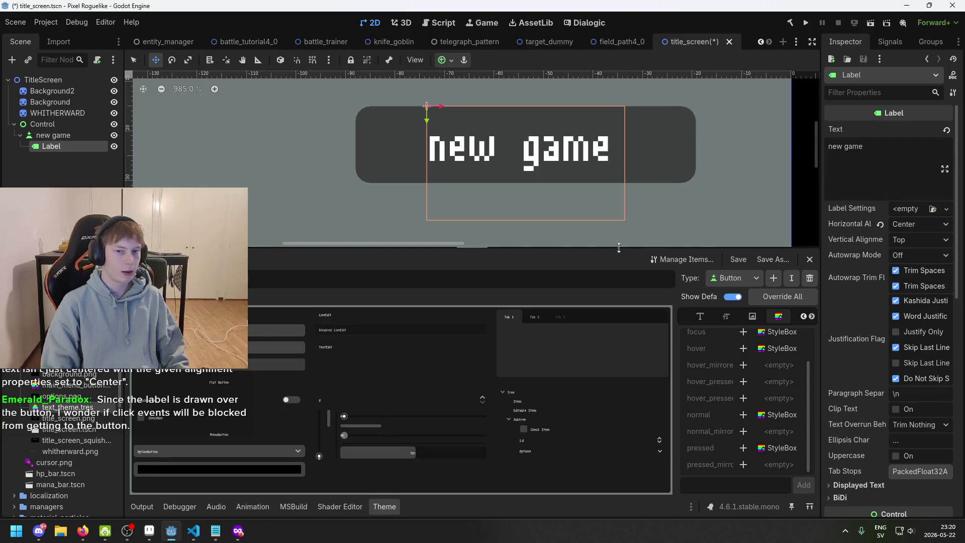
pyautogui.click(65, 135)
pyautogui.click(70, 146)
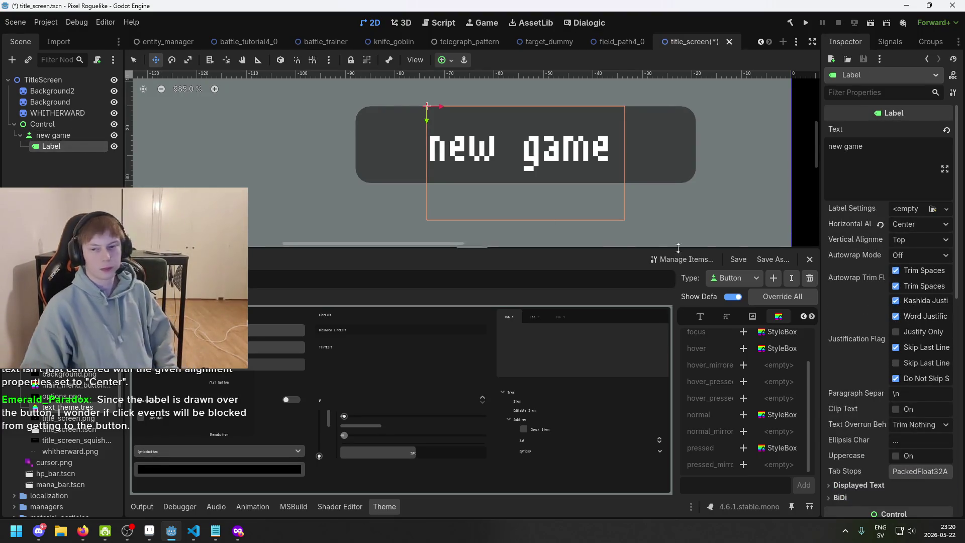
pyautogui.scroll(-3, 940, 246)
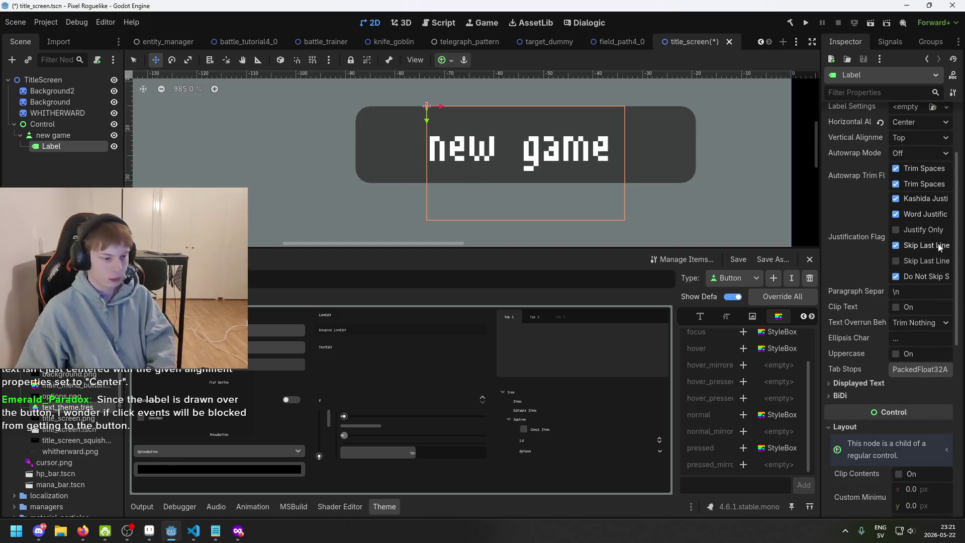
pyautogui.scroll(-3, 932, 251)
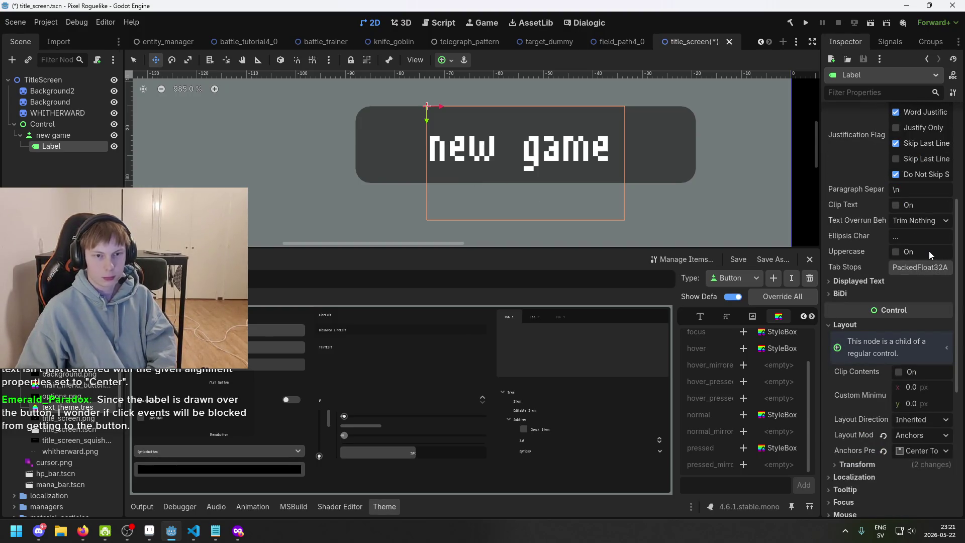
pyautogui.scroll(-3, 927, 253)
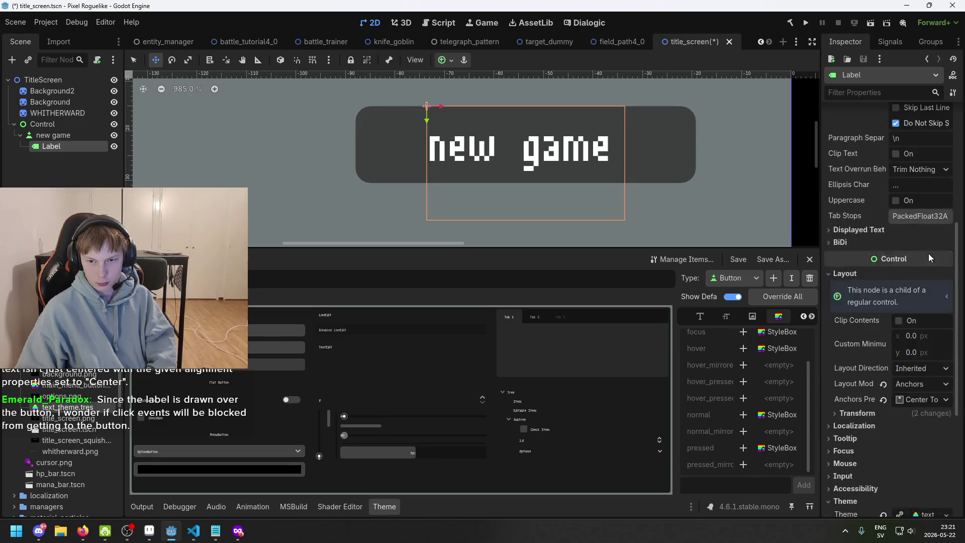
pyautogui.click(880, 179)
pyautogui.click(880, 179)
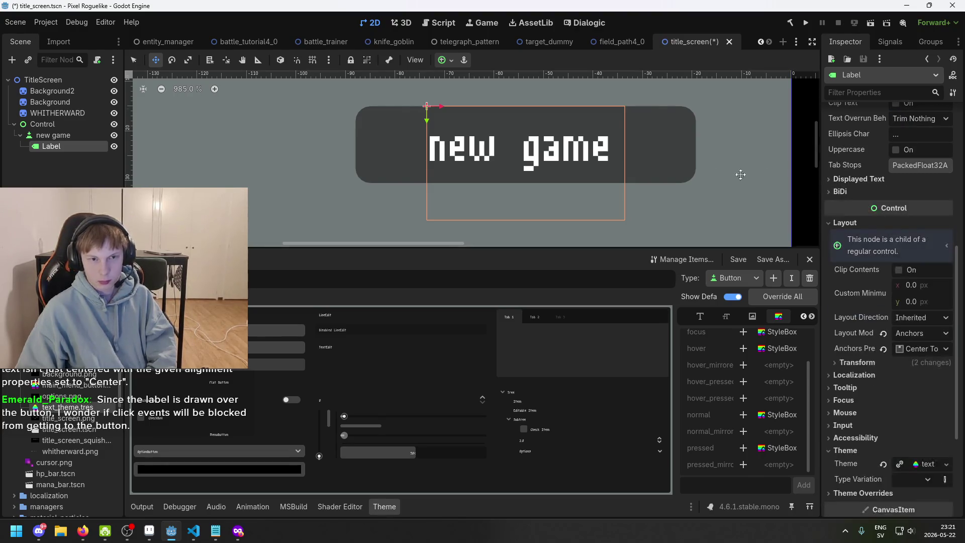
pyautogui.click(59, 134)
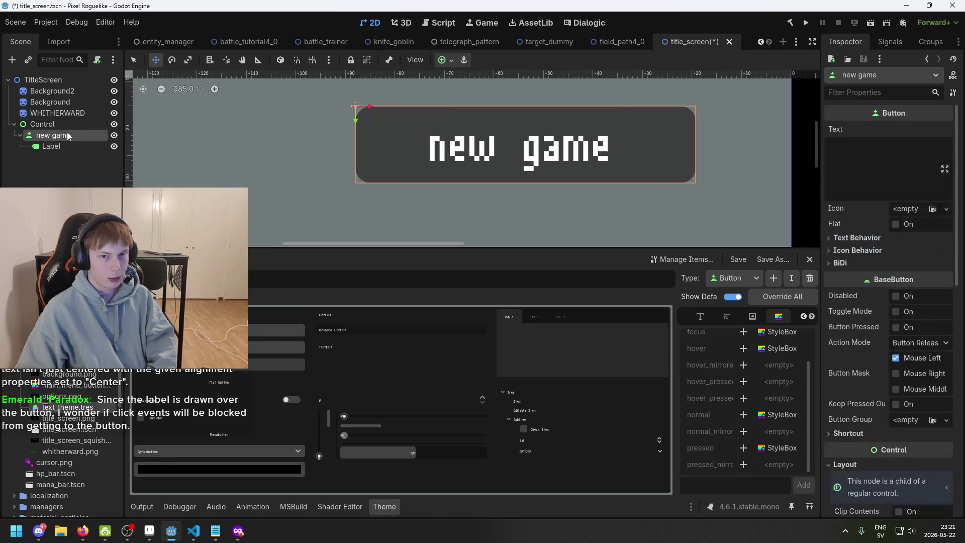
# Round the new game button's Transform size to 69 × 15 px
pyautogui.scroll(-5, 884, 327)
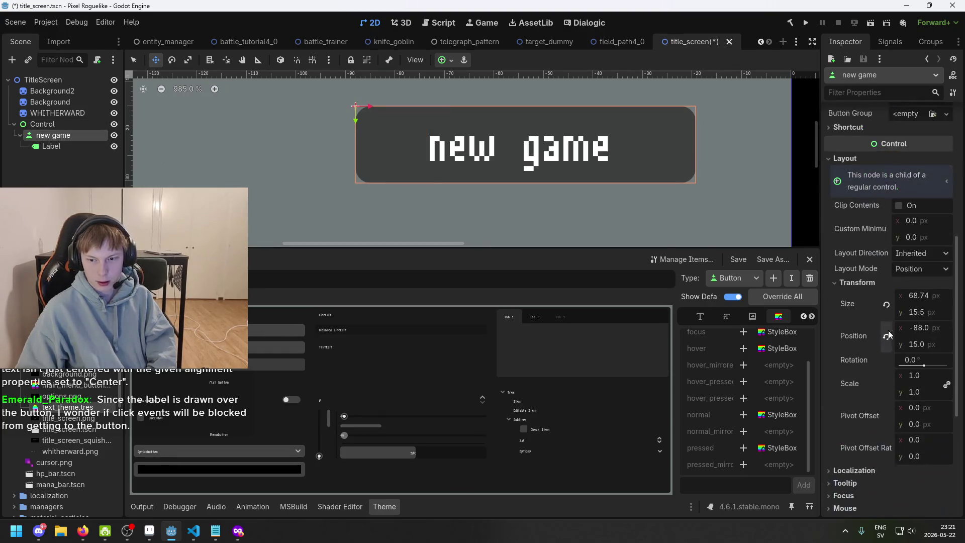
pyautogui.click(942, 298)
pyautogui.write('69')
pyautogui.press('Return')
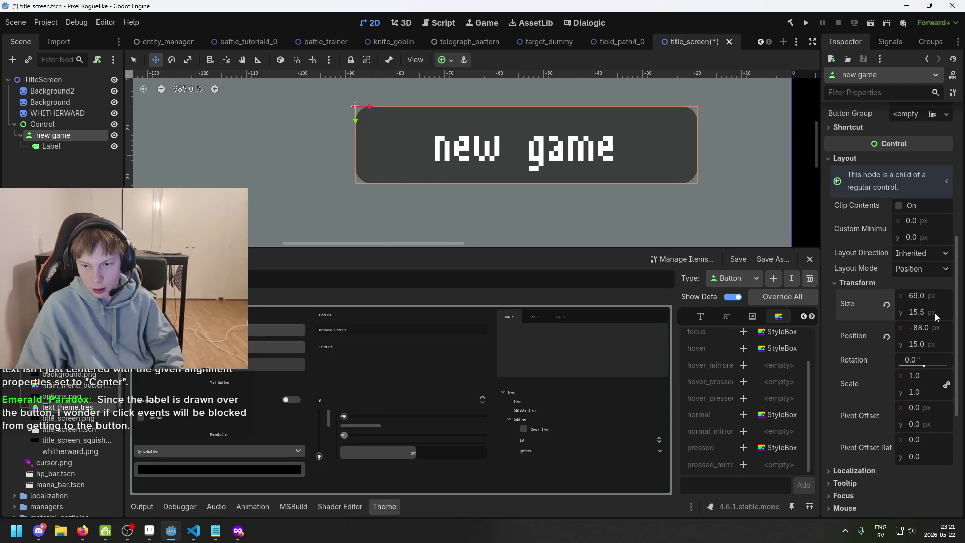
pyautogui.write('15')
pyautogui.press('Return')
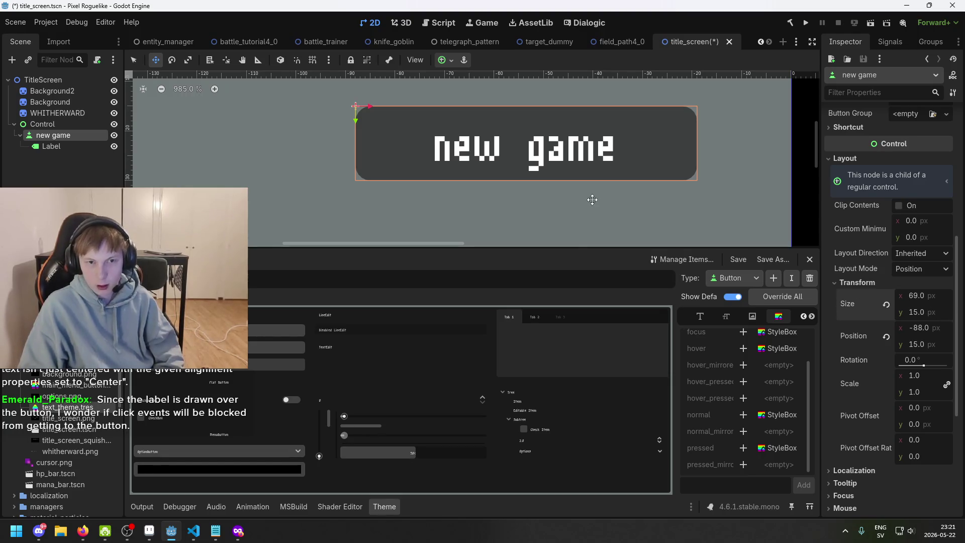
pyautogui.scroll(2, 568, 176)
pyautogui.scroll(1, 566, 207)
pyautogui.scroll(-20, 568, 207)
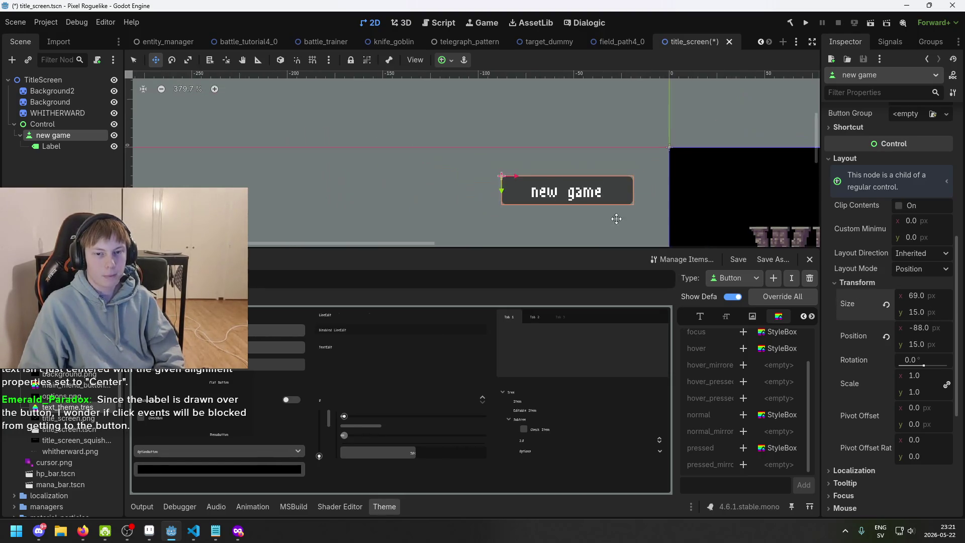
# Move the new game button above the options entry and centre it at 126, 99
pyautogui.moveTo(673, 173); pyautogui.dragTo(765, 215)
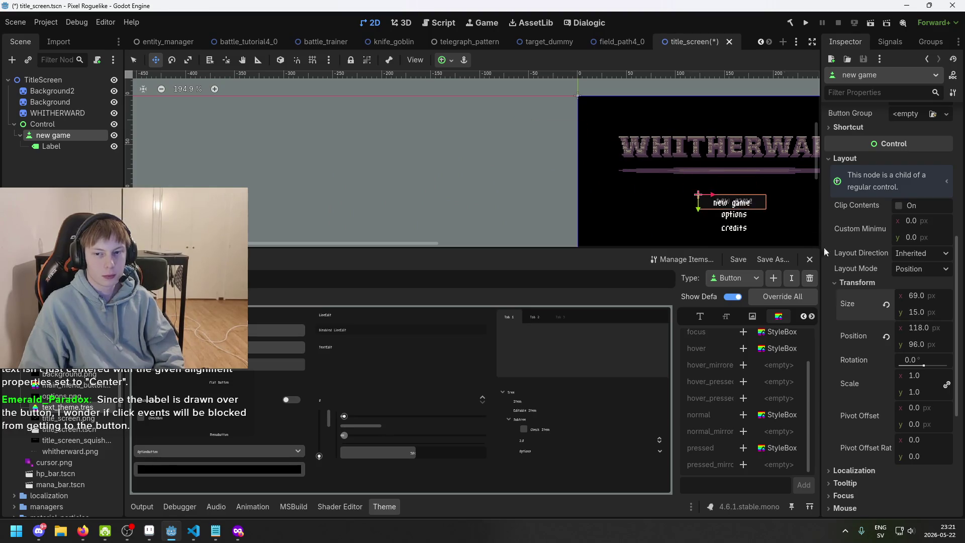
pyautogui.scroll(7, 765, 216)
pyautogui.scroll(3, 685, 196)
pyautogui.moveTo(689, 194)
pyautogui.mouseDown()
pyautogui.moveTo(676, 196)
pyautogui.moveTo(698, 192)
pyautogui.moveTo(676, 197)
pyautogui.mouseUp()
pyautogui.scroll(2, 681, 194)
pyautogui.scroll(-3, 676, 197)
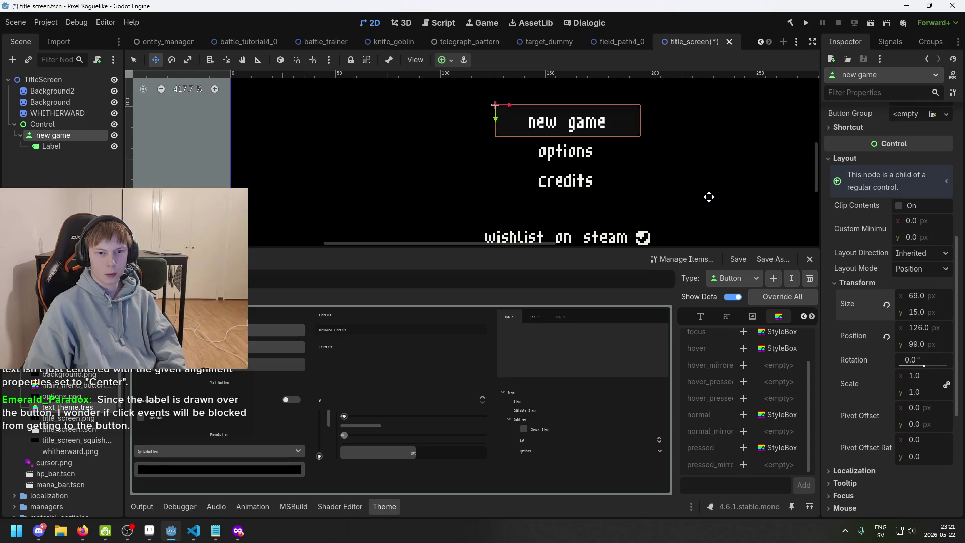
pyautogui.scroll(-2, 694, 195)
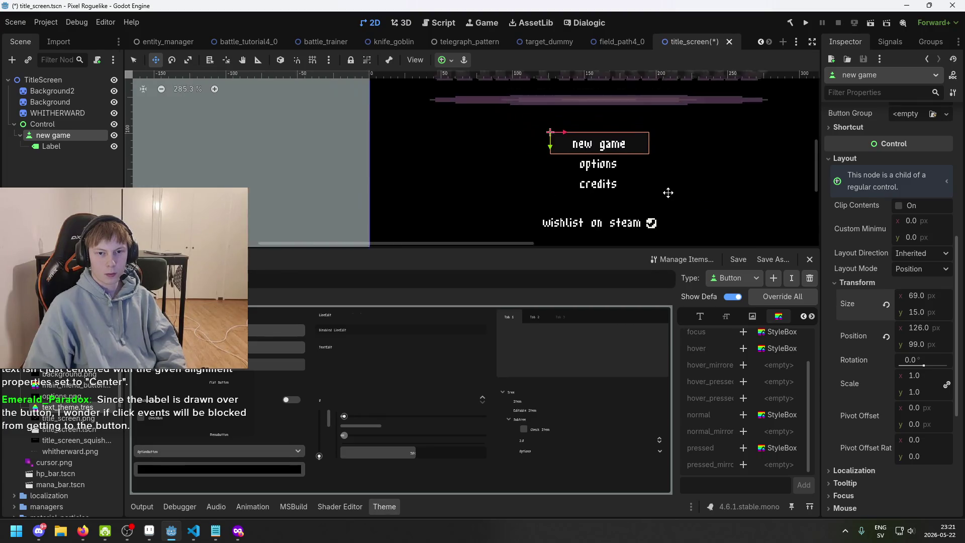
pyautogui.scroll(7, 568, 145)
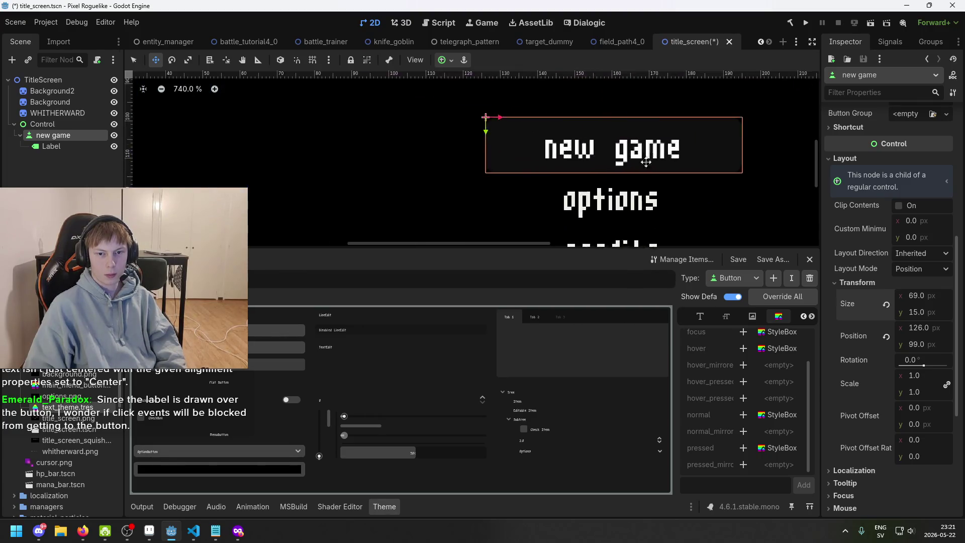
pyautogui.scroll(-3, 618, 182)
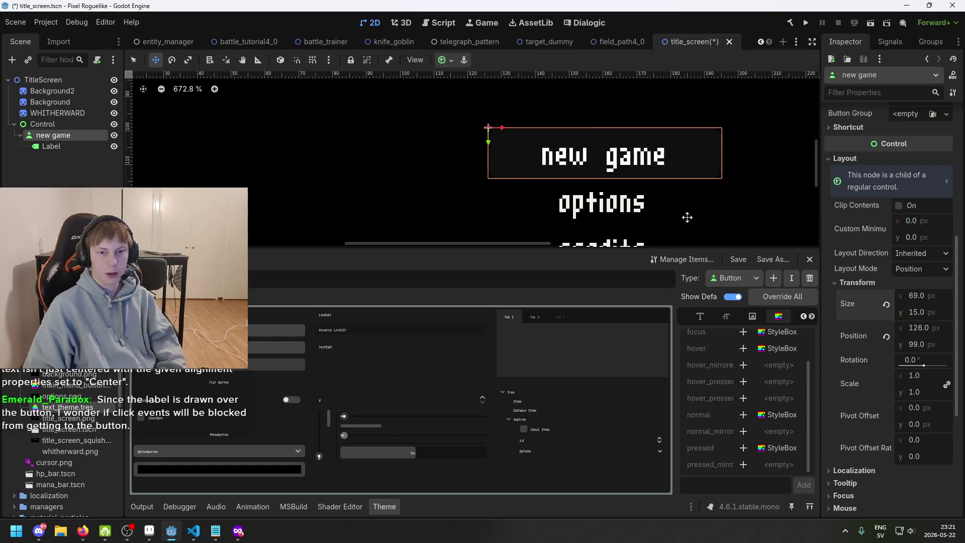
# Duplicate the new game button with its label, then delete the copy and reselect the original
pyautogui.click(55, 148)
pyautogui.click(57, 136)
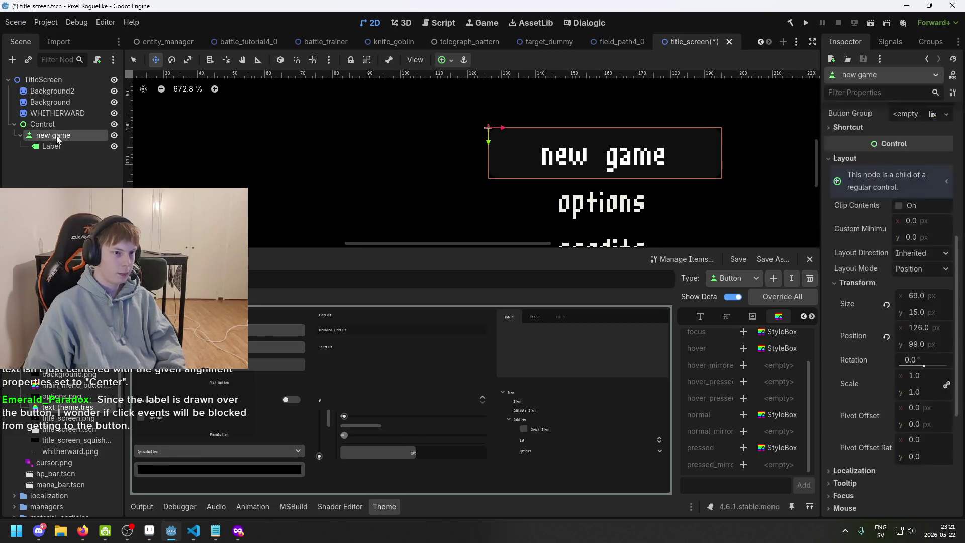
pyautogui.scroll(2, 614, 164)
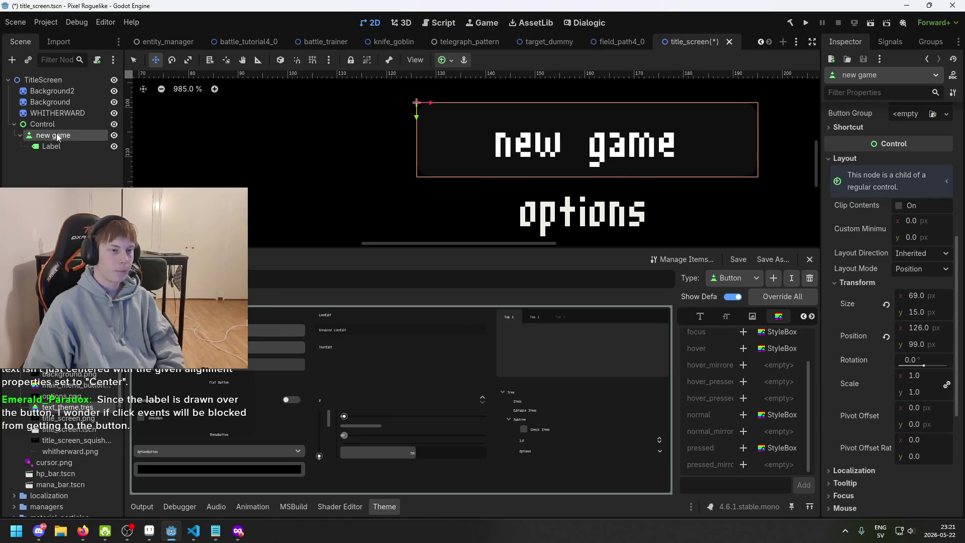
pyautogui.hotkey('ctrl', 'd')
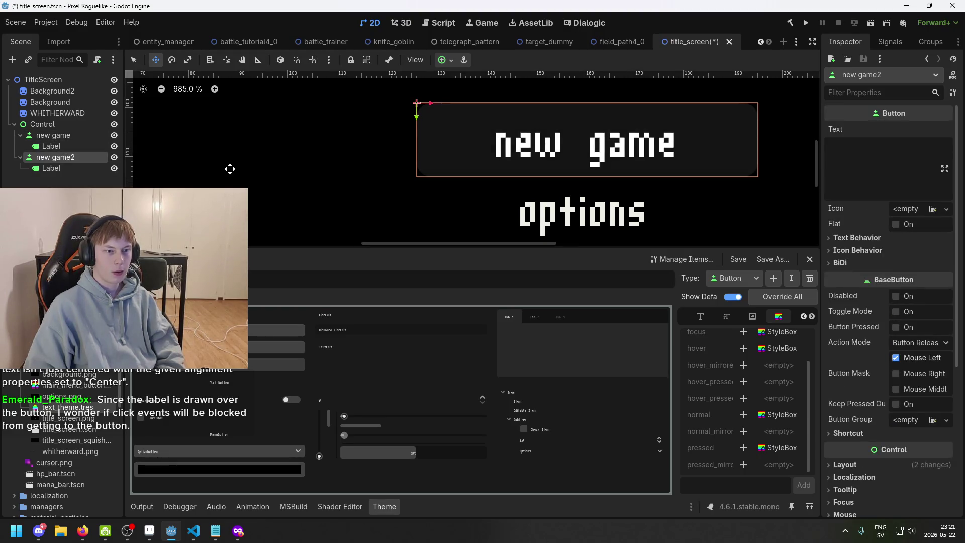
pyautogui.scroll(-3, 444, 180)
pyautogui.press('Delete')
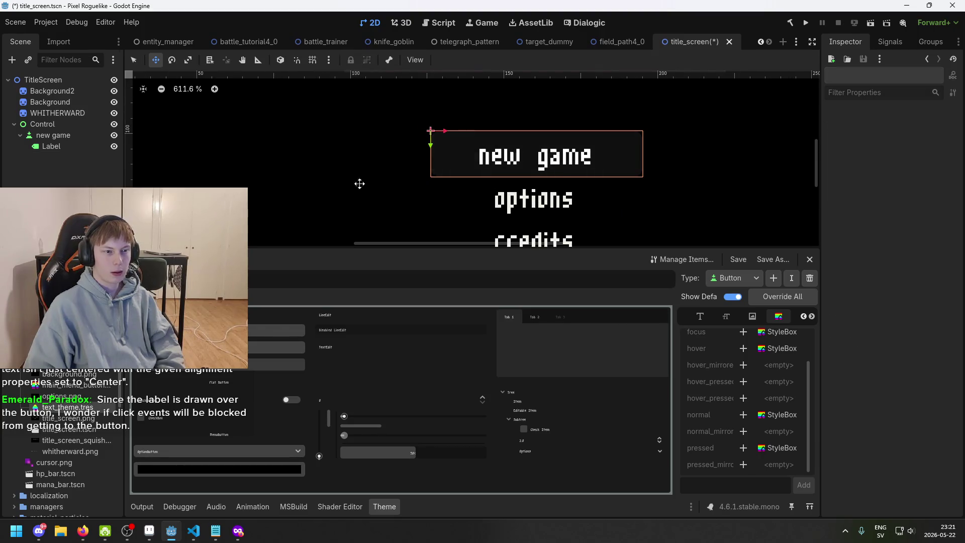
pyautogui.click(81, 135)
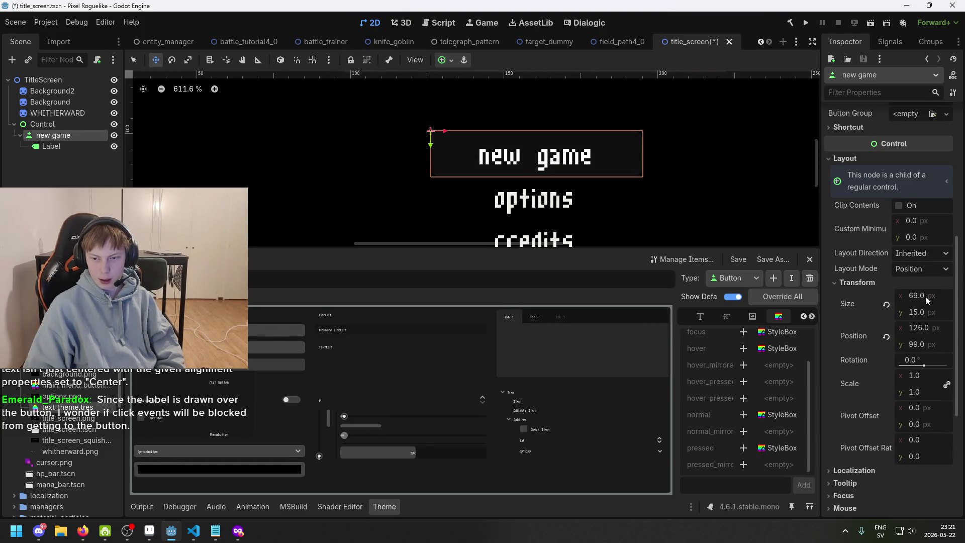
# Add a VBoxContainer child node under Control, found by searching 'container'
pyautogui.rightClick(37, 125)
pyautogui.click(85, 136)
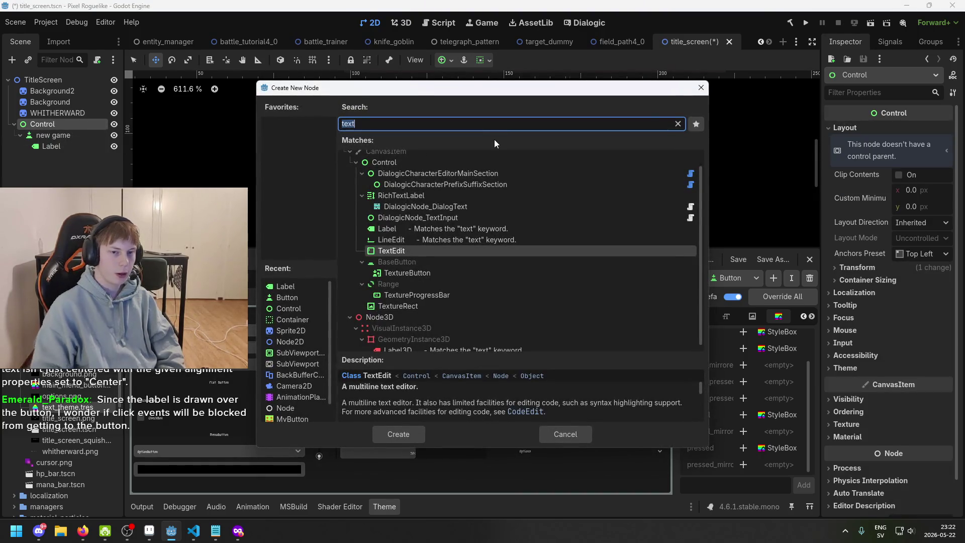
pyautogui.write('container')
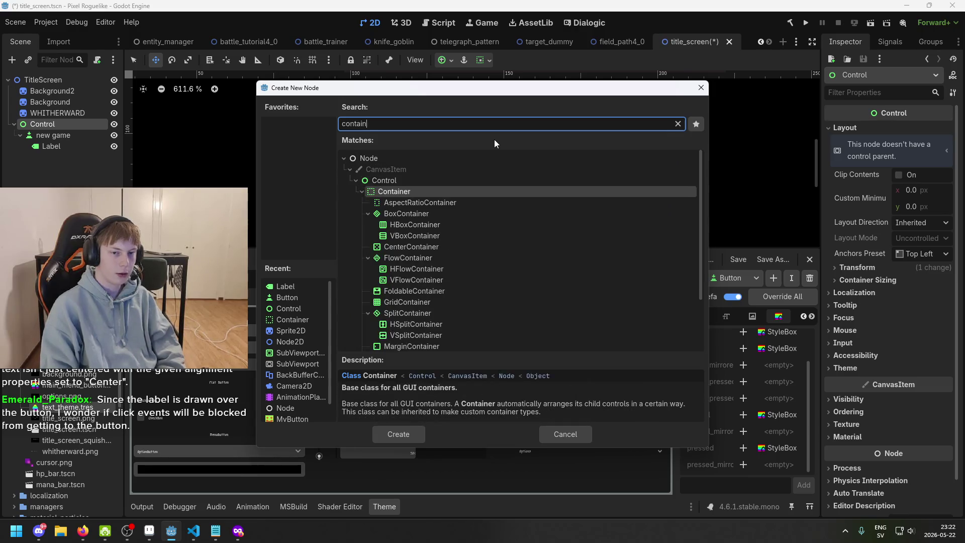
pyautogui.hotkey('ctrl', 'a')
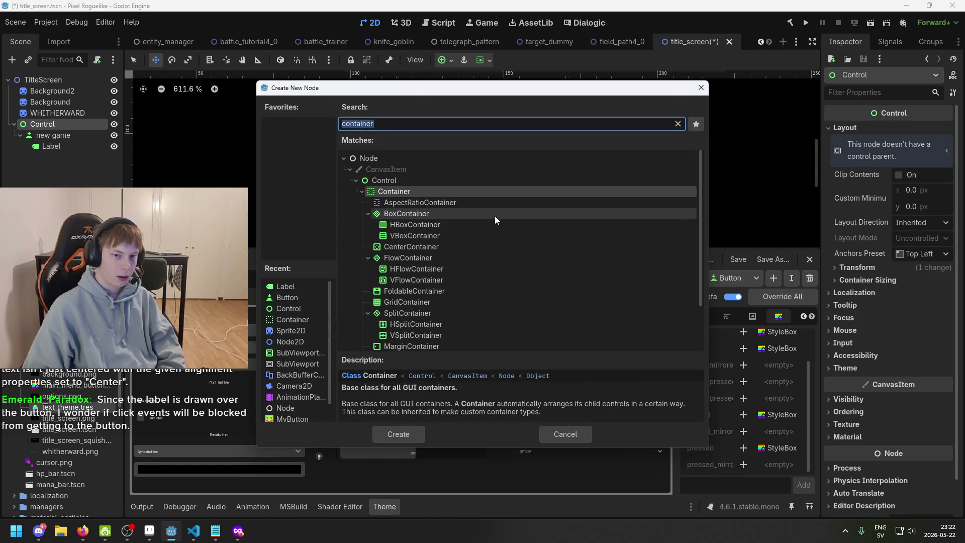
pyautogui.click(494, 215)
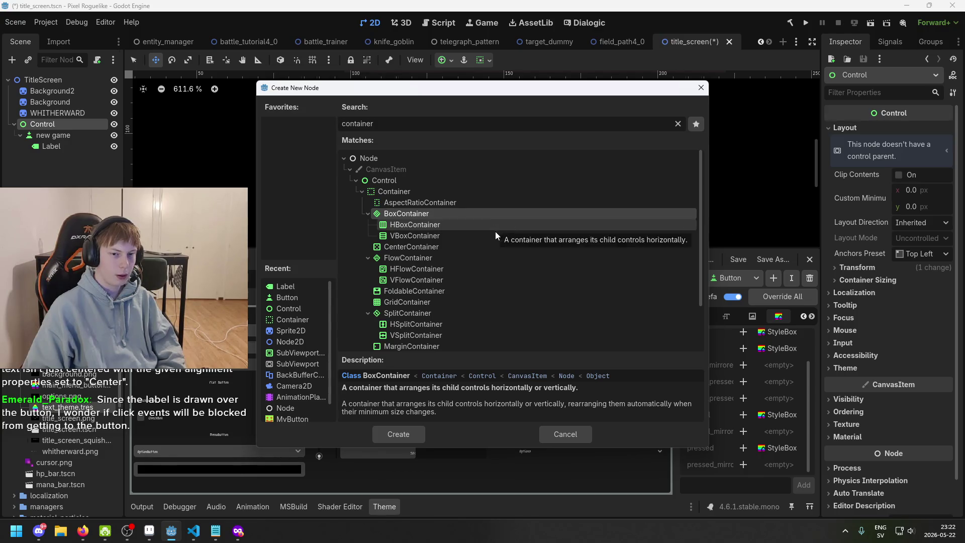
pyautogui.click(492, 234)
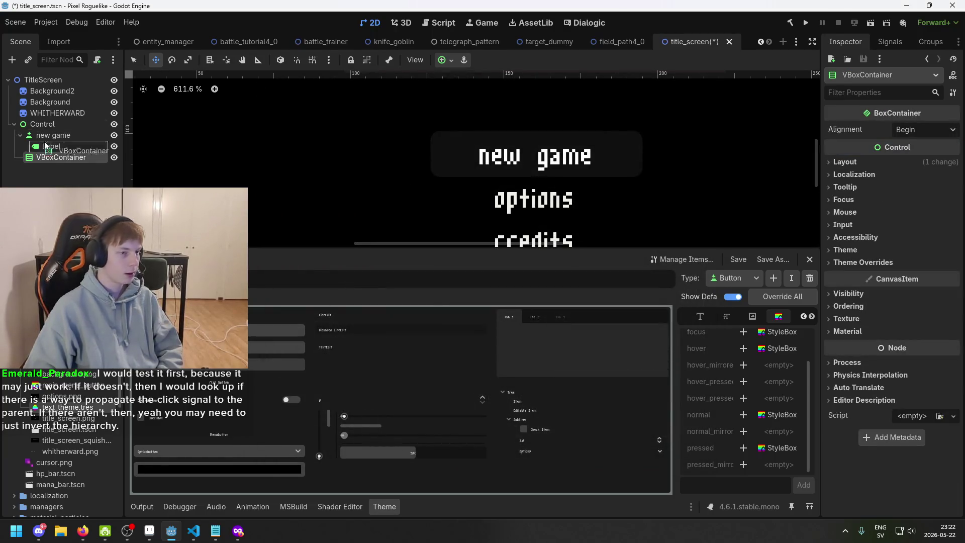
# Reparent the new game button into the VBoxContainer and select the container to check
pyautogui.moveTo(56, 135); pyautogui.dragTo(65, 155)
pyautogui.scroll(-6, 470, 209)
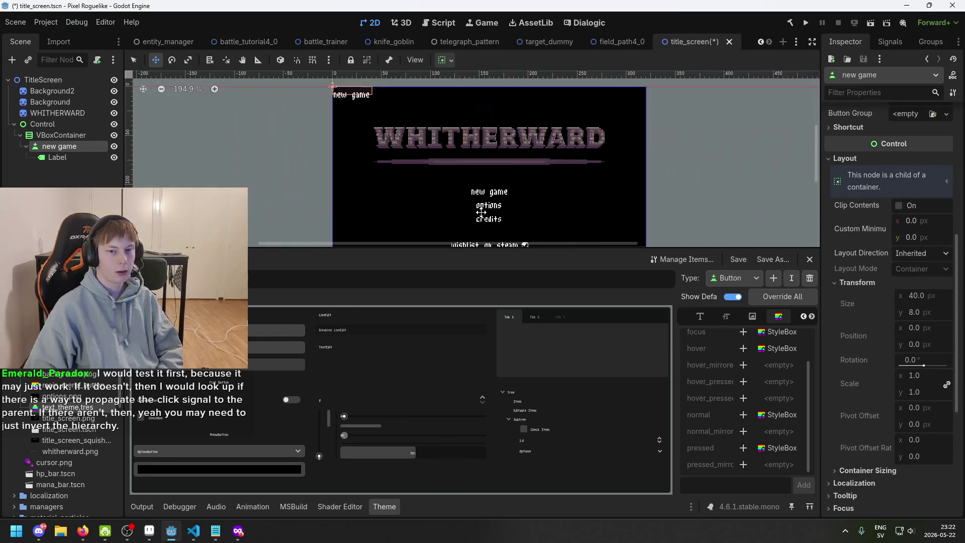
pyautogui.click(60, 134)
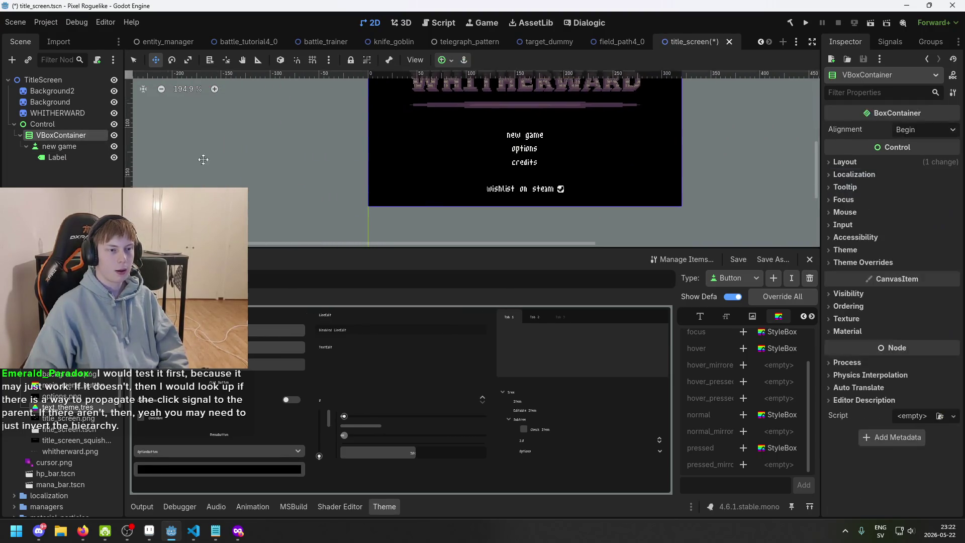
pyautogui.scroll(3, 402, 151)
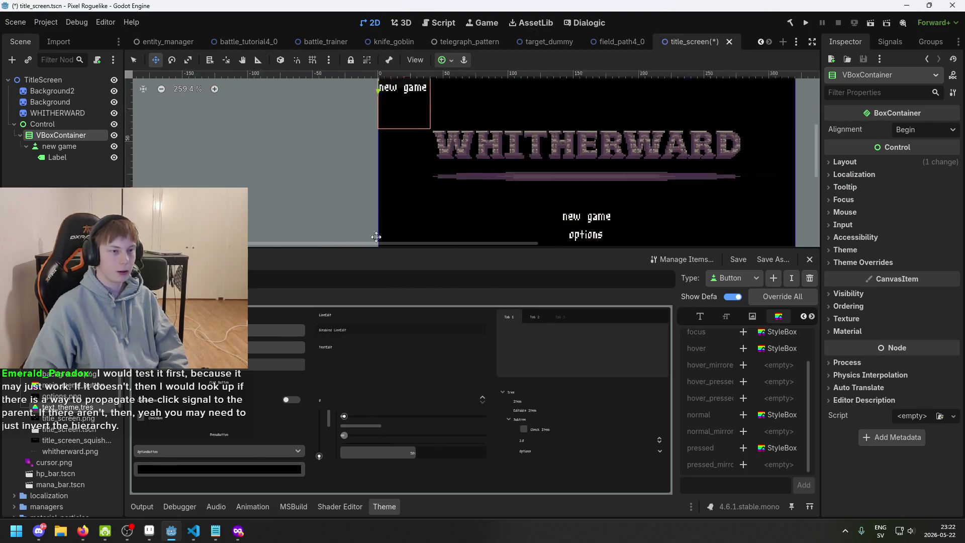
pyautogui.click(77, 147)
pyautogui.hotkey('ctrl', 'd')
pyautogui.scroll(4, 359, 124)
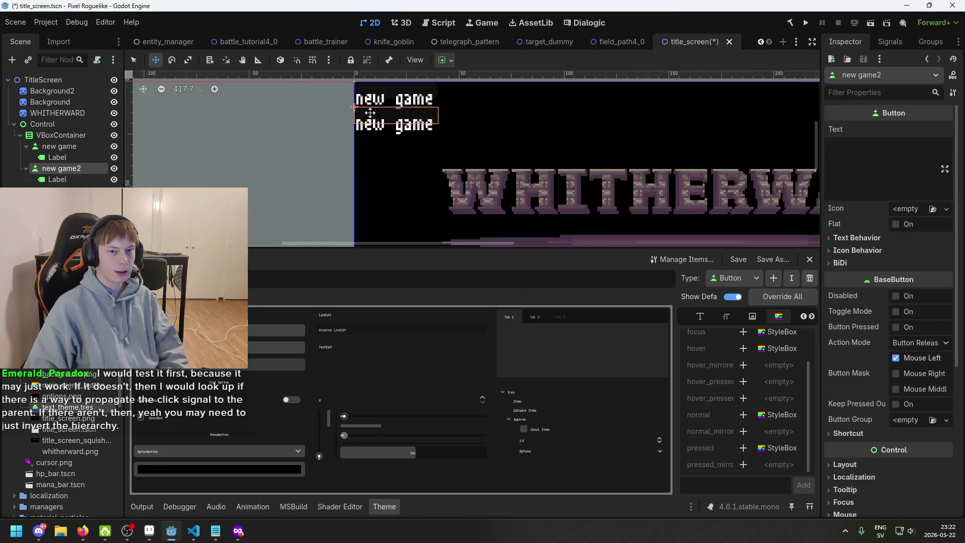
pyautogui.click(56, 146)
pyautogui.scroll(5, 354, 128)
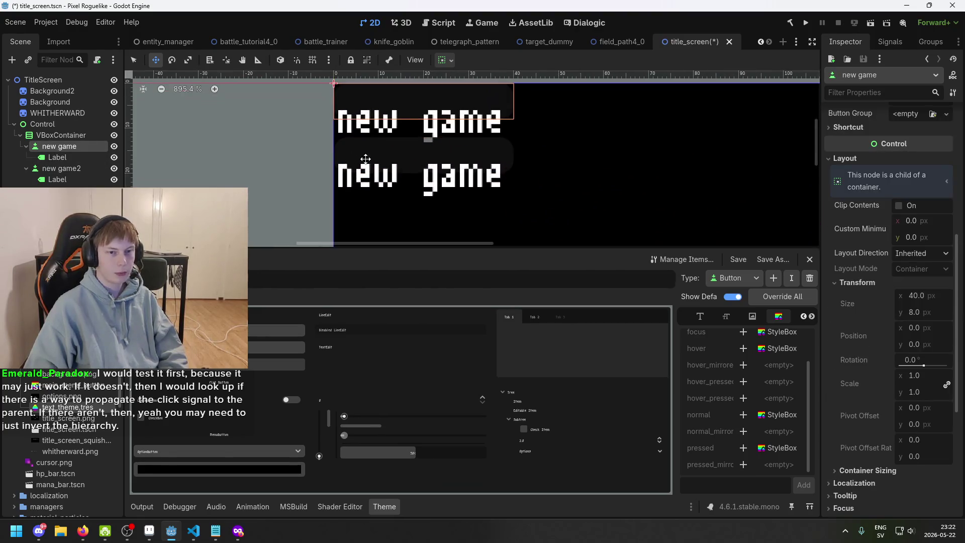
pyautogui.click(62, 158)
pyautogui.click(67, 147)
pyautogui.scroll(2, 350, 180)
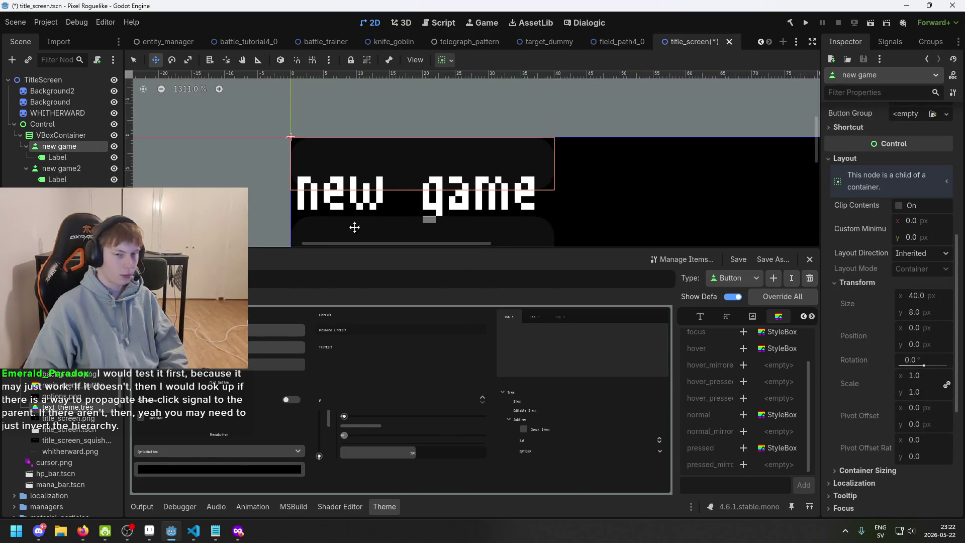
pyautogui.click(175, 182)
pyautogui.click(26, 146)
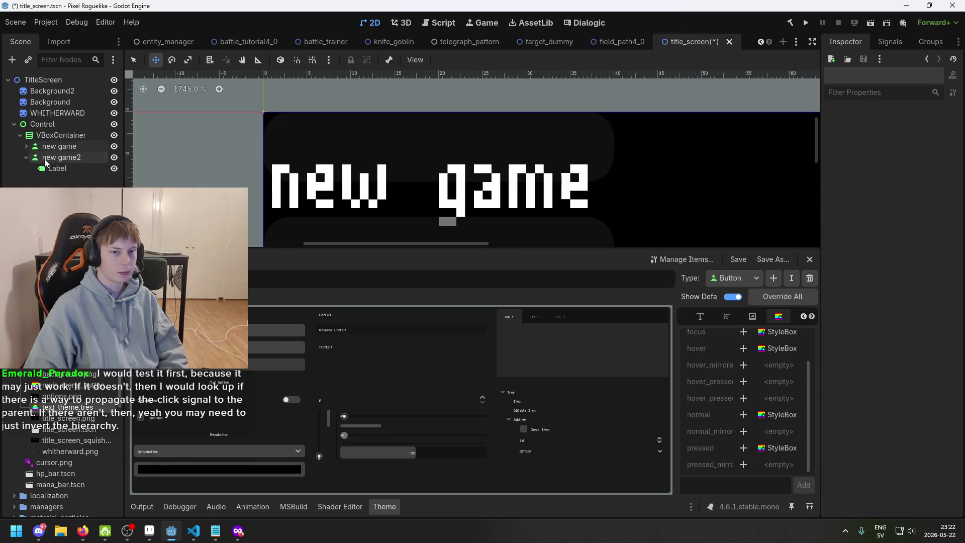
pyautogui.moveTo(486, 190)
pyautogui.mouseDown()
pyautogui.moveTo(637, 150)
pyautogui.moveTo(399, 134)
pyautogui.moveTo(328, 219)
pyautogui.mouseUp()
pyautogui.scroll(-1, 328, 218)
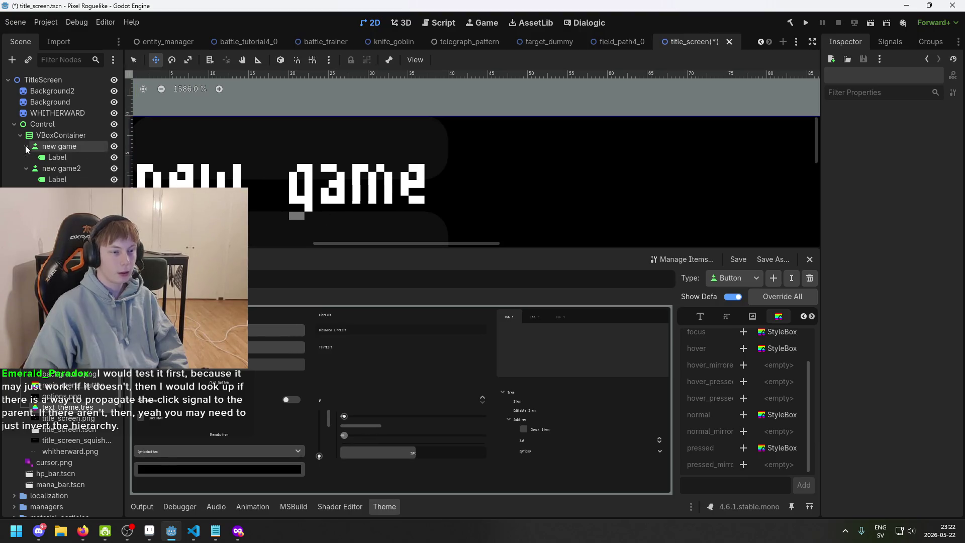
pyautogui.click(75, 146)
pyautogui.click(80, 158)
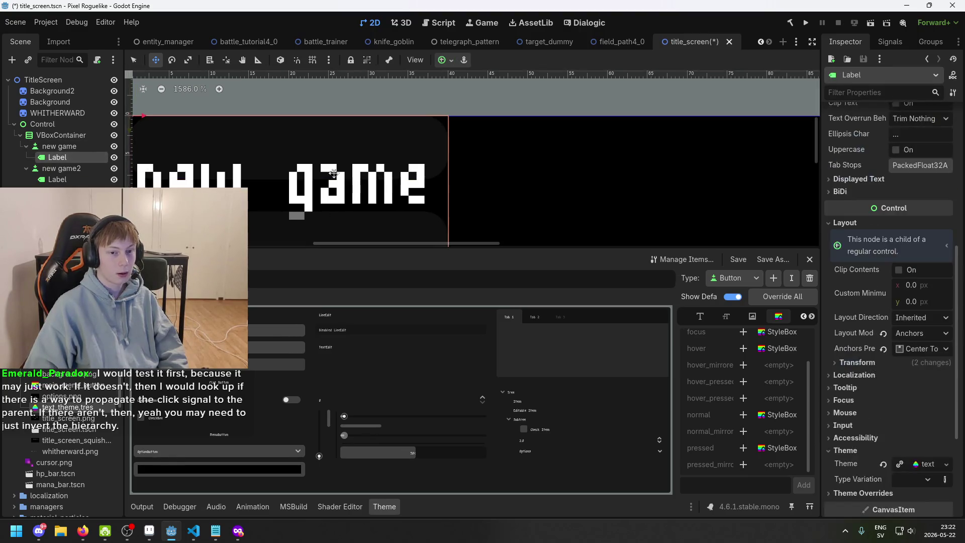
pyautogui.scroll(1, 442, 156)
pyautogui.scroll(-2, 418, 144)
pyautogui.click(74, 138)
pyautogui.scroll(-1, 534, 164)
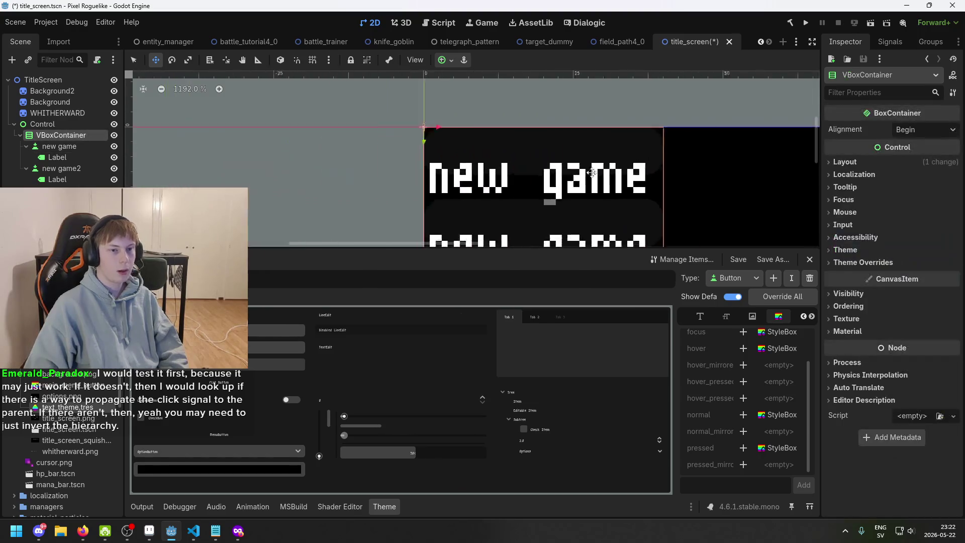
pyautogui.scroll(1, 534, 164)
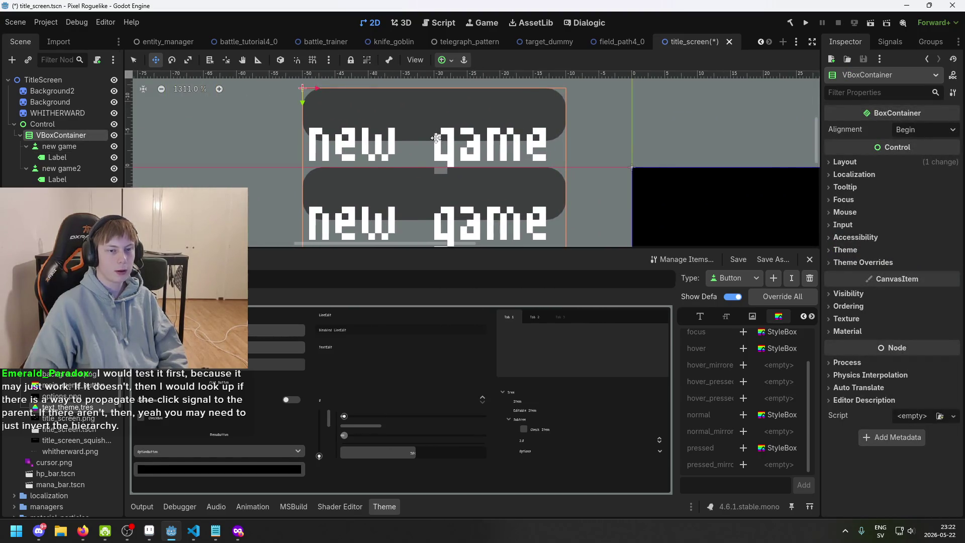
pyautogui.moveTo(533, 163); pyautogui.dragTo(467, 145)
pyautogui.scroll(-1, 407, 213)
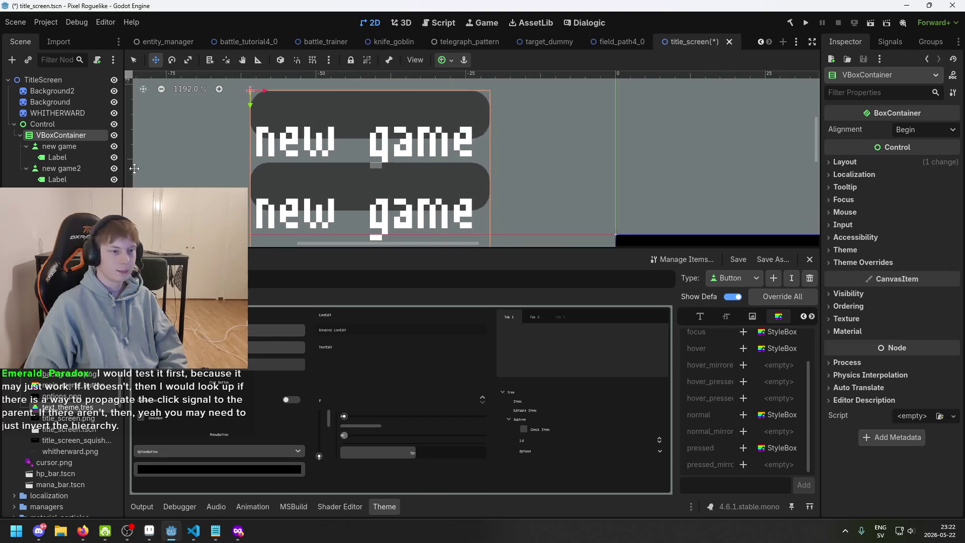
pyautogui.click(68, 149)
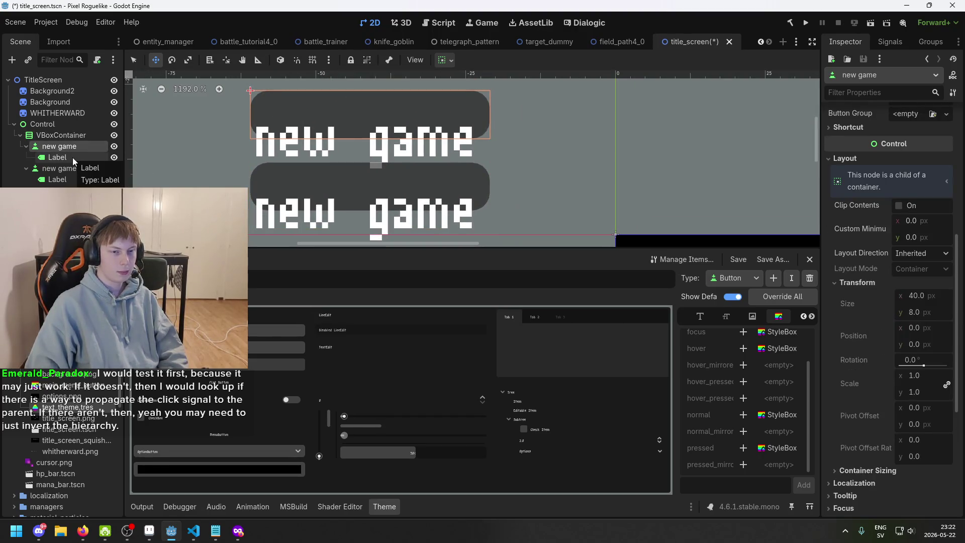
pyautogui.click(73, 158)
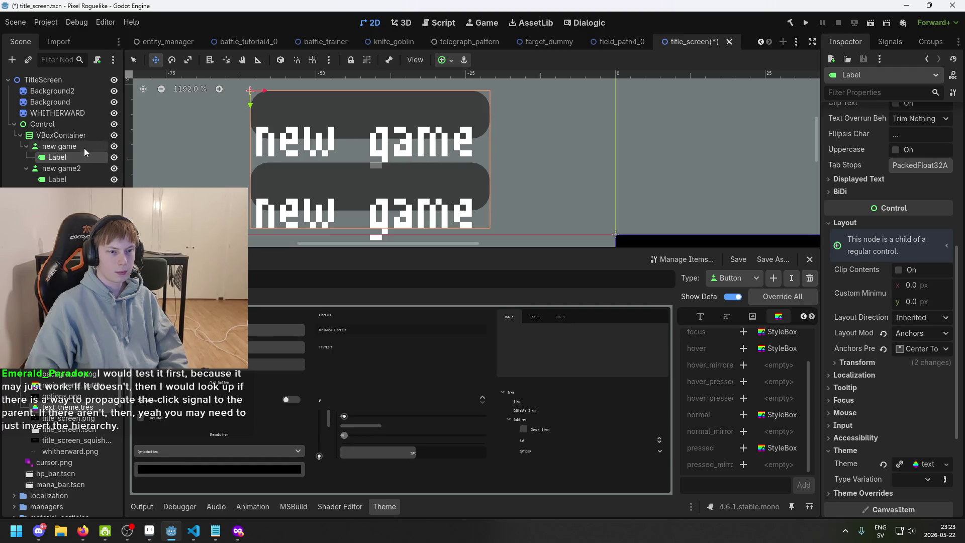
pyautogui.scroll(5, 944, 222)
pyautogui.scroll(3, 945, 222)
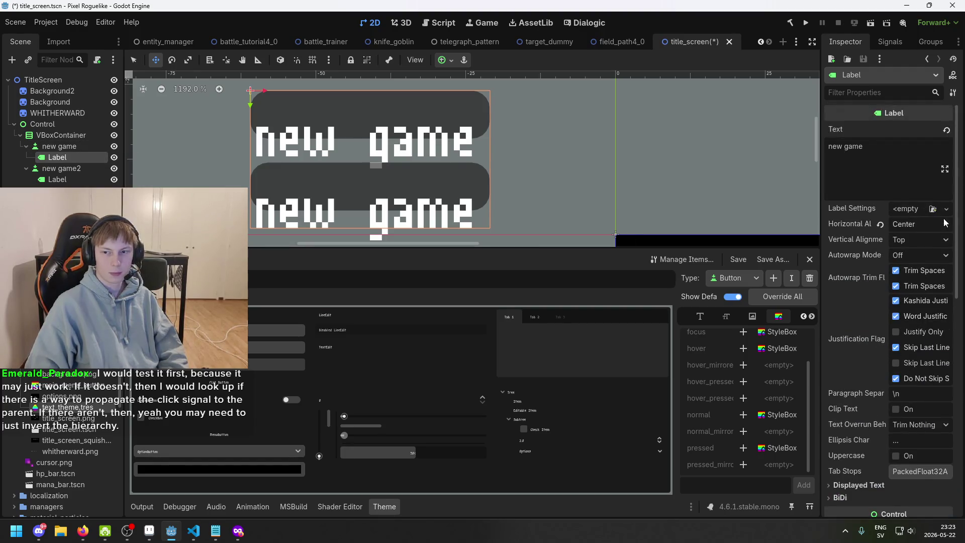
pyautogui.click(897, 193)
pyautogui.scroll(-6, 920, 288)
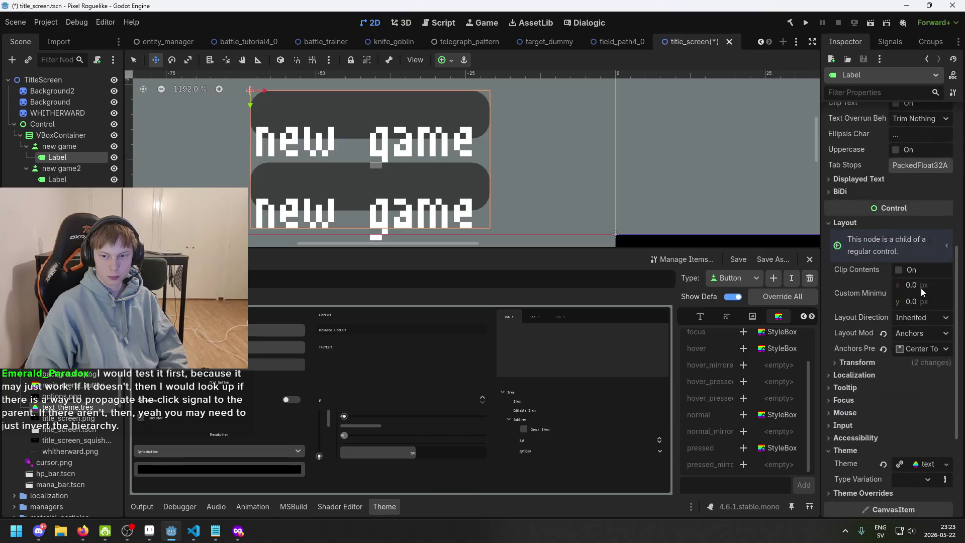
pyautogui.click(70, 169)
pyautogui.press('Delete')
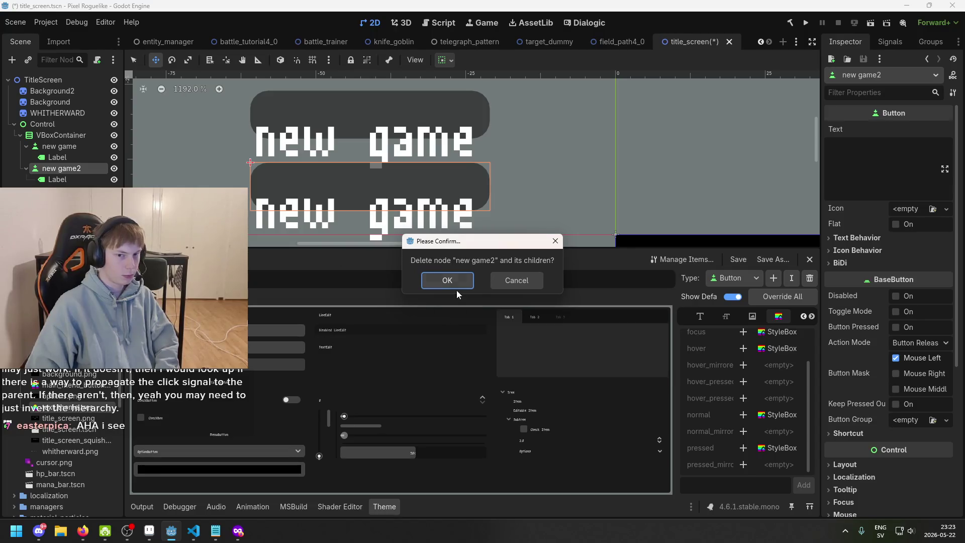
pyautogui.click(455, 285)
pyautogui.click(50, 156)
pyautogui.click(55, 148)
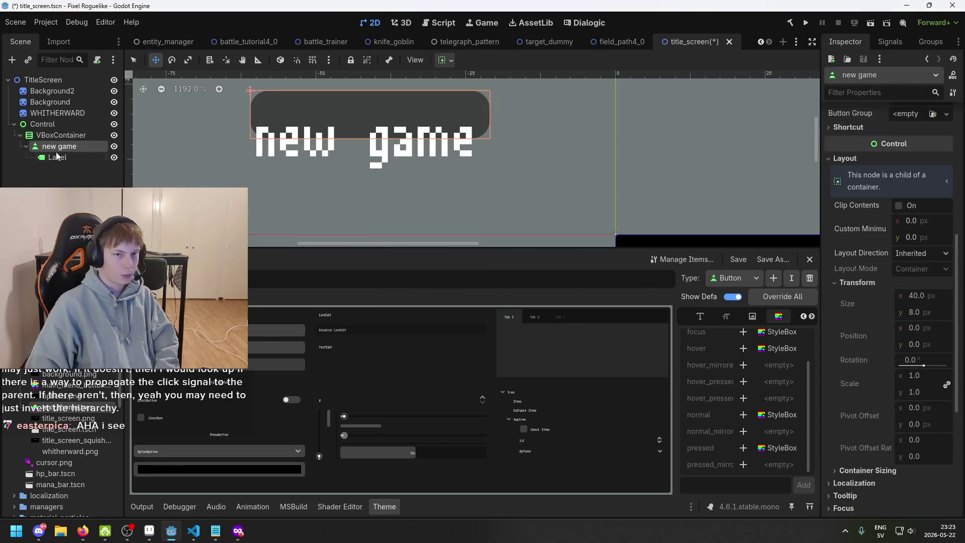
# Review the new game button's 40 × 8 px size and Container Sizing options in the Inspector
pyautogui.click(924, 295)
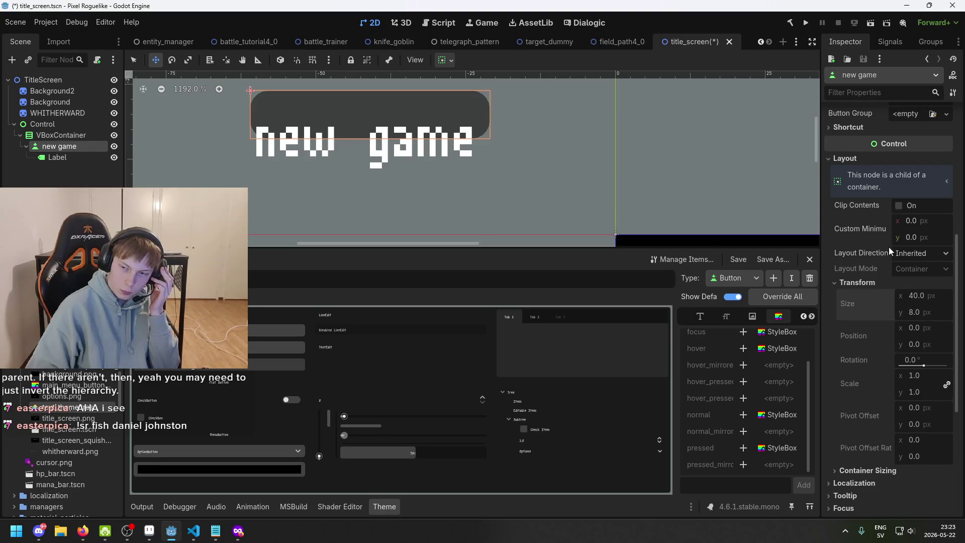
pyautogui.hotkey('alt', 'Tab')
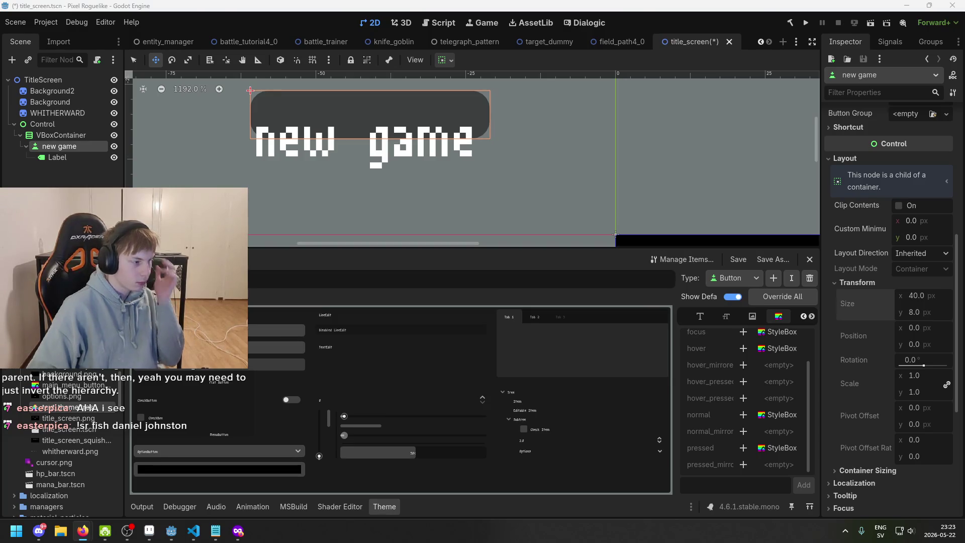
pyautogui.press('XF86AudioLowerVolume')
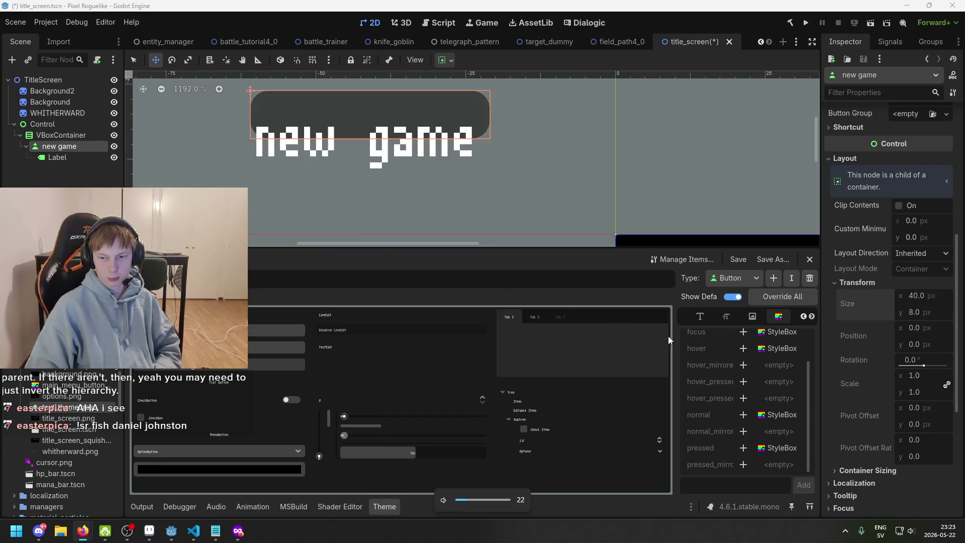
pyautogui.click(891, 471)
pyautogui.scroll(-3, 929, 402)
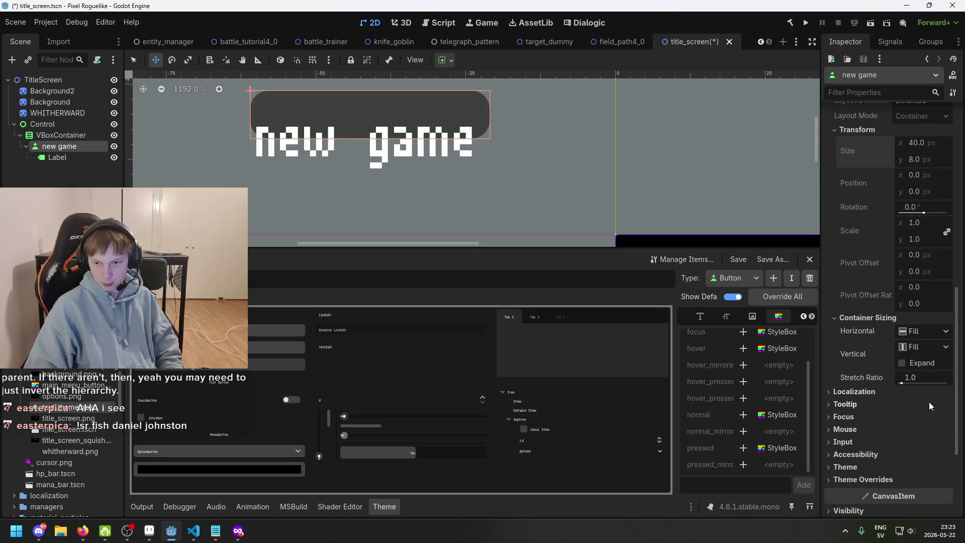
pyautogui.click(883, 319)
pyautogui.click(882, 318)
pyautogui.click(883, 318)
# Save the title_screen scene with the button inside VBoxContainer, then select its Label
pyautogui.scroll(2, 634, 242)
pyautogui.scroll(1, 920, 201)
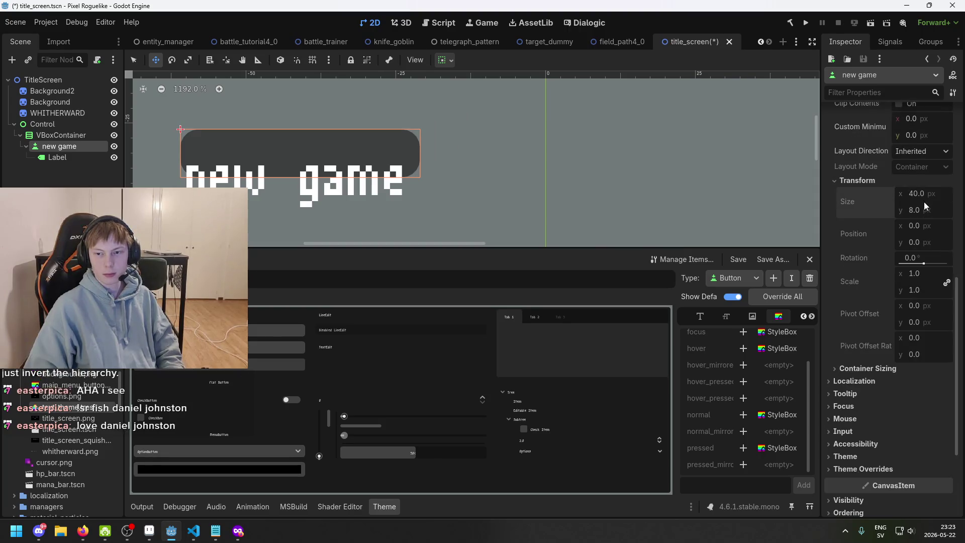
pyautogui.scroll(2, 933, 213)
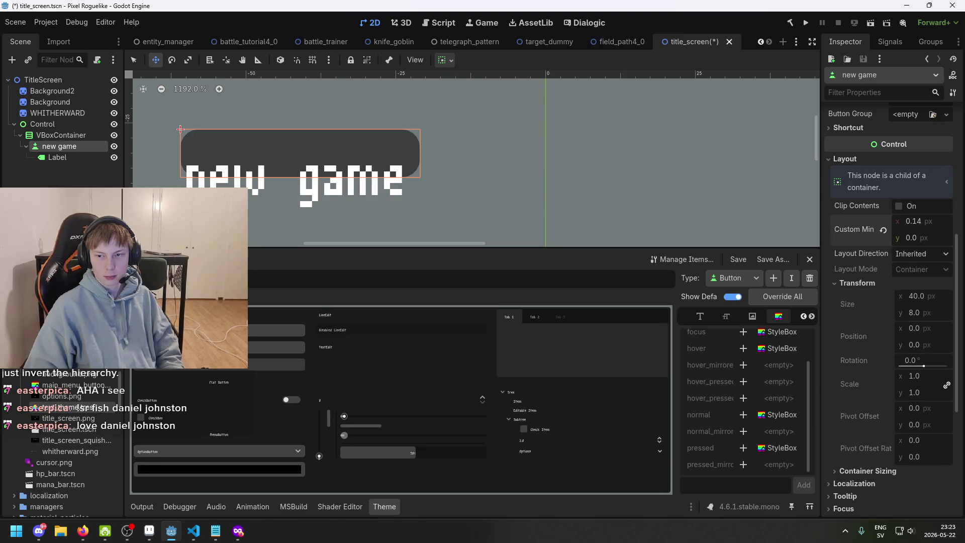
pyautogui.scroll(3, 927, 232)
pyautogui.hotkey('ctrl', 's')
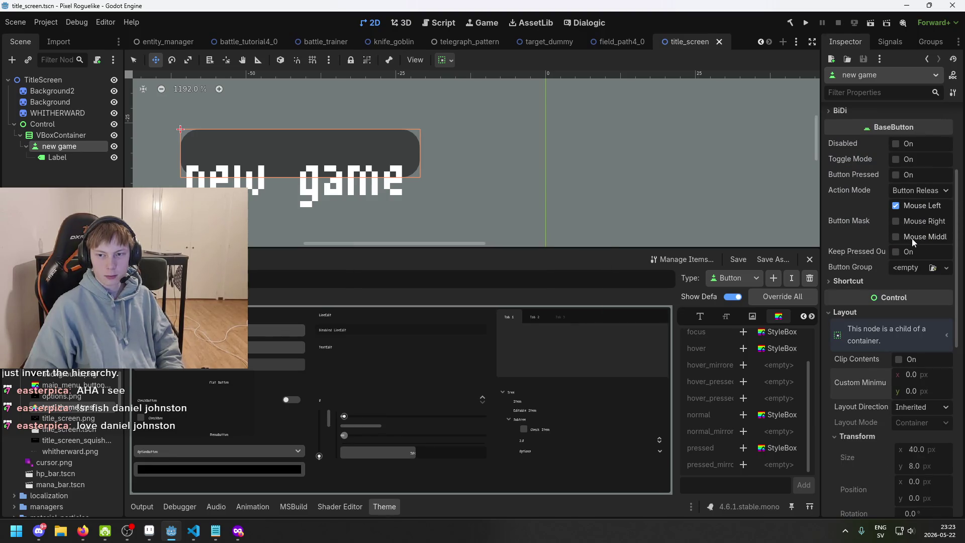
pyautogui.click(48, 160)
pyautogui.moveTo(329, 174)
pyautogui.mouseDown()
pyautogui.moveTo(419, 146)
pyautogui.moveTo(467, 152)
pyautogui.mouseUp()
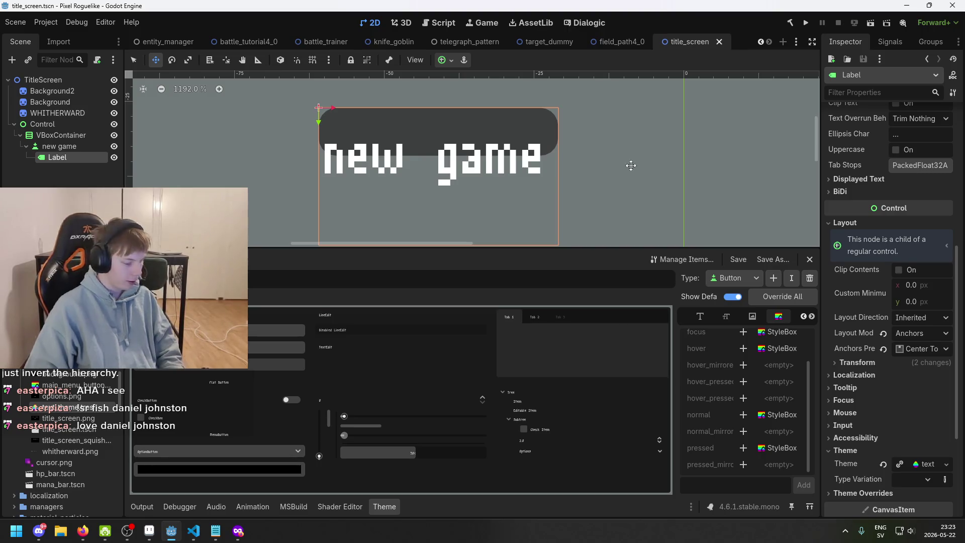
pyautogui.scroll(3, 891, 266)
pyautogui.click(886, 281)
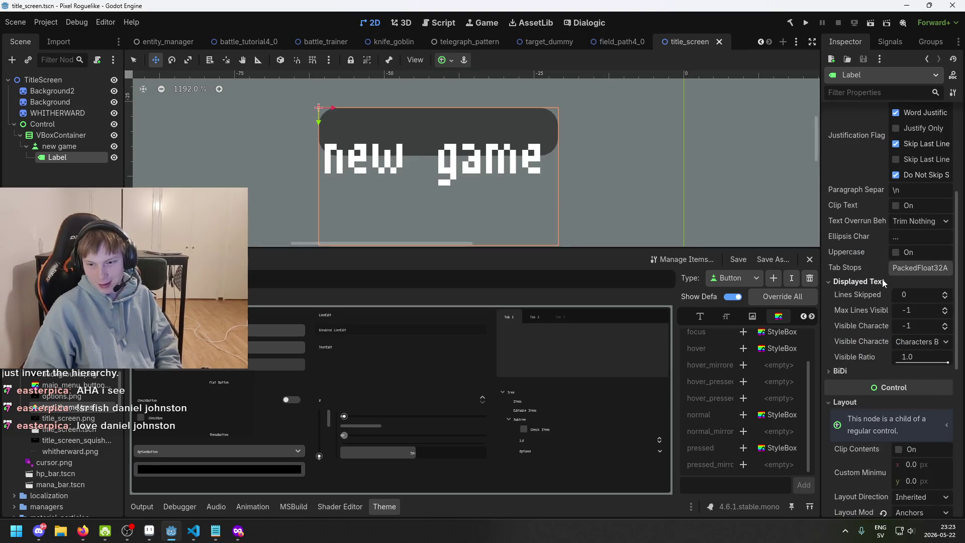
pyautogui.scroll(6, 887, 282)
pyautogui.scroll(-9, 927, 254)
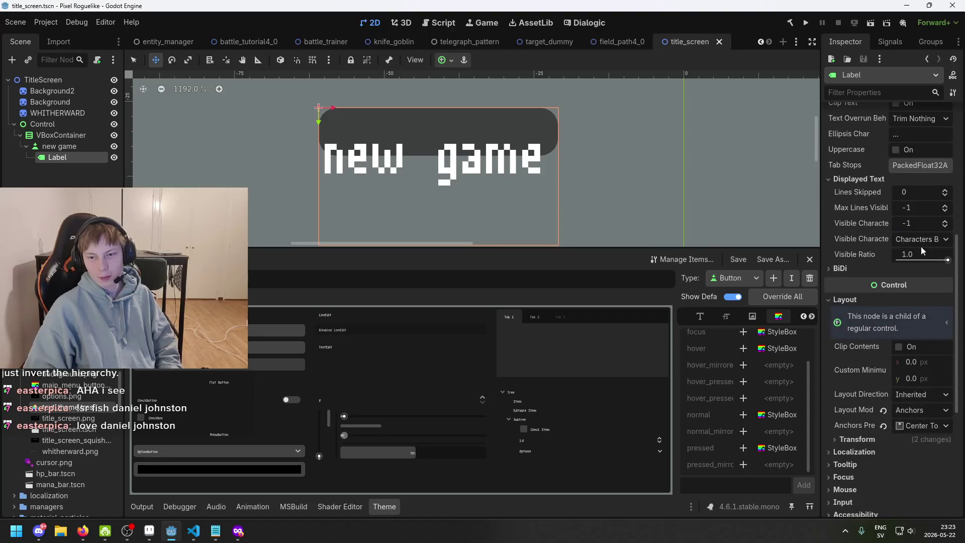
pyautogui.click(60, 146)
pyautogui.click(57, 157)
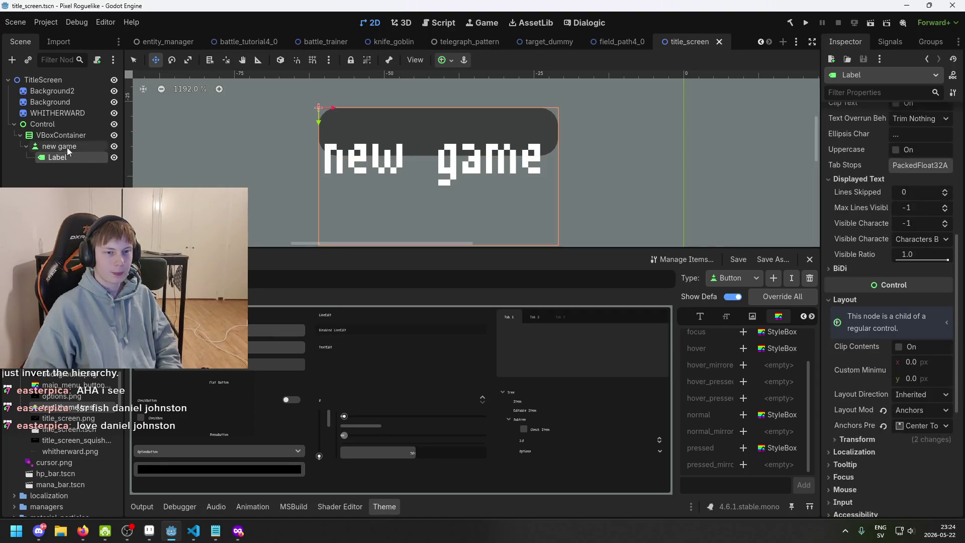
pyautogui.scroll(-4, 366, 189)
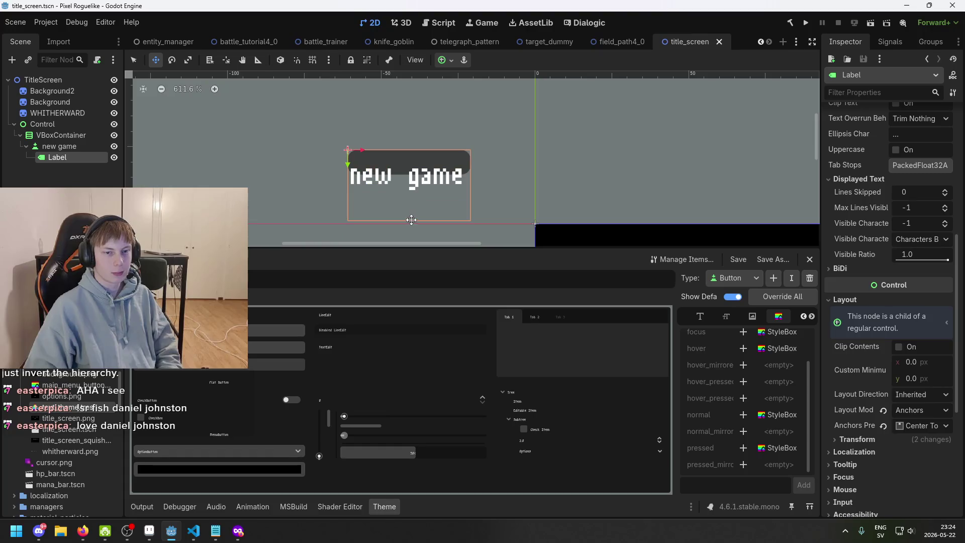
pyautogui.scroll(2, 358, 158)
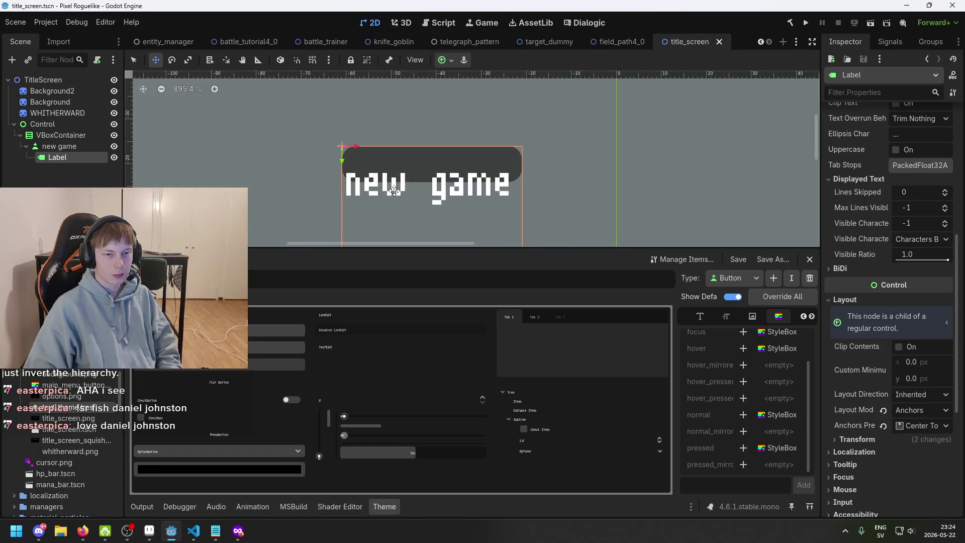
pyautogui.scroll(-2, 409, 194)
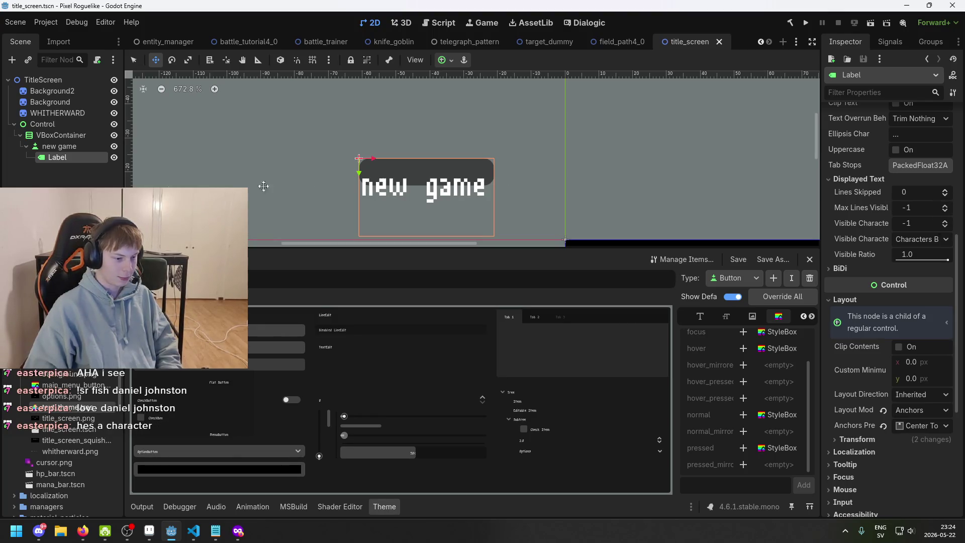
pyautogui.click(59, 146)
pyautogui.scroll(1, 909, 254)
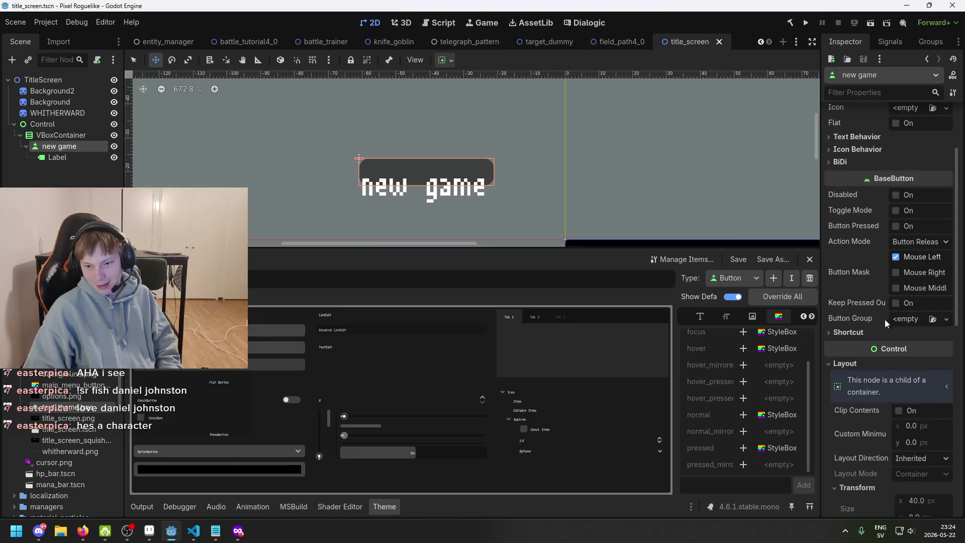
pyautogui.scroll(-5, 884, 319)
pyautogui.click(927, 206)
pyautogui.click(926, 206)
pyautogui.click(927, 206)
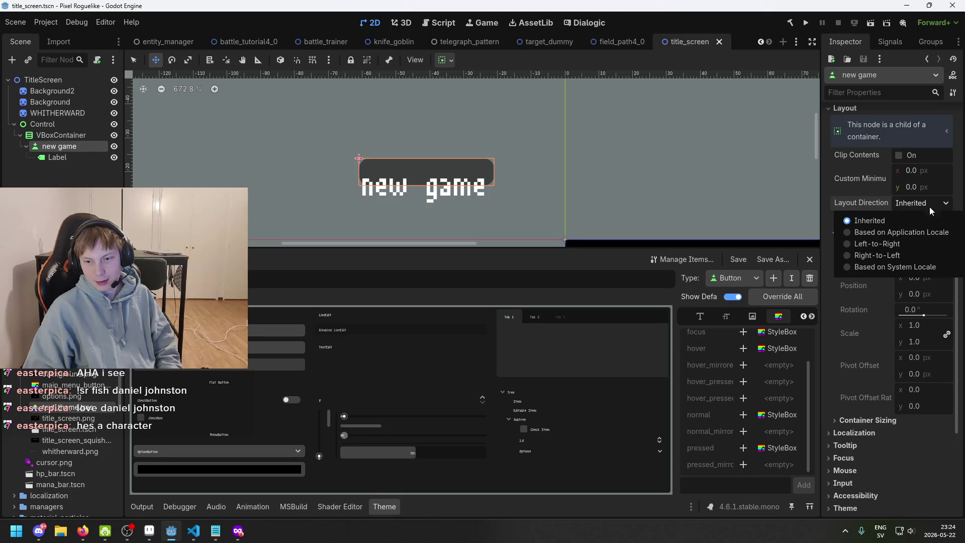
pyautogui.click(929, 206)
pyautogui.scroll(-3, 920, 246)
pyautogui.click(887, 266)
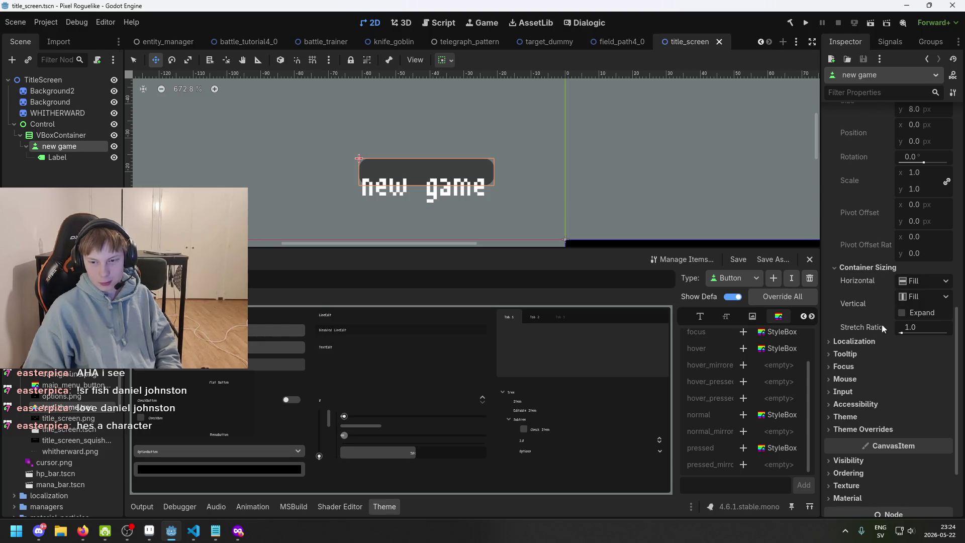
pyautogui.scroll(-3, 873, 348)
pyautogui.scroll(8, 880, 351)
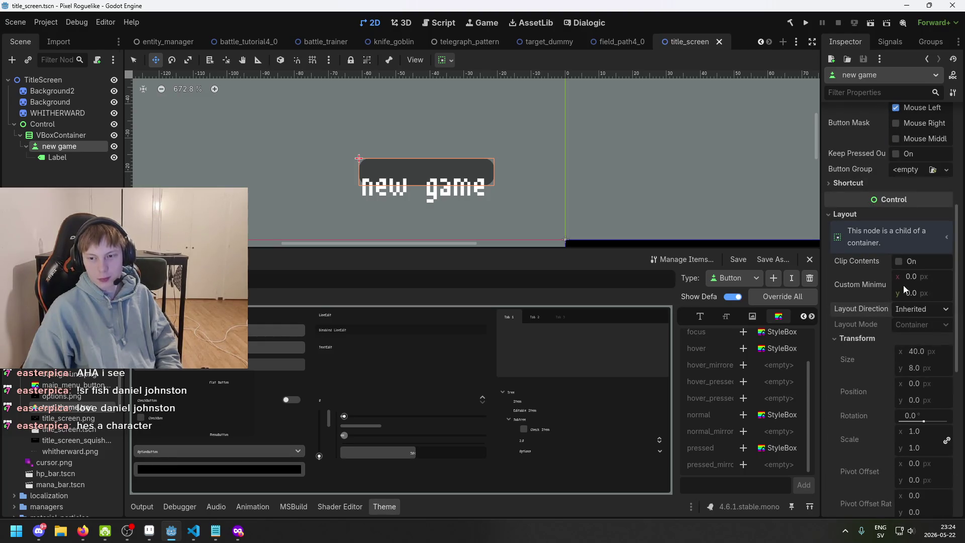
pyautogui.scroll(4, 903, 289)
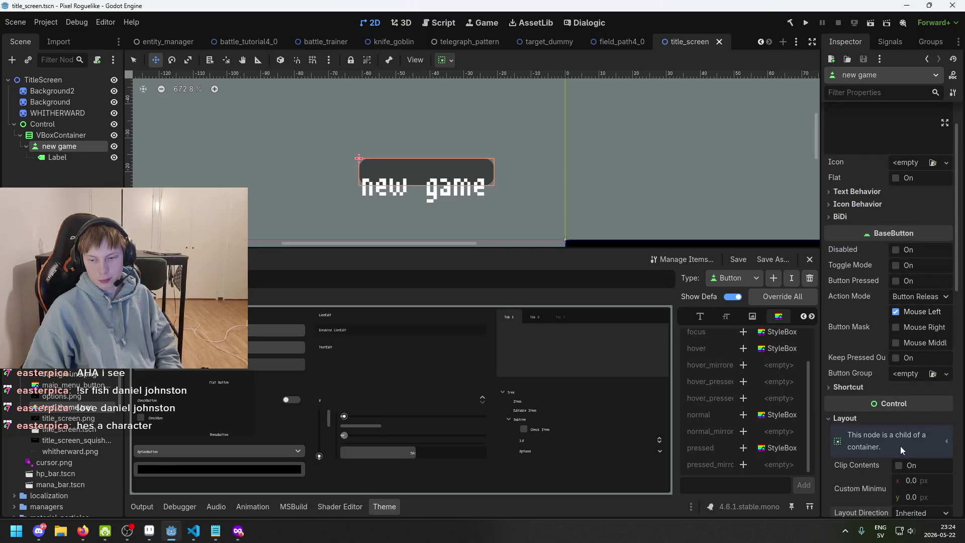
pyautogui.click(898, 465)
pyautogui.click(898, 466)
pyautogui.scroll(-2, 899, 467)
pyautogui.moveTo(910, 395); pyautogui.dragTo(907, 395)
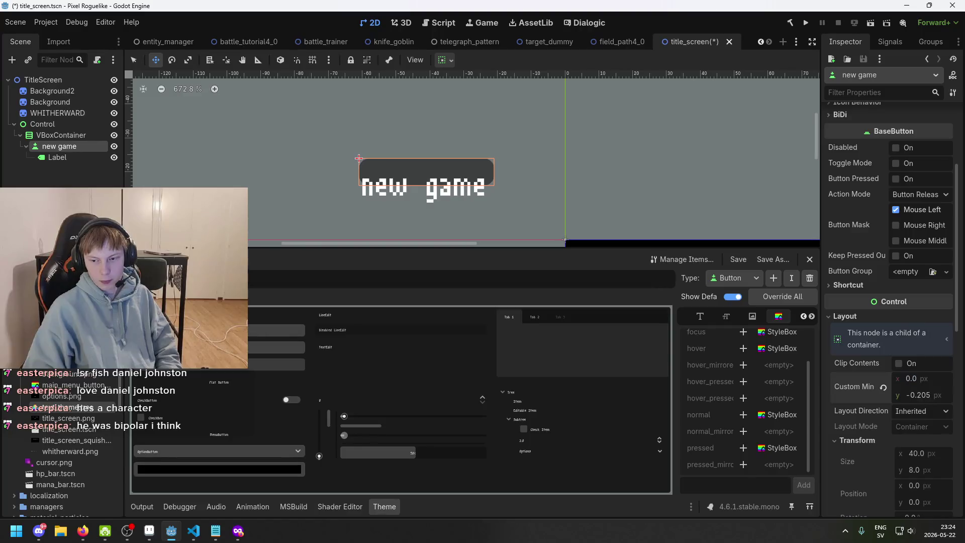
pyautogui.hotkey('ctrl', 'z')
pyautogui.hotkey('ctrl', 'z')
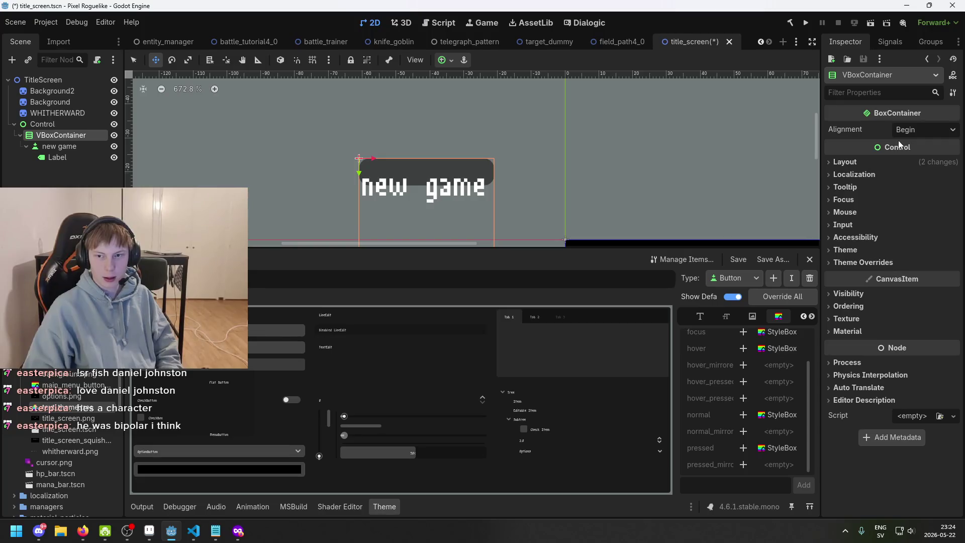
# Select the VBoxContainer, keep its alignment at Begin, and expand its Layout settings
pyautogui.scroll(-1, 567, 186)
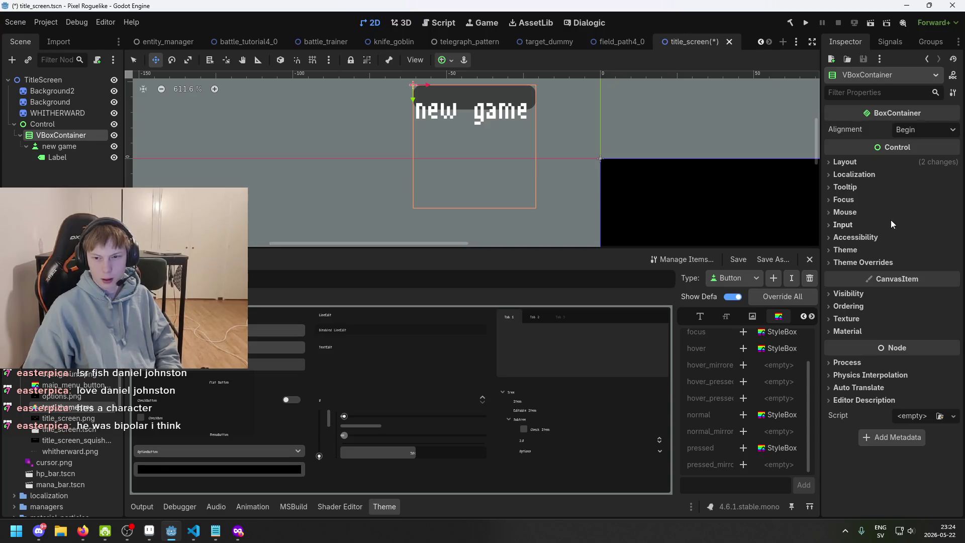
pyautogui.click(81, 146)
pyautogui.click(79, 136)
pyautogui.click(909, 132)
pyautogui.click(915, 130)
pyautogui.click(896, 159)
pyautogui.click(896, 159)
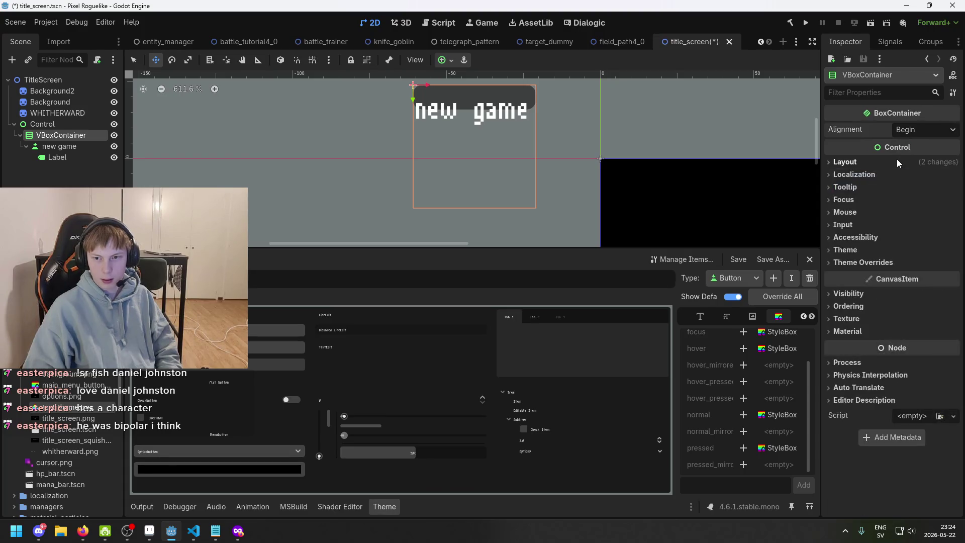
pyautogui.click(897, 161)
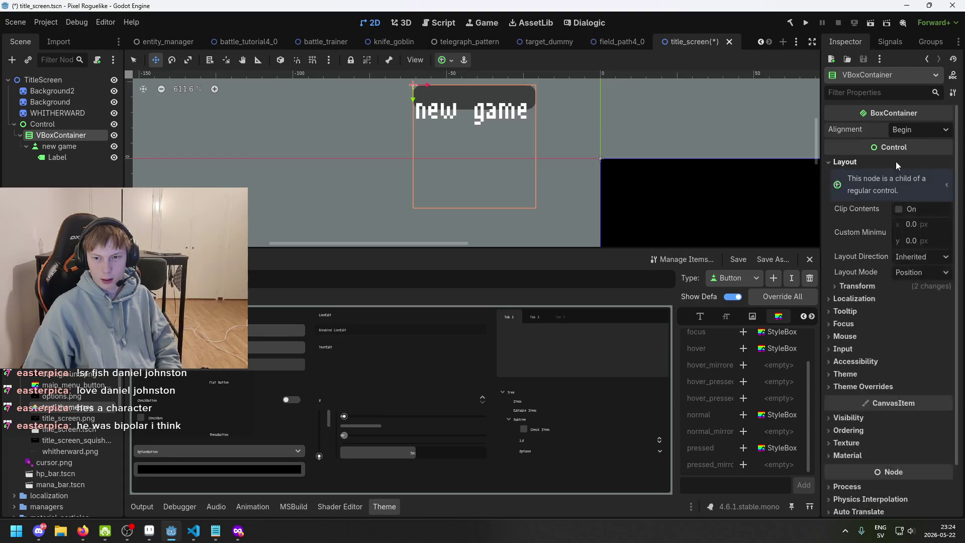
# Reset the container's custom minimum size to zero and resize it to about 93.68 × 39.665 px
pyautogui.moveTo(928, 223); pyautogui.dragTo(930, 224)
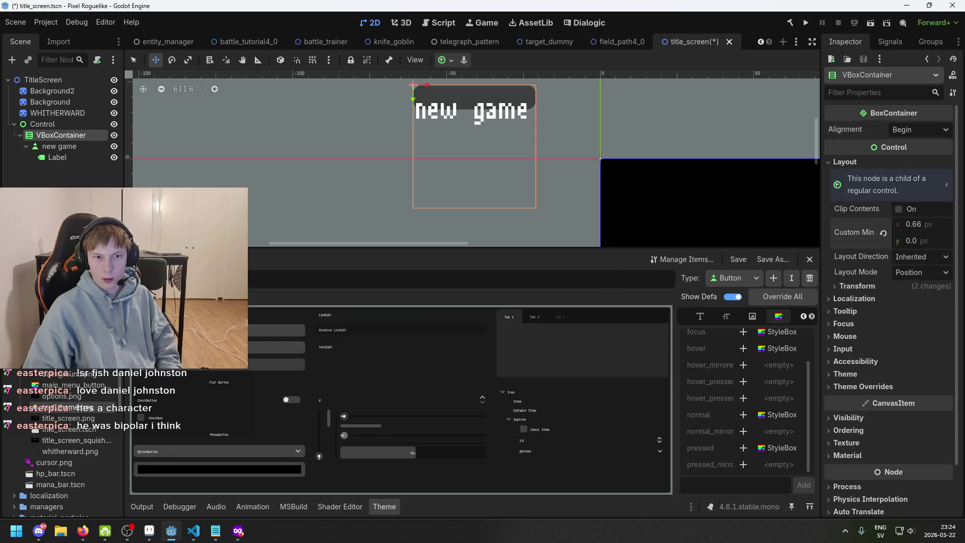
pyautogui.click(883, 232)
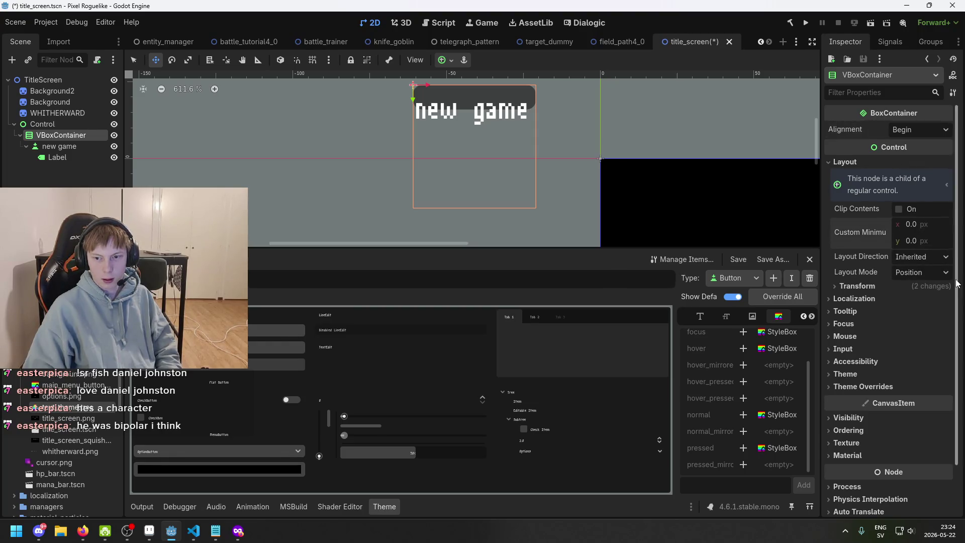
pyautogui.click(889, 285)
pyautogui.moveTo(913, 299)
pyautogui.mouseDown()
pyautogui.moveTo(962, 298)
pyautogui.moveTo(910, 299)
pyautogui.moveTo(925, 315)
pyautogui.moveTo(914, 316)
pyautogui.mouseUp()
pyautogui.scroll(-3, 598, 159)
pyautogui.scroll(-1, 598, 160)
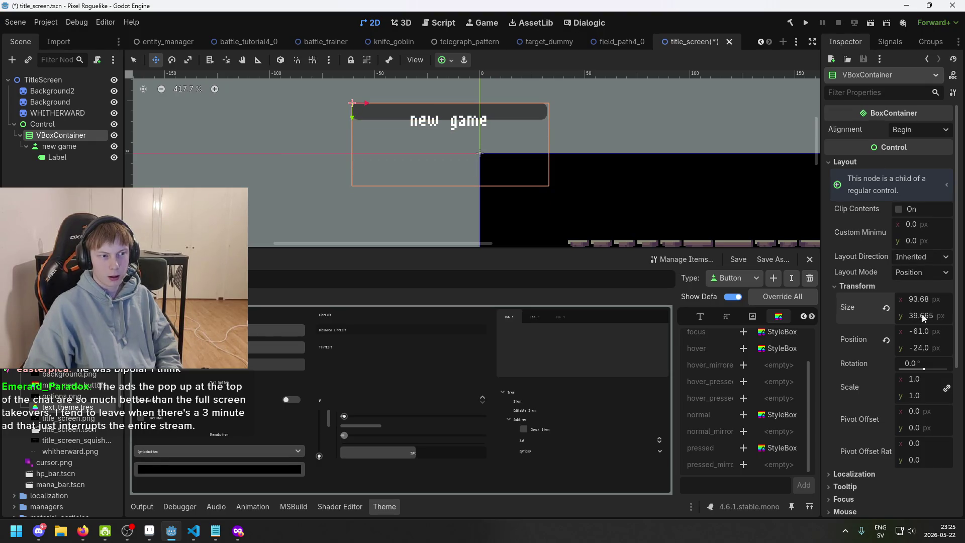
pyautogui.click(75, 144)
# Undo a duplicate of the new game button and shrink the VBoxContainer's height to 8 px
pyautogui.hotkey('ctrl', 'd')
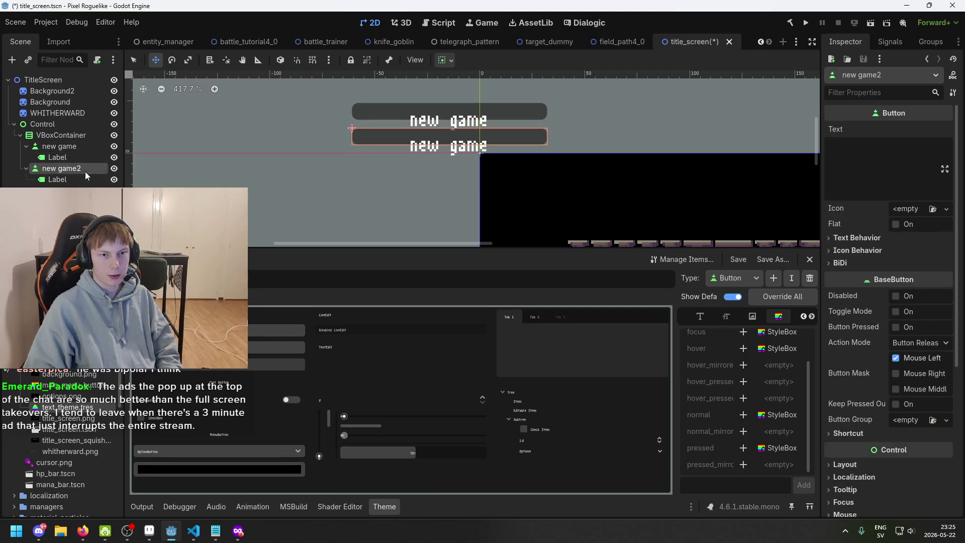
pyautogui.hotkey('ctrl', 'z')
pyautogui.click(73, 136)
pyautogui.click(76, 146)
pyautogui.click(79, 137)
pyautogui.click(82, 144)
pyautogui.click(82, 137)
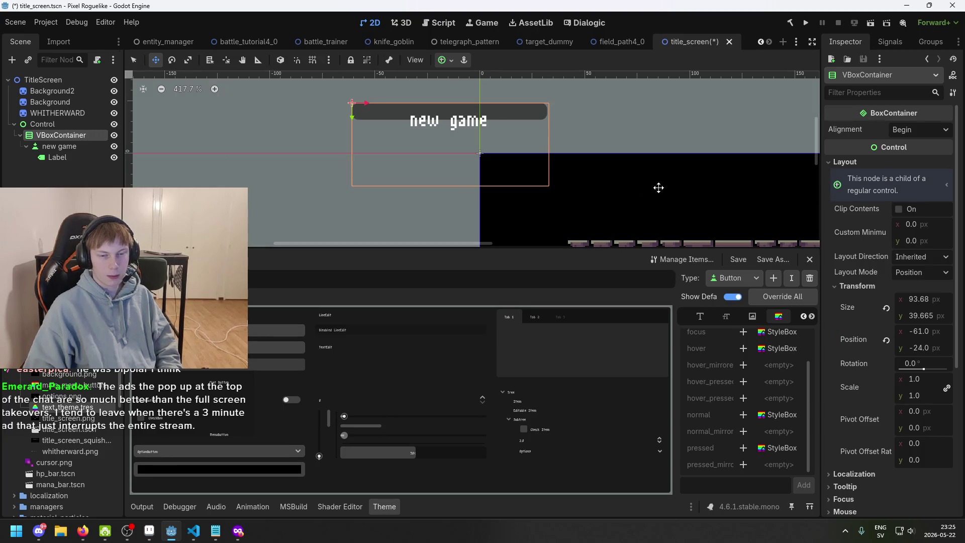
pyautogui.click(91, 148)
pyautogui.click(74, 137)
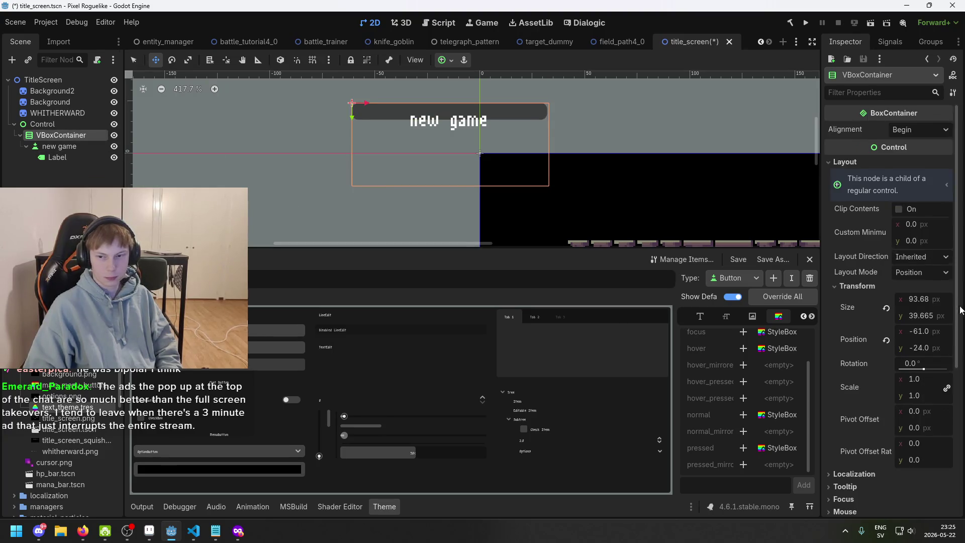
pyautogui.moveTo(933, 315); pyautogui.dragTo(905, 315)
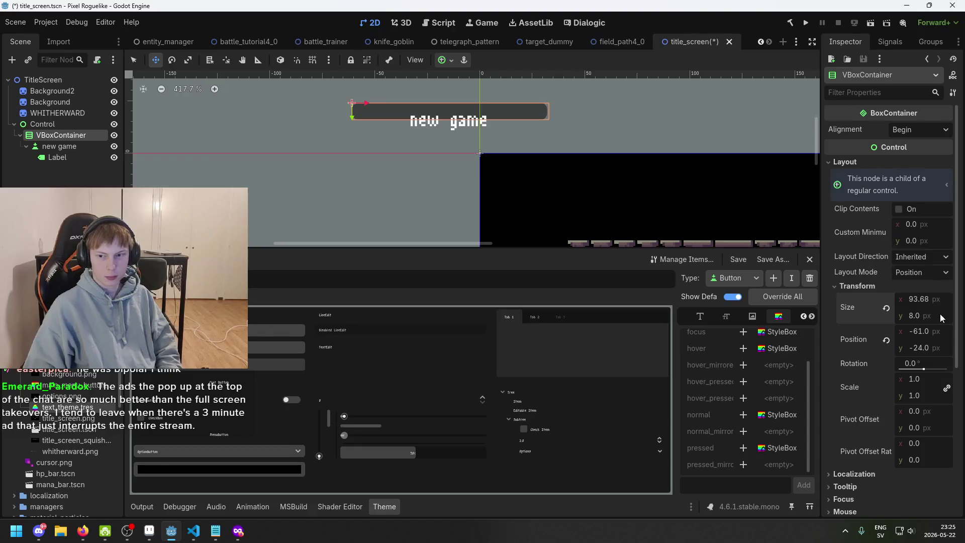
# Duplicate the new game button again, undo it, and inspect the button and its Label
pyautogui.click(65, 146)
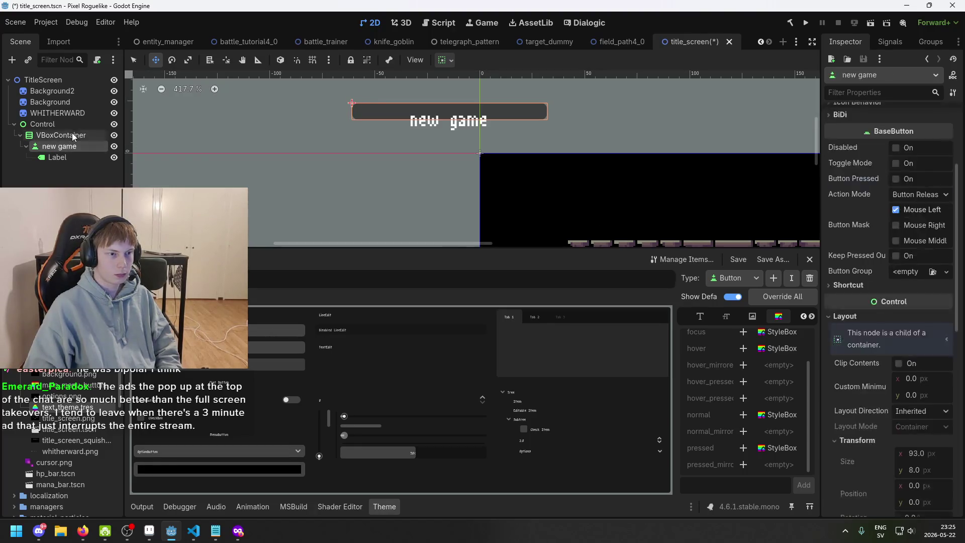
pyautogui.hotkey('ctrl', 'd')
pyautogui.click(73, 142)
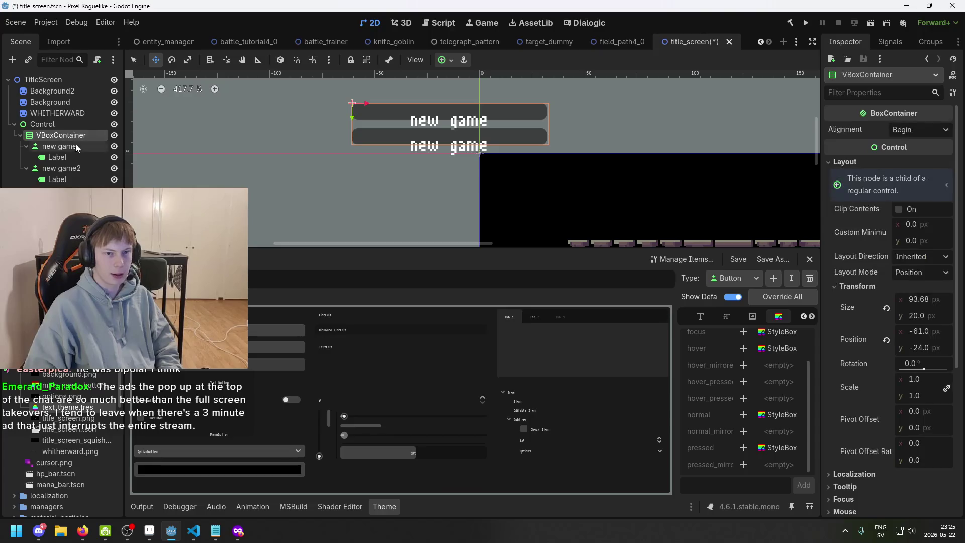
pyautogui.hotkey('ctrl', 'z')
pyautogui.click(84, 157)
pyautogui.click(85, 148)
pyautogui.click(86, 158)
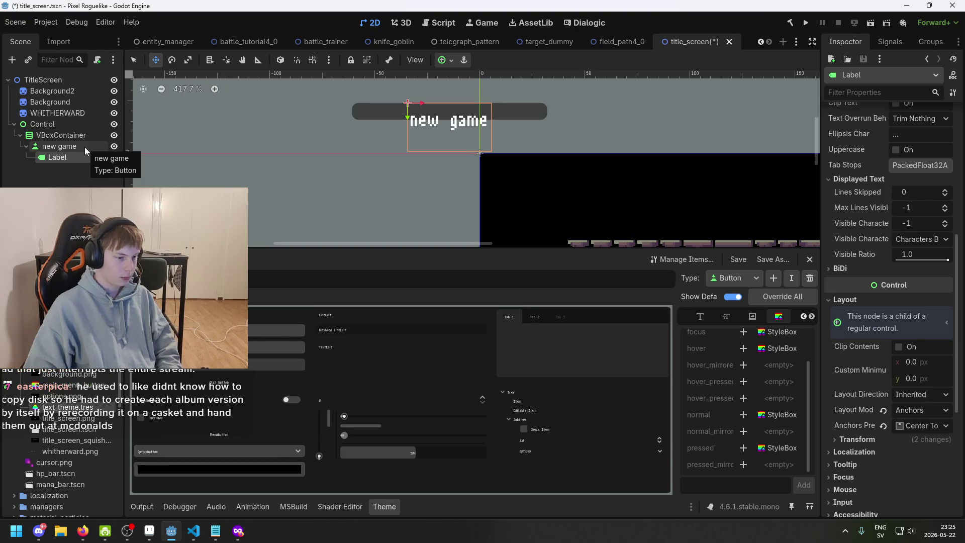
pyautogui.click(84, 147)
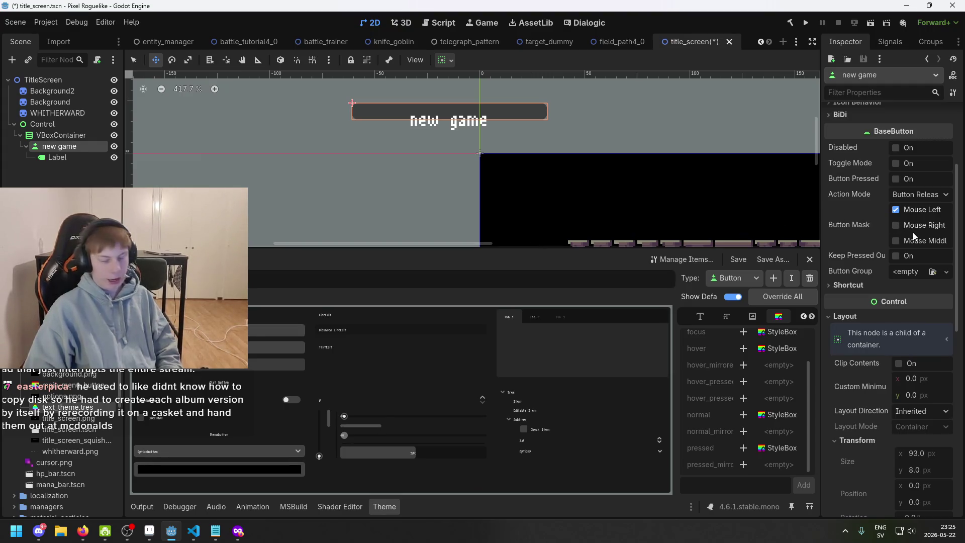
# Zoom in on the 93 × 8 px new game button and save the title_screen scene
pyautogui.scroll(-5, 935, 274)
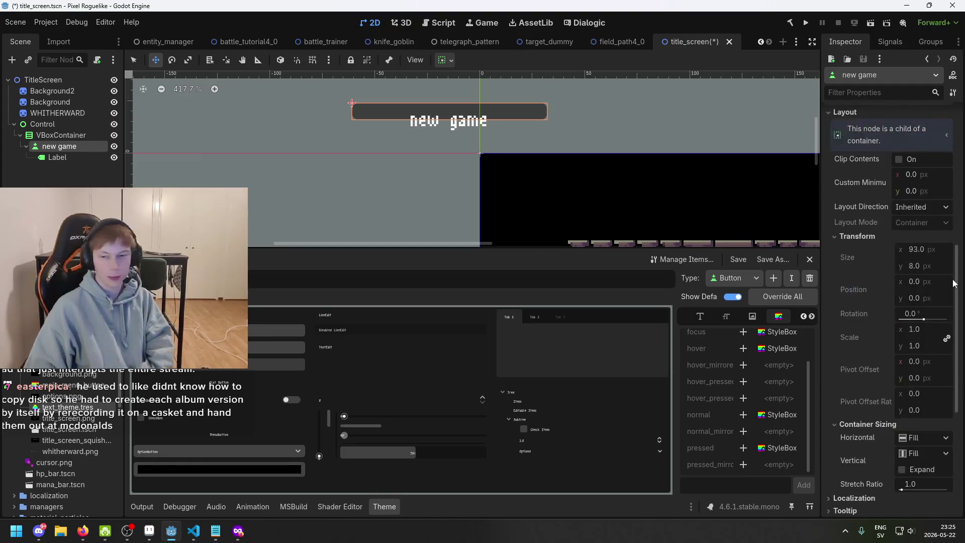
pyautogui.scroll(-5, 925, 243)
pyautogui.scroll(5, 926, 262)
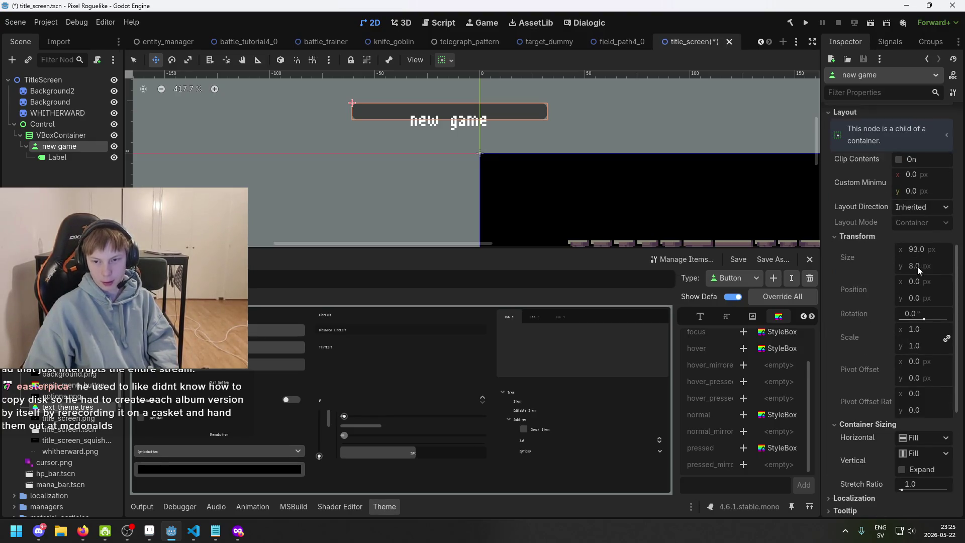
pyautogui.hotkey('ctrl', '=')
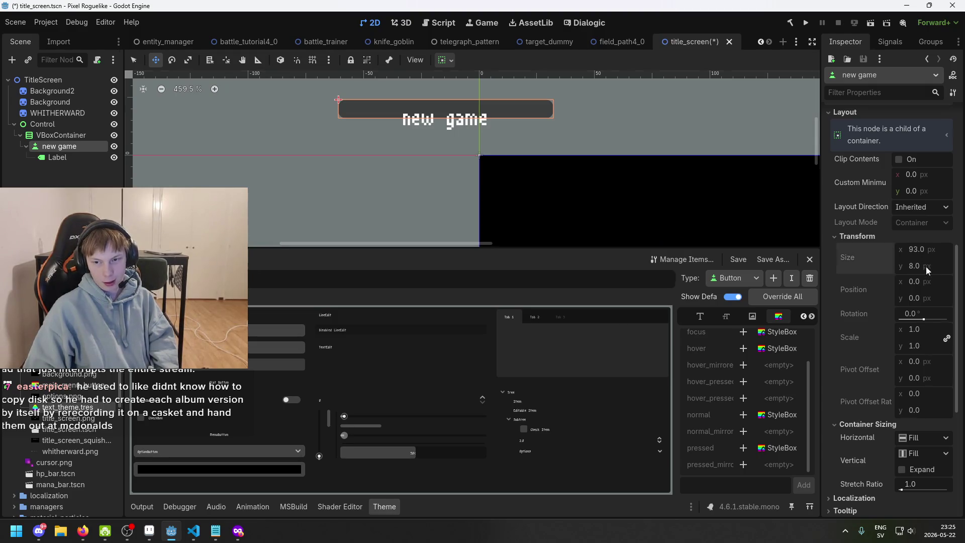
pyautogui.scroll(-5, 899, 311)
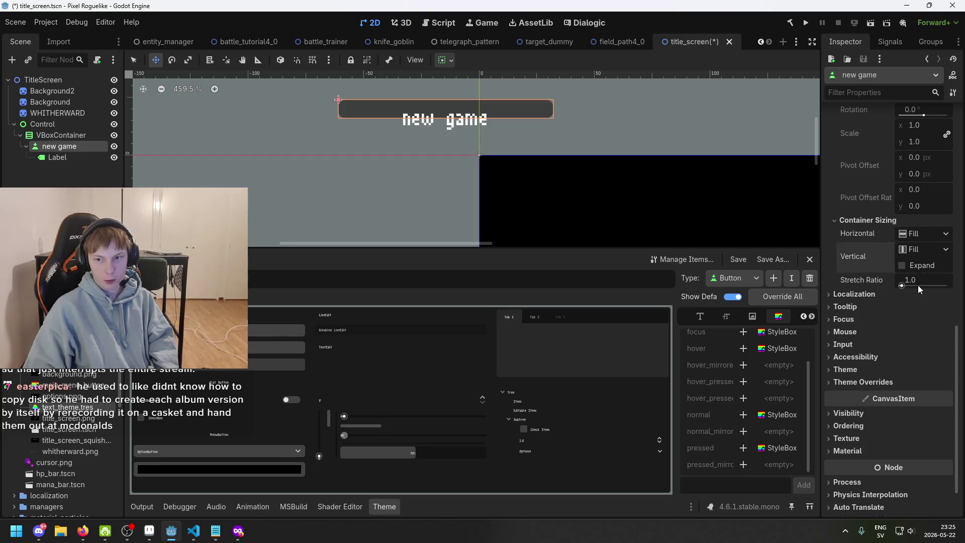
pyautogui.scroll(-3, 535, 175)
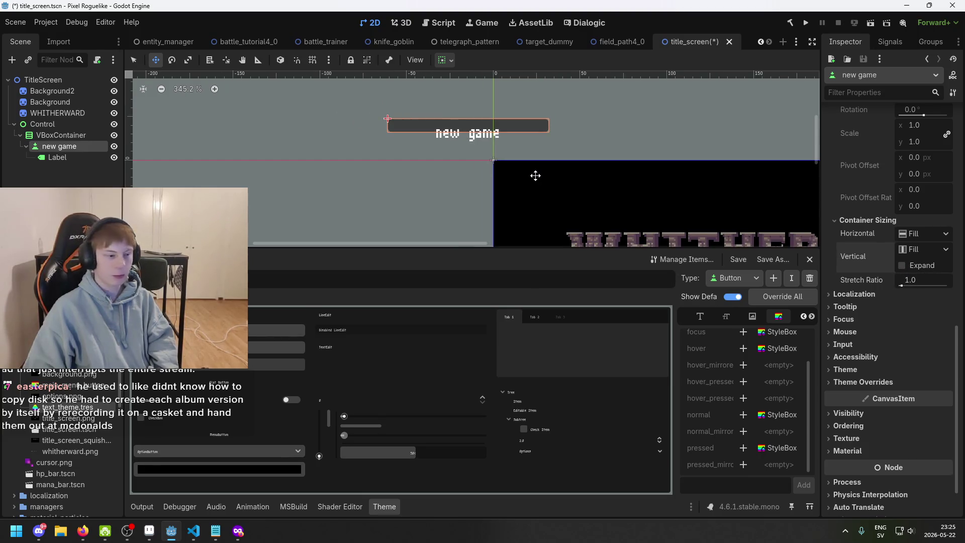
pyautogui.hotkey('ctrl', 's')
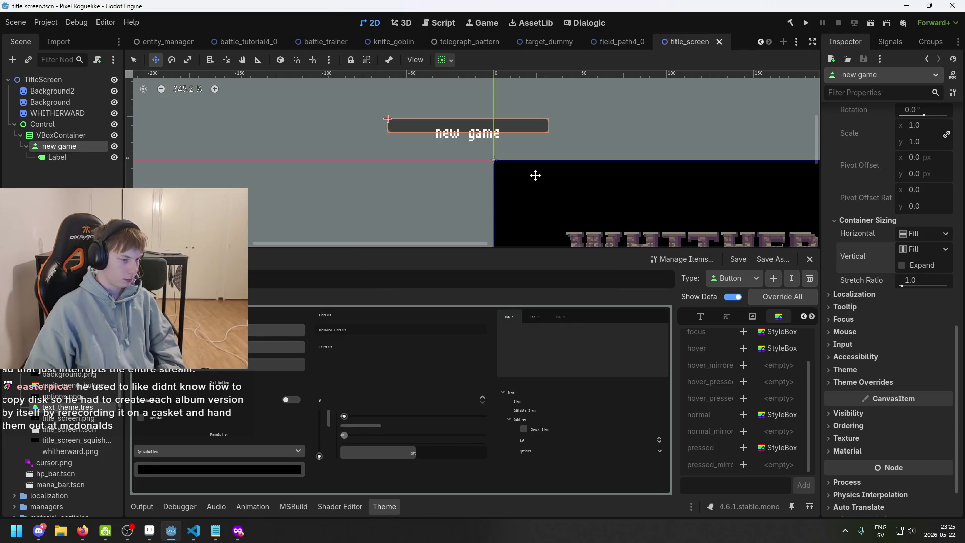
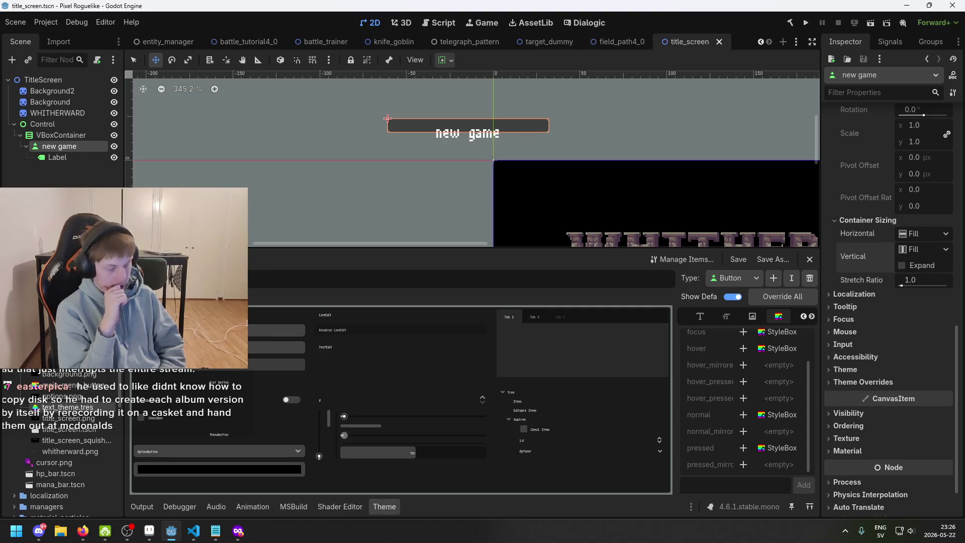
# Make the Label a child of the new game button, then reselect the button
pyautogui.click(43, 185)
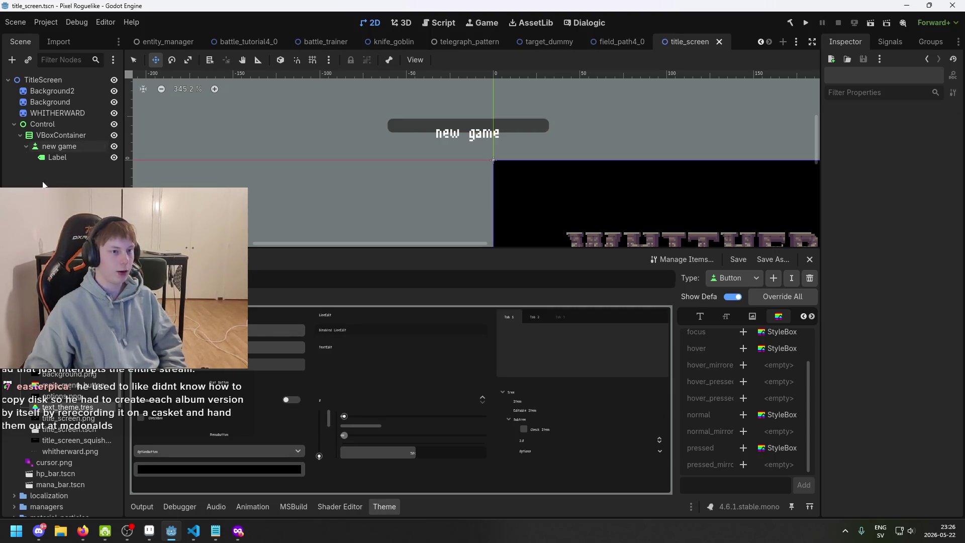
pyautogui.click(59, 146)
pyautogui.scroll(1, 463, 114)
pyautogui.scroll(2, 463, 115)
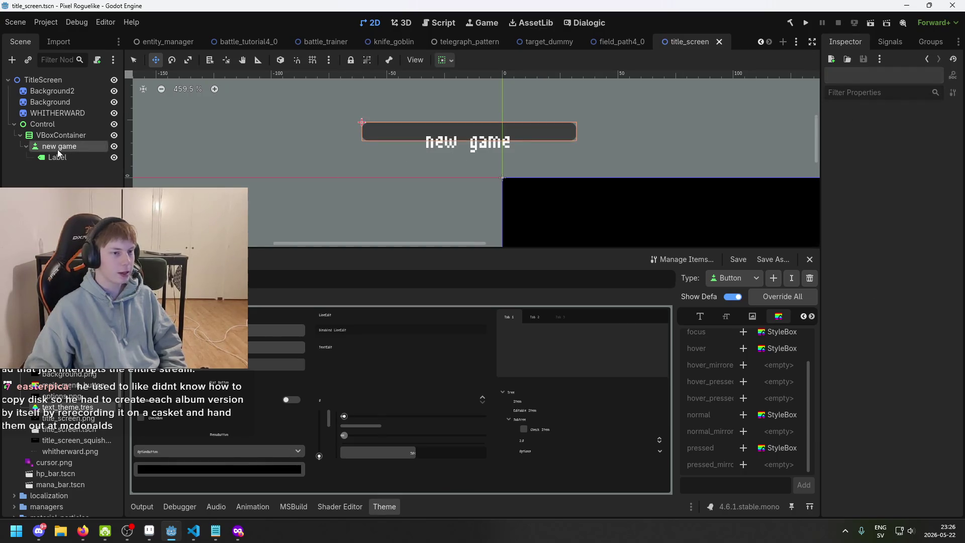
pyautogui.moveTo(56, 160); pyautogui.dragTo(54, 149)
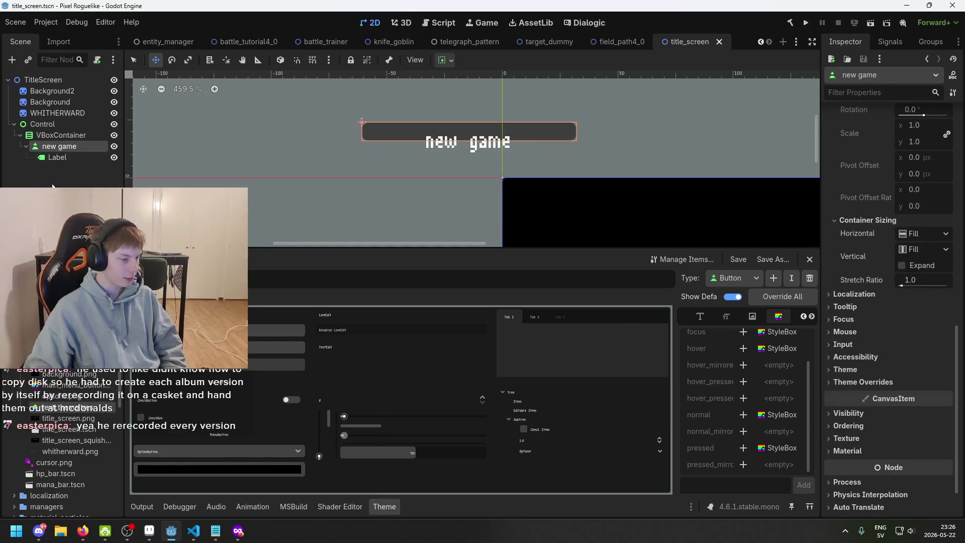
pyautogui.click(55, 147)
pyautogui.click(62, 158)
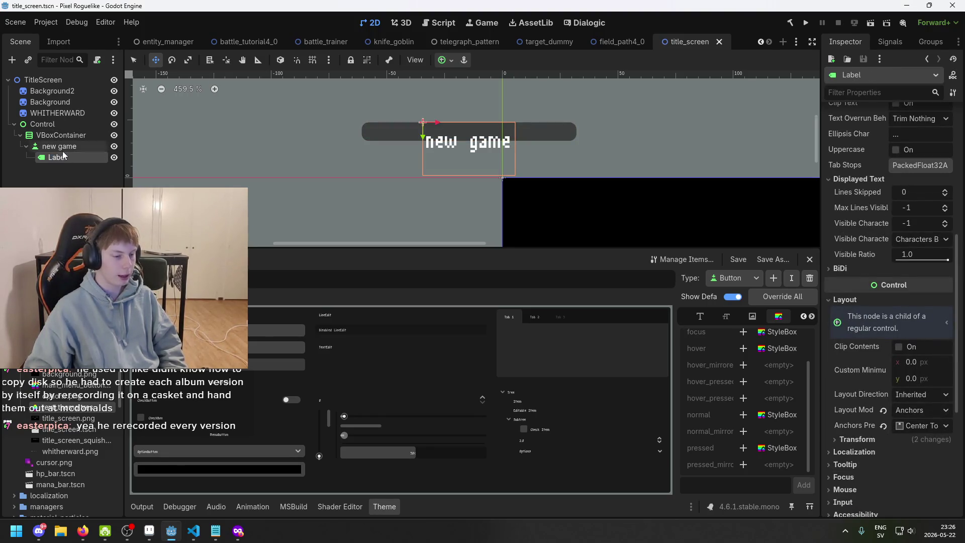
pyautogui.click(63, 150)
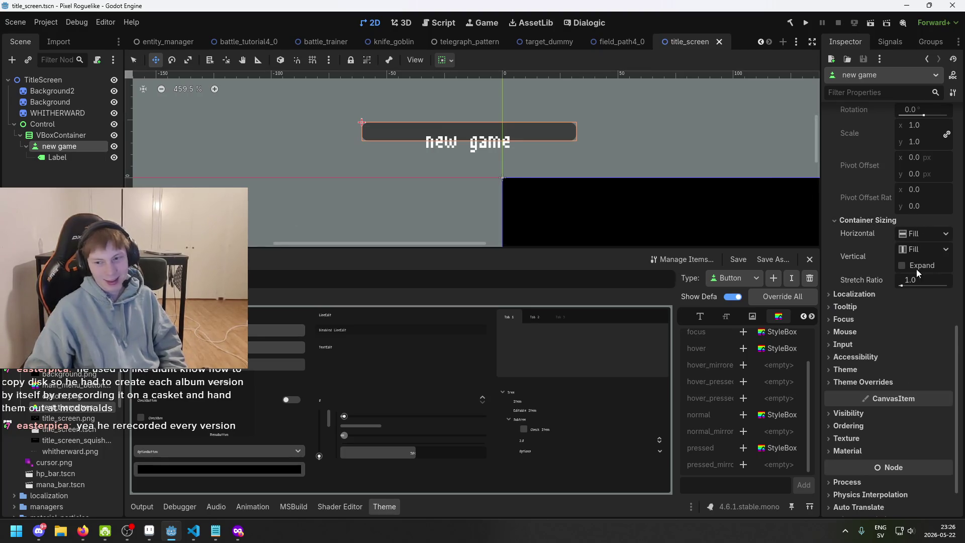
# Inspect the button's Localization, Tooltip, Mouse, Focus, Input, Accessibility and Theme Overrides properties
pyautogui.scroll(-3, 915, 276)
pyautogui.click(882, 249)
pyautogui.click(882, 249)
pyautogui.click(881, 255)
pyautogui.click(882, 255)
pyautogui.click(879, 278)
pyautogui.click(879, 269)
pyautogui.click(879, 269)
pyautogui.click(880, 280)
pyautogui.click(875, 293)
pyautogui.click(875, 293)
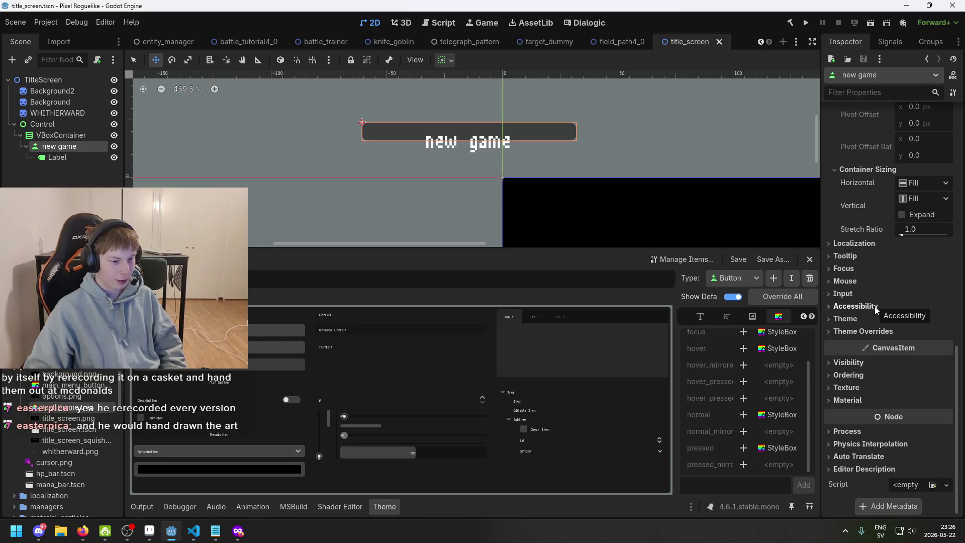
pyautogui.click(875, 306)
pyautogui.click(875, 308)
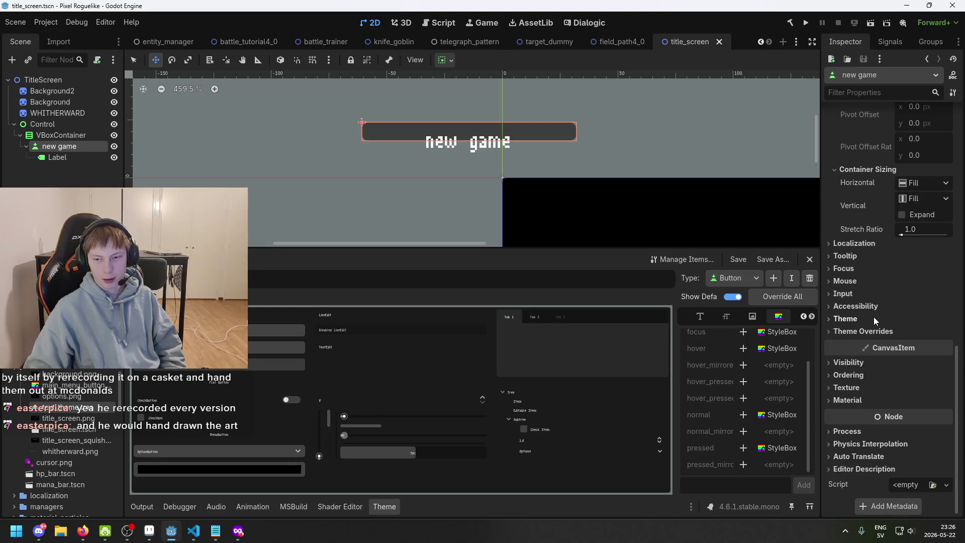
pyautogui.click(875, 332)
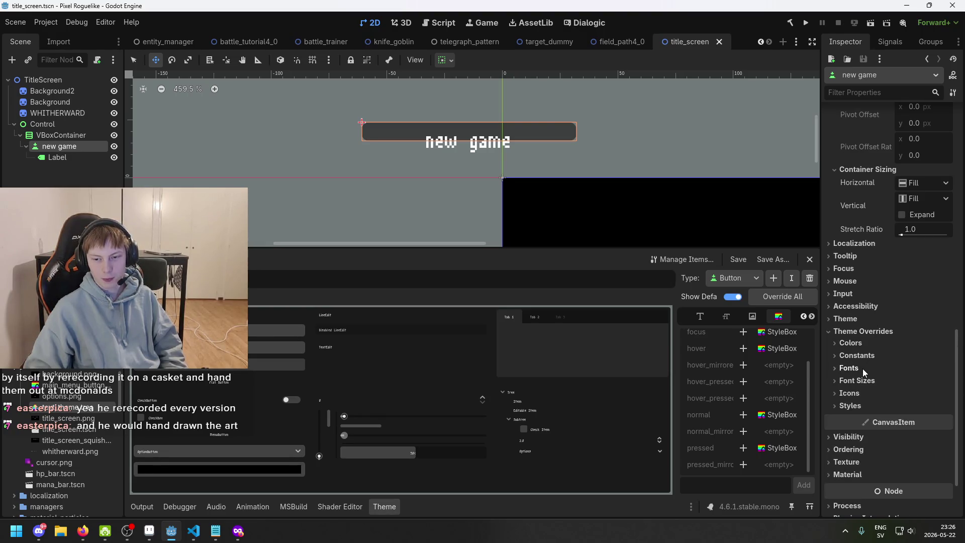
pyautogui.click(874, 331)
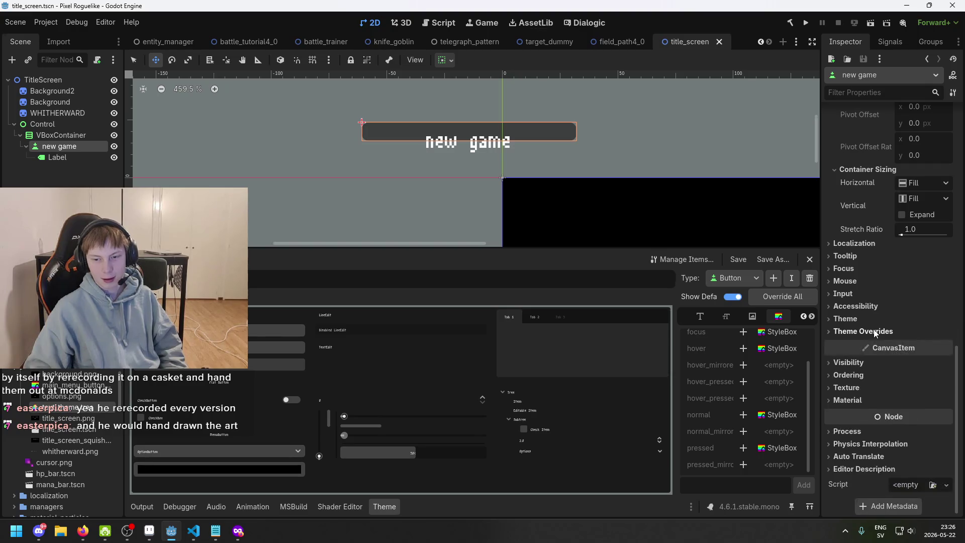
# Hide and reshow the Label to see the bare button, and check Text Behavior properties
pyautogui.scroll(3, 366, 151)
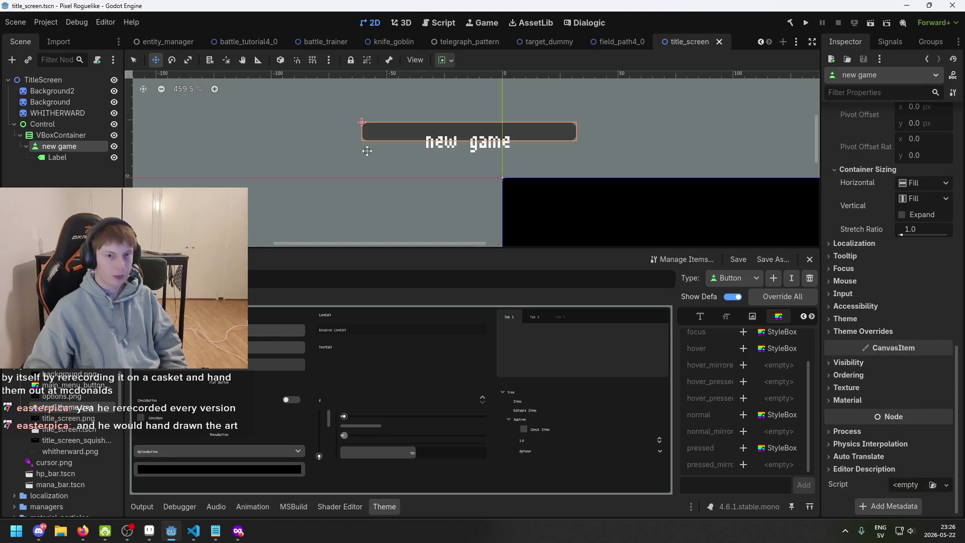
pyautogui.click(114, 157)
pyautogui.click(114, 157)
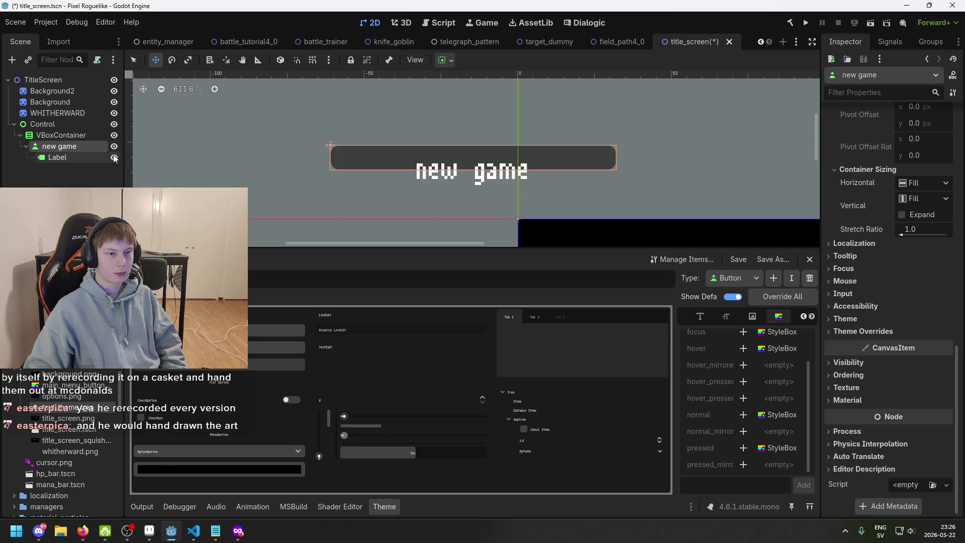
pyautogui.scroll(5, 955, 211)
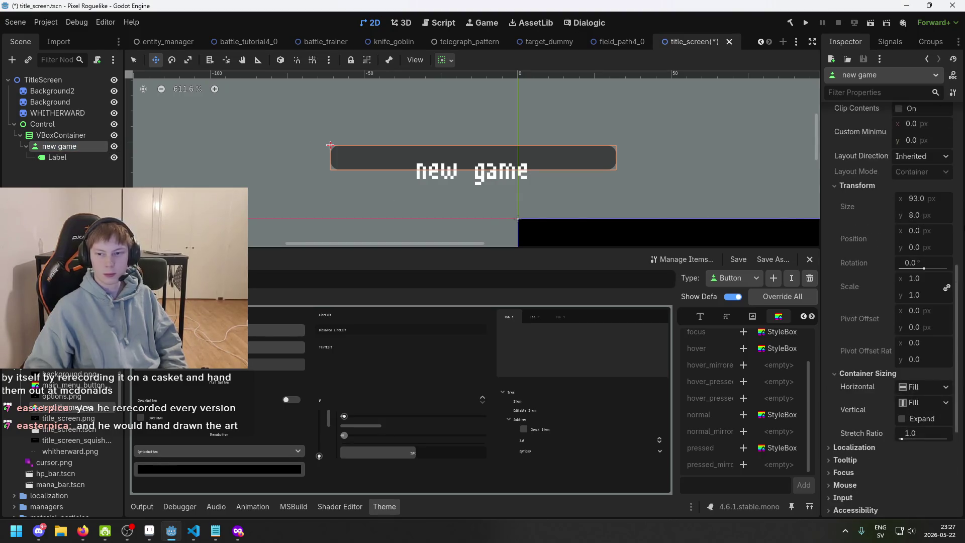
pyautogui.scroll(4, 951, 251)
pyautogui.scroll(4, 951, 251)
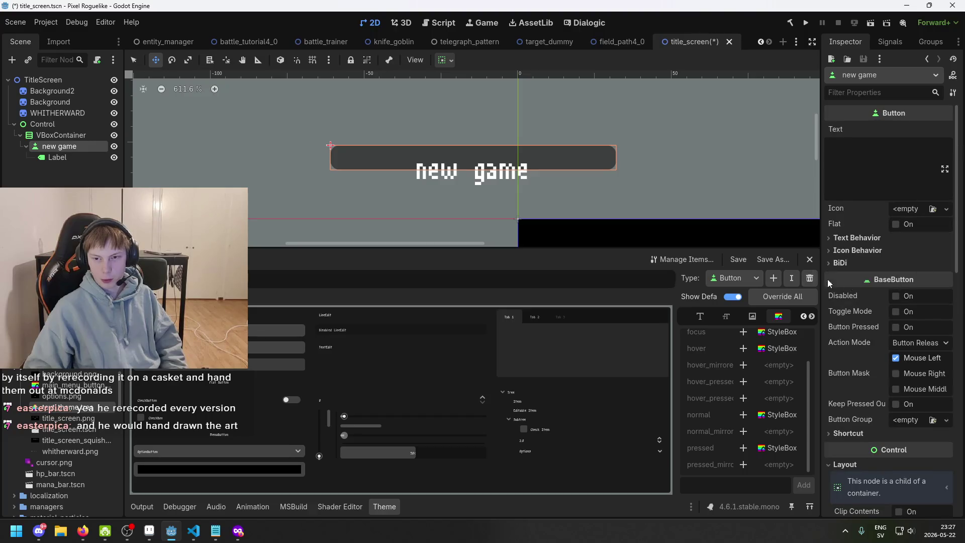
pyautogui.scroll(3, 386, 152)
pyautogui.click(280, 61)
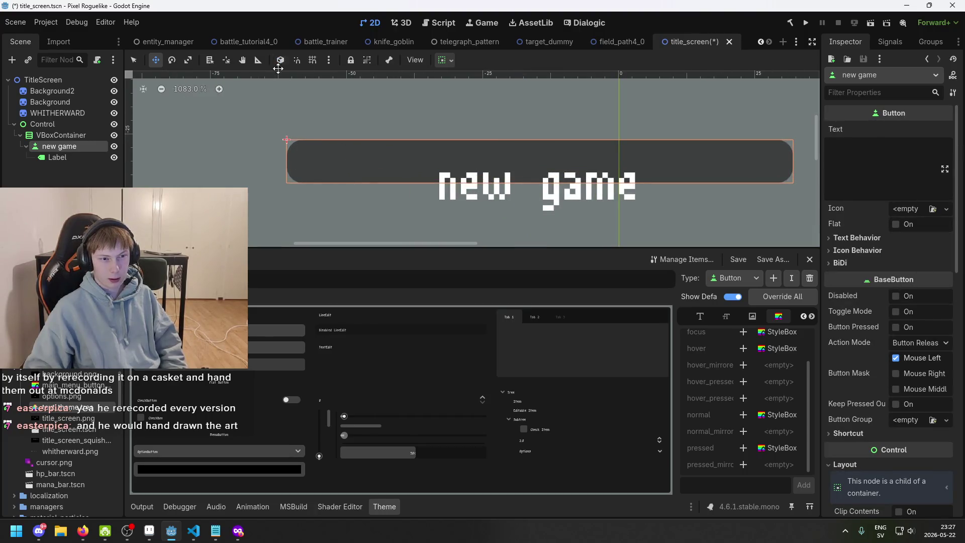
pyautogui.scroll(1, 294, 153)
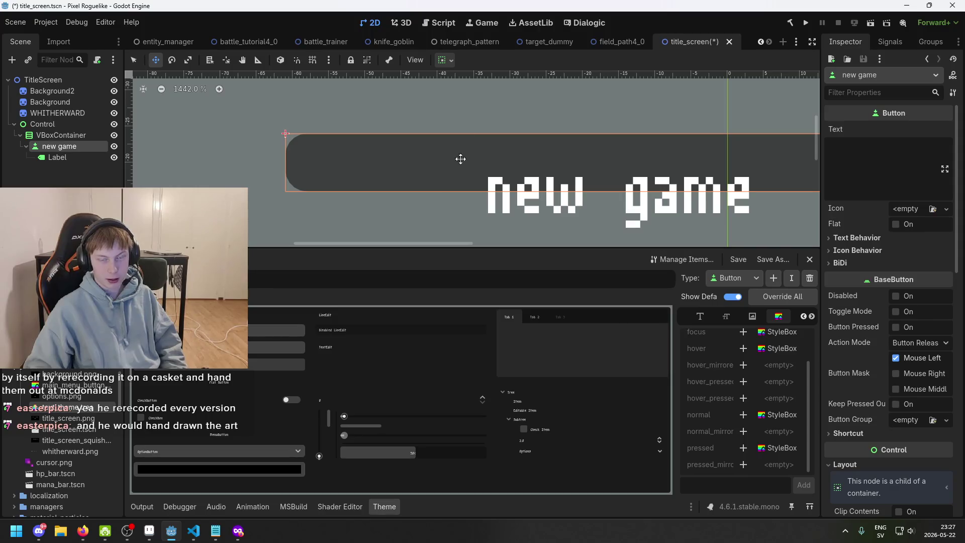
pyautogui.click(885, 237)
pyautogui.click(886, 237)
pyautogui.scroll(-3, 912, 302)
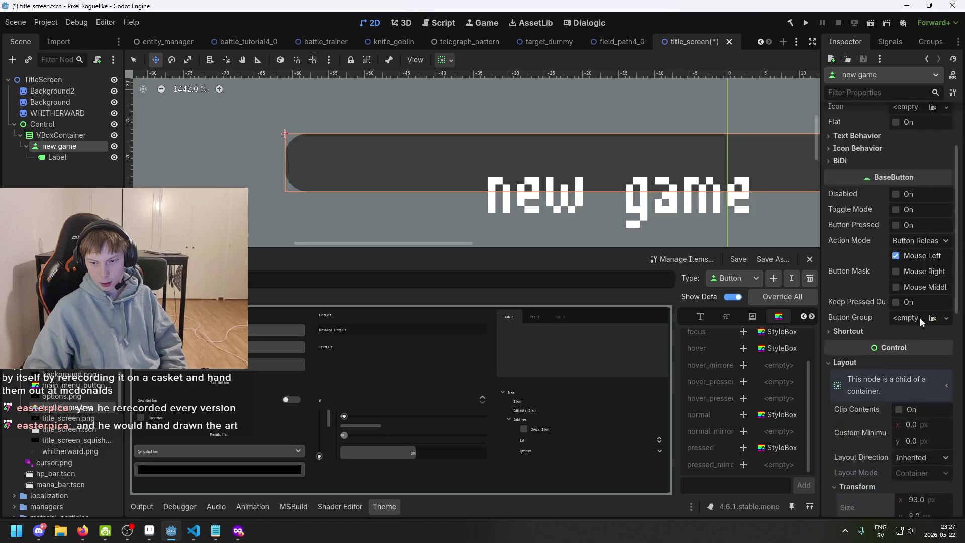
# Set the new game button's custom minimum height to 16, making it 93 × 16
pyautogui.moveTo(921, 391); pyautogui.dragTo(475, 262)
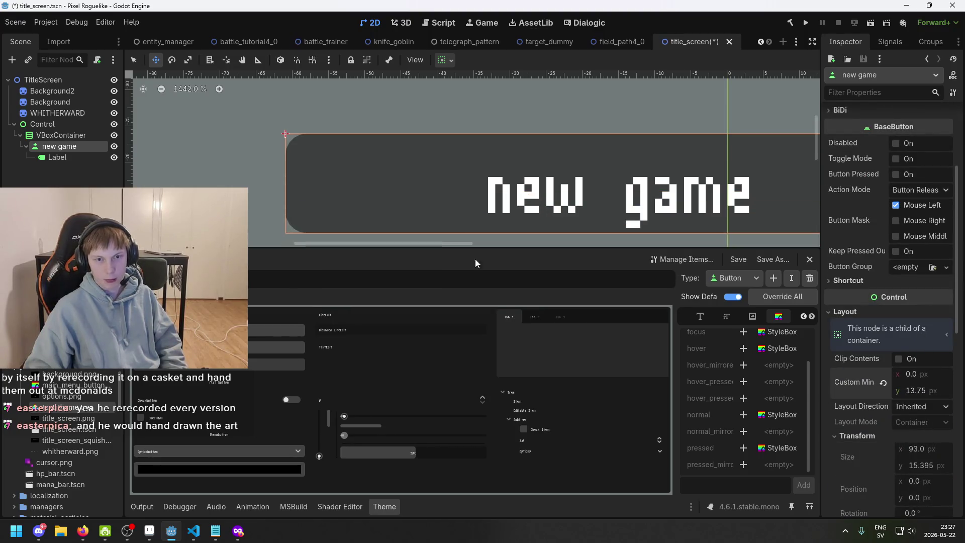
pyautogui.scroll(-2, 449, 150)
pyautogui.scroll(1, 446, 146)
pyautogui.moveTo(446, 146); pyautogui.dragTo(598, 199)
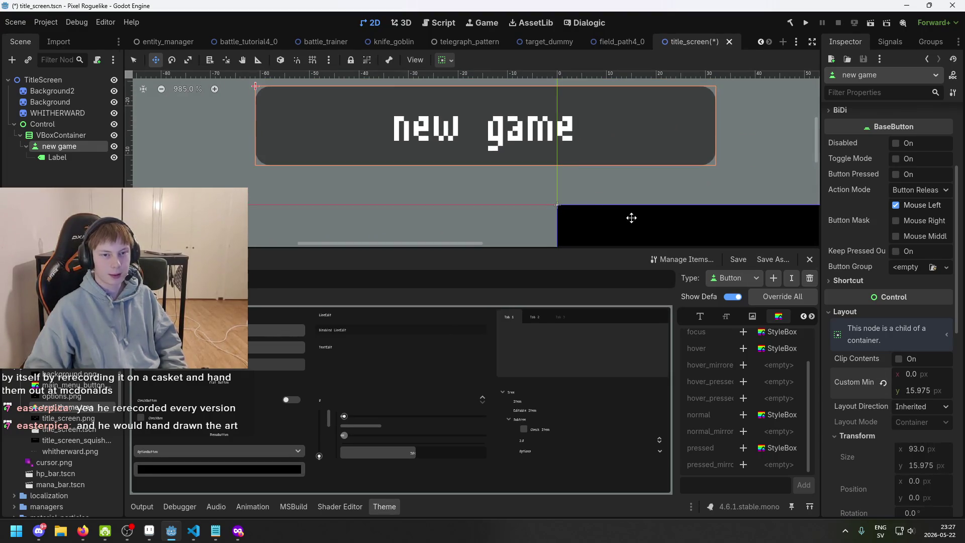
pyautogui.doubleClick(923, 390)
pyautogui.write('16')
pyautogui.press('Return')
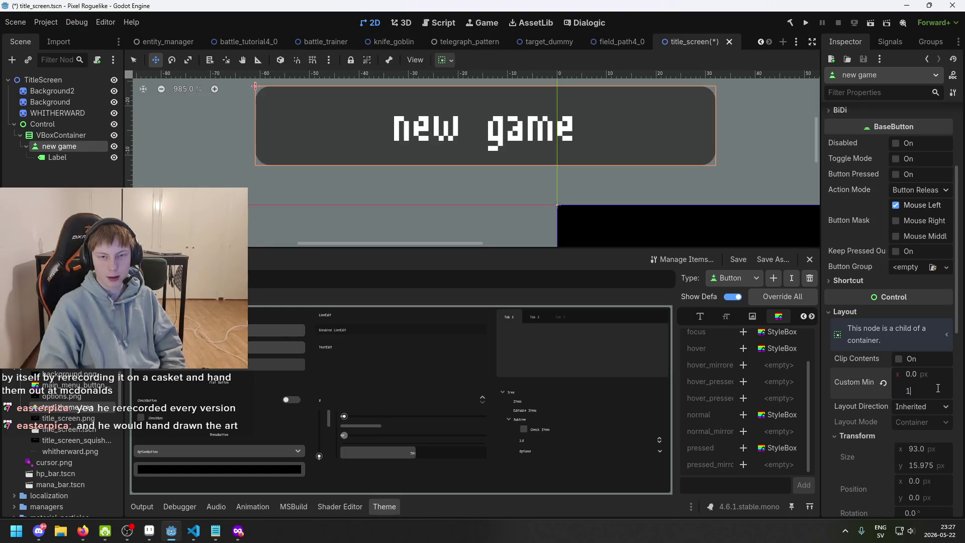
pyautogui.scroll(-7, 610, 156)
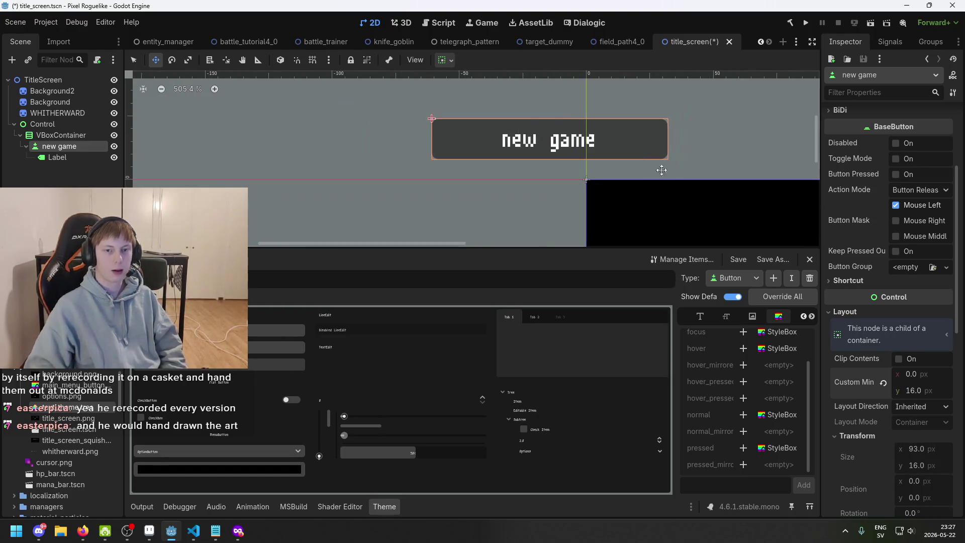
# Duplicate the new game button with Ctrl+D
pyautogui.hotkey('ctrl', 'd')
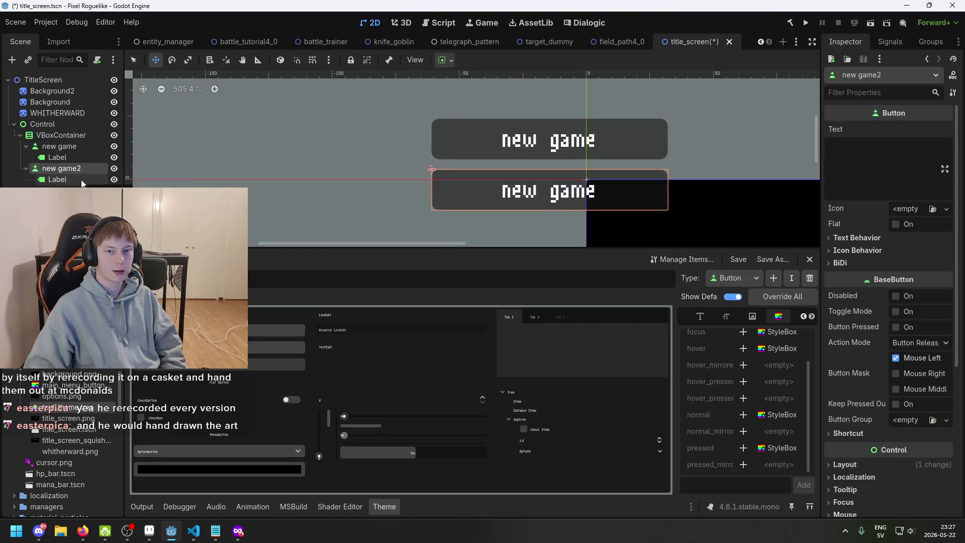
pyautogui.hotkey('ctrl', 'z')
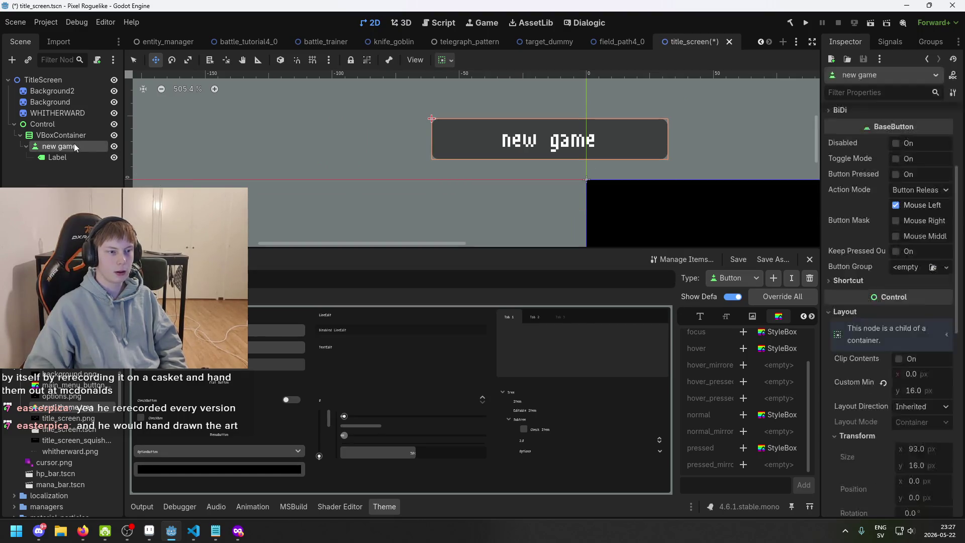
pyautogui.hotkey('ctrl', 'shift', 'z')
# Move the VBoxContainer holding the buttons down onto the title screen
pyautogui.click(66, 134)
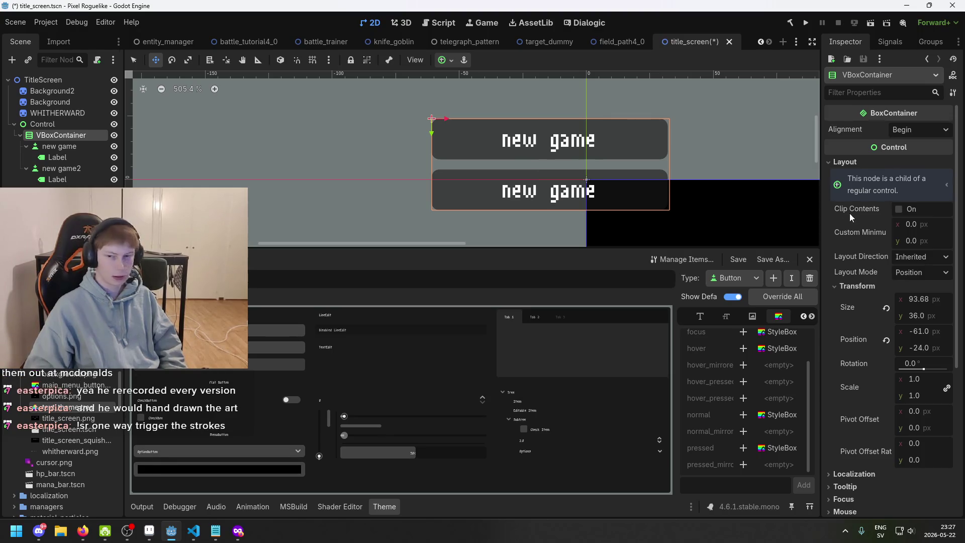
pyautogui.scroll(-3, 769, 193)
pyautogui.moveTo(738, 181); pyautogui.dragTo(573, 138)
pyautogui.moveTo(348, 152)
pyautogui.mouseDown()
pyautogui.moveTo(509, 99)
pyautogui.moveTo(690, 247)
pyautogui.moveTo(736, 202)
pyautogui.moveTo(647, 158)
pyautogui.moveTo(708, 173)
pyautogui.moveTo(671, 168)
pyautogui.moveTo(679, 172)
pyautogui.mouseUp()
pyautogui.scroll(2, 709, 173)
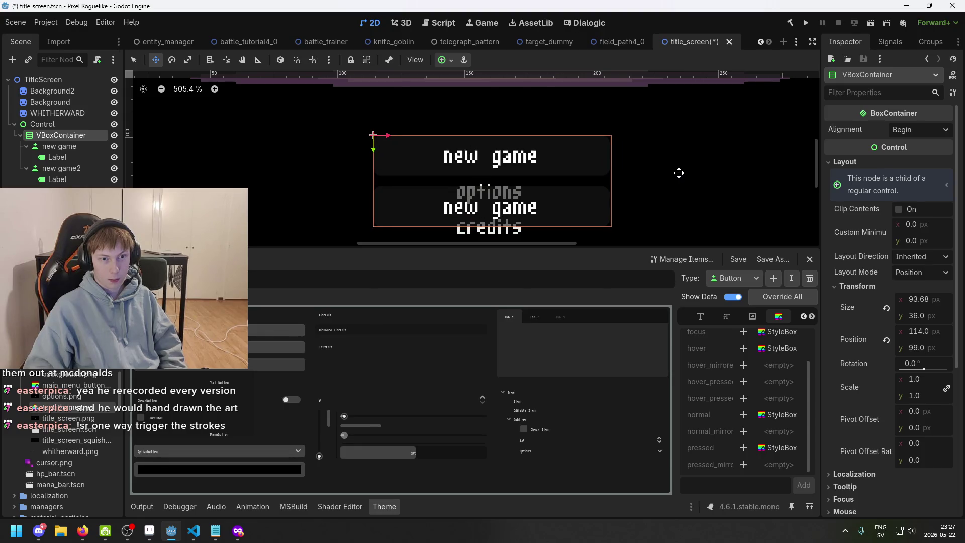
# Rename the duplicated new game2 node to 'options'
pyautogui.click(70, 168)
pyautogui.click(69, 168)
pyautogui.write('options')
pyautogui.press('Return')
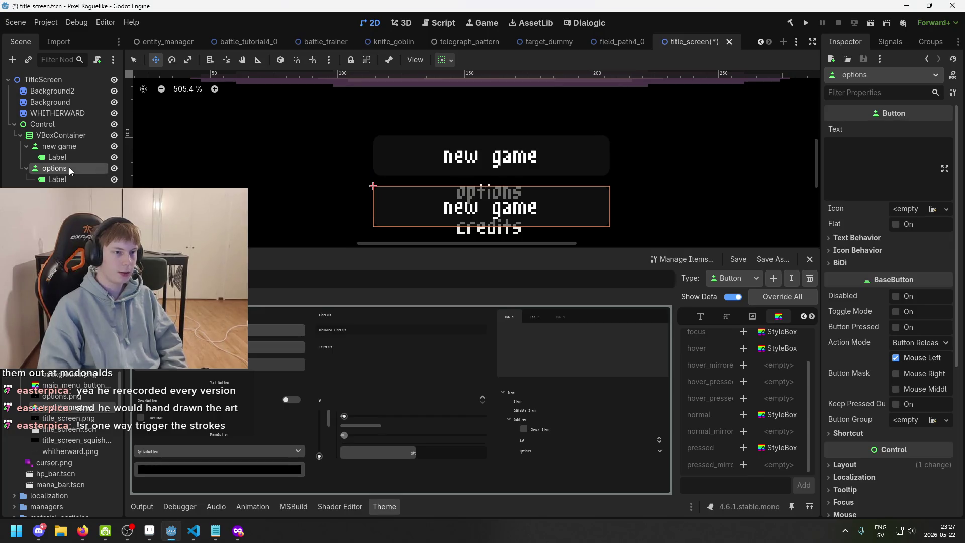
# Change the options button's Label text to 'options'
pyautogui.click(870, 178)
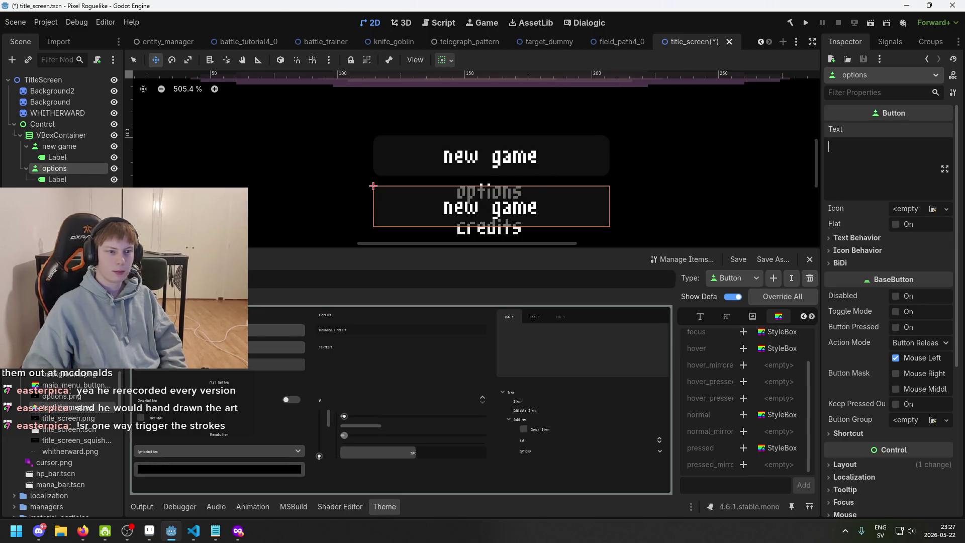
pyautogui.click(58, 179)
pyautogui.tripleClick(885, 176)
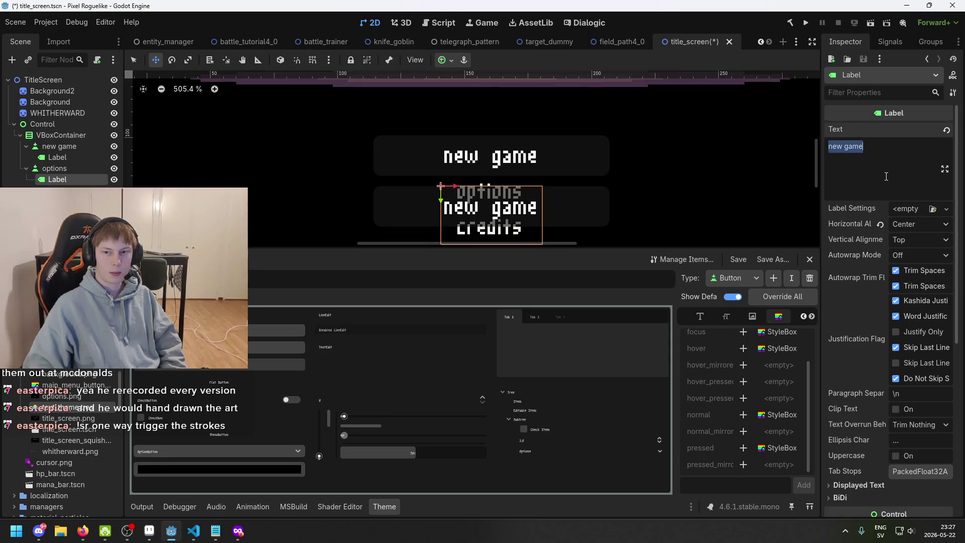
pyautogui.write('options')
pyautogui.press('Return')
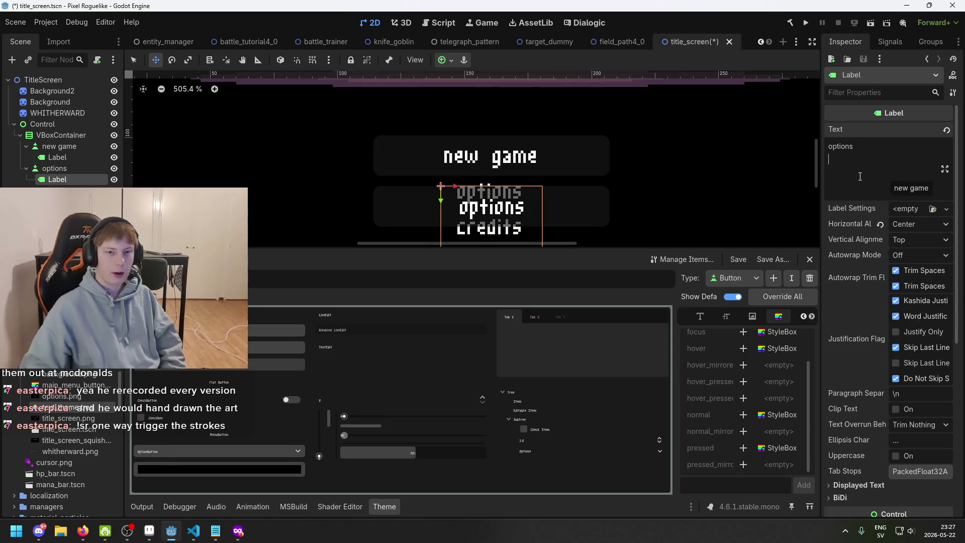
pyautogui.click(704, 161)
pyautogui.scroll(-4, 541, 147)
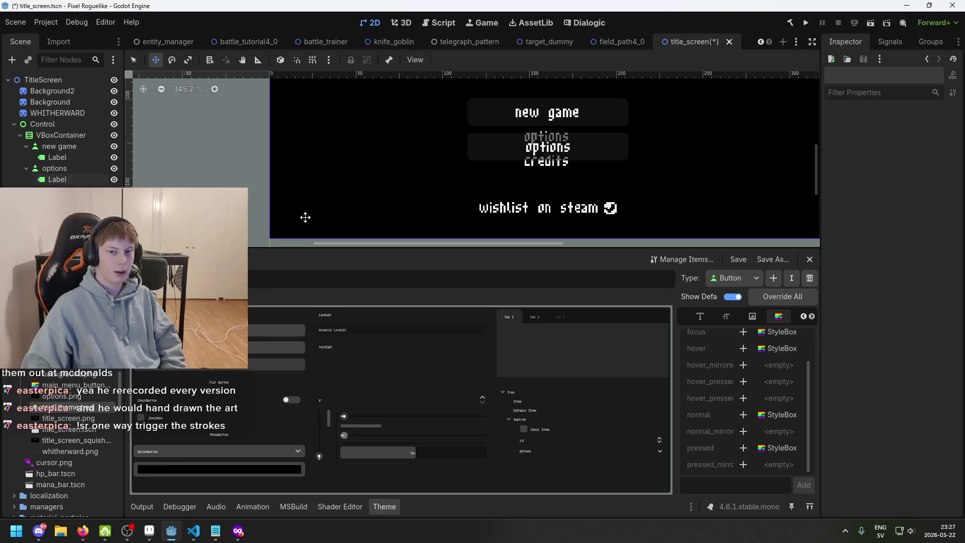
# Select the VBoxContainer and save the title_screen scene with Ctrl+S
pyautogui.click(73, 178)
pyautogui.click(80, 168)
pyautogui.click(83, 175)
pyautogui.click(79, 146)
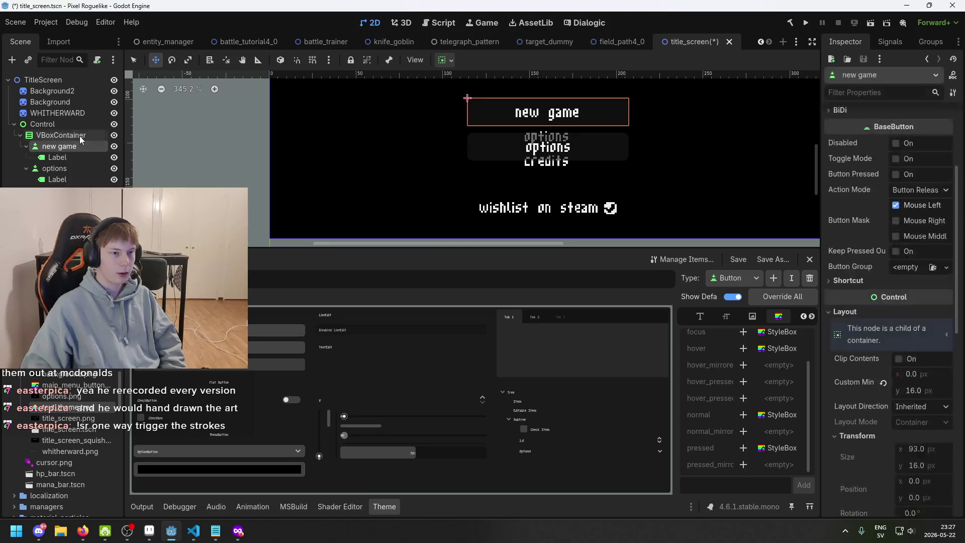
pyautogui.click(79, 136)
pyautogui.click(80, 146)
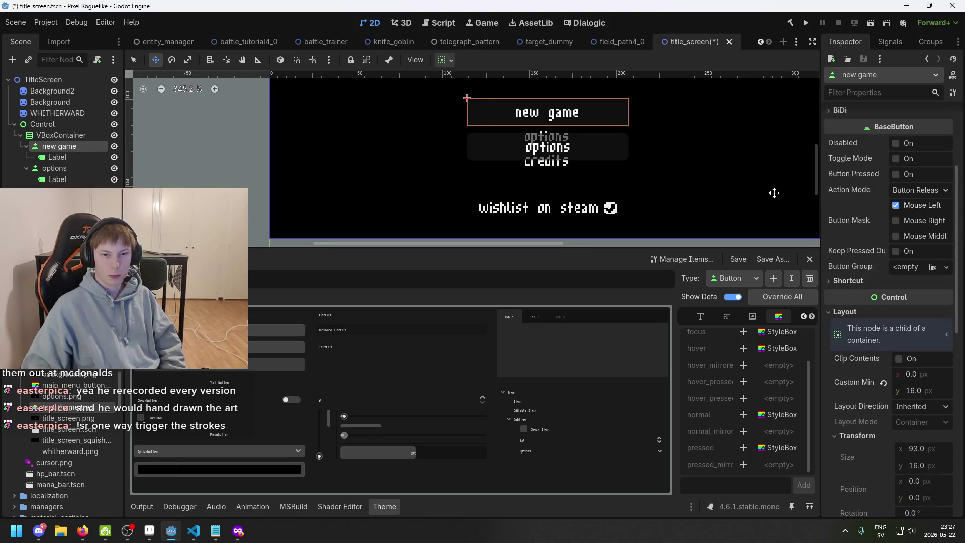
pyautogui.click(75, 135)
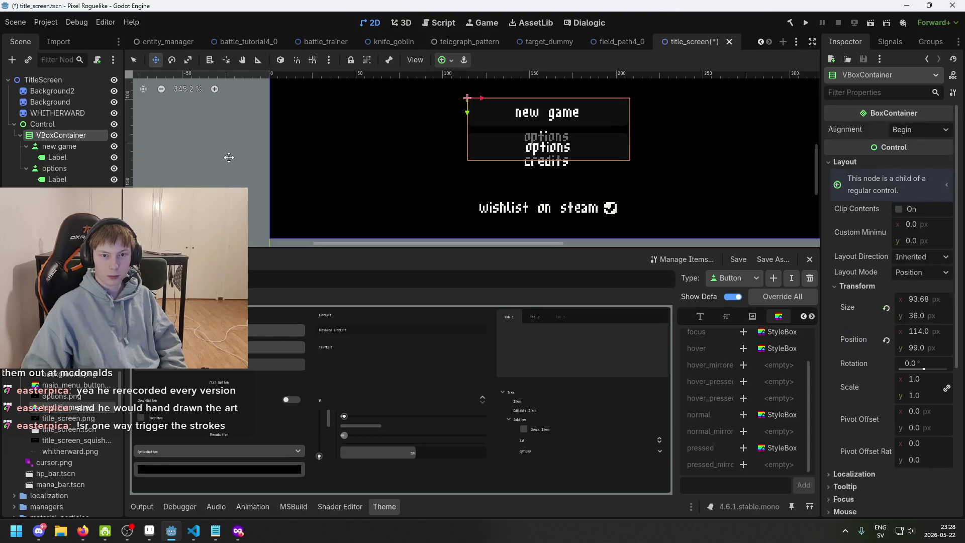
pyautogui.hotkey('ctrl', 's')
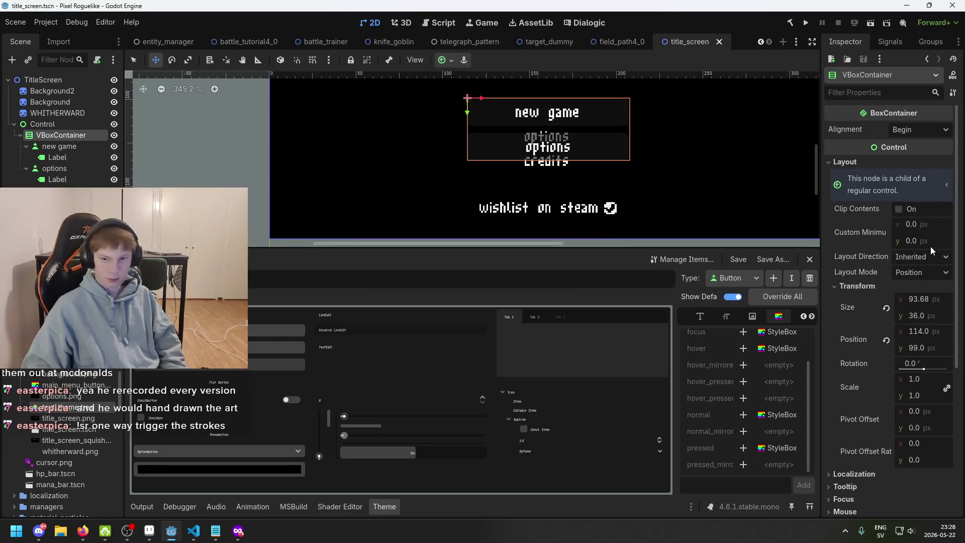
# Scroll the VBoxContainer's Inspector down and expand its Theme section
pyautogui.scroll(-2, 926, 341)
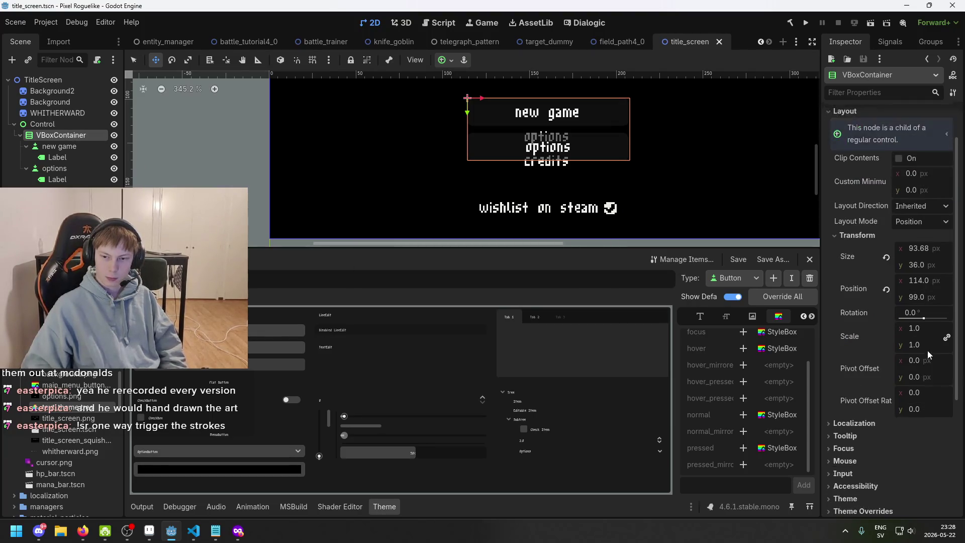
pyautogui.scroll(-4, 891, 421)
pyautogui.scroll(6, 892, 417)
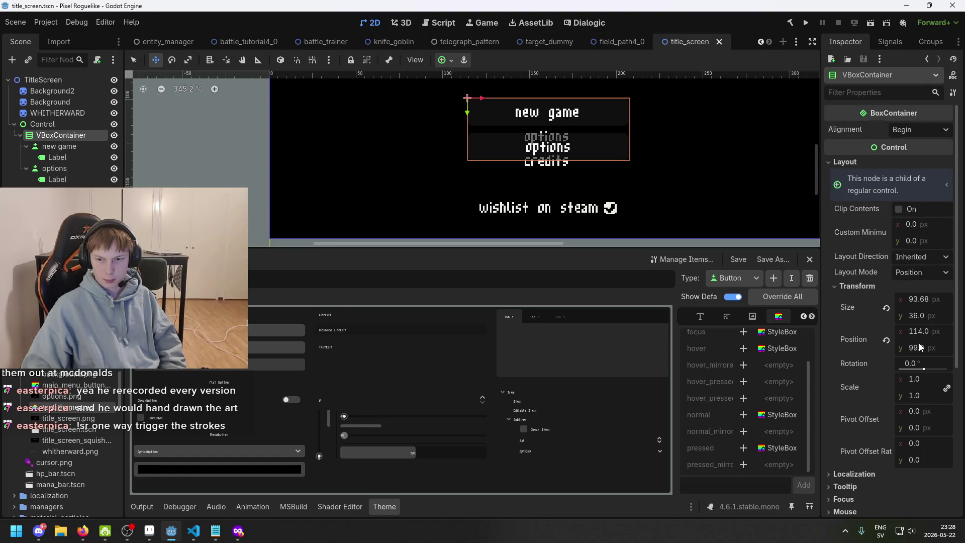
pyautogui.scroll(-2, 912, 407)
pyautogui.scroll(-2, 897, 423)
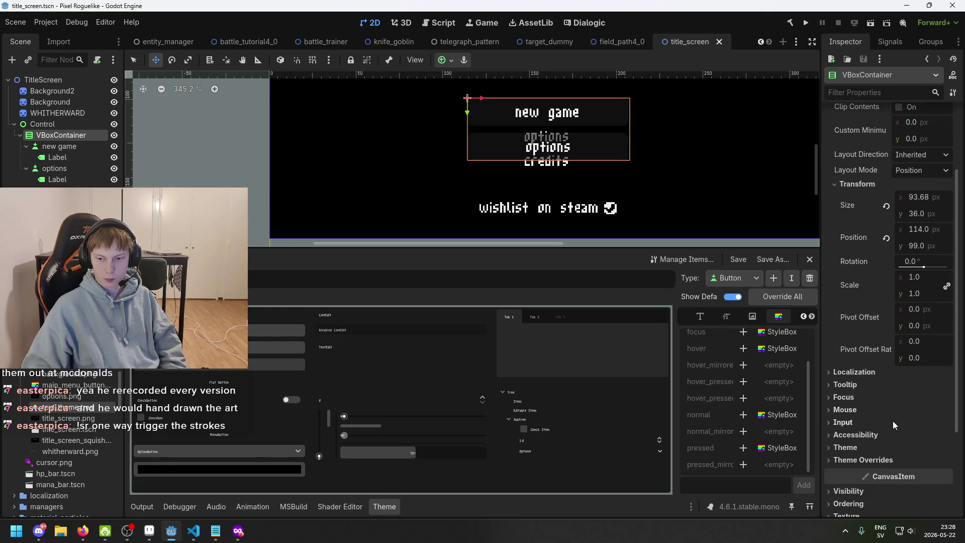
pyautogui.click(888, 446)
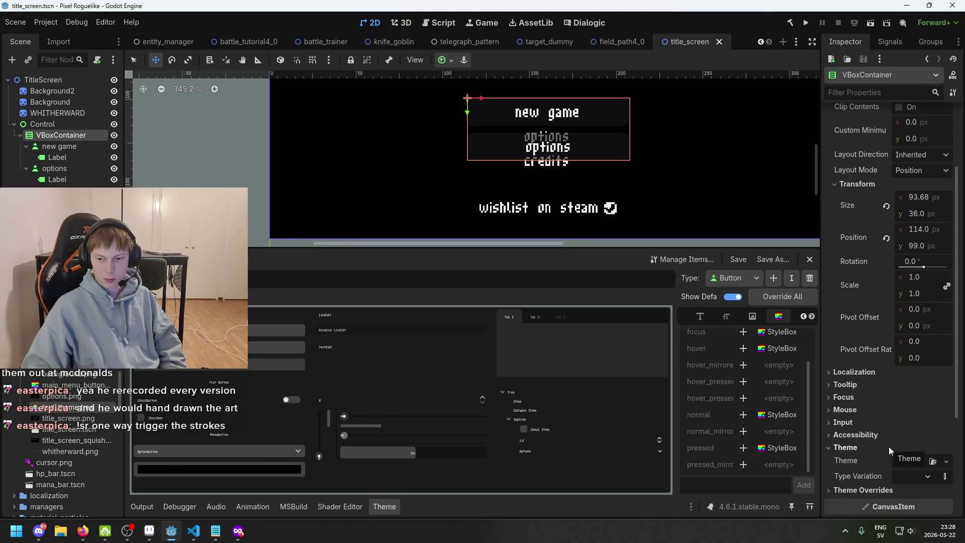
# Enable the VBoxContainer's Separation constant override and set it to -2
pyautogui.click(888, 446)
pyautogui.click(888, 460)
pyautogui.scroll(-3, 879, 402)
pyautogui.click(865, 331)
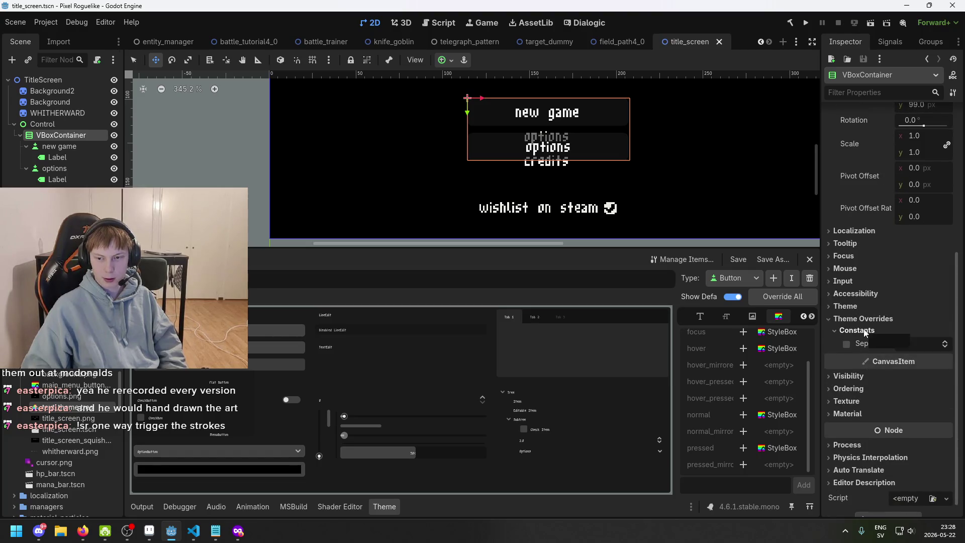
pyautogui.moveTo(907, 343)
pyautogui.mouseDown()
pyautogui.moveTo(889, 341)
pyautogui.moveTo(917, 343)
pyautogui.mouseUp()
# Zoom and pan the canvas to check the tighter button spacing, then select new game
pyautogui.scroll(7, 587, 131)
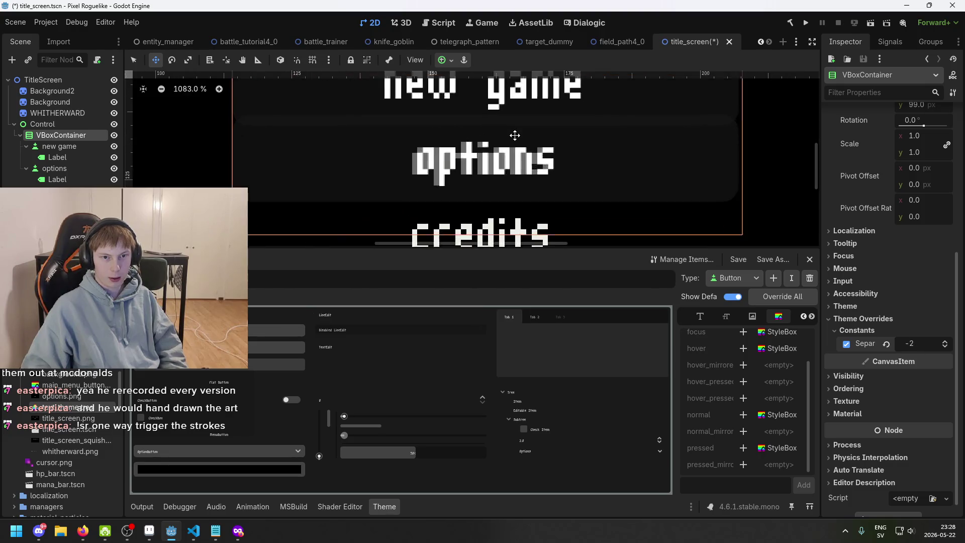
pyautogui.scroll(12, 512, 138)
pyautogui.scroll(-9, 508, 155)
pyautogui.scroll(2, 507, 154)
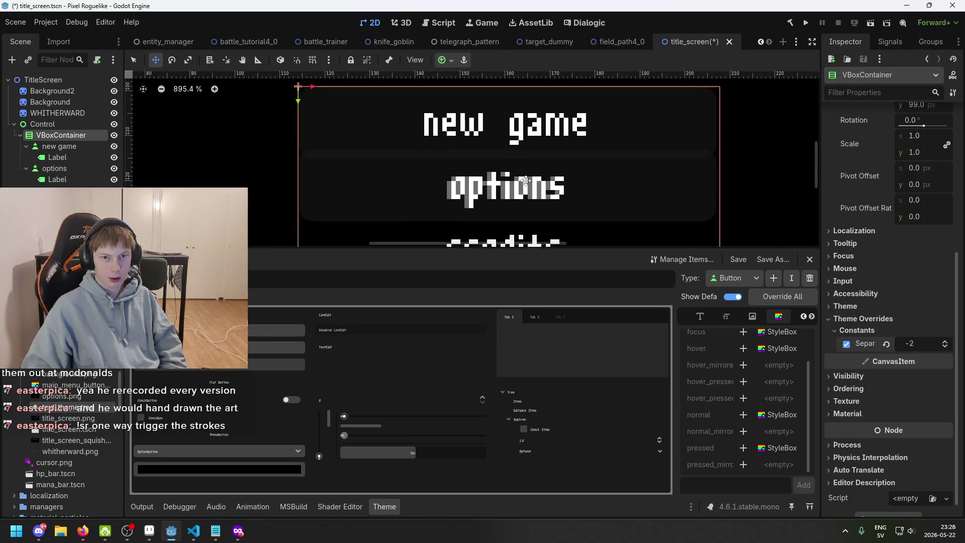
pyautogui.scroll(-2, 553, 136)
pyautogui.moveTo(553, 136); pyautogui.dragTo(519, 155)
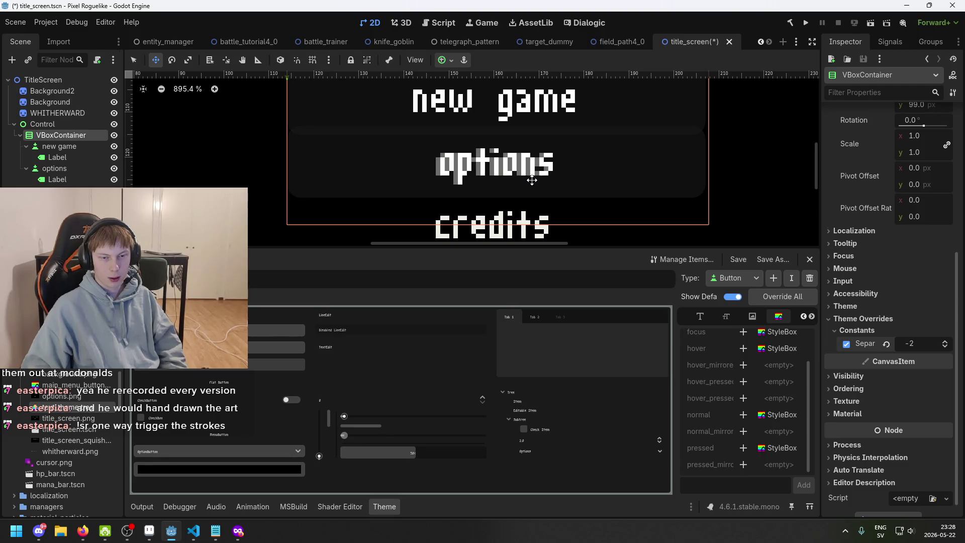
pyautogui.scroll(-2, 529, 180)
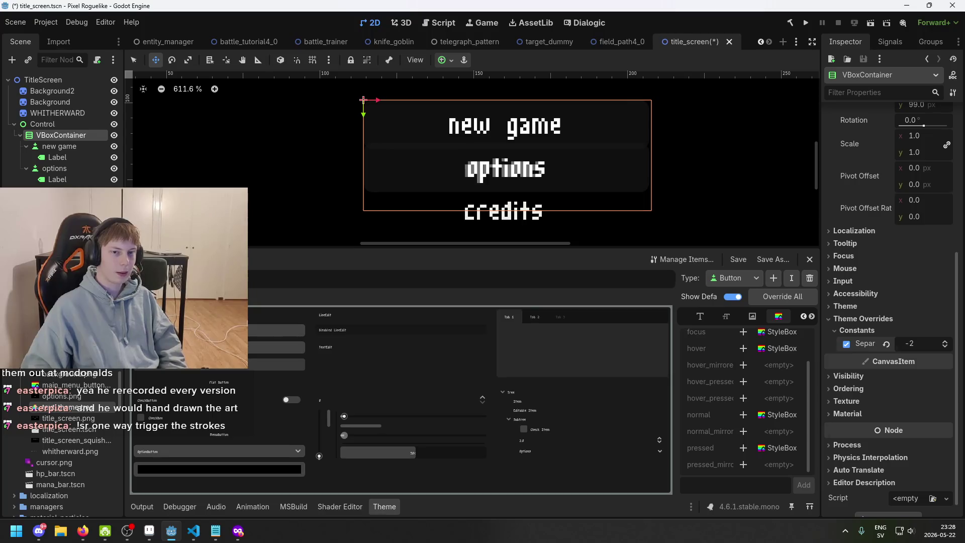
pyautogui.click(70, 147)
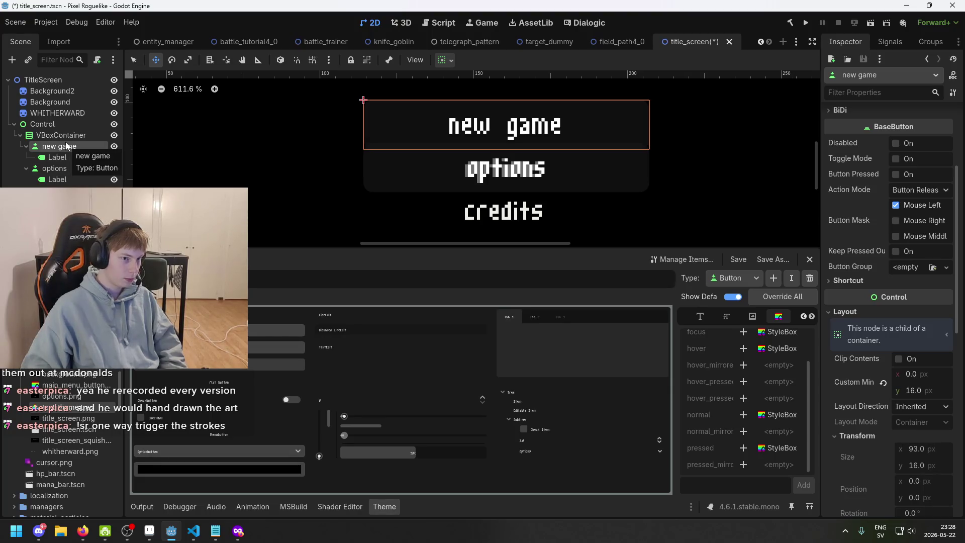
# Save the new game button as its own scene, menu_button.tscn, in the menu folder
pyautogui.scroll(2, 69, 386)
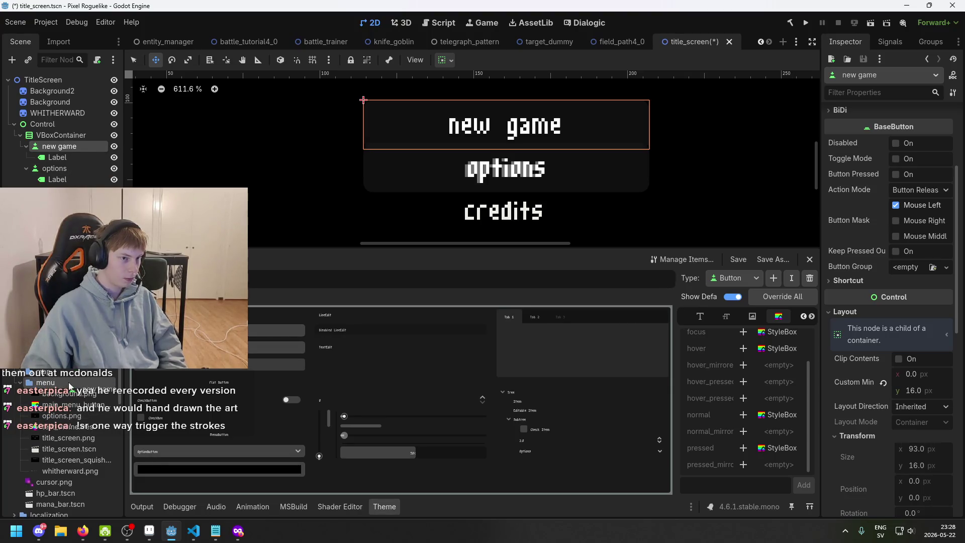
pyautogui.moveTo(69, 385); pyautogui.dragTo(68, 383)
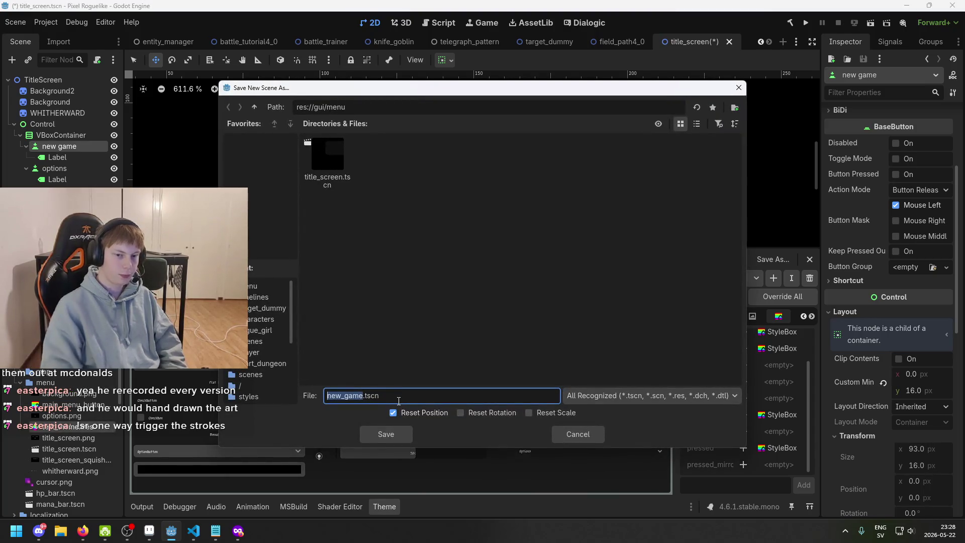
pyautogui.press('BackSpace')
pyautogui.write('menu_button')
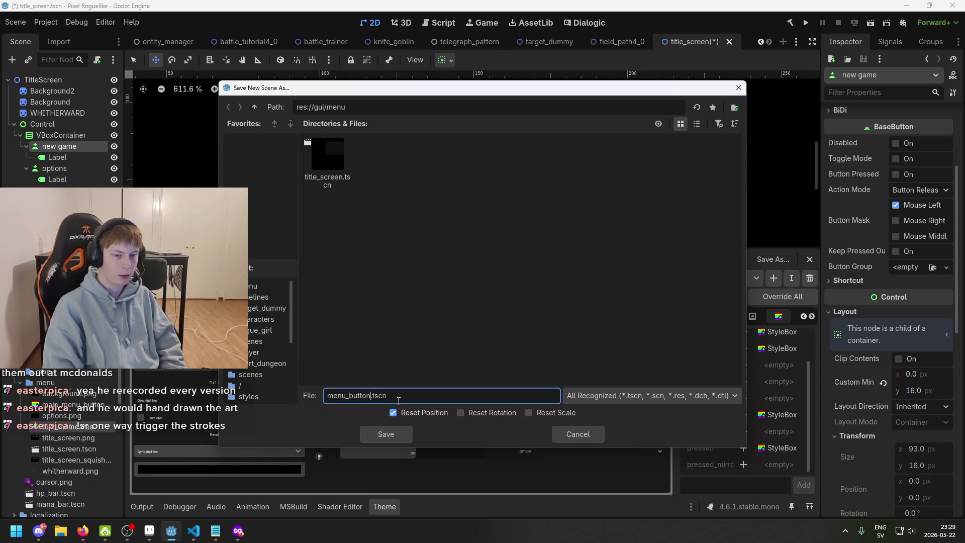
pyautogui.press('Return')
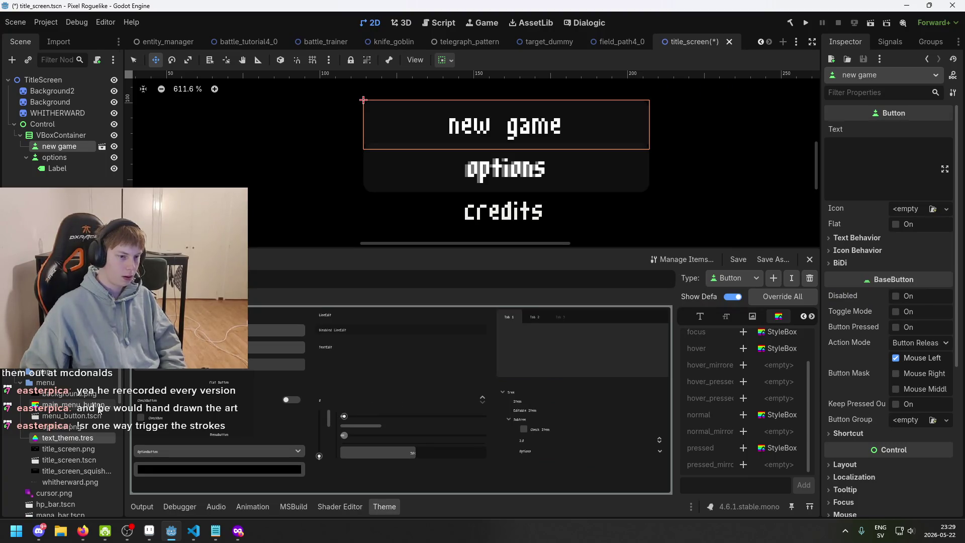
# Delete the old options button and duplicate the new game button
pyautogui.click(65, 158)
pyautogui.press('Delete')
pyautogui.press('Return')
pyautogui.click(66, 147)
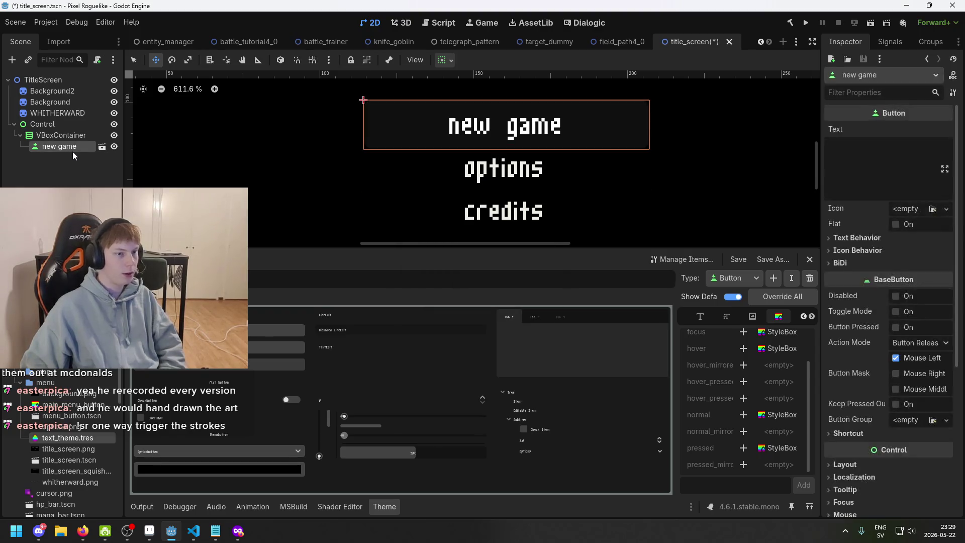
pyautogui.hotkey('ctrl', 'd')
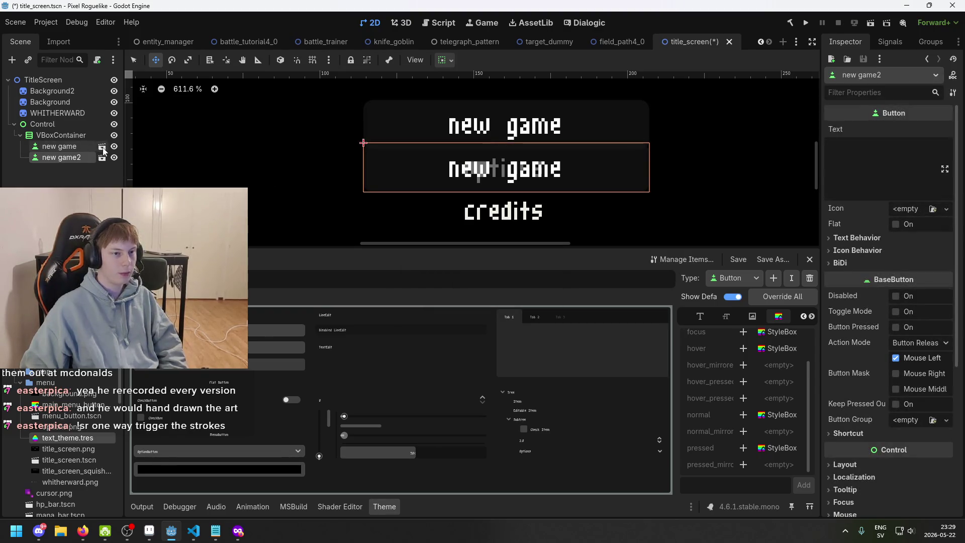
# Rename the duplicated new game2 button to 'options'
pyautogui.click(86, 158)
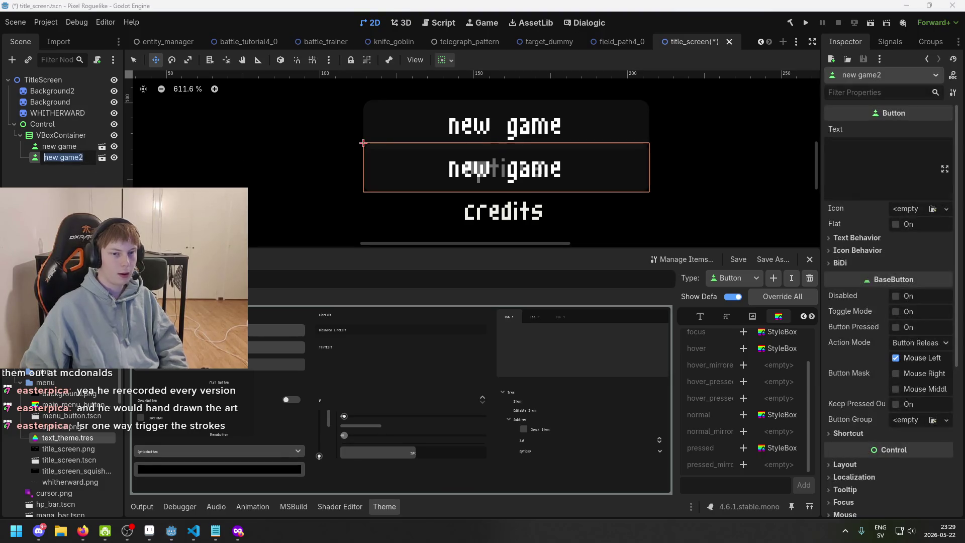
pyautogui.write('options')
pyautogui.press('Return')
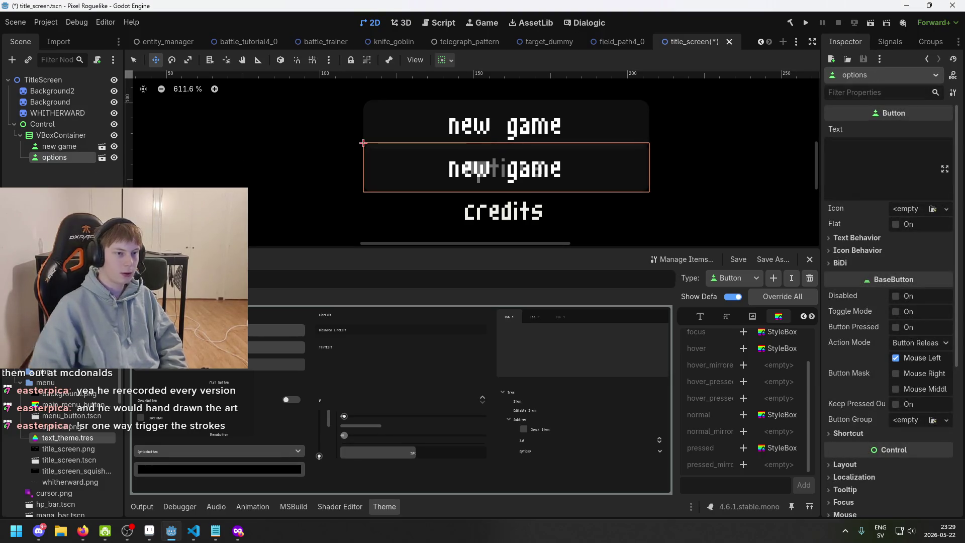
pyautogui.click(83, 150)
pyautogui.click(82, 156)
pyautogui.click(85, 148)
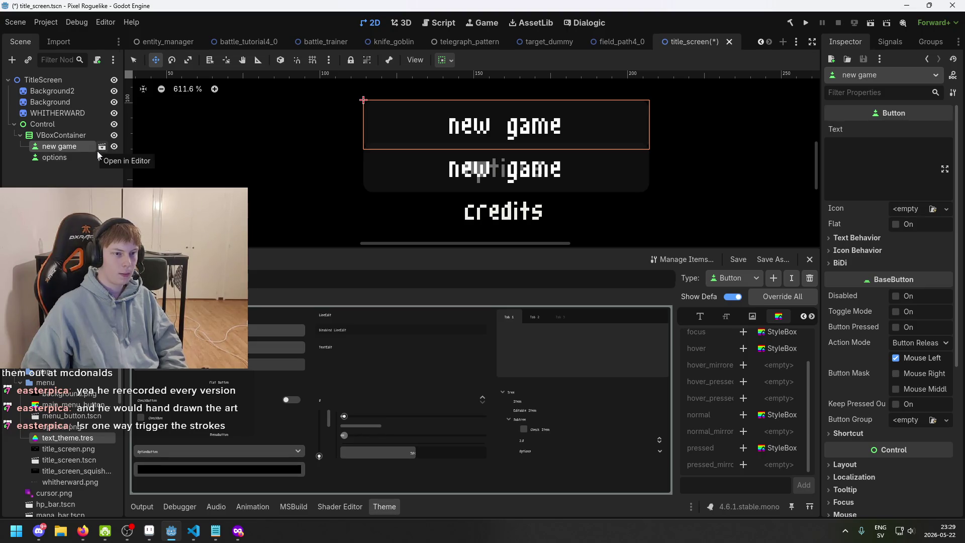
pyautogui.click(90, 158)
# Turn on Editable Children for the options button instance
pyautogui.rightClick(83, 157)
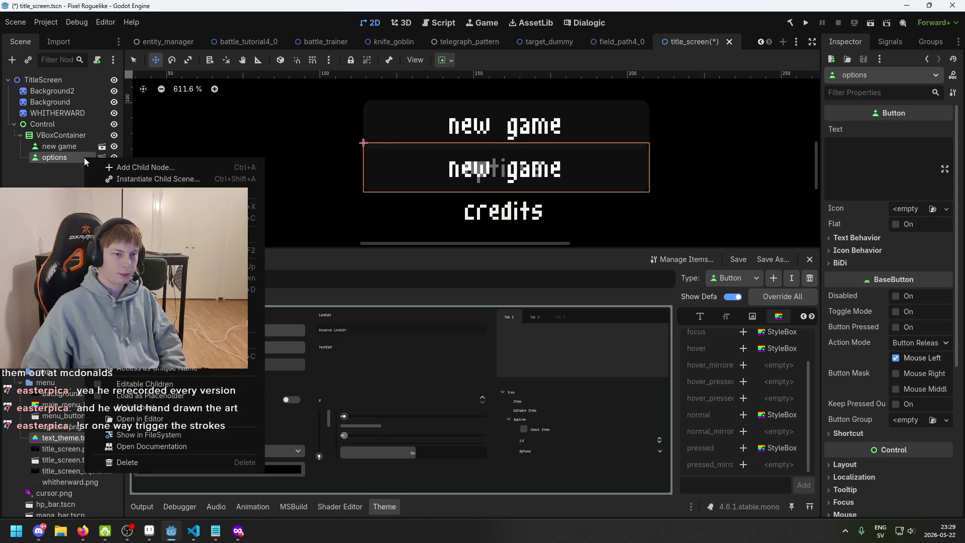
pyautogui.click(71, 157)
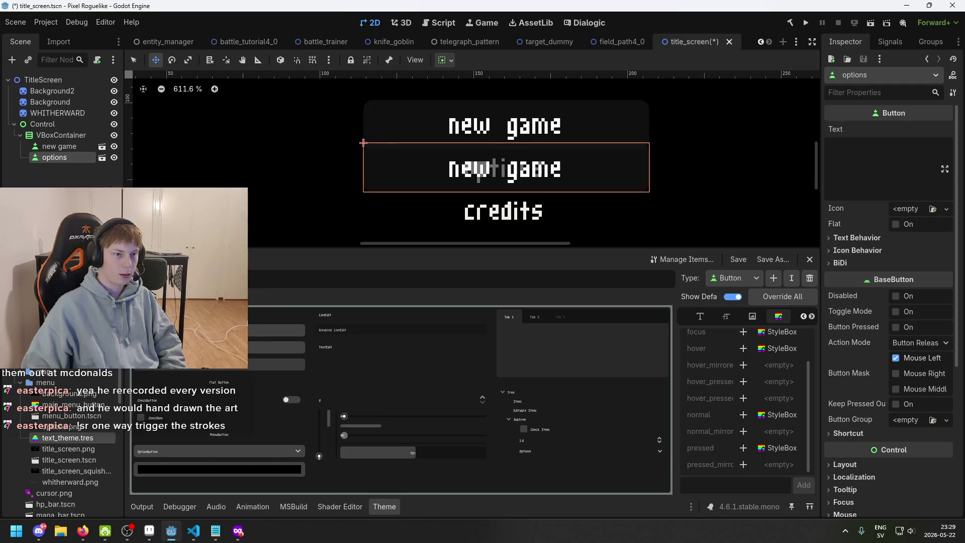
pyautogui.rightClick(71, 158)
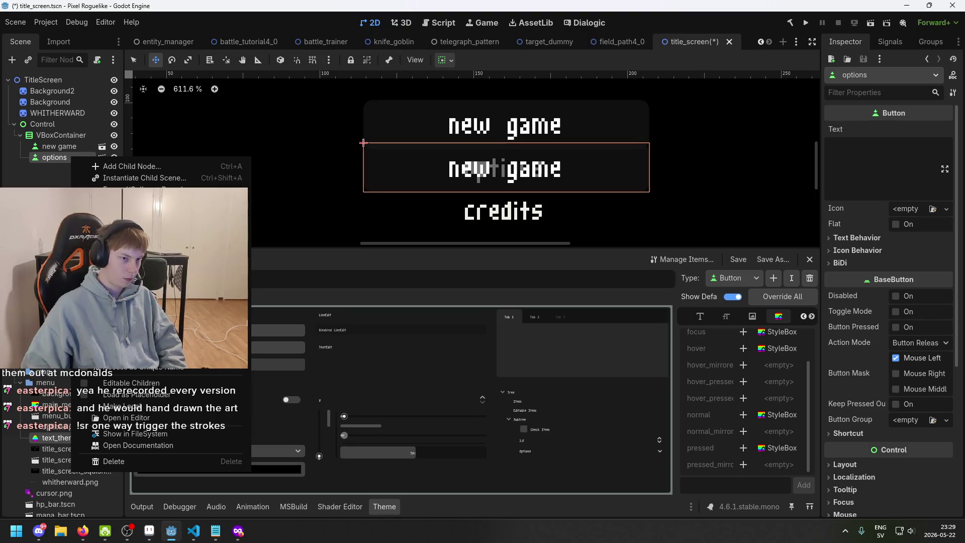
pyautogui.click(195, 383)
pyautogui.click(46, 147)
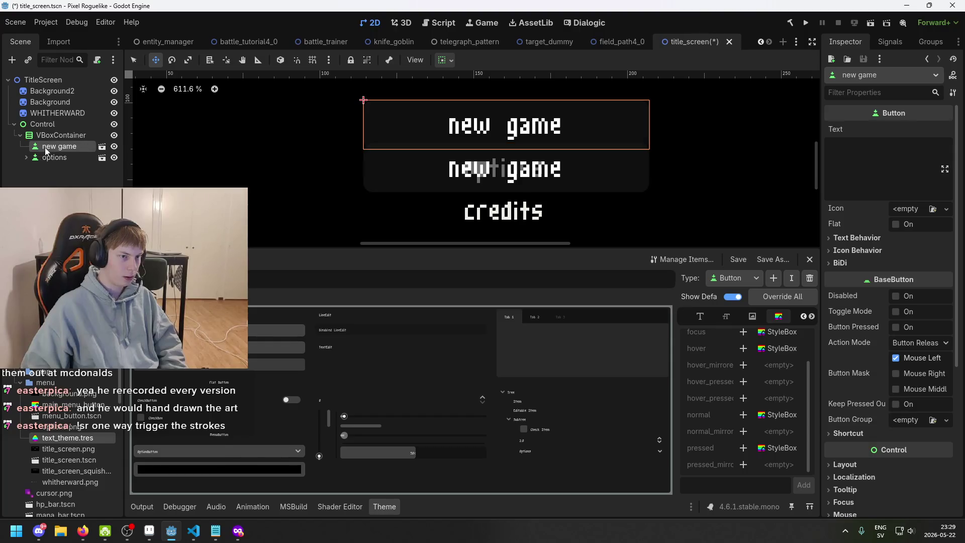
pyautogui.rightClick(46, 149)
# Change the options button's Label text from 'new game' to 'options'
pyautogui.click(57, 180)
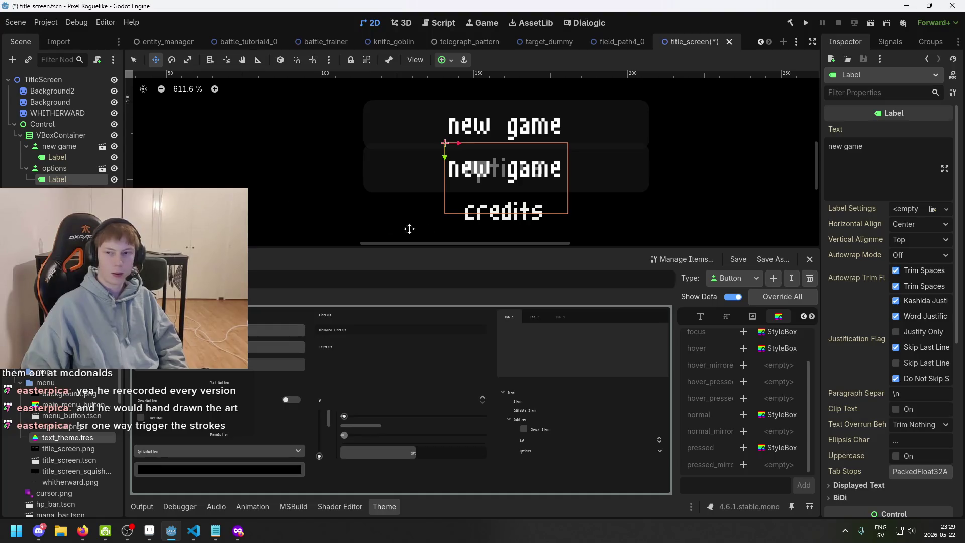
pyautogui.tripleClick(874, 162)
pyautogui.write('opti')
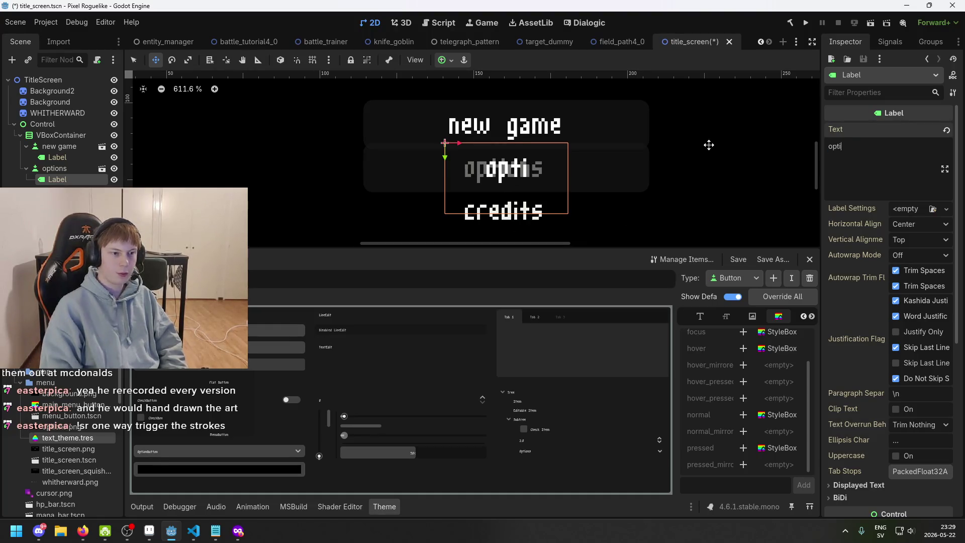
pyautogui.press('BackSpace')
pyautogui.press('BackSpace')
pyautogui.press('BackSpace')
pyautogui.write('options')
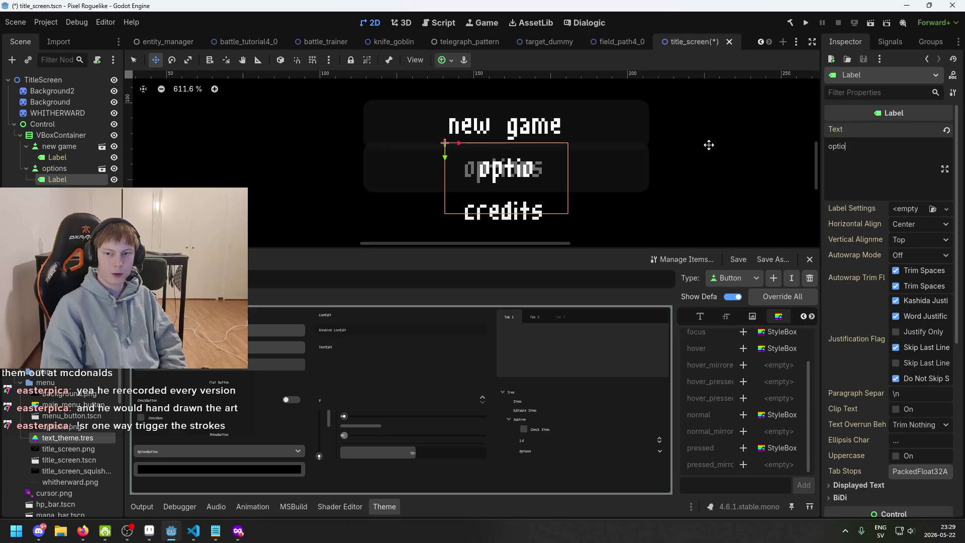
pyautogui.press('Return')
pyautogui.click(750, 203)
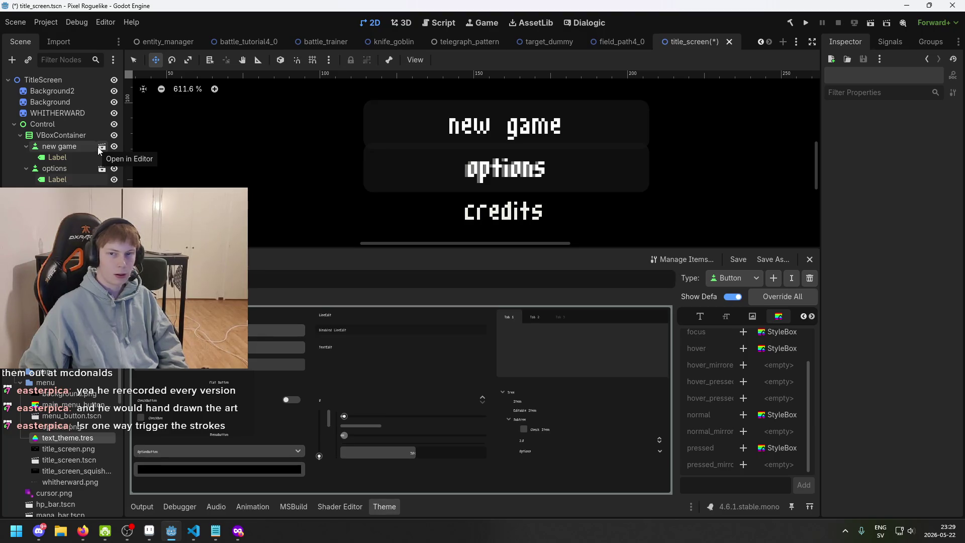
pyautogui.hotkey('ctrl', 's')
pyautogui.click(76, 145)
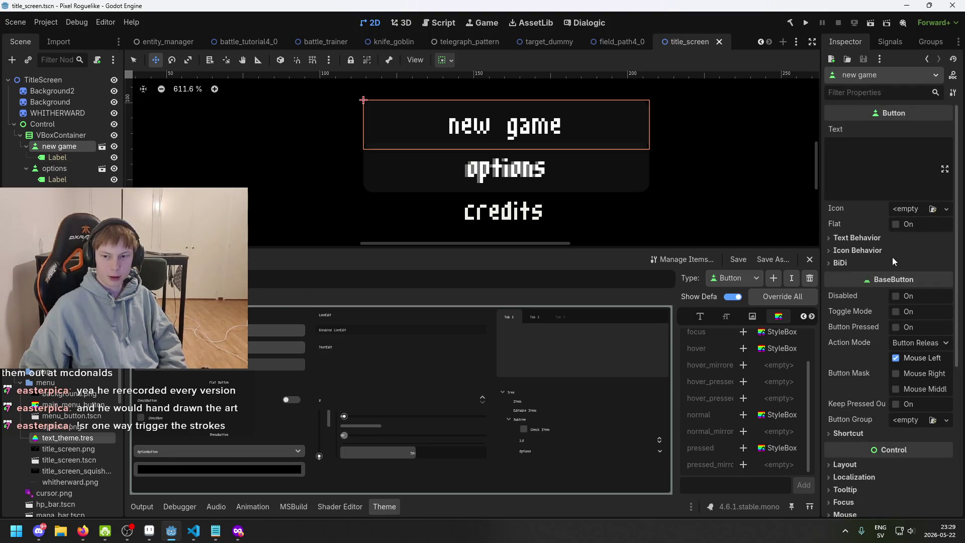
pyautogui.scroll(-5, 909, 278)
pyautogui.scroll(5, 905, 277)
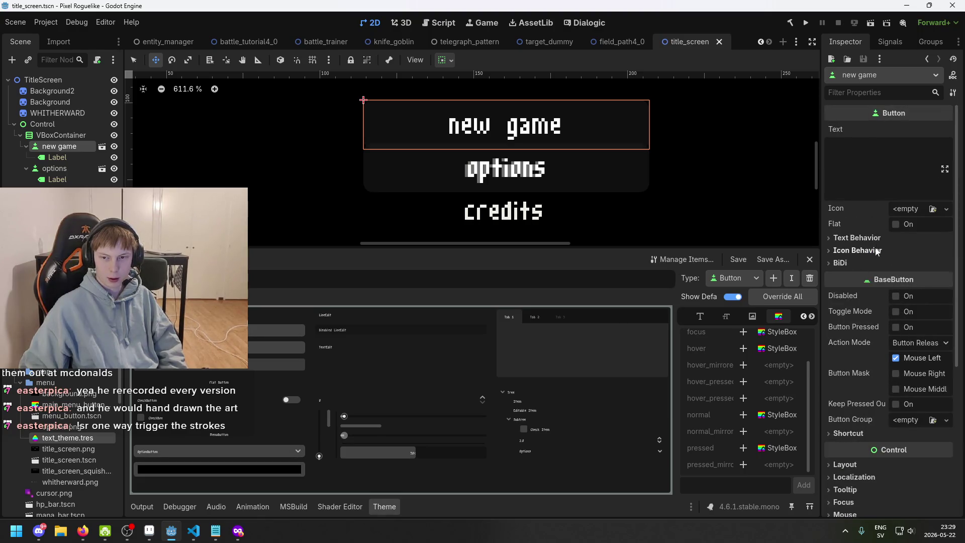
pyautogui.scroll(-5, 885, 271)
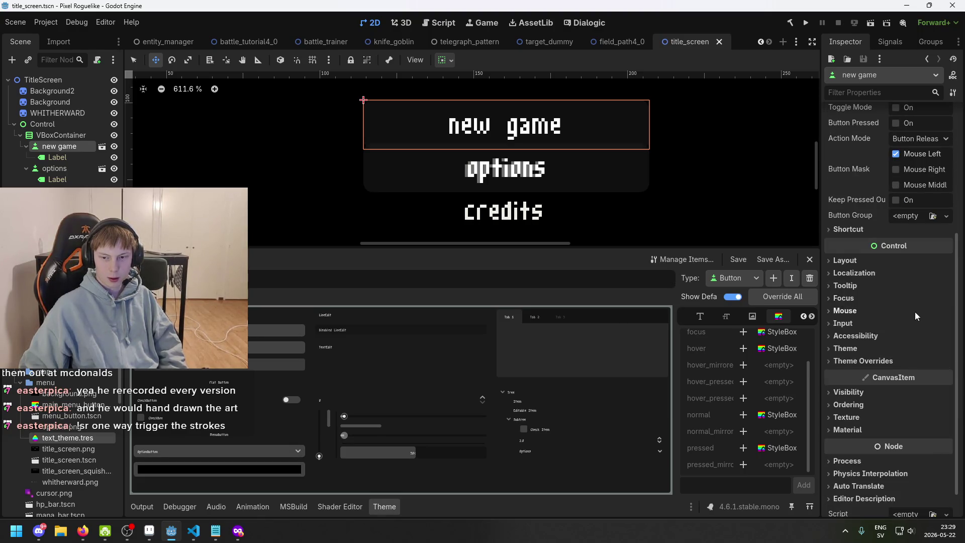
pyautogui.scroll(-1, 914, 314)
pyautogui.scroll(3, 912, 317)
pyautogui.scroll(3, 913, 317)
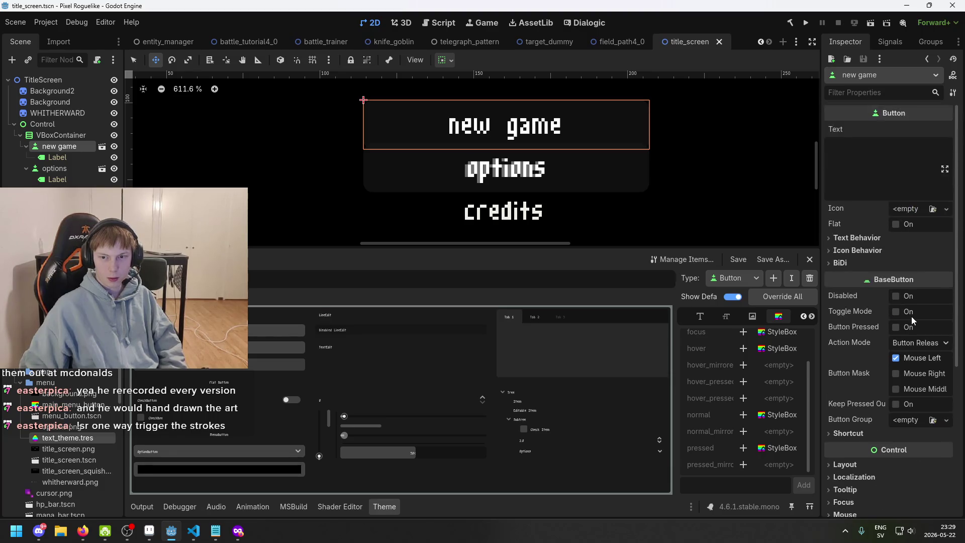
pyautogui.scroll(-4, 899, 302)
pyautogui.click(893, 310)
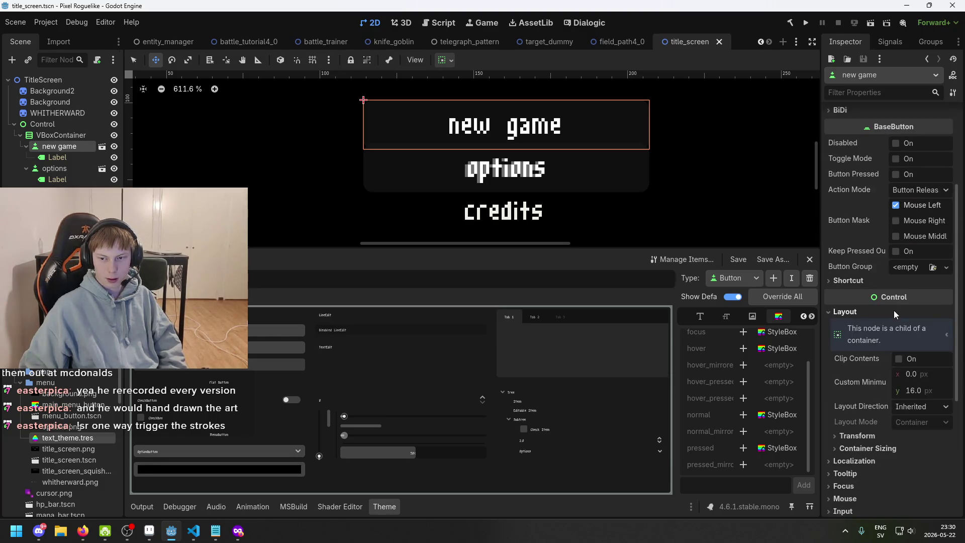
pyautogui.moveTo(921, 390); pyautogui.dragTo(894, 390)
pyautogui.hotkey('ctrl', 'z')
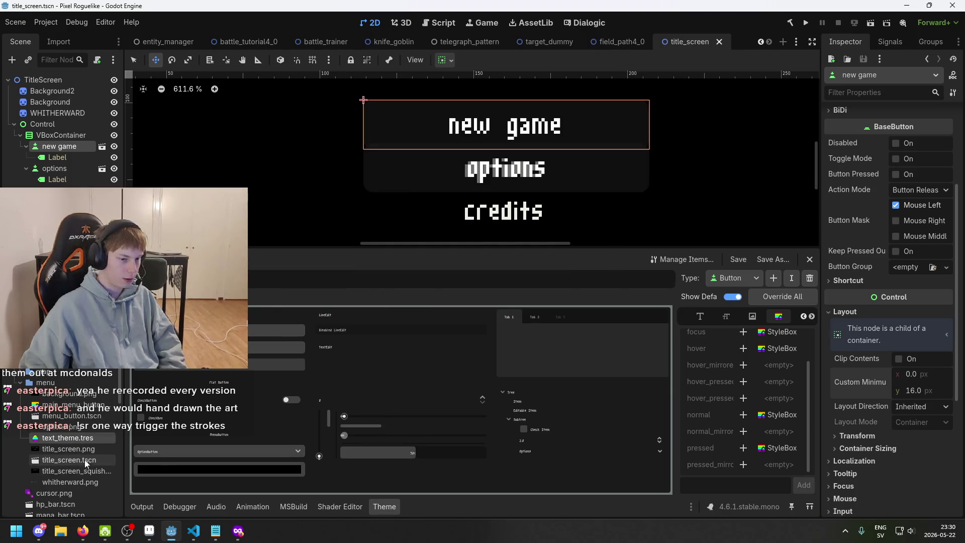
pyautogui.scroll(-2, 87, 457)
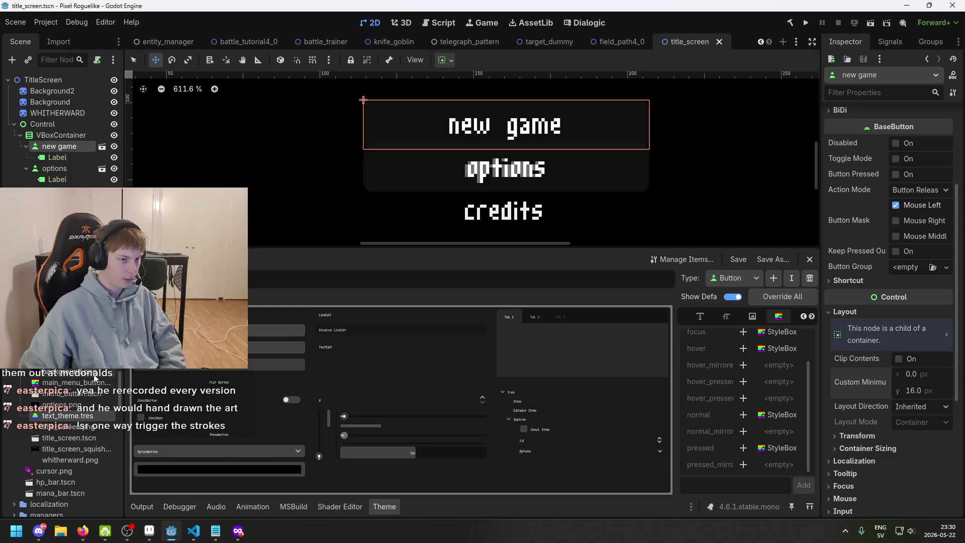
# Open menu_button.tscn and browse its Theme and Accessibility inspector sections
pyautogui.doubleClick(98, 394)
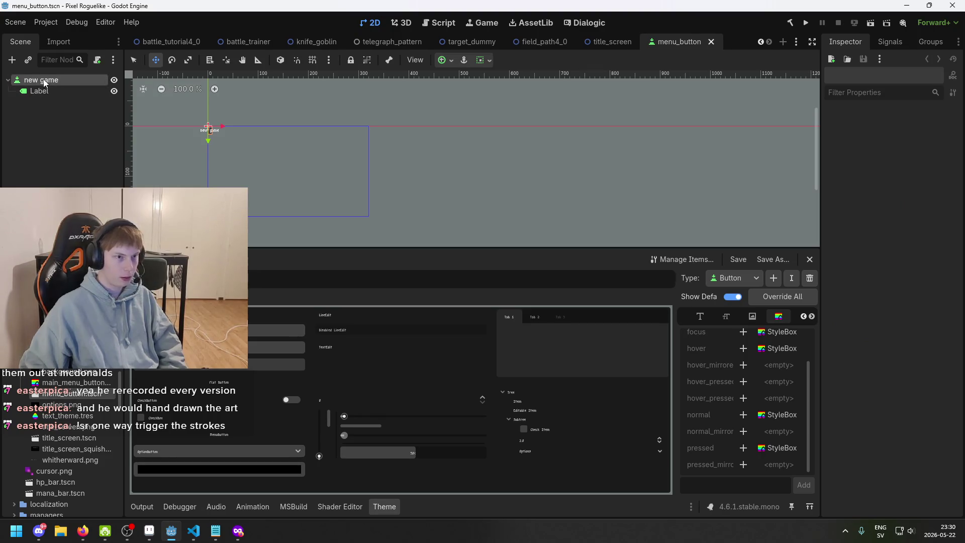
pyautogui.scroll(10, 211, 125)
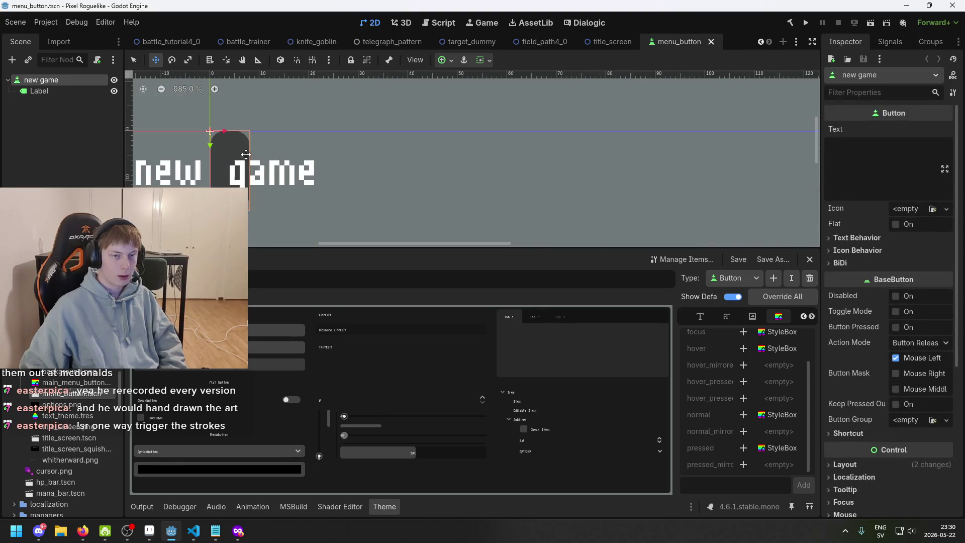
pyautogui.moveTo(338, 176); pyautogui.dragTo(494, 187)
pyautogui.scroll(-5, 888, 394)
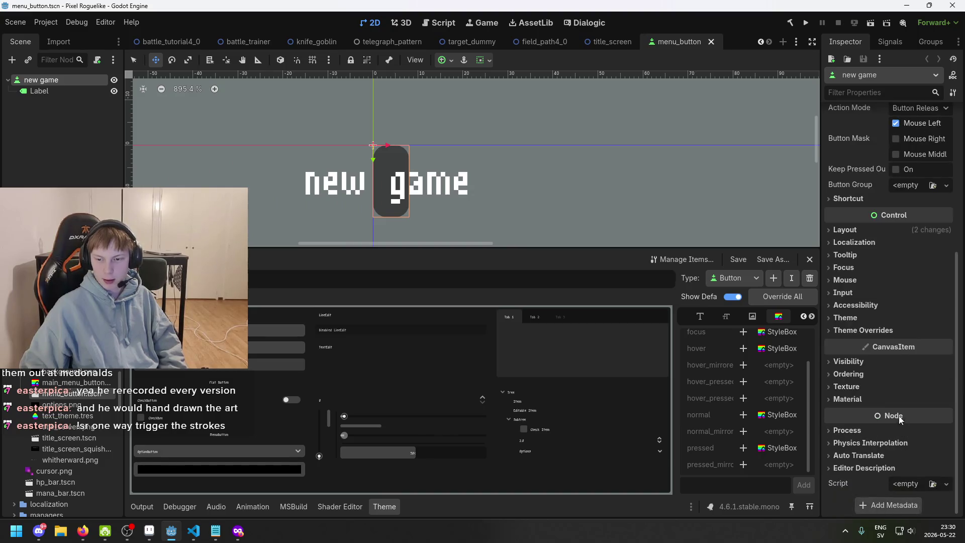
pyautogui.click(877, 314)
pyautogui.click(878, 314)
pyautogui.click(879, 308)
pyautogui.click(879, 308)
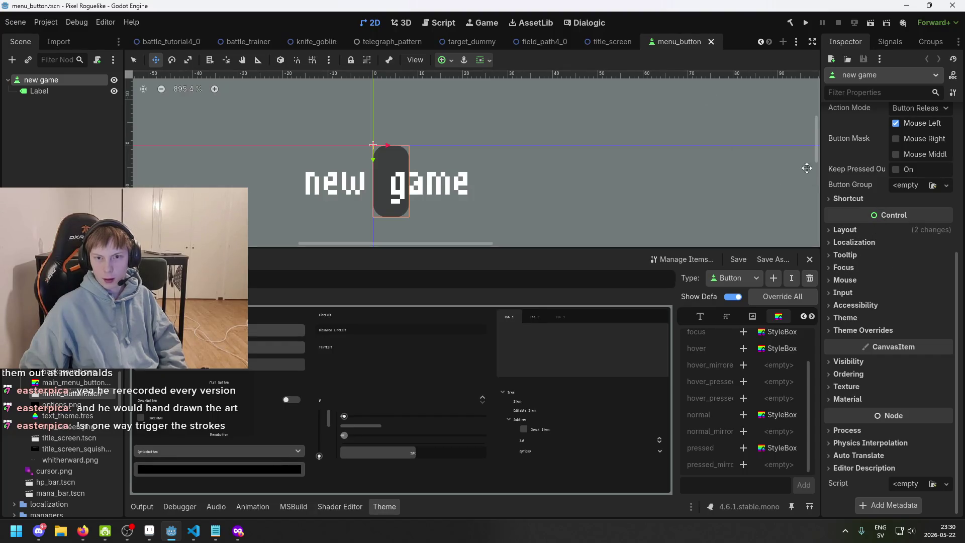
# Inspect the menu_button scene tab's options and its Theme Overrides groups
pyautogui.moveTo(689, 98); pyautogui.dragTo(689, 100)
pyautogui.moveTo(686, 43); pyautogui.dragTo(676, 134)
pyautogui.rightClick(680, 48)
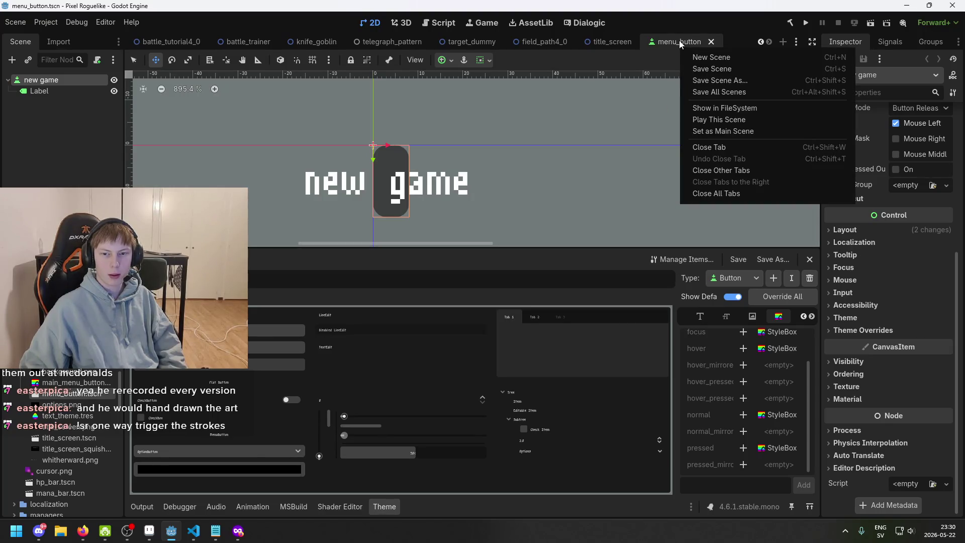
pyautogui.click(679, 45)
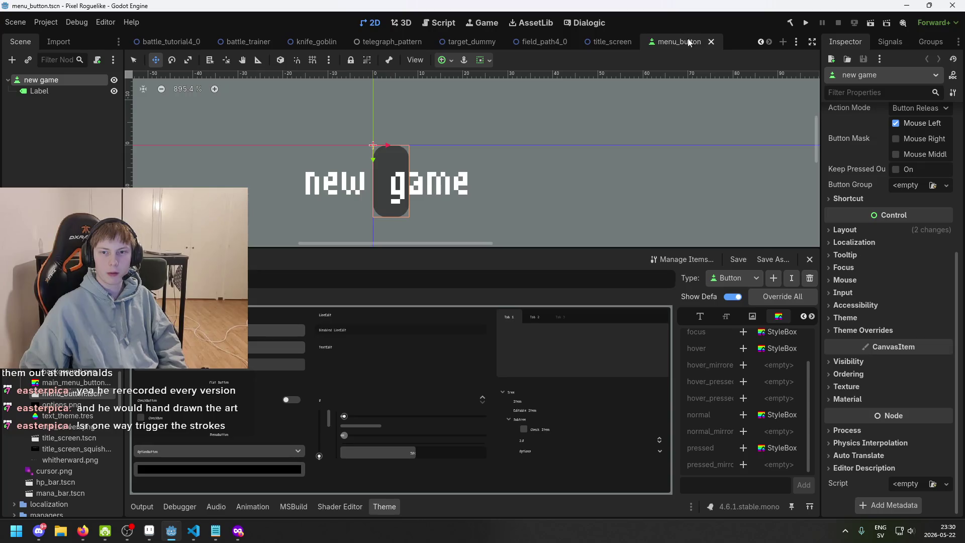
pyautogui.click(795, 42)
pyautogui.click(732, 38)
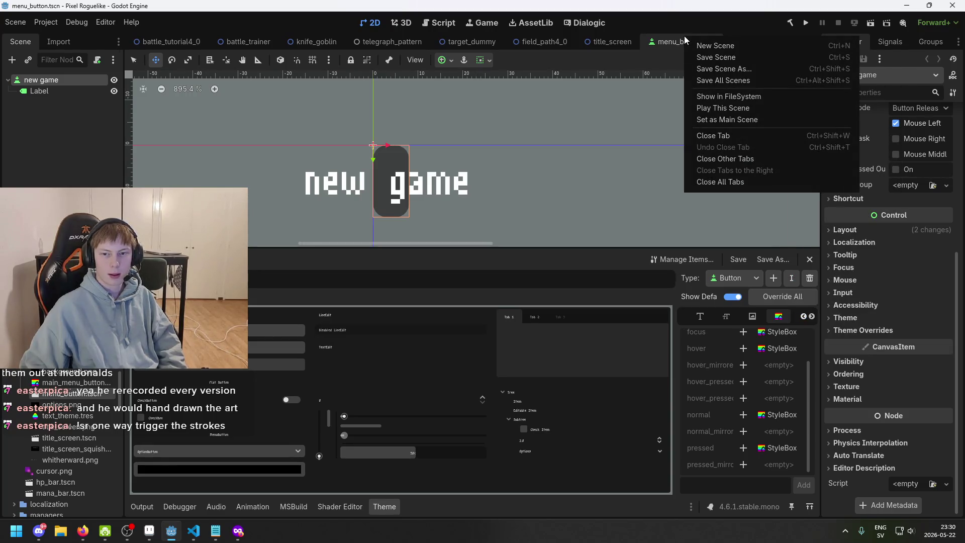
pyautogui.click(712, 20)
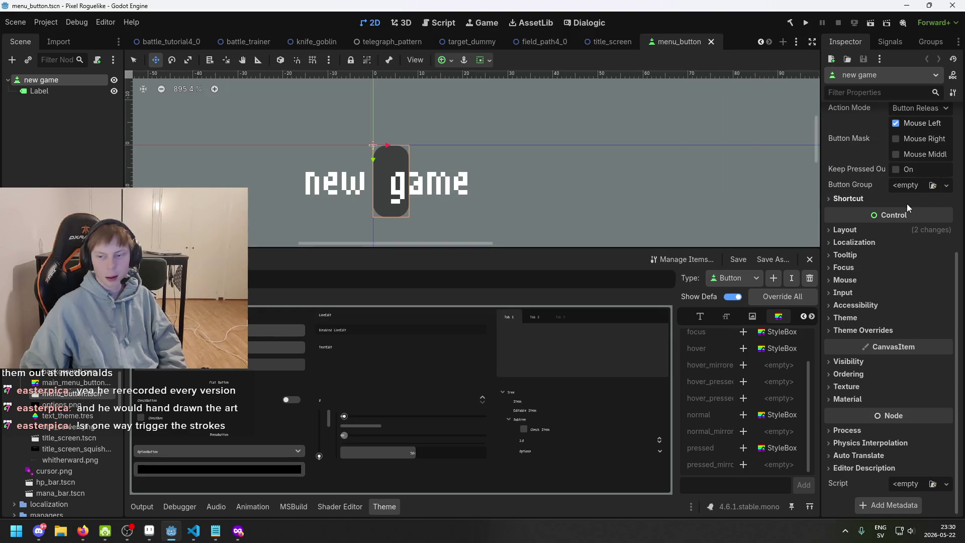
pyautogui.scroll(5, 906, 204)
pyautogui.scroll(-5, 893, 285)
pyautogui.click(871, 330)
pyautogui.click(871, 330)
pyautogui.click(870, 330)
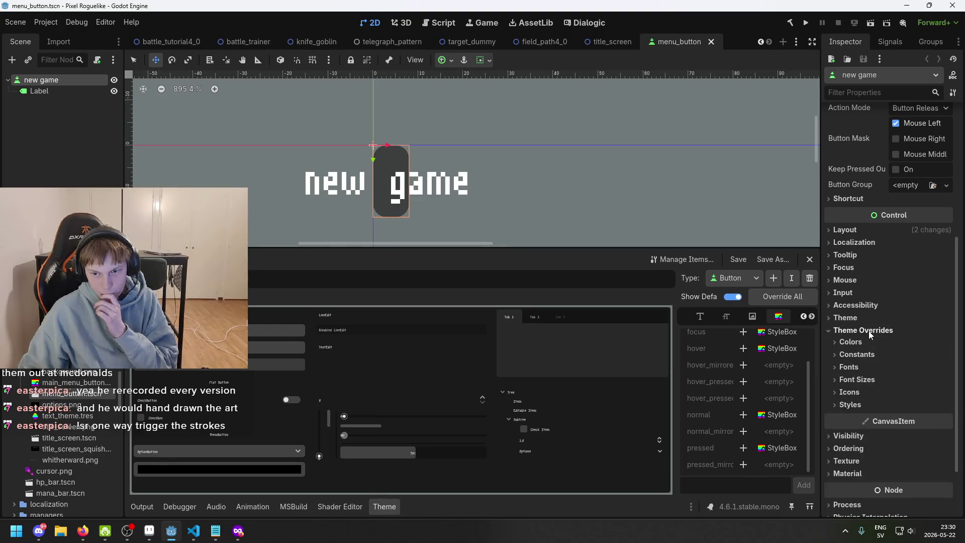
pyautogui.click(869, 331)
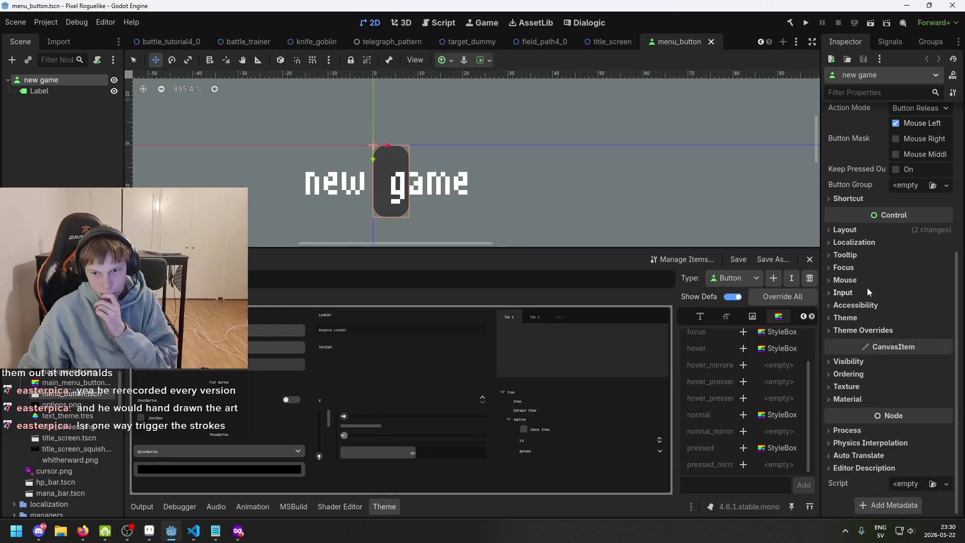
# Set menu_button's Custom Minimum Size height to 11, save, and return to title_screen
pyautogui.click(869, 230)
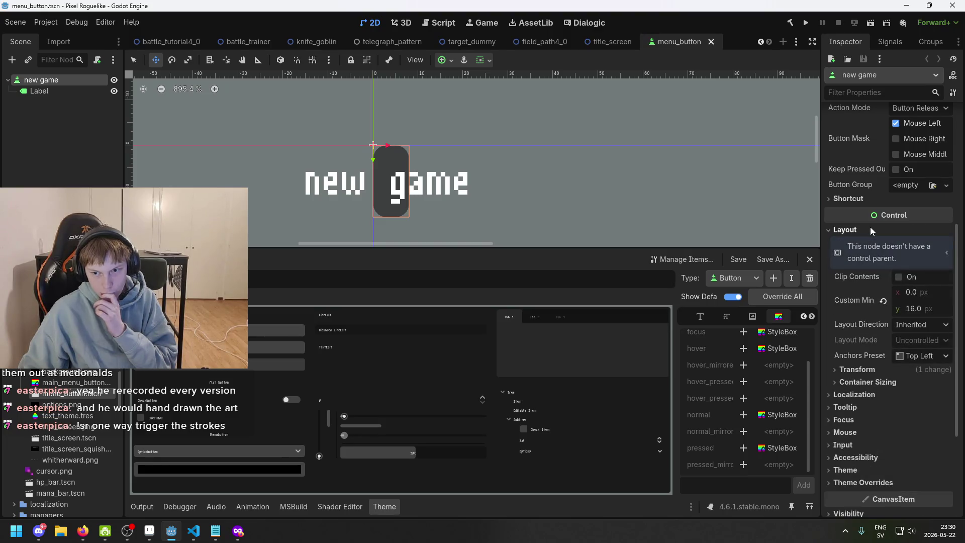
pyautogui.moveTo(924, 310); pyautogui.dragTo(891, 309)
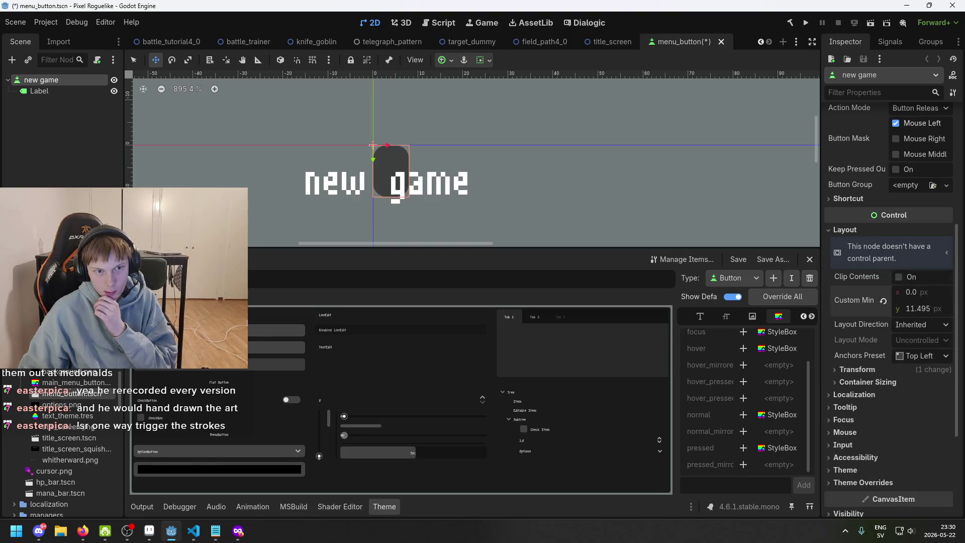
pyautogui.click(933, 309)
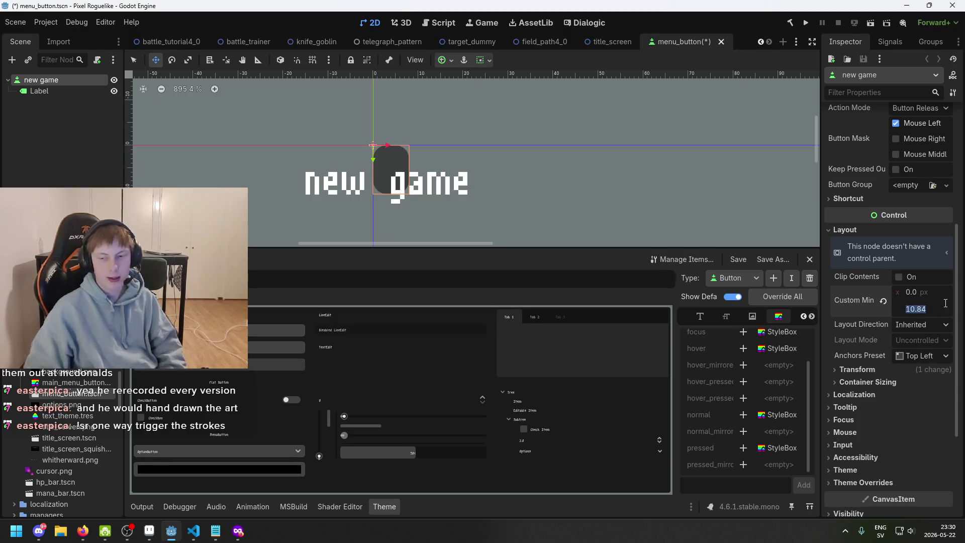
pyautogui.write('1')
pyautogui.press('Return')
pyautogui.write('11')
pyautogui.press('Return')
pyautogui.hotkey('ctrl', 's')
pyautogui.click(614, 43)
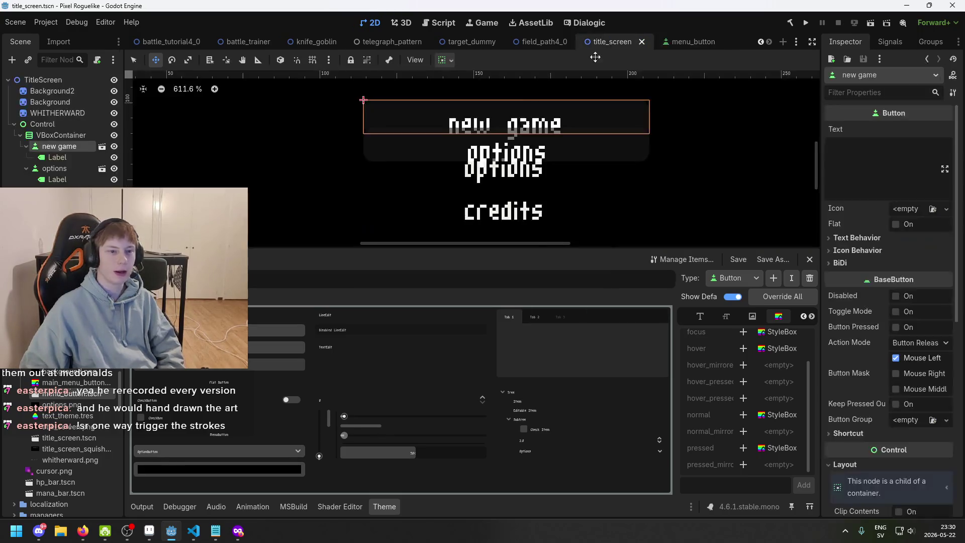
pyautogui.scroll(2, 424, 215)
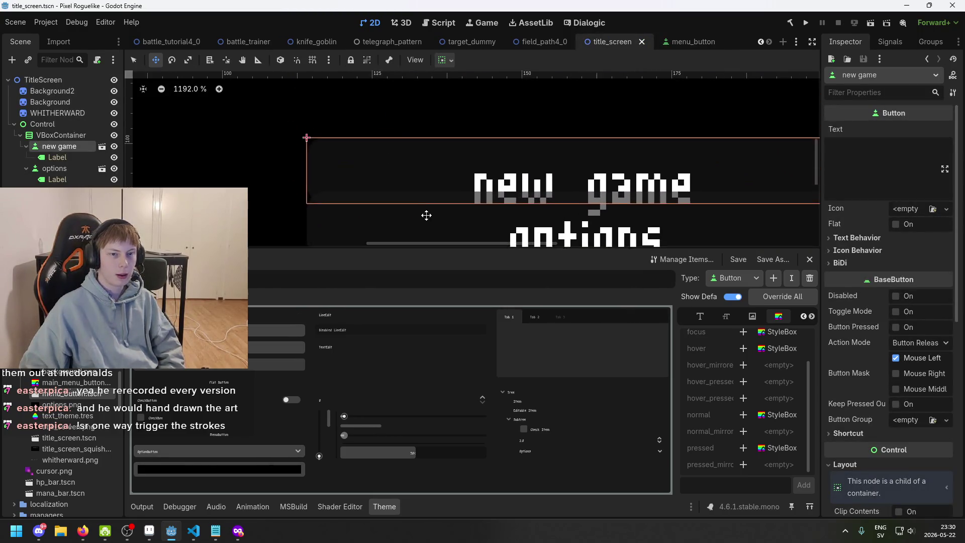
# Change the VBoxContainer's Separation theme constant from -2 to 0
pyautogui.scroll(-1, 502, 201)
pyautogui.scroll(-3, 502, 201)
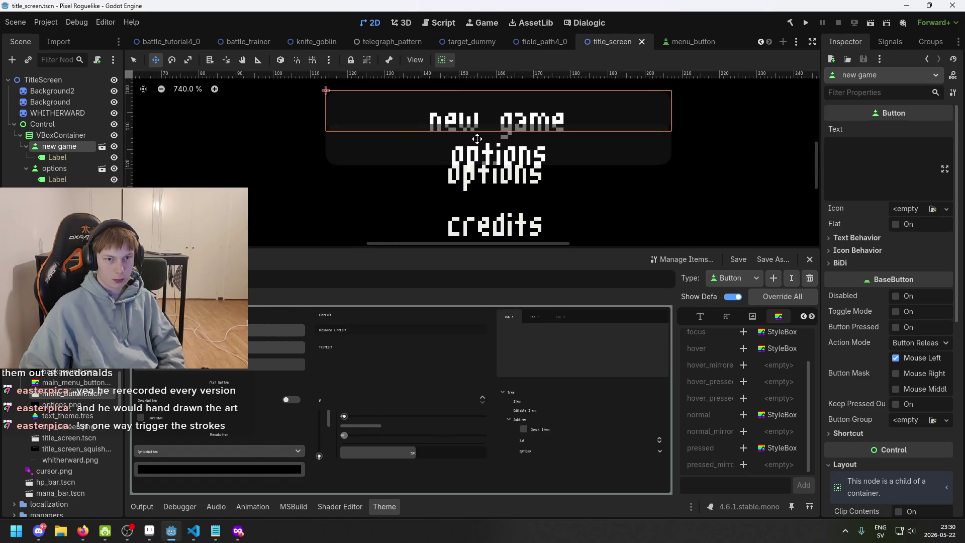
pyautogui.scroll(2, 481, 142)
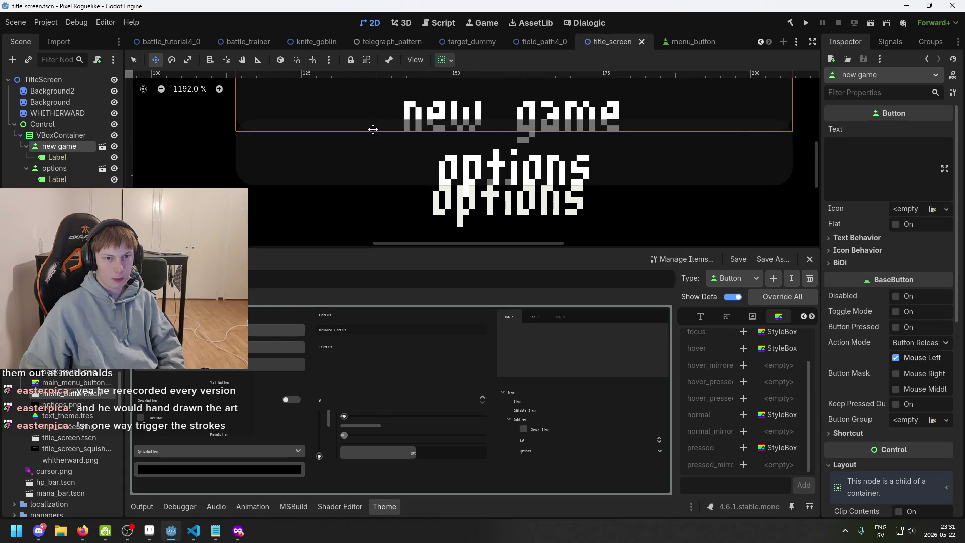
pyautogui.scroll(-3, 393, 132)
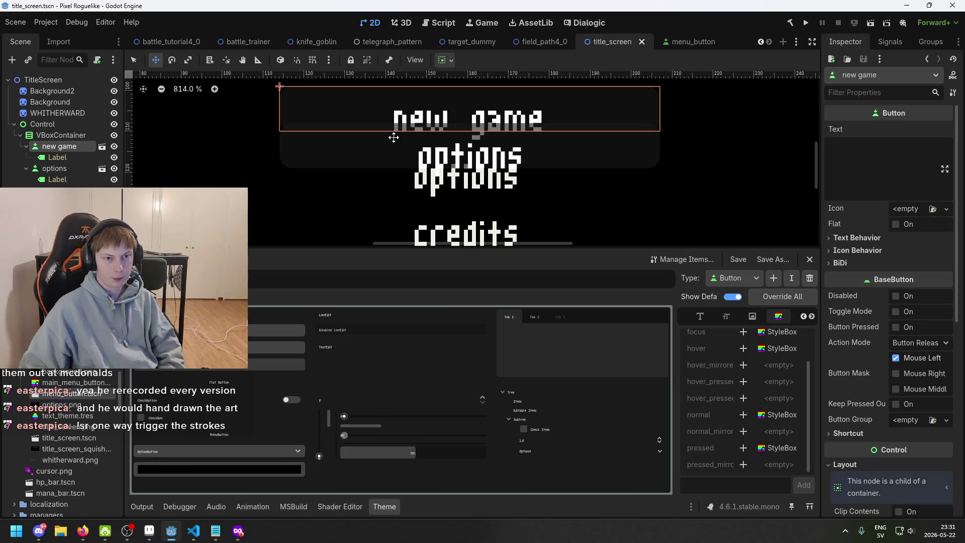
pyautogui.click(60, 134)
pyautogui.scroll(-5, 925, 352)
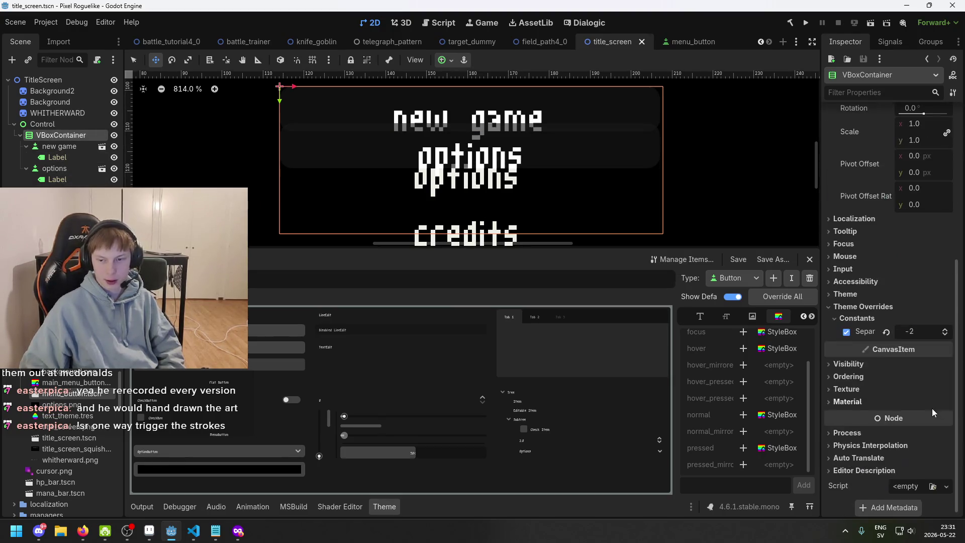
pyautogui.click(931, 332)
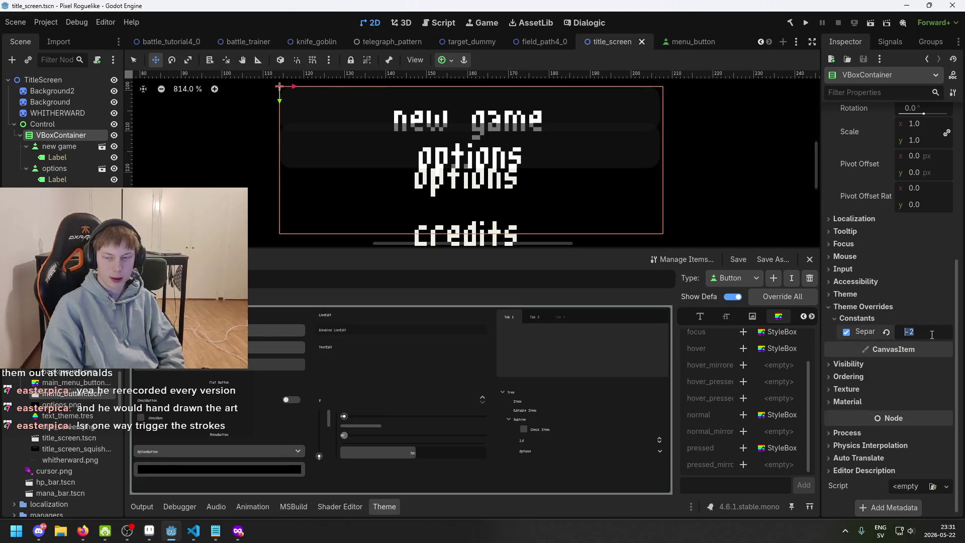
pyautogui.write('0')
pyautogui.press('Return')
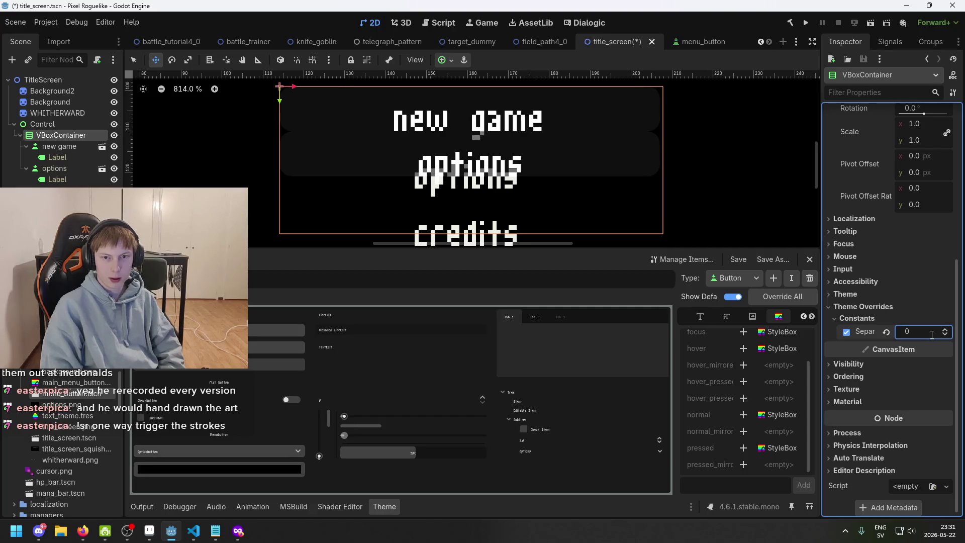
pyautogui.scroll(5, 648, 128)
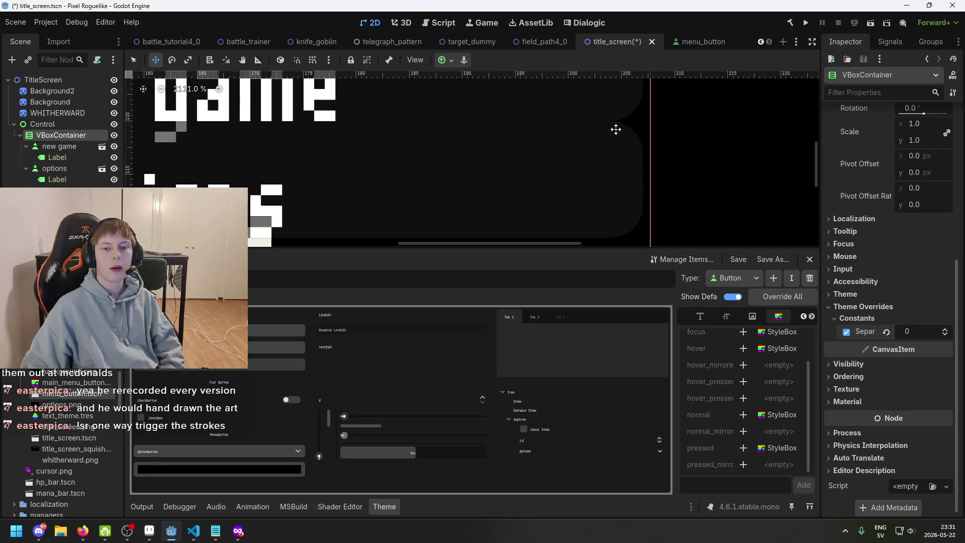
pyautogui.scroll(-2, 603, 146)
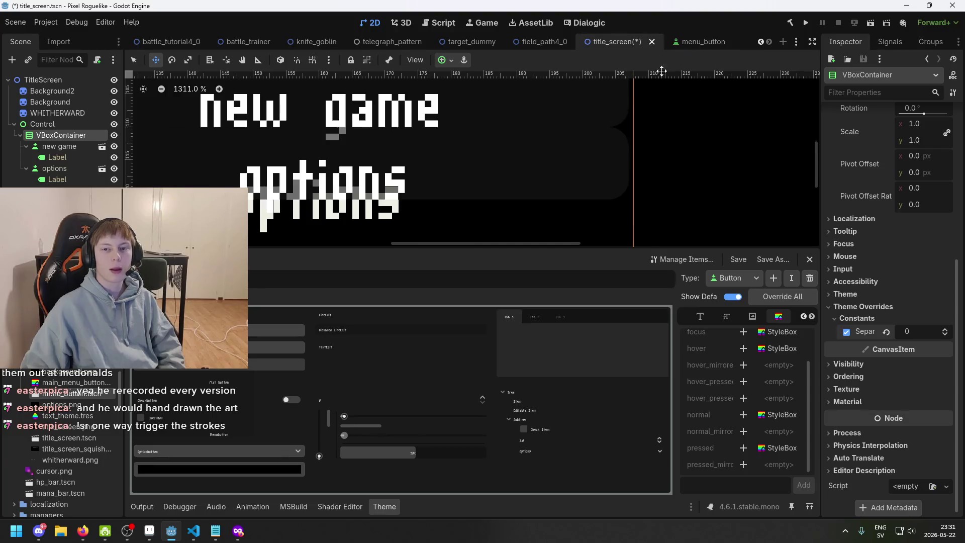
pyautogui.click(677, 43)
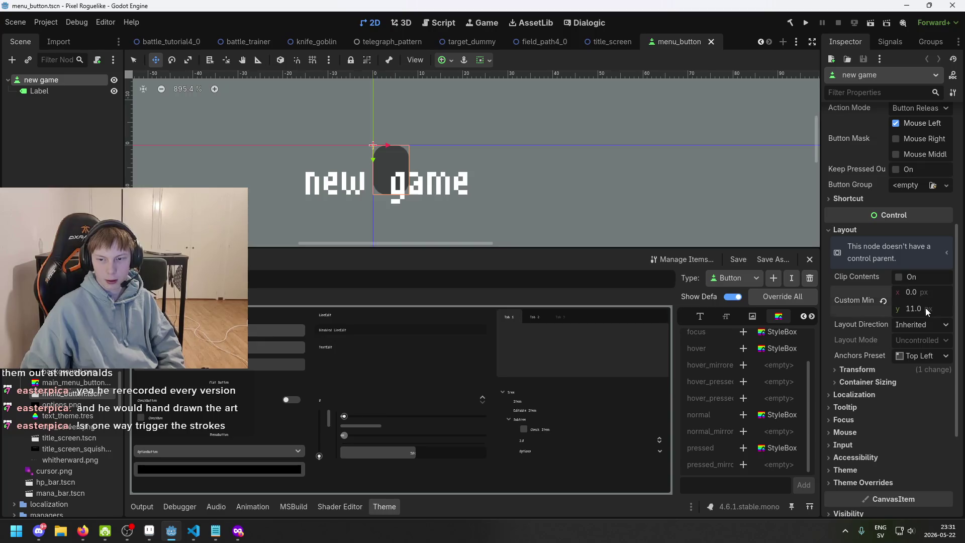
# Set the menu_button minimum height to 13, save, and check the title menu
pyautogui.write('13')
pyautogui.press('Return')
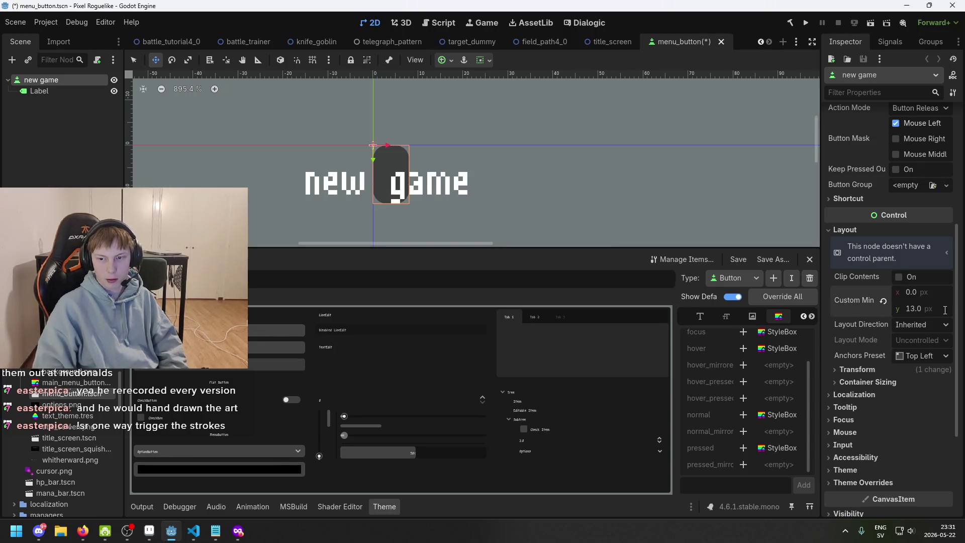
pyautogui.hotkey('ctrl', 's')
pyautogui.click(610, 44)
pyautogui.scroll(-2, 574, 128)
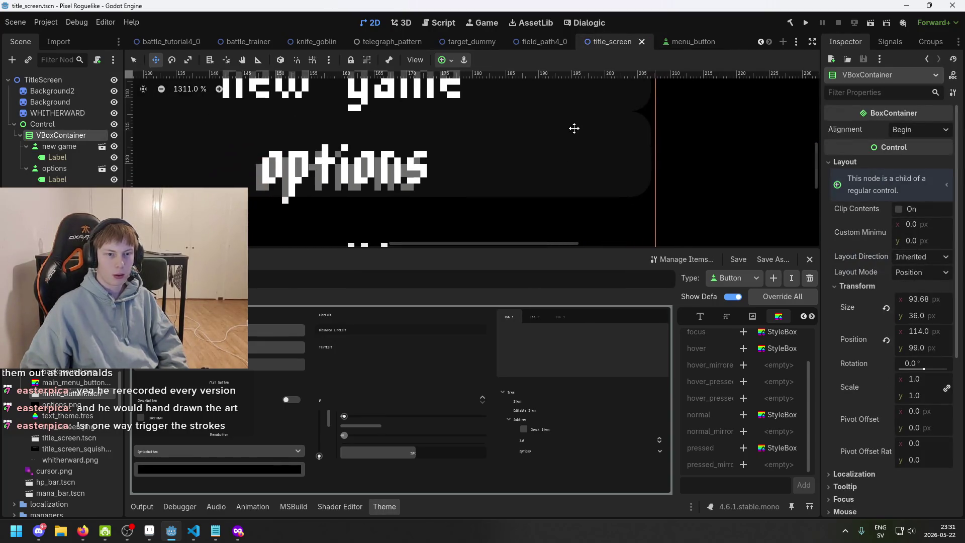
pyautogui.moveTo(587, 117); pyautogui.dragTo(631, 125)
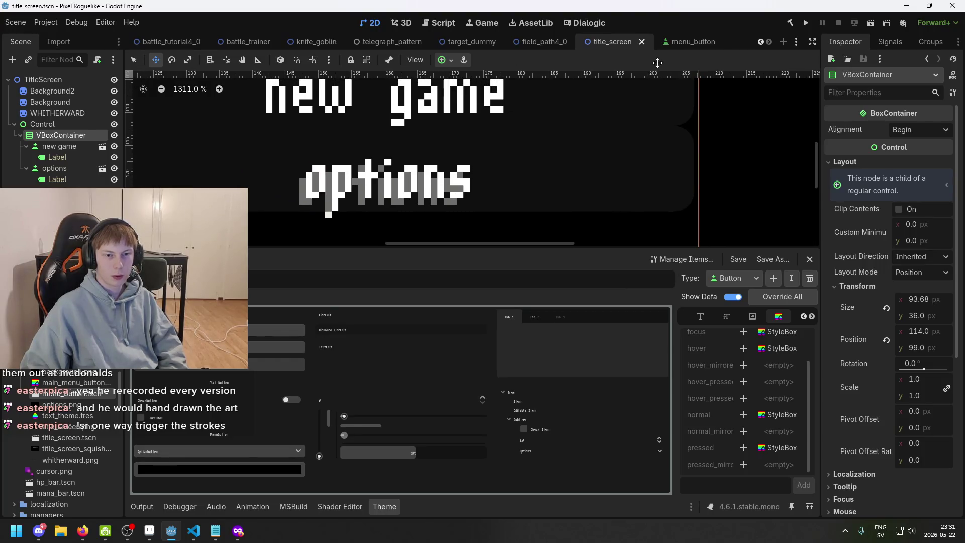
# Raise the menu_button minimum height to 14, save, and view title_screen again
pyautogui.click(693, 42)
pyautogui.click(934, 308)
pyautogui.write('14')
pyautogui.press('Return')
pyautogui.hotkey('ctrl', 's')
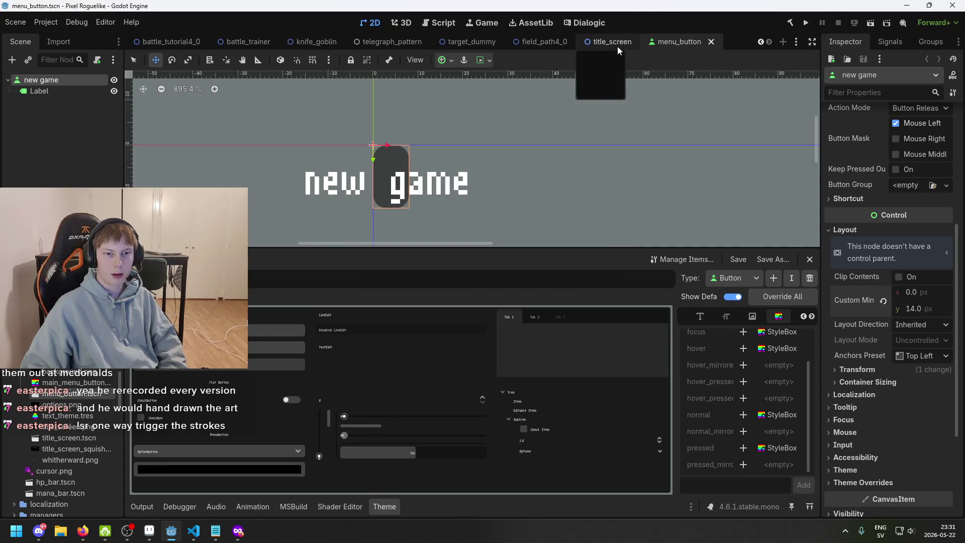
pyautogui.click(617, 46)
pyautogui.scroll(-3, 606, 116)
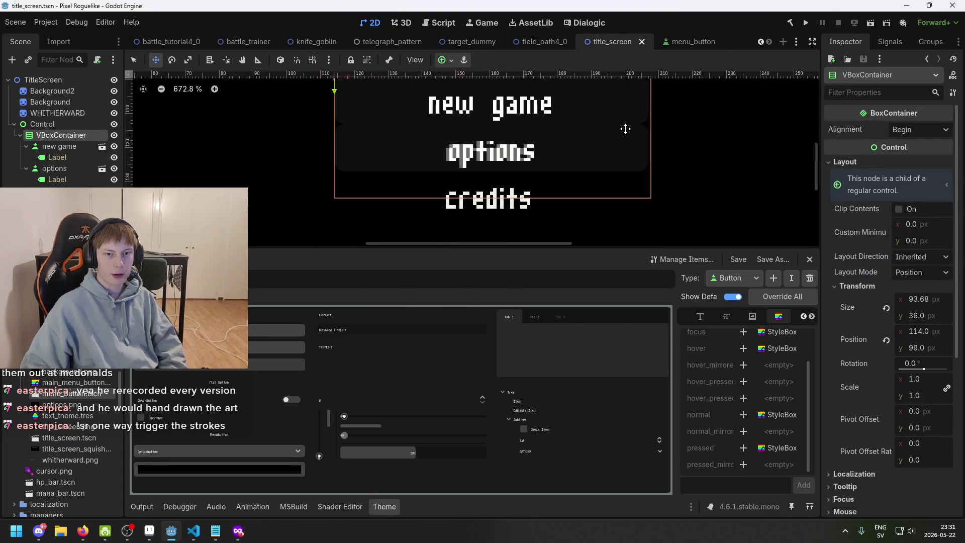
# Duplicate the options button, creating options2 beneath it
pyautogui.click(65, 174)
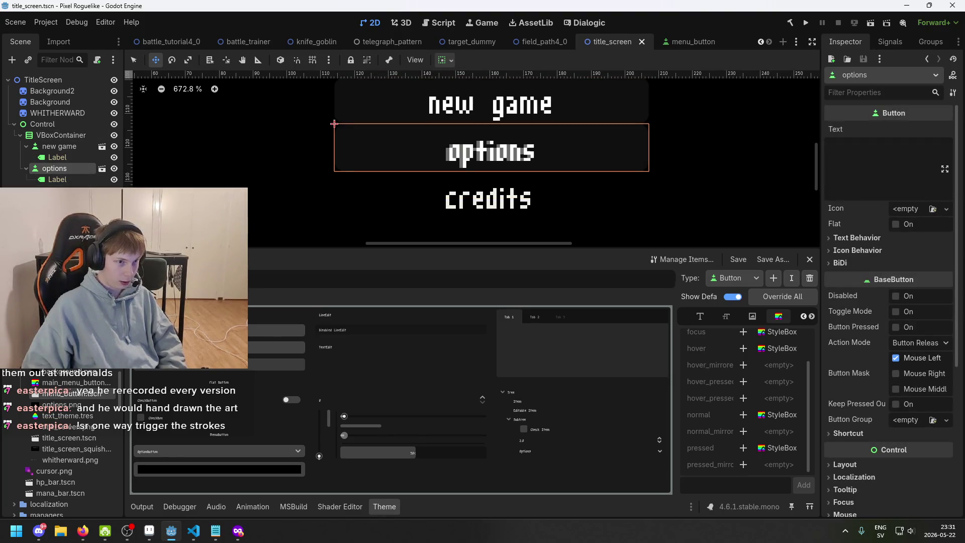
pyautogui.hotkey('ctrl', 'd')
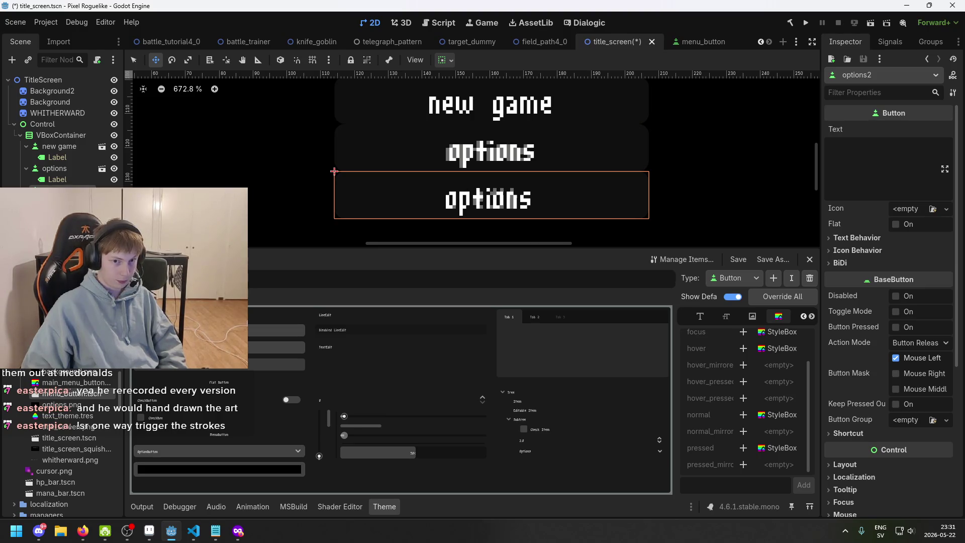
pyautogui.click(558, 189)
pyautogui.scroll(6, 558, 187)
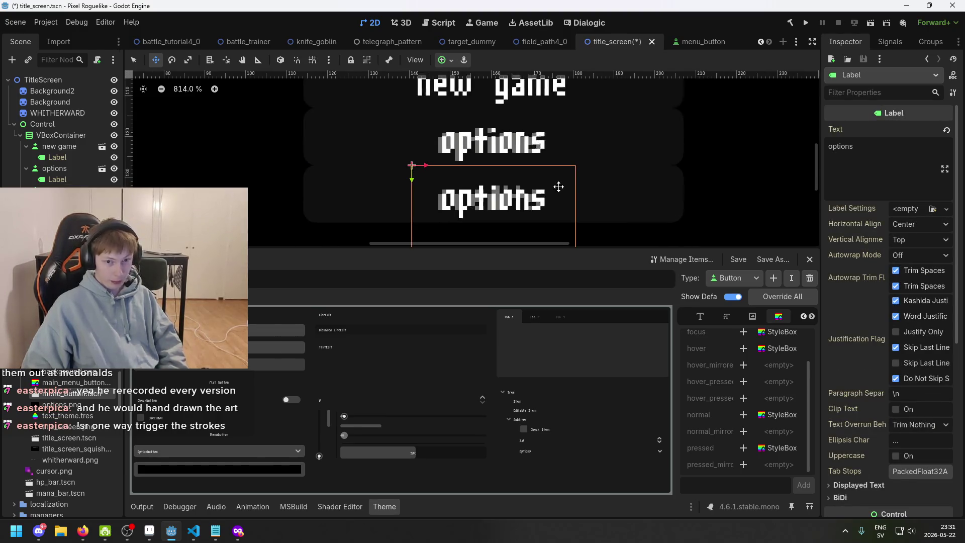
pyautogui.click(397, 189)
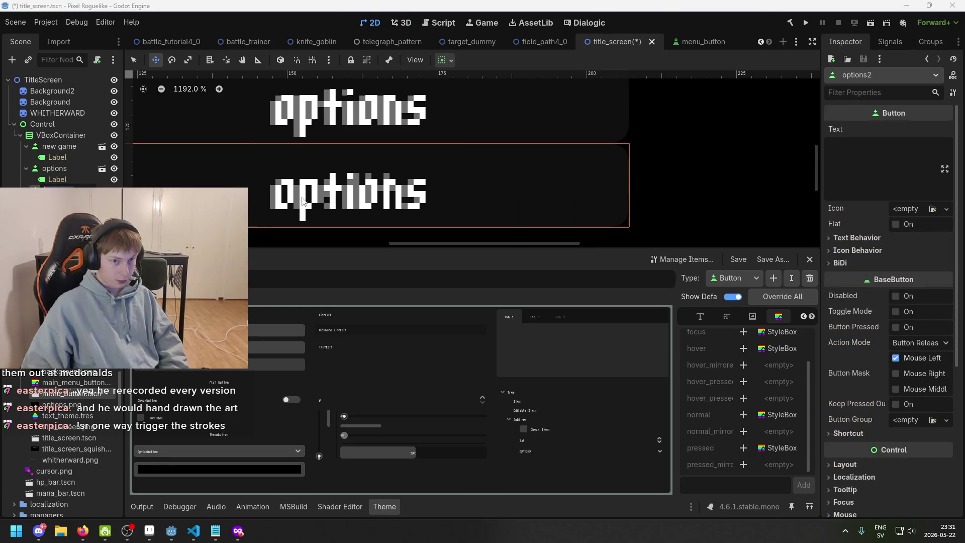
pyautogui.scroll(-3, 396, 188)
pyautogui.click(305, 229)
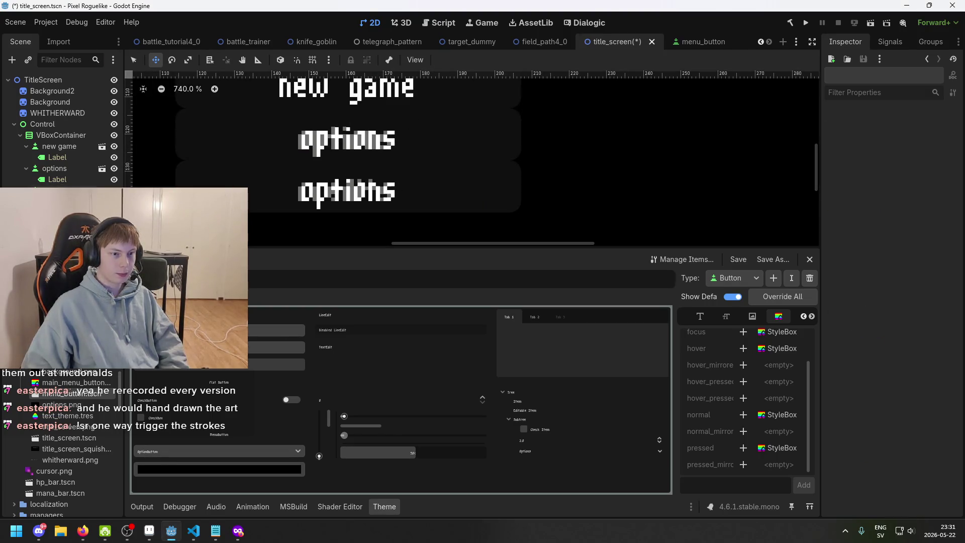
pyautogui.click(65, 190)
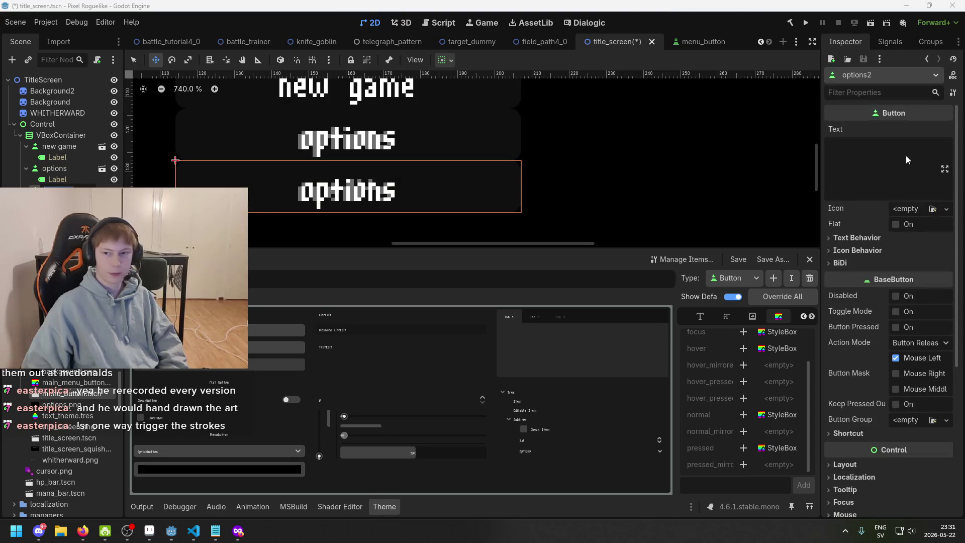
# Rename the copy to credits and set its label text to 'credits'
pyautogui.click(353, 232)
pyautogui.click(354, 232)
pyautogui.tripleClick(908, 160)
pyautogui.write('credits')
pyautogui.press('Return')
pyautogui.scroll(4, 407, 196)
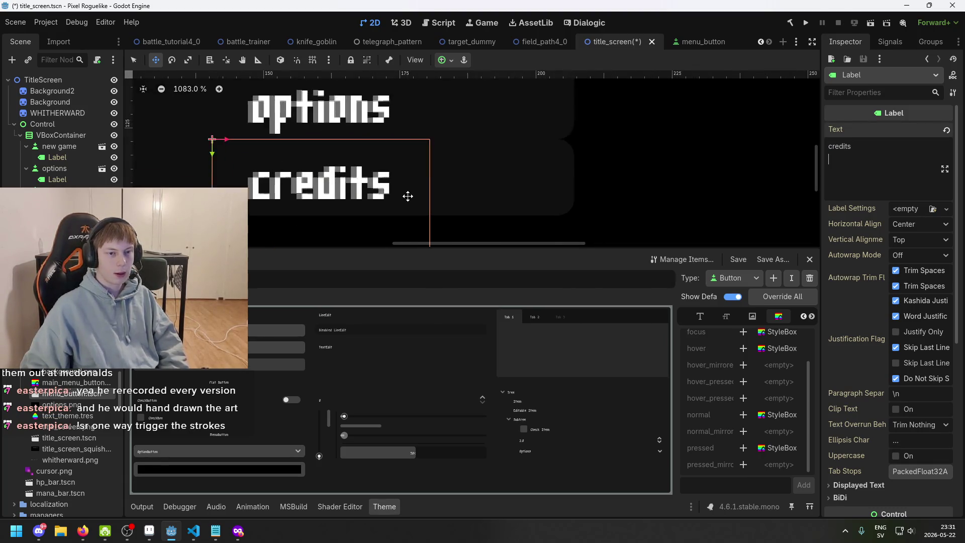
# Deselect the label and save the title_screen scene
pyautogui.scroll(1, 408, 196)
pyautogui.hscroll(-5, 422, 206)
pyautogui.scroll(3, 432, 211)
pyautogui.scroll(-3, 448, 231)
pyautogui.scroll(-10, 482, 176)
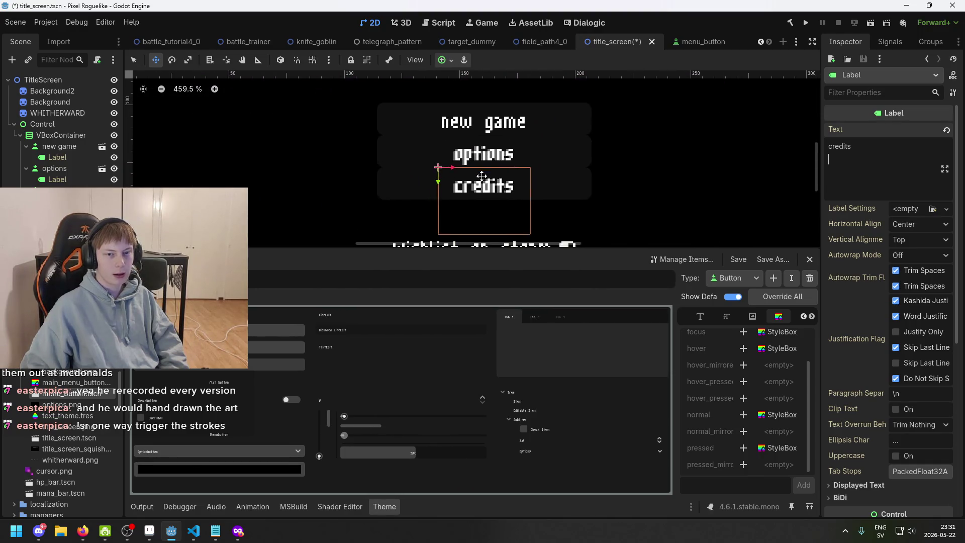
pyautogui.scroll(2, 481, 176)
pyautogui.scroll(5, 407, 196)
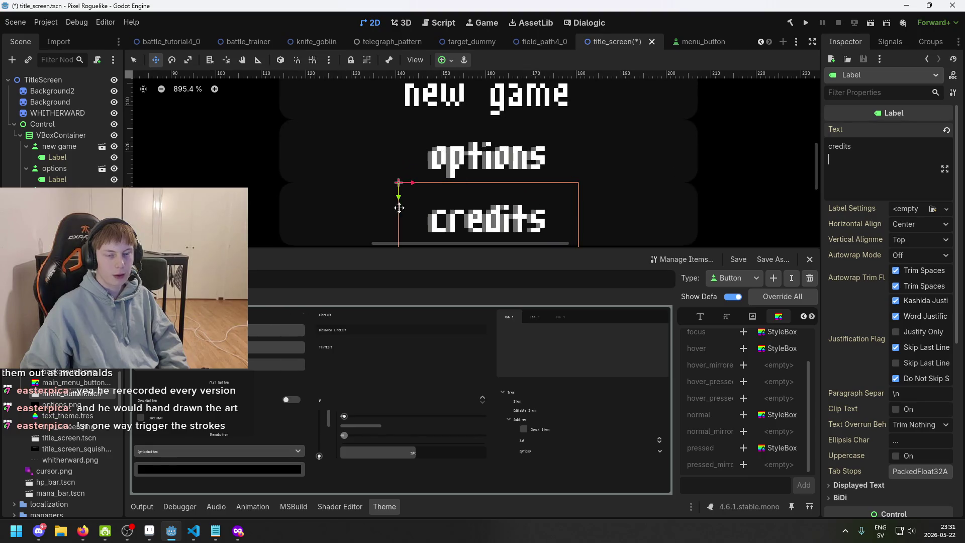
pyautogui.press('Escape')
pyautogui.hscroll(2, 314, 218)
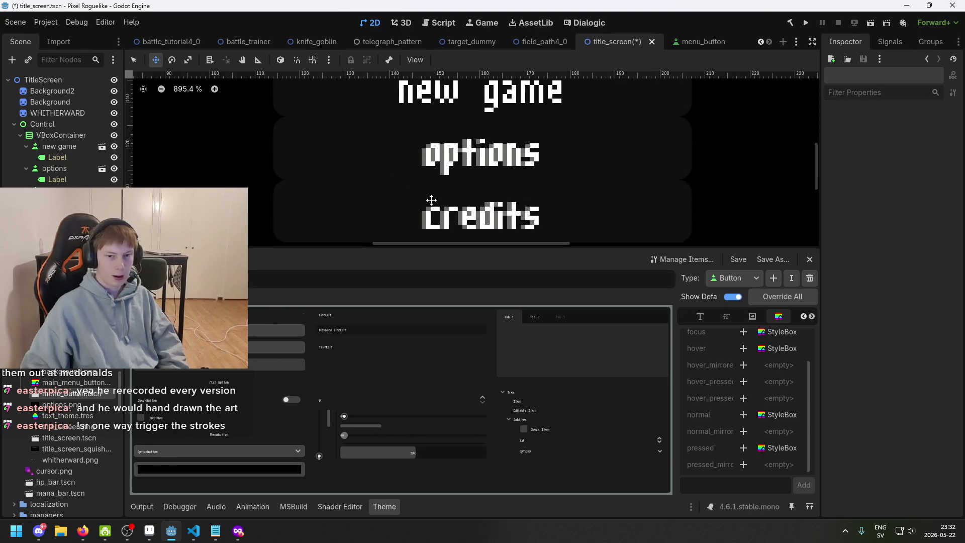
pyautogui.scroll(2, 488, 213)
pyautogui.hotkey('ctrl', 's')
# Zoom and pan the canvas to frame the enlarged menu buttons and wishlist label
pyautogui.scroll(-8, 436, 173)
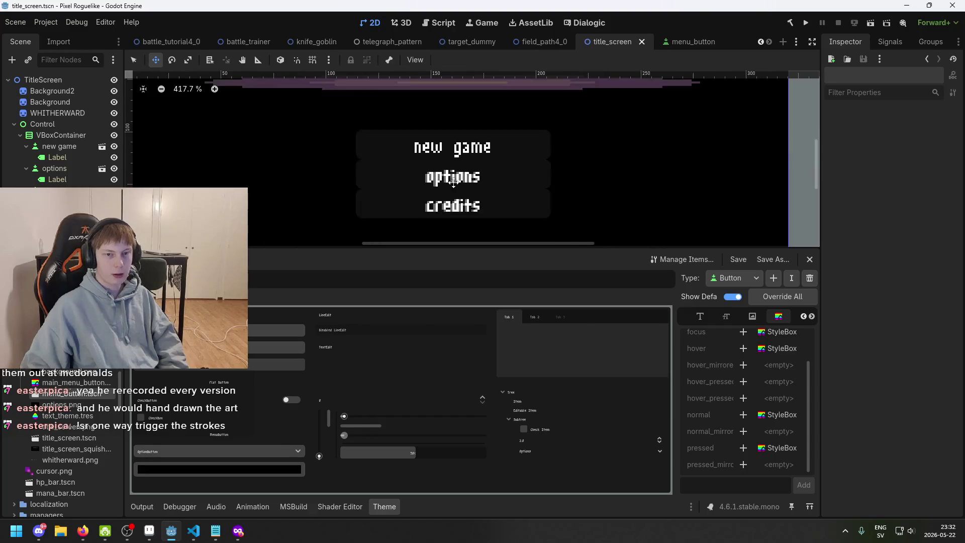
pyautogui.scroll(12, 466, 184)
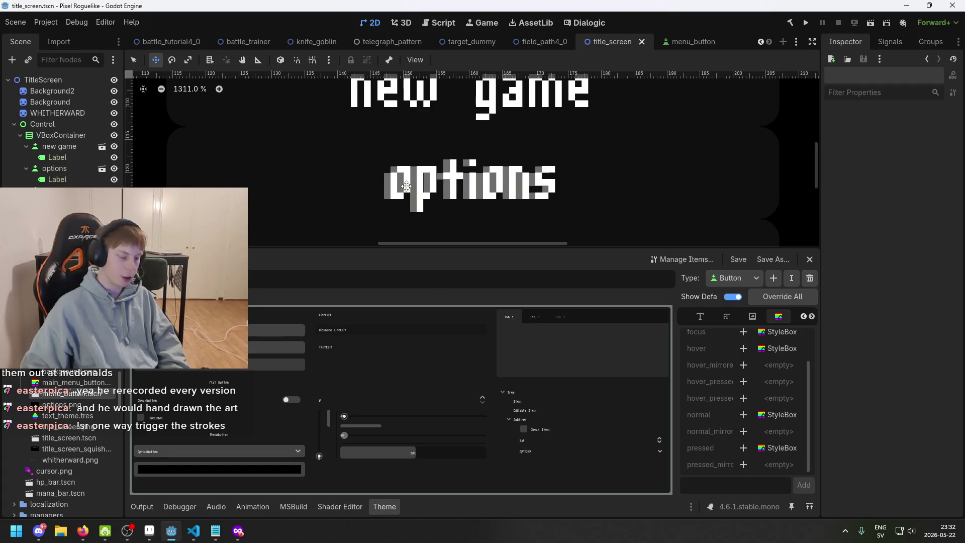
pyautogui.scroll(-4, 423, 191)
pyautogui.scroll(-10, 424, 191)
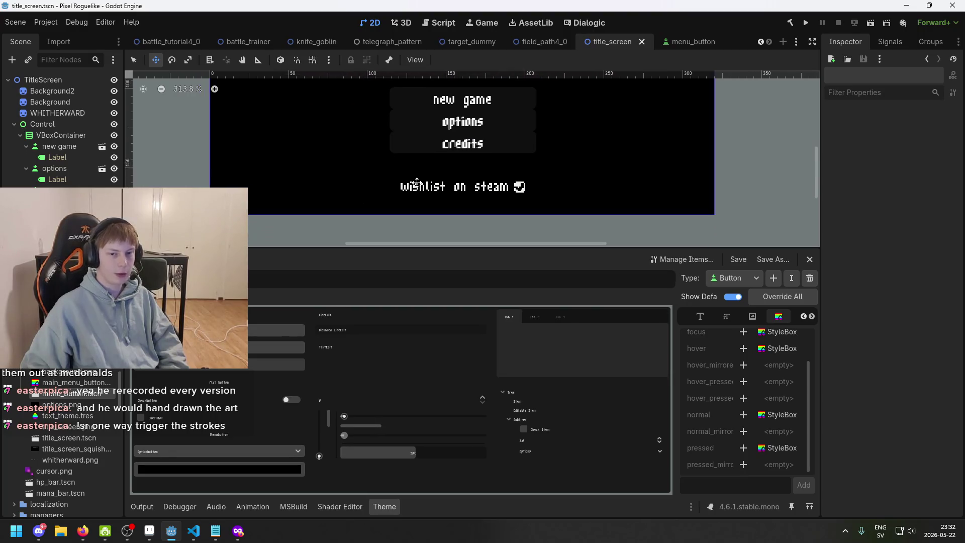
pyautogui.scroll(4, 483, 148)
pyautogui.moveTo(488, 144); pyautogui.dragTo(483, 197)
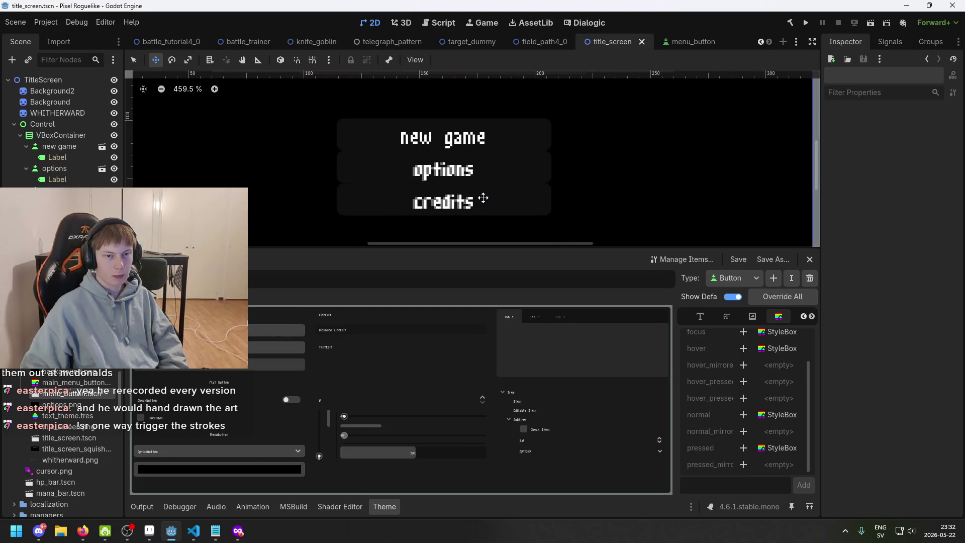
pyautogui.scroll(3, 455, 219)
pyautogui.moveTo(454, 211)
pyautogui.mouseDown()
pyautogui.moveTo(456, 235)
pyautogui.moveTo(457, 200)
pyautogui.moveTo(465, 215)
pyautogui.mouseUp()
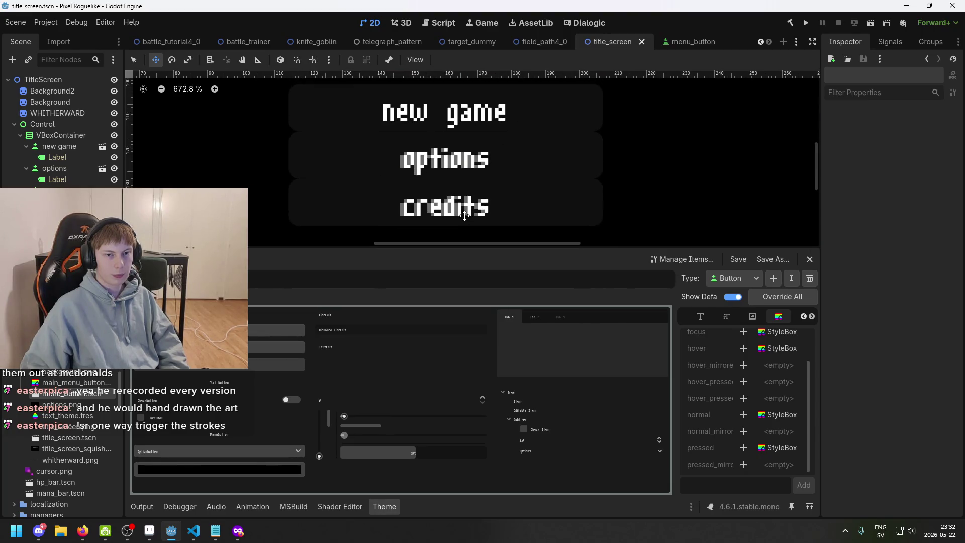
pyautogui.scroll(-5, 465, 215)
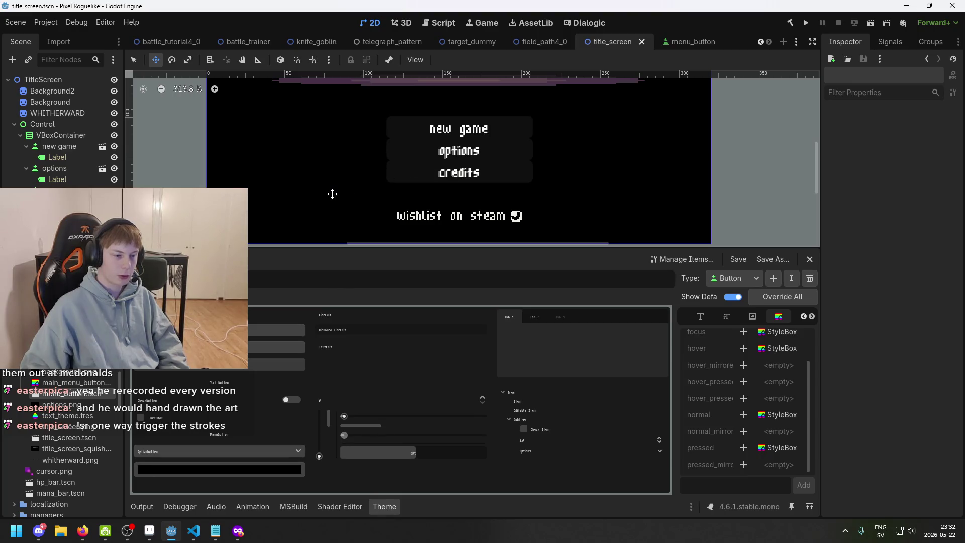
pyautogui.moveTo(343, 200); pyautogui.dragTo(362, 156)
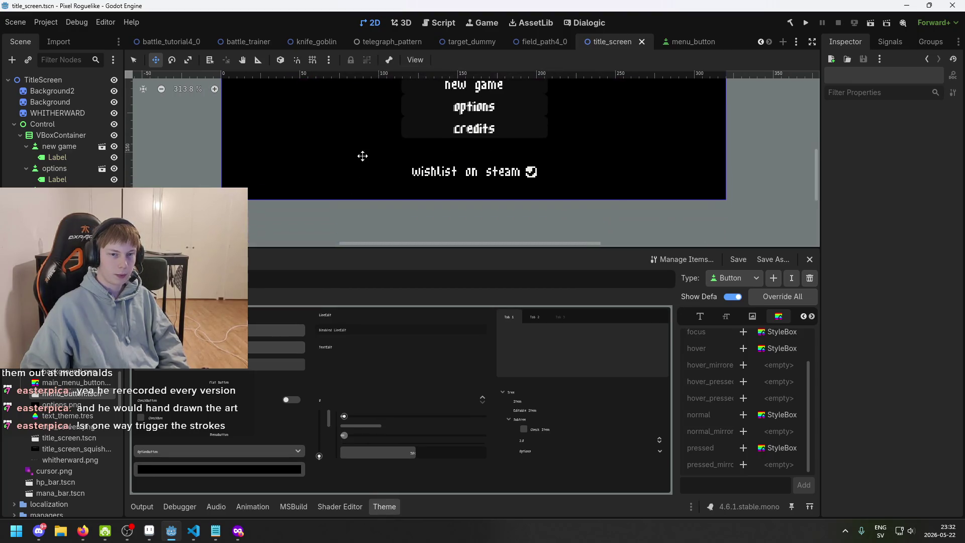
# Select the Control node, then the VBoxContainer, then the credits button
pyautogui.click(65, 125)
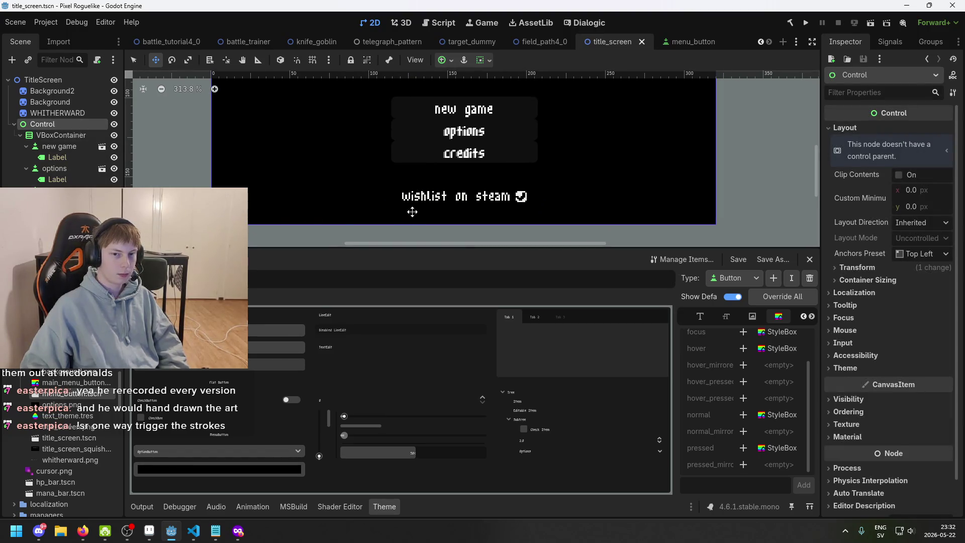
pyautogui.click(69, 134)
pyautogui.click(71, 123)
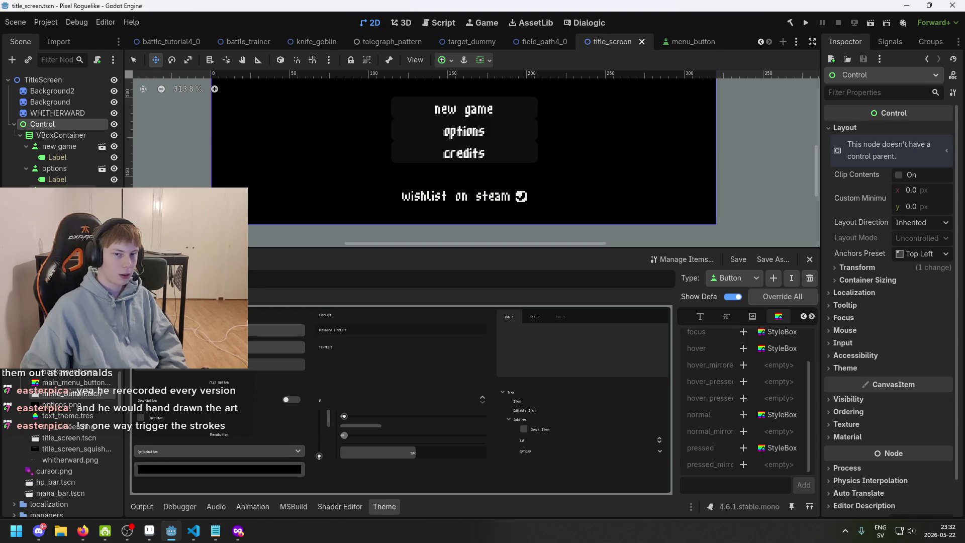
pyautogui.click(391, 141)
# Duplicate credits as credits2, move it under Control, and place it over the wishlist row
pyautogui.hotkey('ctrl', 'd')
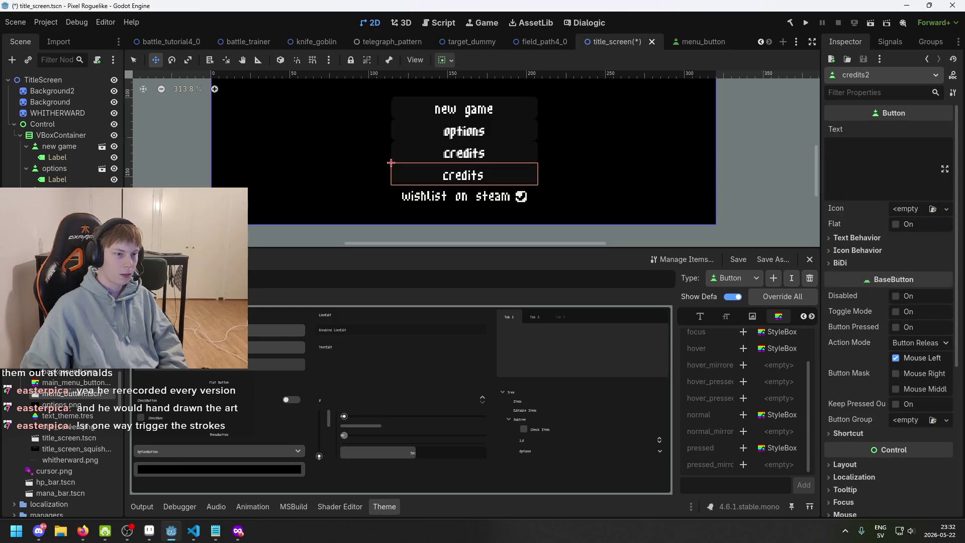
pyautogui.moveTo(58, 143); pyautogui.dragTo(56, 124)
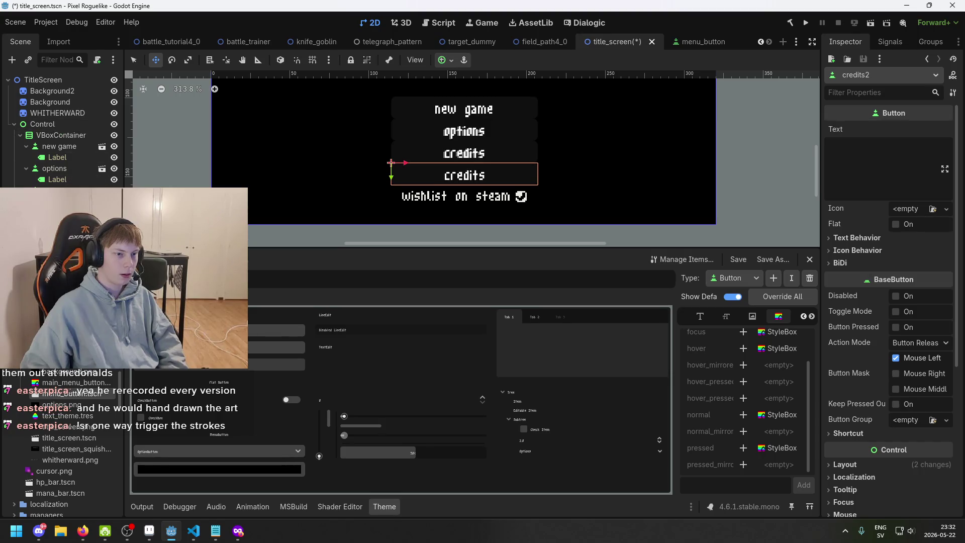
pyautogui.moveTo(452, 215)
pyautogui.mouseDown()
pyautogui.moveTo(476, 212)
pyautogui.moveTo(477, 225)
pyautogui.mouseUp()
pyautogui.scroll(2, 476, 212)
pyautogui.scroll(1, 615, 228)
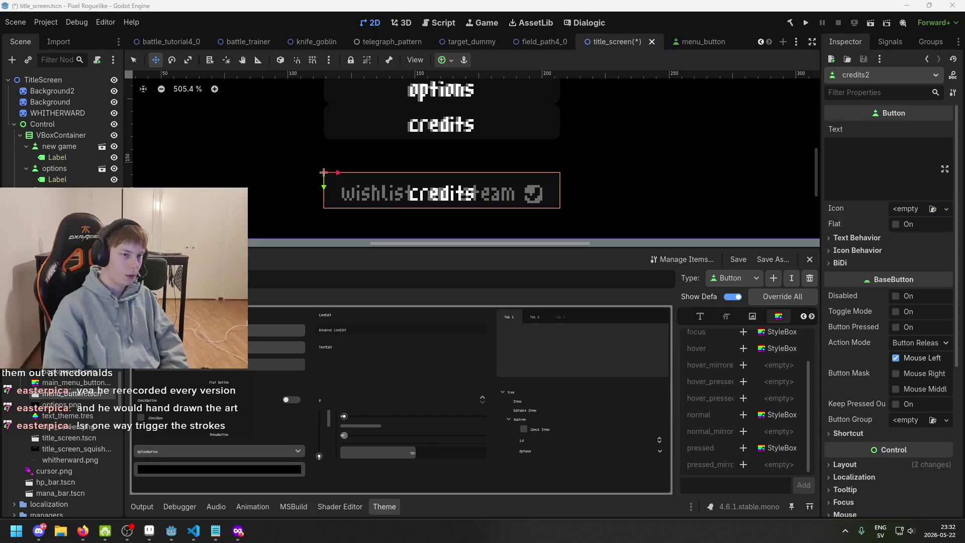
# Set the credits2 label text to 'wishlist on steam'
pyautogui.click(441, 194)
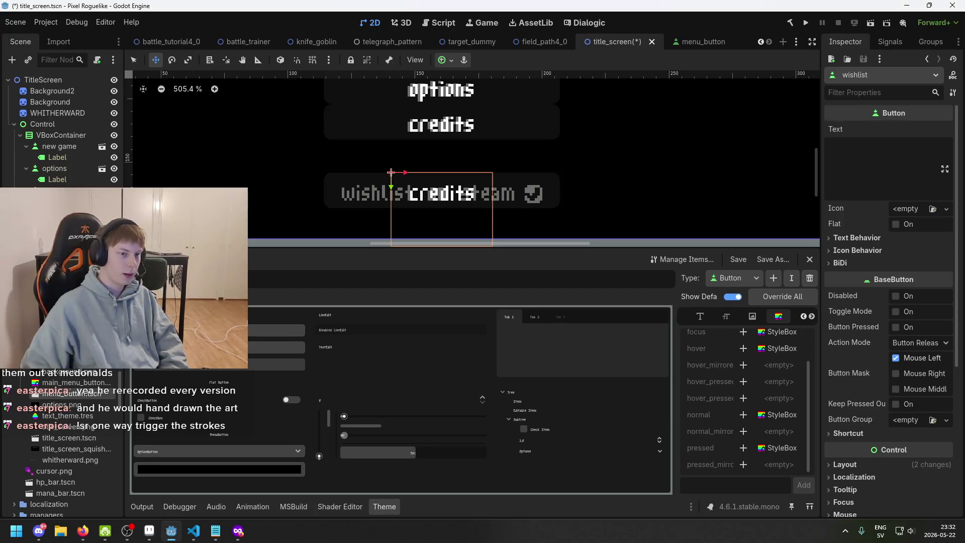
pyautogui.click(862, 141)
pyautogui.hotkey('ctrl', 'a')
pyautogui.write('wishlist on str')
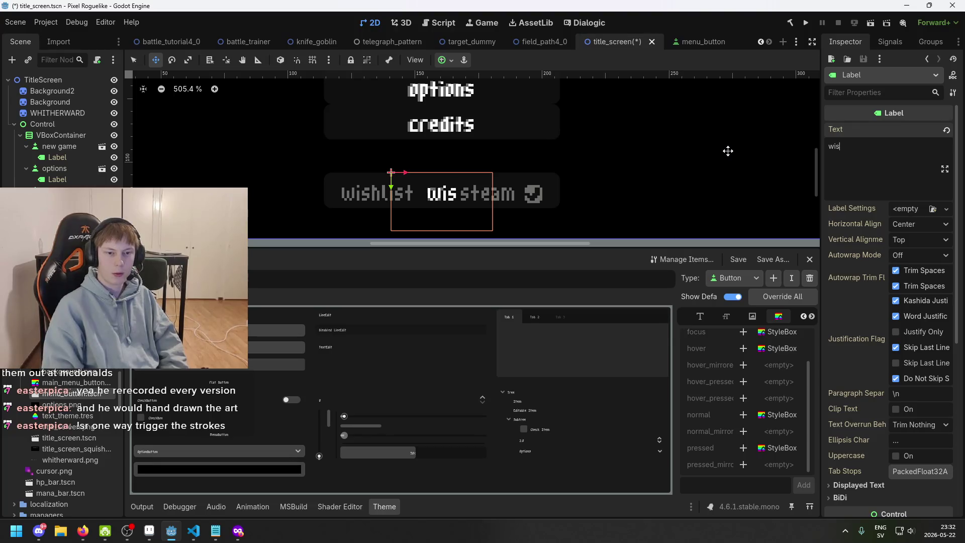
pyautogui.press('BackSpace')
pyautogui.write('eam')
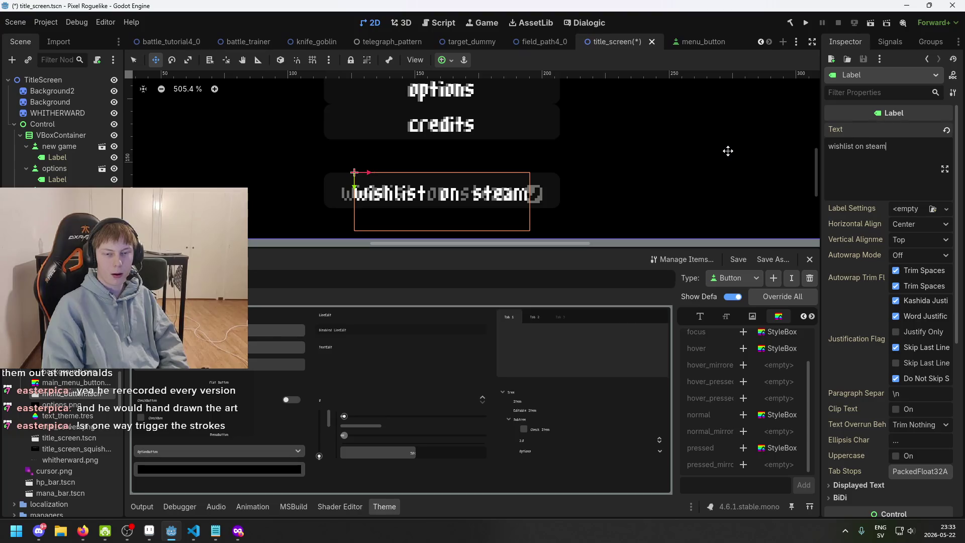
# Zoom in on the wishlist label, then switch over to Aseprite
pyautogui.scroll(3, 573, 186)
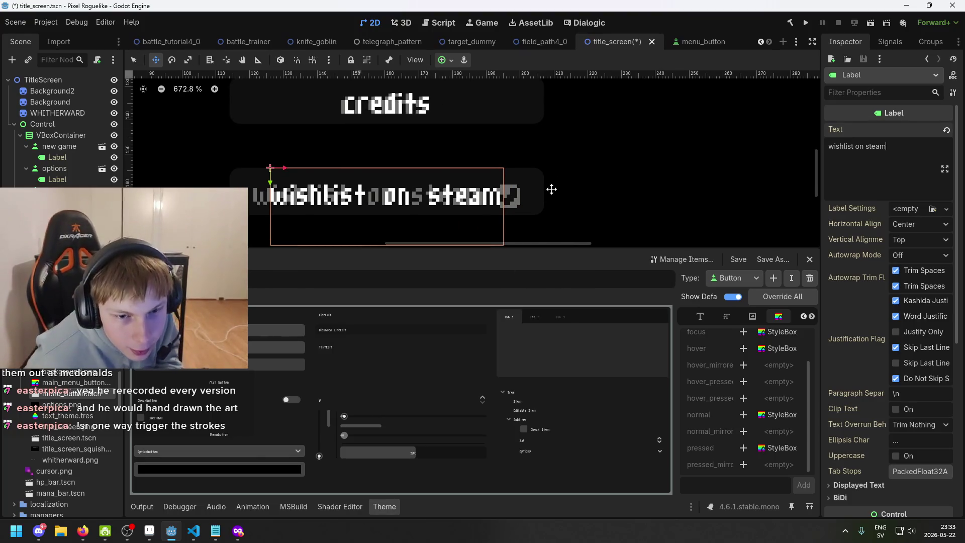
pyautogui.scroll(5, 502, 194)
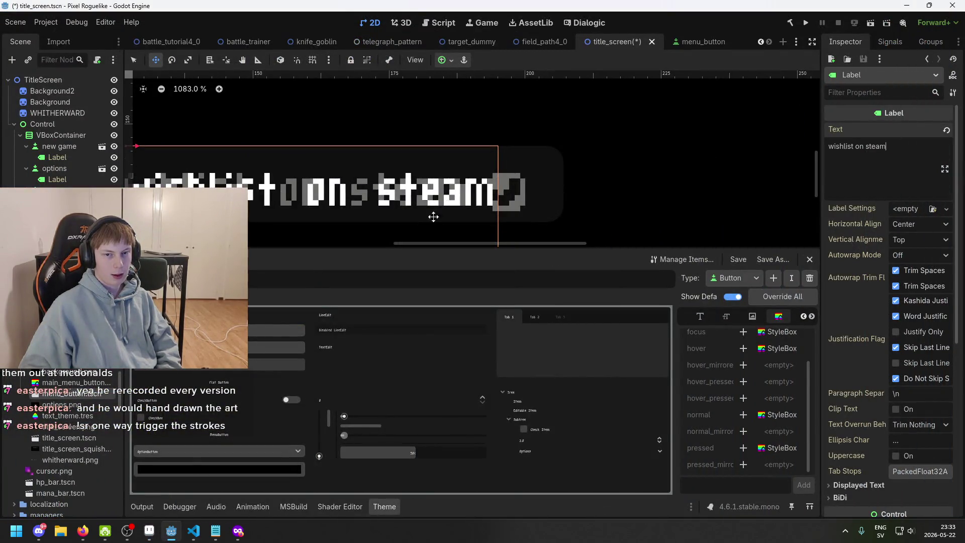
pyautogui.scroll(5, 433, 217)
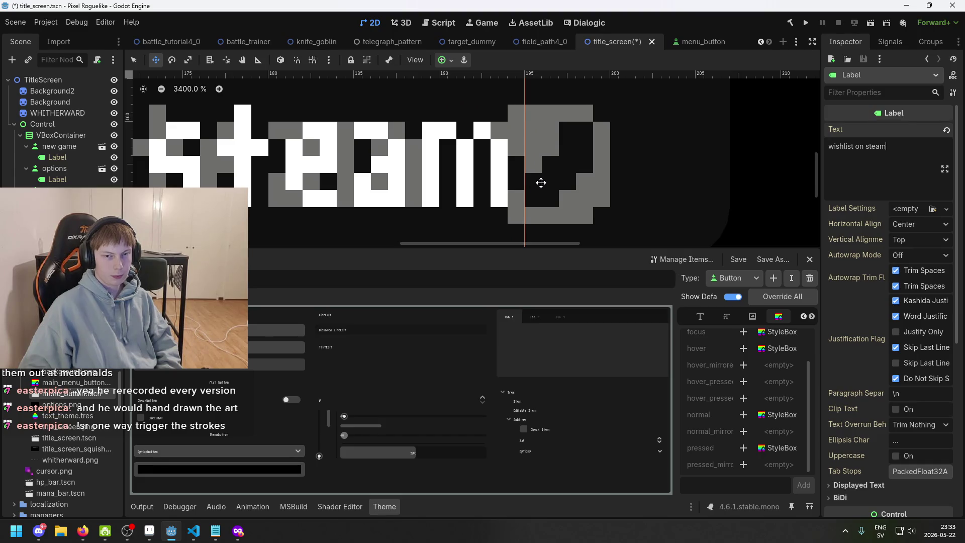
pyautogui.scroll(-3, 540, 183)
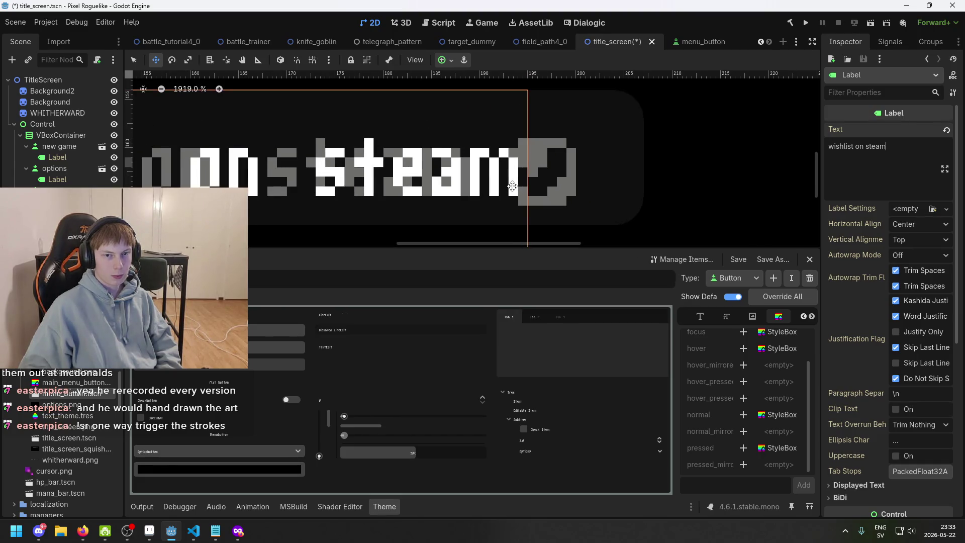
pyautogui.scroll(-2, 512, 188)
pyautogui.click(149, 531)
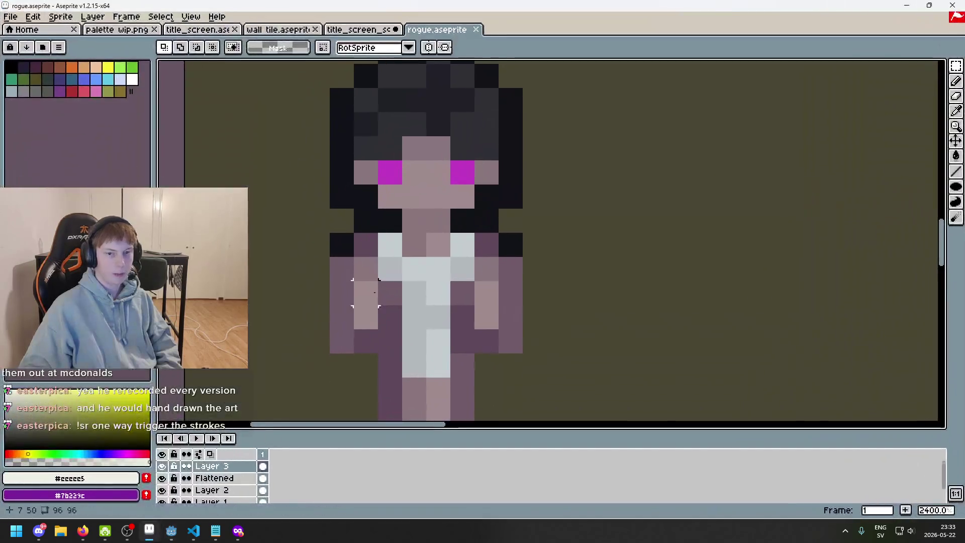
# Show title_screen.aseprite and marquee-select a rectangle around the steam logo
pyautogui.click(358, 29)
pyautogui.click(280, 29)
pyautogui.click(201, 29)
pyautogui.scroll(-3, 344, 234)
pyautogui.scroll(9, 344, 233)
pyautogui.press('w')
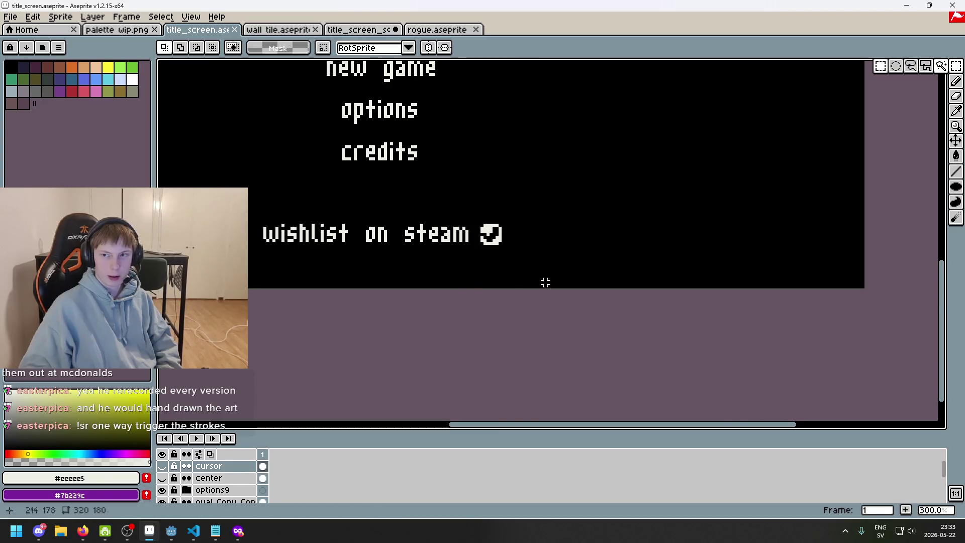
pyautogui.scroll(3, 506, 142)
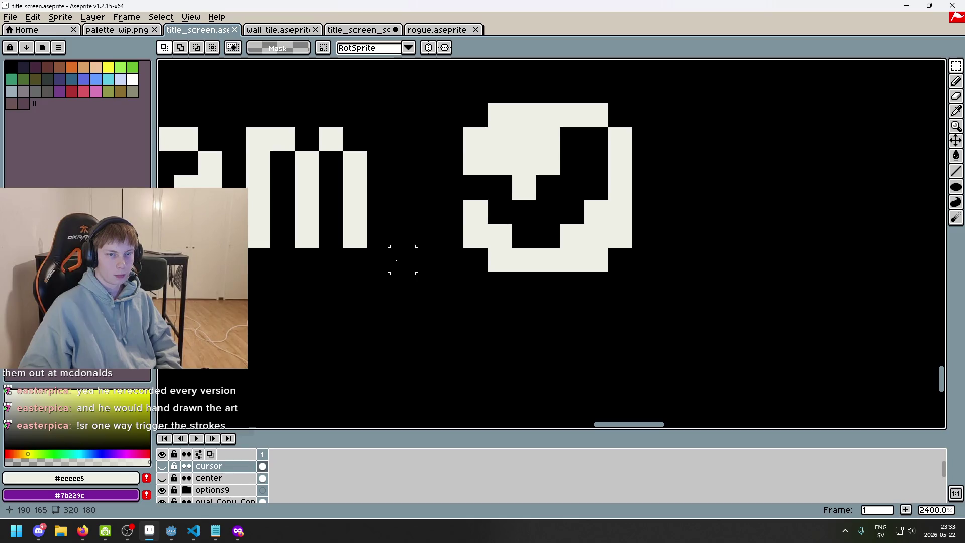
pyautogui.moveTo(403, 284)
pyautogui.mouseDown()
pyautogui.moveTo(414, 146)
pyautogui.moveTo(556, 82)
pyautogui.moveTo(624, 97)
pyautogui.moveTo(630, 80)
pyautogui.mouseUp()
pyautogui.scroll(-5, 387, 246)
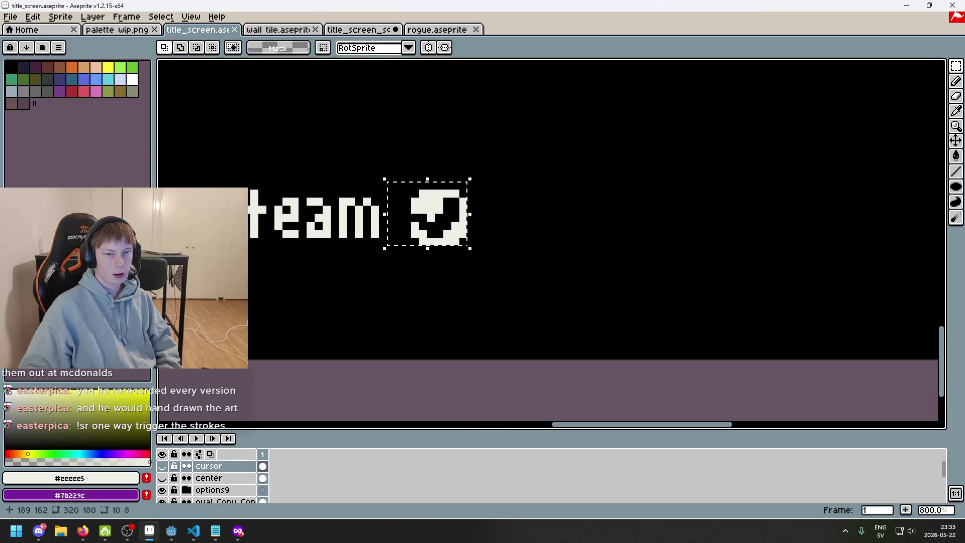
pyautogui.scroll(3, 382, 206)
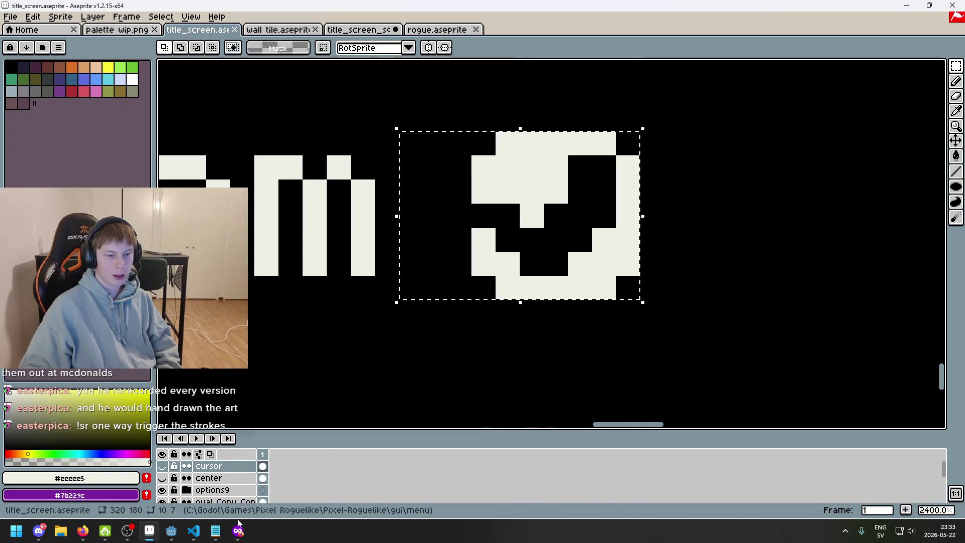
# Compare against the Godot label, then return and toggle the options9 group's visibility
pyautogui.click(170, 534)
pyautogui.scroll(4, 521, 130)
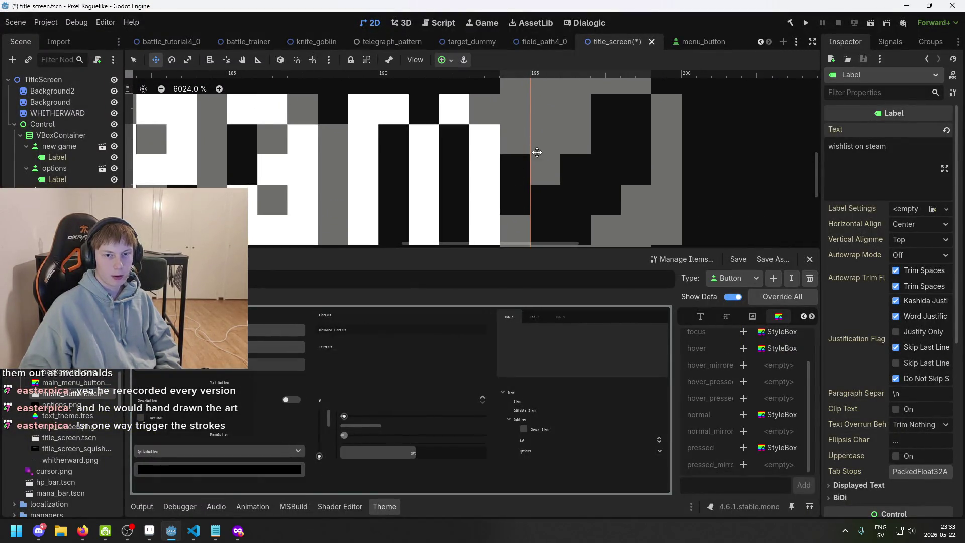
pyautogui.scroll(-2, 537, 152)
pyautogui.click(148, 532)
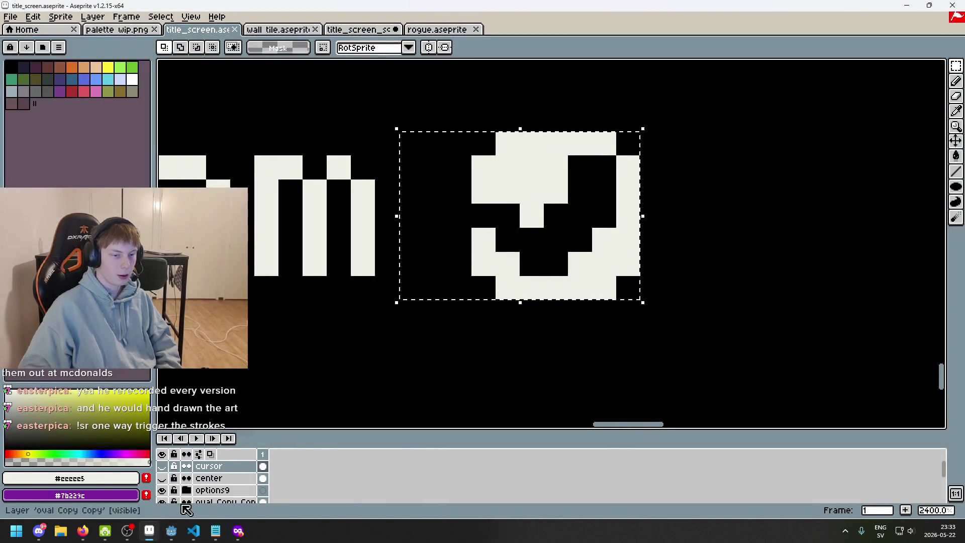
pyautogui.scroll(-2, 233, 488)
pyautogui.scroll(-5, 234, 490)
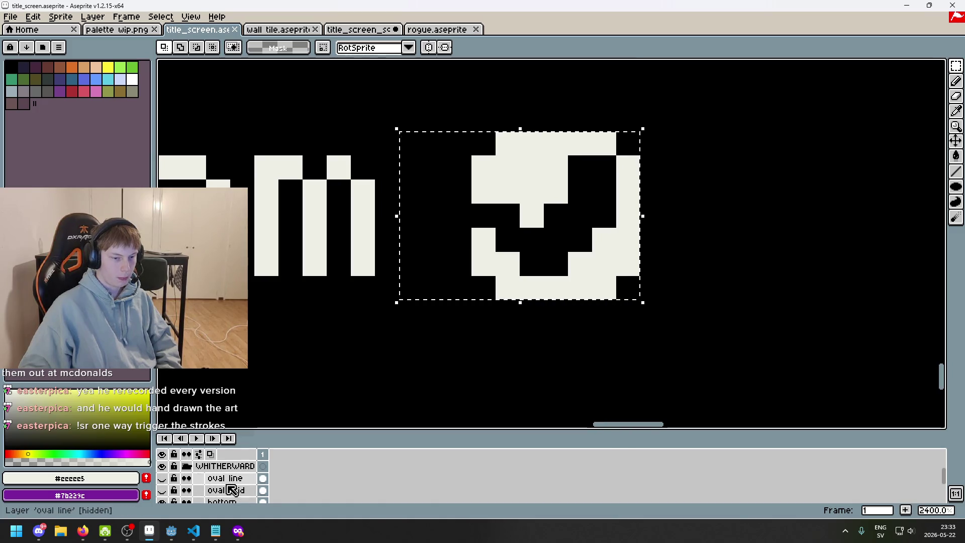
pyautogui.scroll(7, 234, 487)
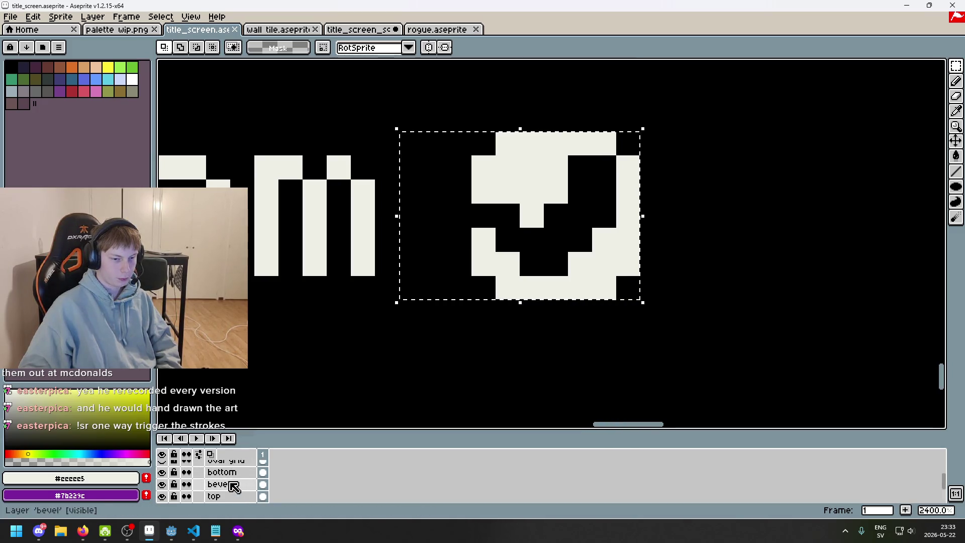
pyautogui.doubleClick(162, 490)
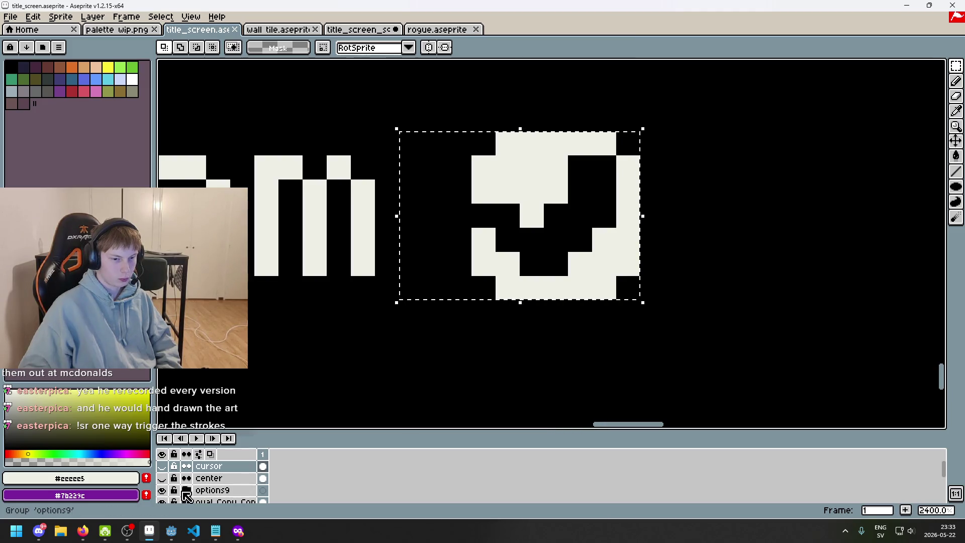
pyautogui.scroll(-5, 186, 492)
pyautogui.scroll(2, 171, 484)
# Pick the wishlist on steam layer, restore the logo selection, and start a new sprite
pyautogui.click(201, 477)
pyautogui.hotkey('ctrl', 'd')
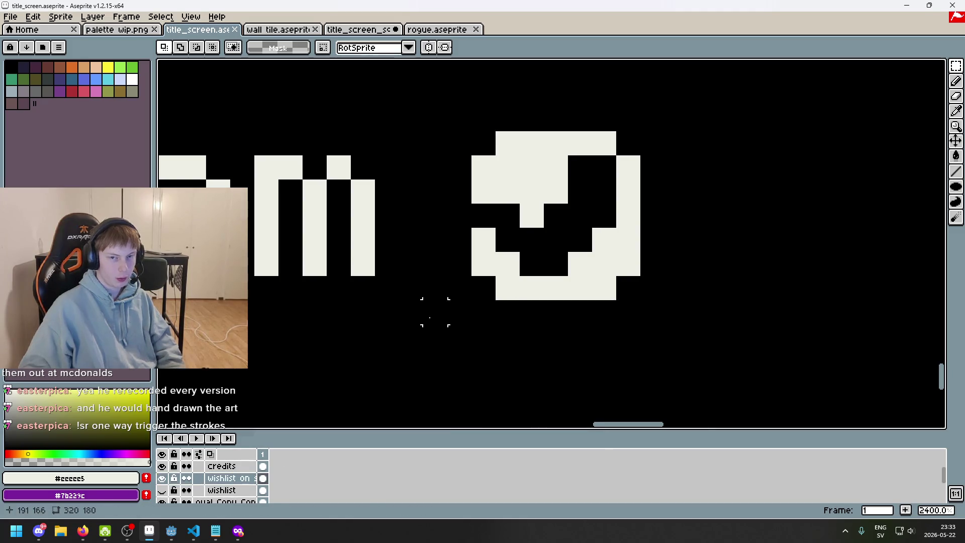
pyautogui.hotkey('ctrl', 'z')
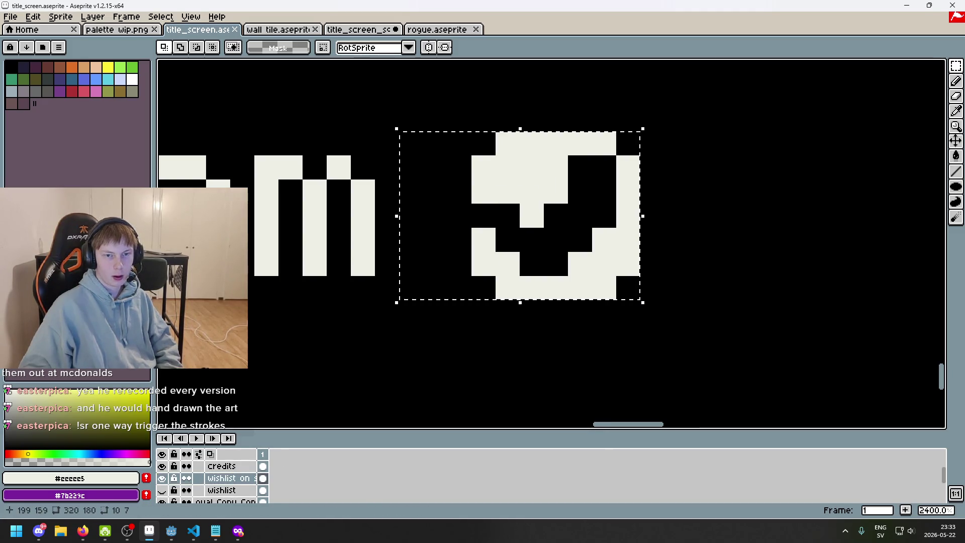
pyautogui.click(11, 17)
pyautogui.click(25, 31)
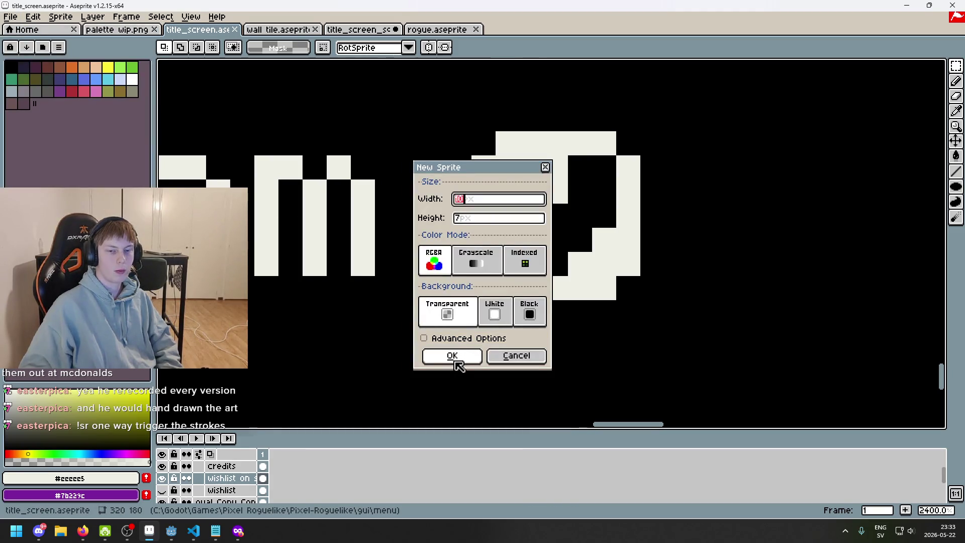
# Create the 10×7 sprite, paste the steam logo, and erase its black pixels with a 1px eraser
pyautogui.click(456, 357)
pyautogui.hotkey('ctrl', 'v')
pyautogui.click(510, 243)
pyautogui.scroll(3, 502, 244)
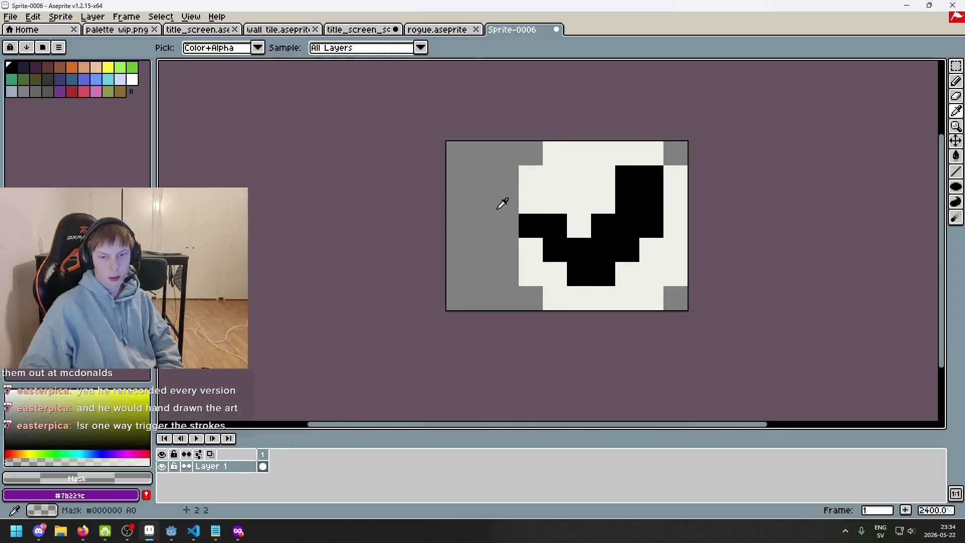
pyautogui.press('e')
pyautogui.press('-')
pyautogui.press('-')
pyautogui.press('-')
pyautogui.moveTo(524, 224)
pyautogui.mouseDown()
pyautogui.moveTo(593, 274)
pyautogui.moveTo(629, 250)
pyautogui.moveTo(629, 178)
pyautogui.moveTo(642, 185)
pyautogui.mouseUp()
# Look through the other open files and the title screen artwork, then return to the logo sprite
pyautogui.click(455, 31)
pyautogui.click(342, 31)
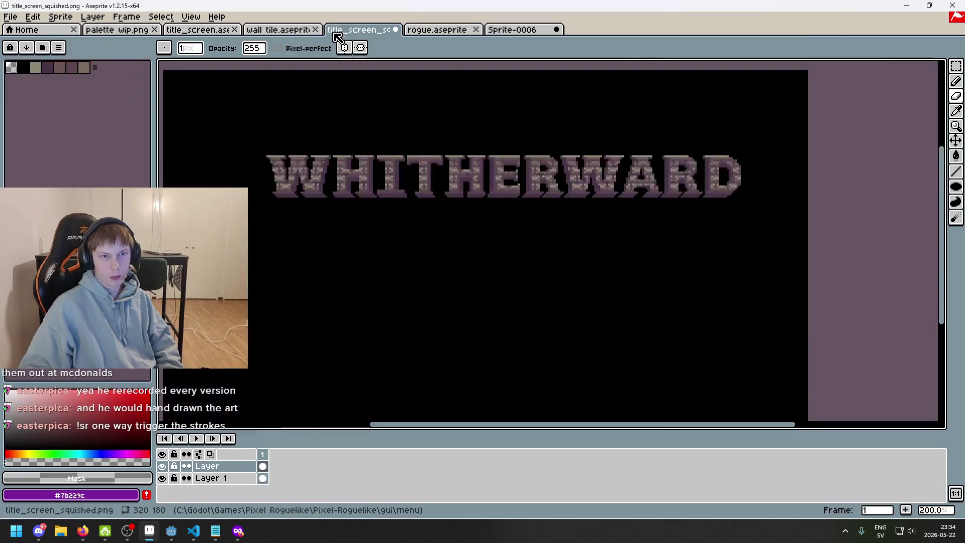
pyautogui.click(297, 31)
pyautogui.click(230, 31)
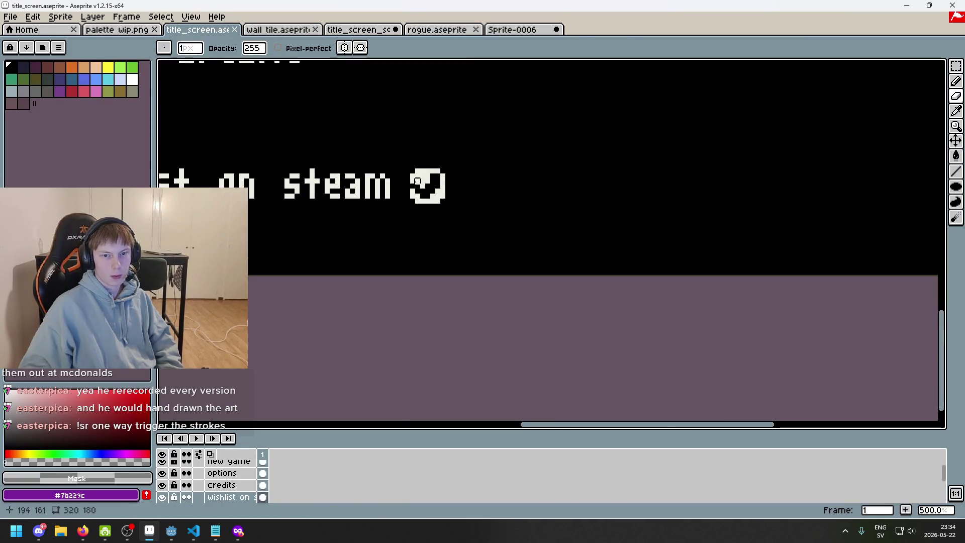
pyautogui.scroll(-3, 550, 162)
pyautogui.scroll(2, 550, 162)
pyautogui.moveTo(550, 162)
pyautogui.mouseDown()
pyautogui.moveTo(560, 207)
pyautogui.moveTo(609, 146)
pyautogui.moveTo(654, 207)
pyautogui.mouseUp()
pyautogui.scroll(-2, 644, 202)
pyautogui.scroll(1, 643, 202)
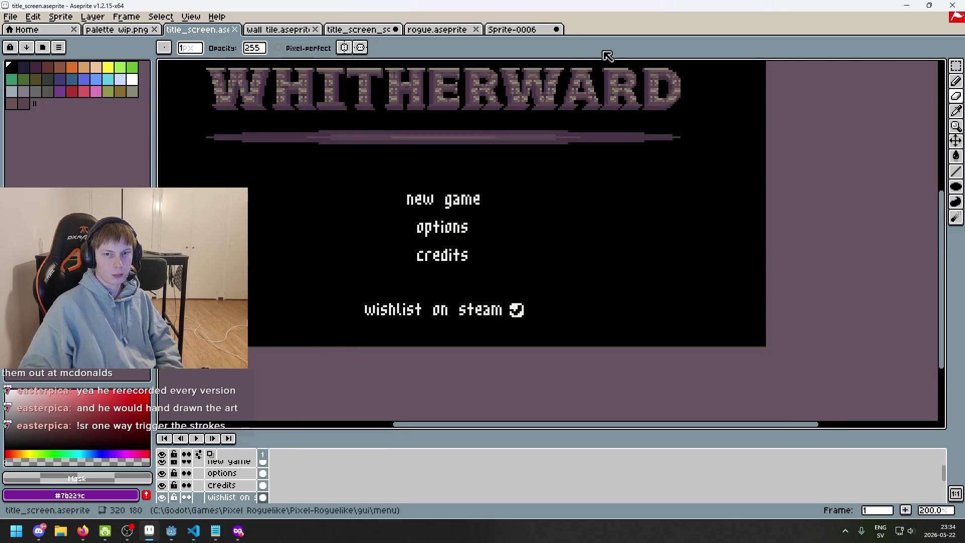
pyautogui.click(512, 29)
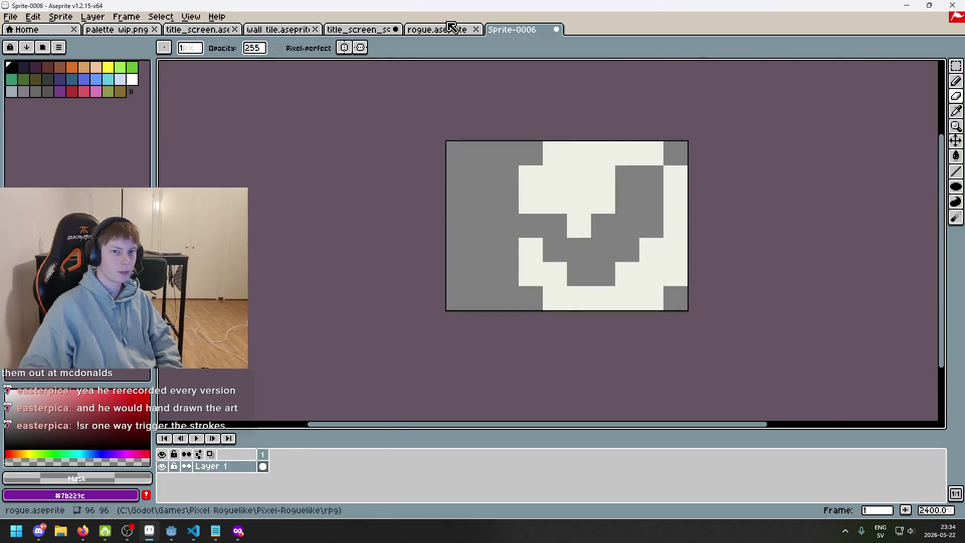
# Save the steam logo sprite as steam_icon.png with the PNG files type in the menu folder
pyautogui.hotkey('ctrl', 's')
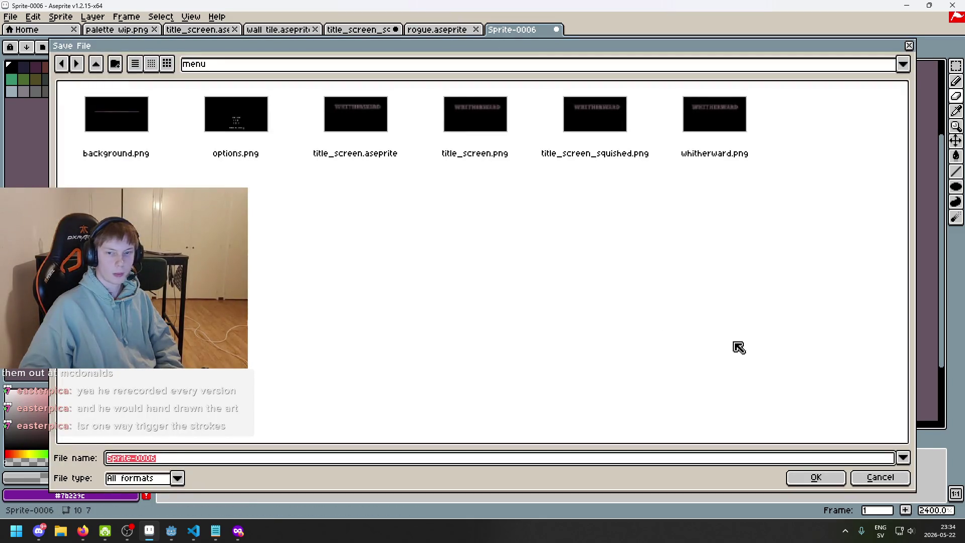
pyautogui.write('steam_icon')
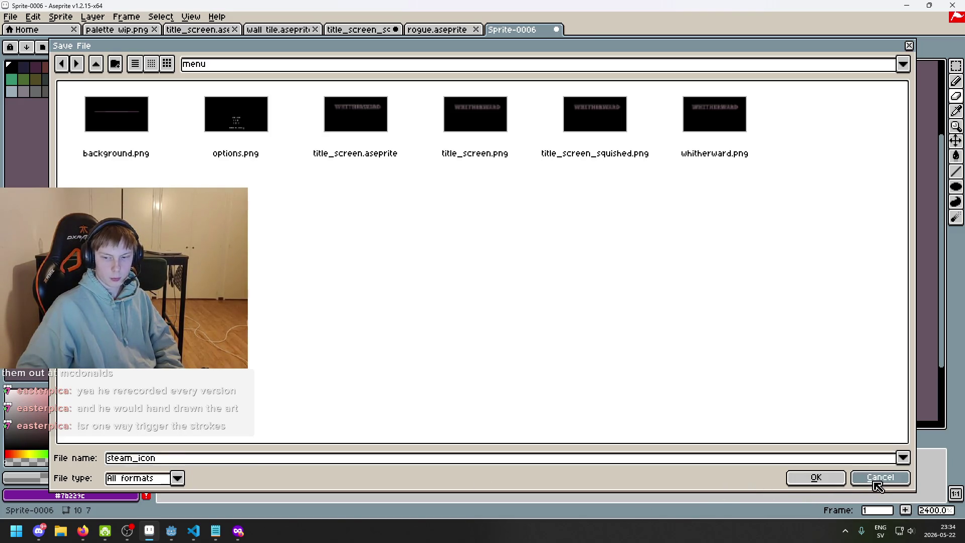
pyautogui.click(879, 477)
pyautogui.hotkey('ctrl', 'a')
pyautogui.hotkey('ctrl', 's')
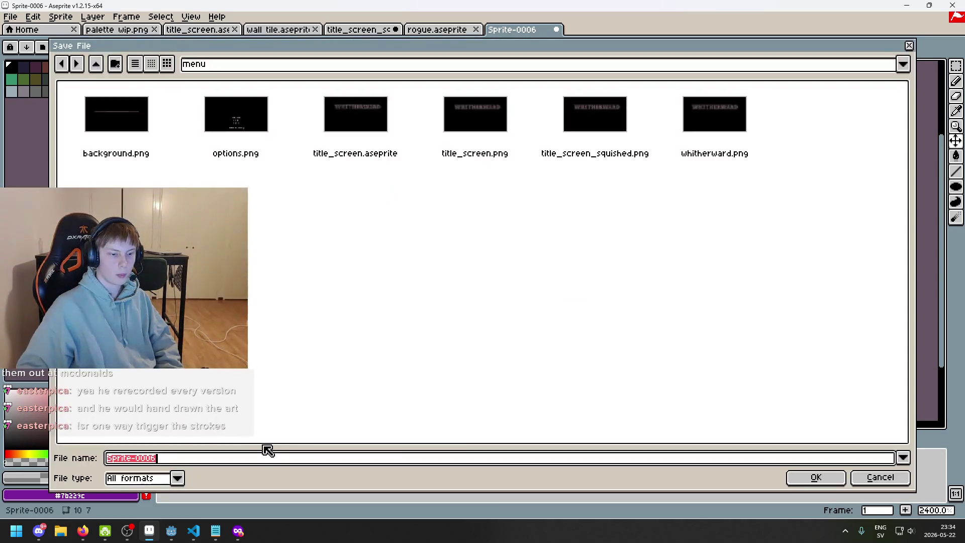
pyautogui.write('steam_ico')
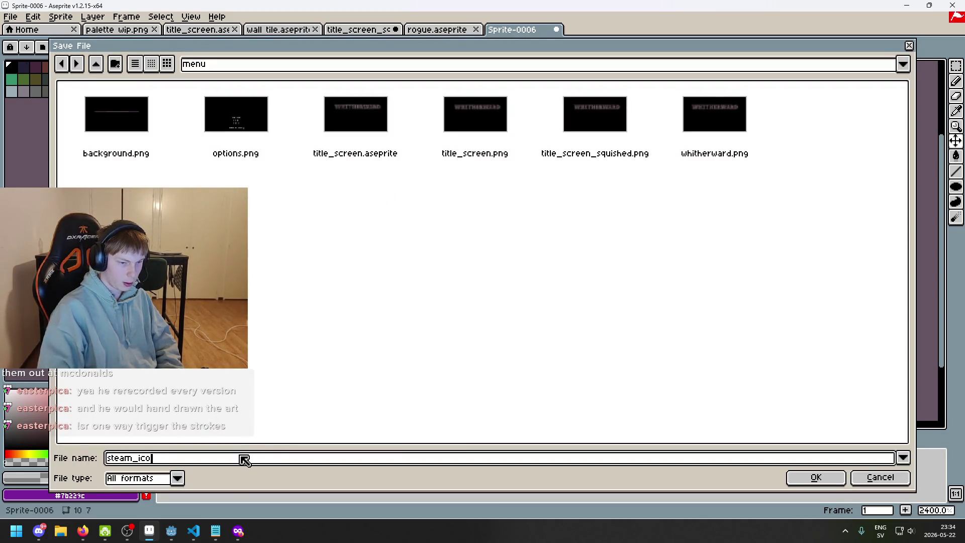
pyautogui.click(177, 478)
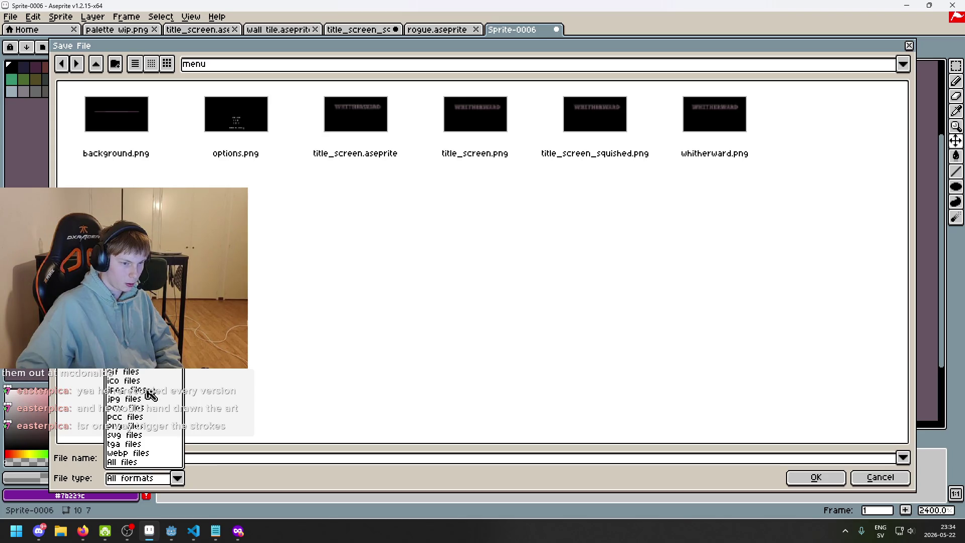
pyautogui.click(149, 425)
pyautogui.click(812, 476)
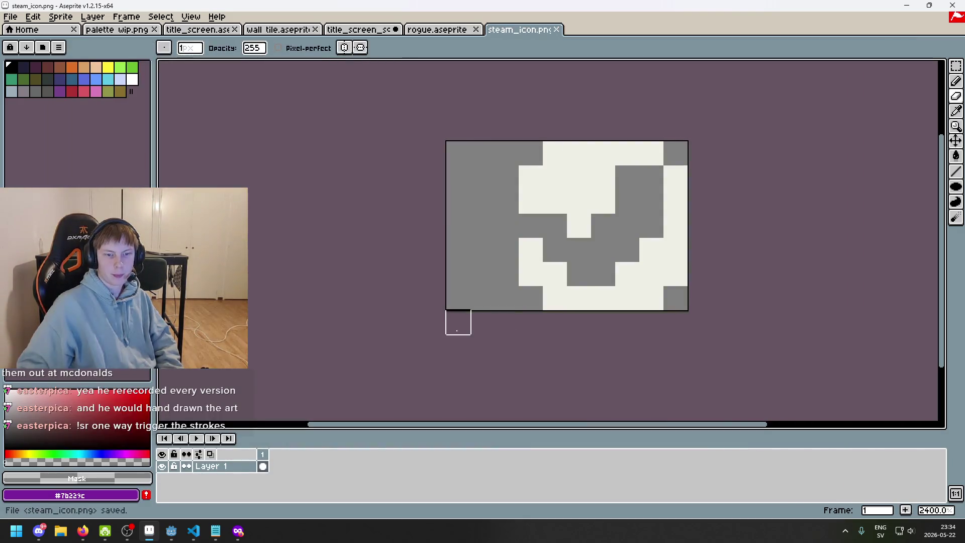
pyautogui.click(171, 530)
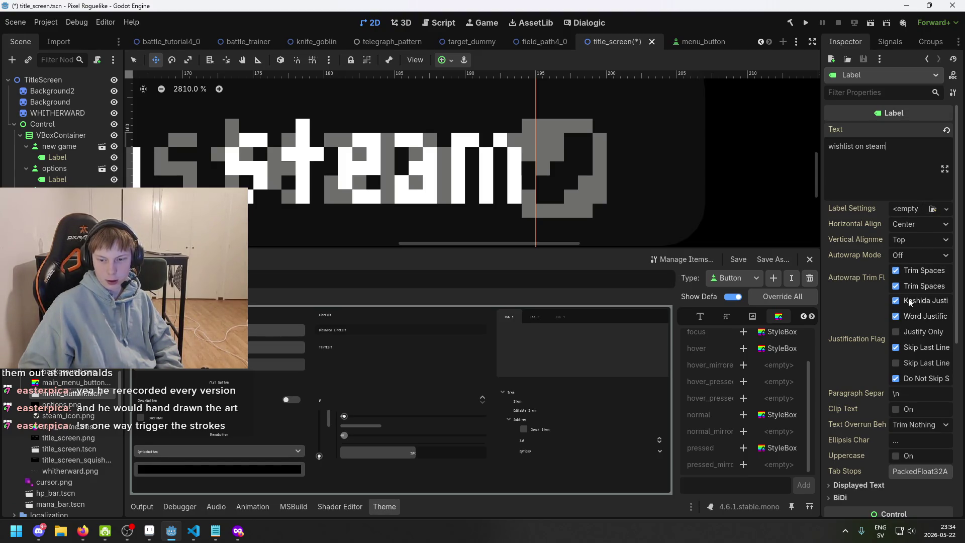
pyautogui.scroll(-1, 875, 421)
pyautogui.click(866, 445)
pyautogui.scroll(-2, 866, 444)
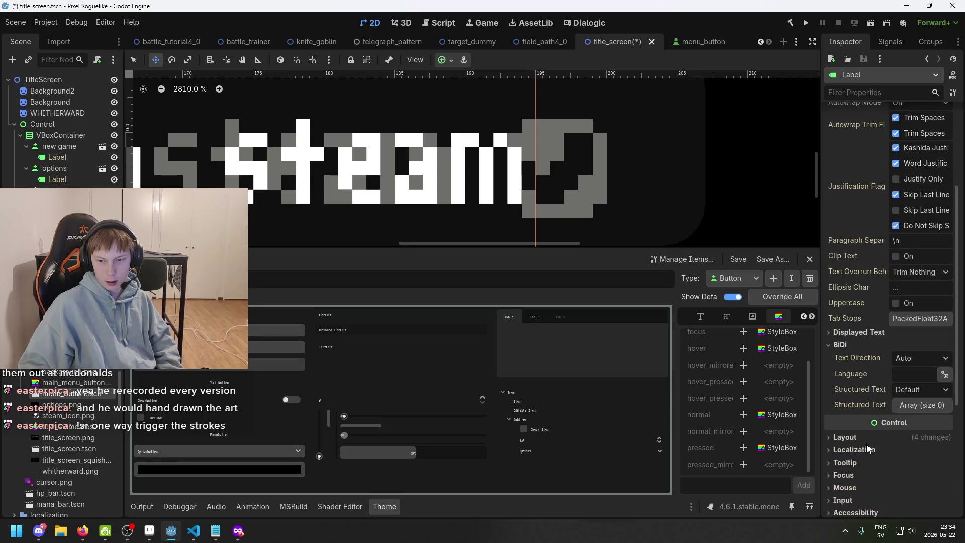
pyautogui.click(855, 345)
pyautogui.click(861, 332)
pyautogui.scroll(3, 861, 332)
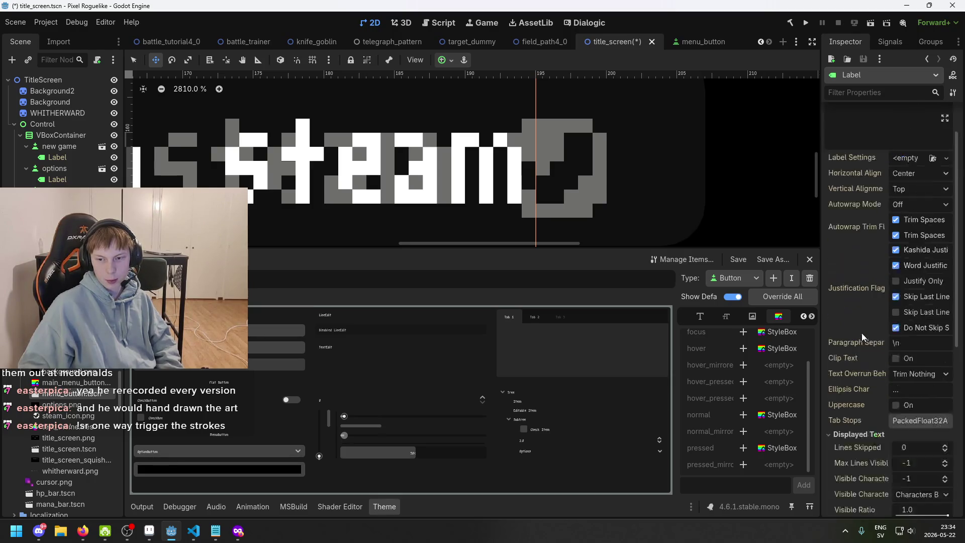
pyautogui.scroll(-5, 903, 263)
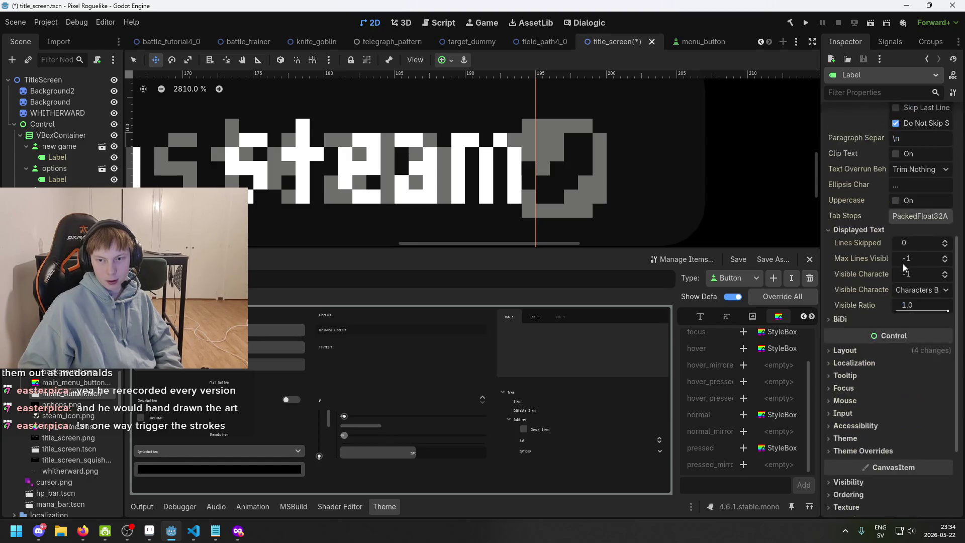
pyautogui.click(872, 229)
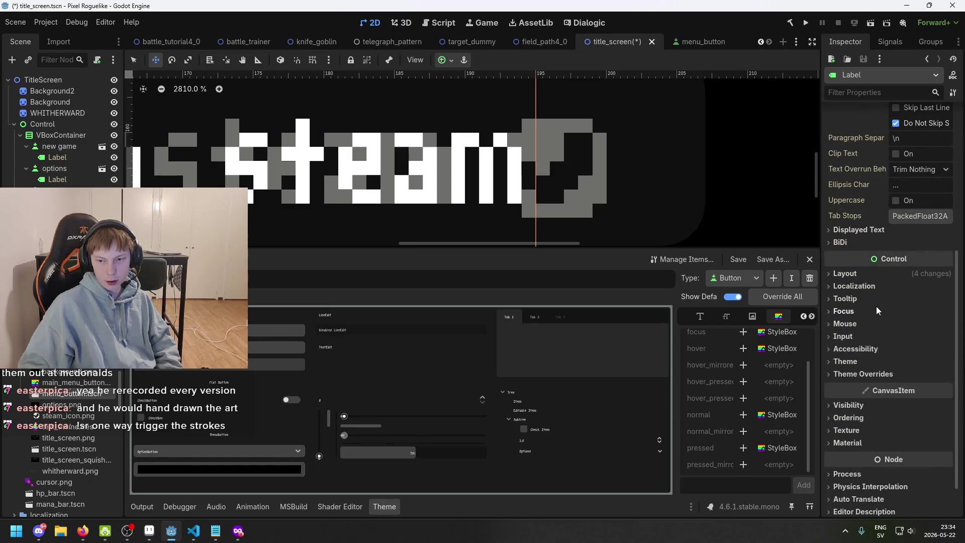
pyautogui.scroll(-2, 863, 341)
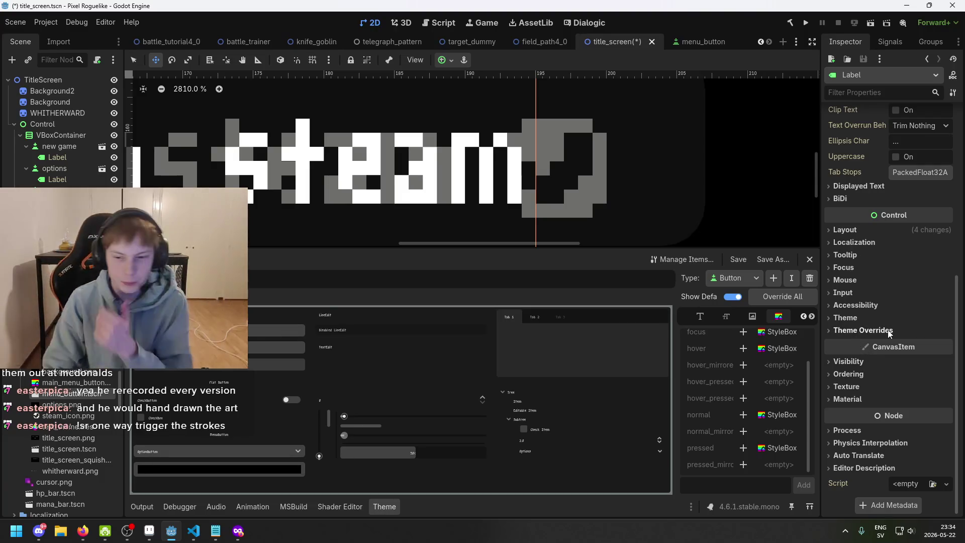
pyautogui.click(864, 373)
pyautogui.click(864, 375)
pyautogui.click(859, 362)
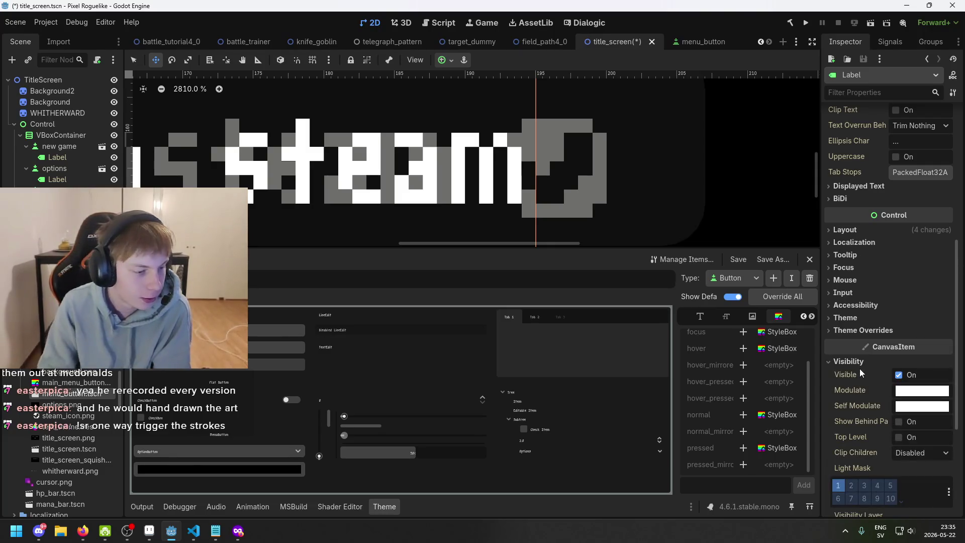
pyautogui.click(861, 305)
pyautogui.click(861, 305)
pyautogui.click(860, 305)
pyautogui.click(861, 305)
pyautogui.click(861, 317)
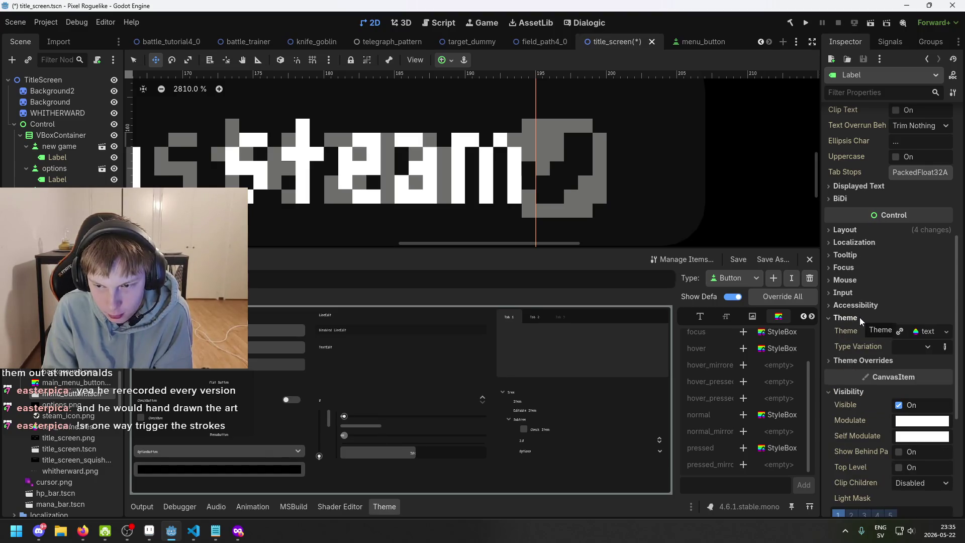
pyautogui.click(859, 318)
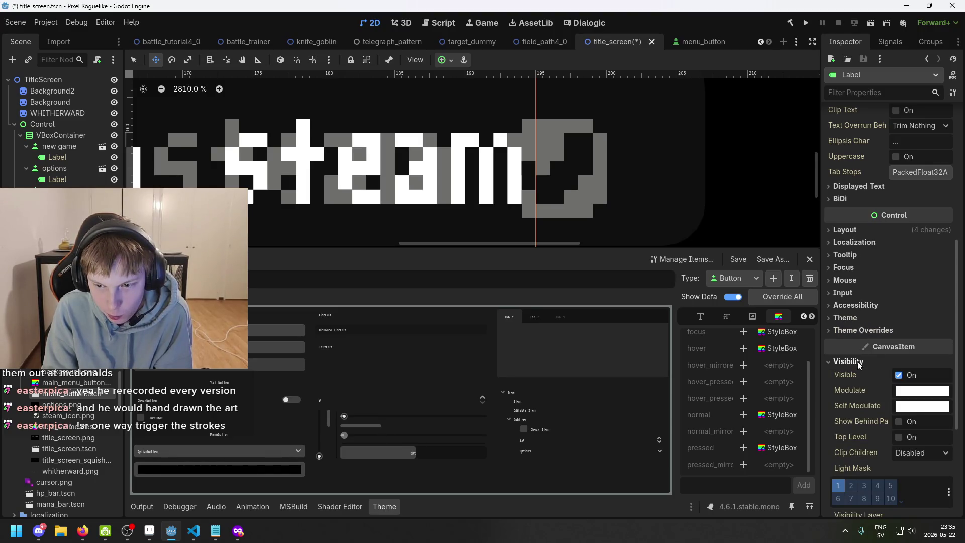
pyautogui.scroll(5, 854, 268)
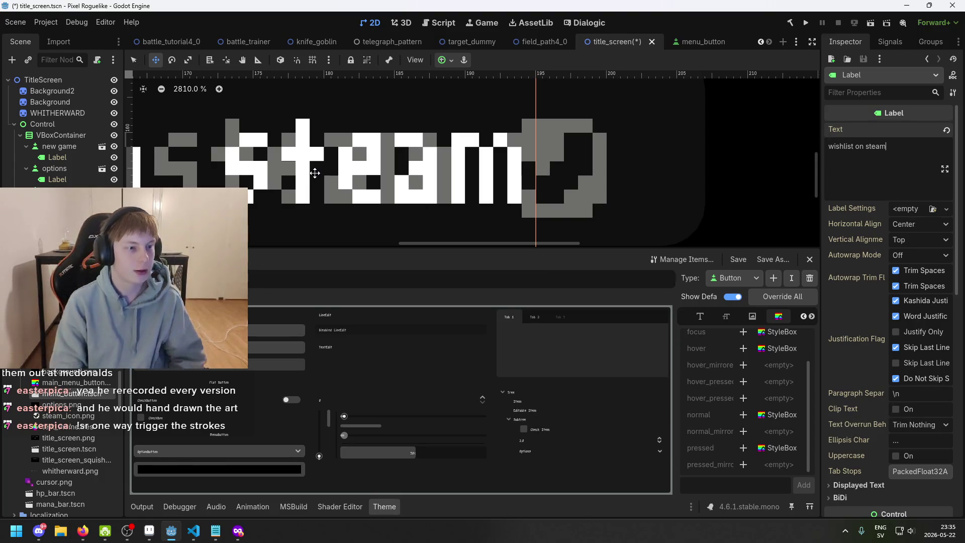
pyautogui.click(452, 161)
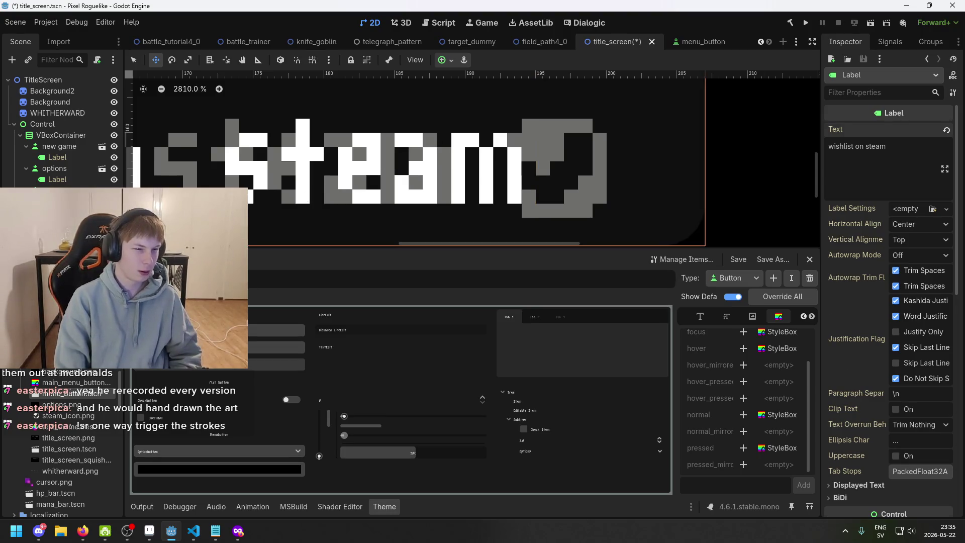
pyautogui.scroll(-3, 450, 182)
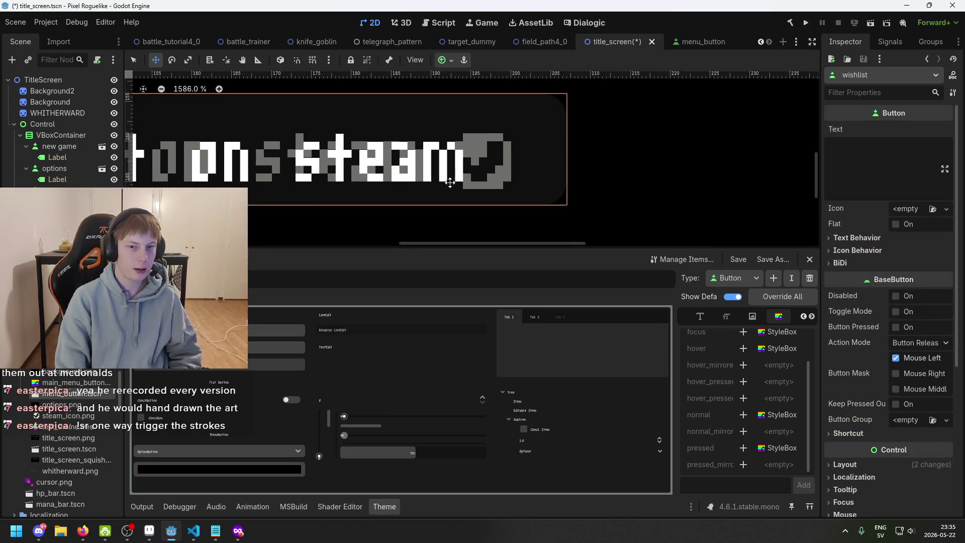
pyautogui.click(352, 160)
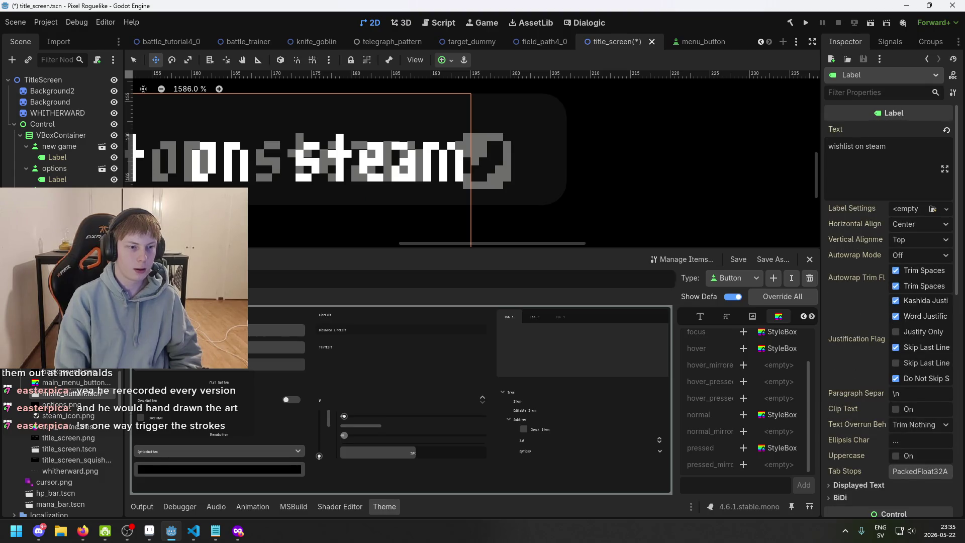
pyautogui.click(453, 161)
pyautogui.click(352, 160)
pyautogui.click(452, 161)
pyautogui.click(352, 161)
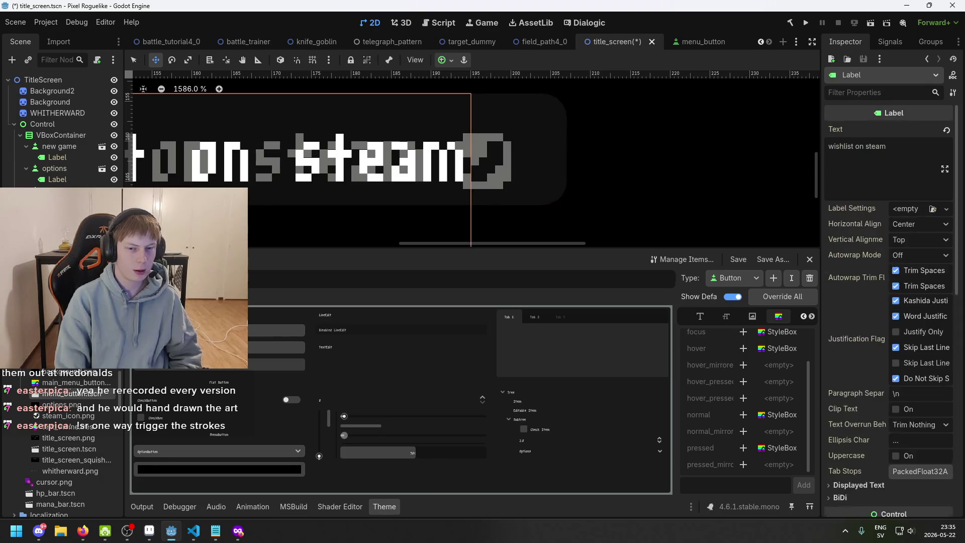
pyautogui.rightClick(65, 370)
# Open the Create New Node dialog for the wishlist button and browse BaseButton, TextEdit and ColorRect
pyautogui.press('Escape')
pyautogui.rightClick(75, 190)
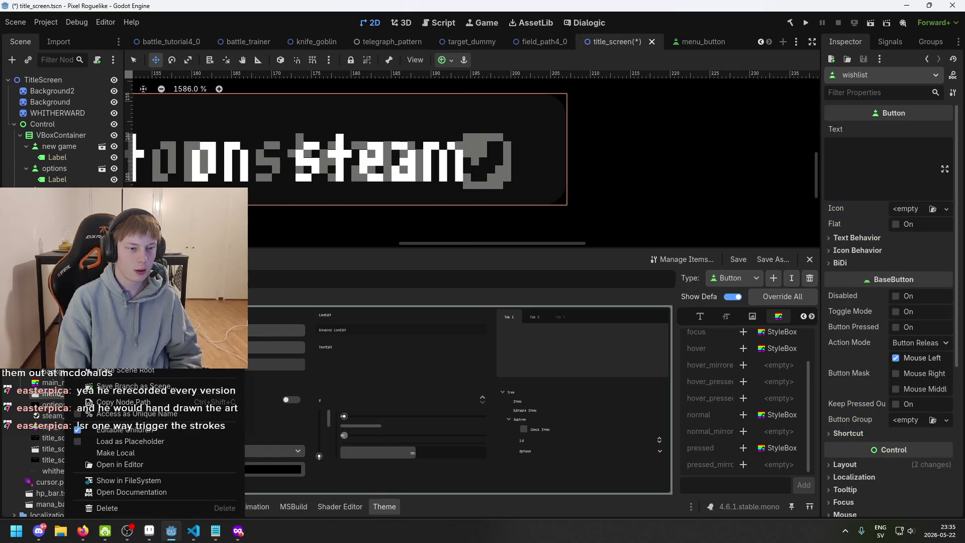
pyautogui.click(115, 358)
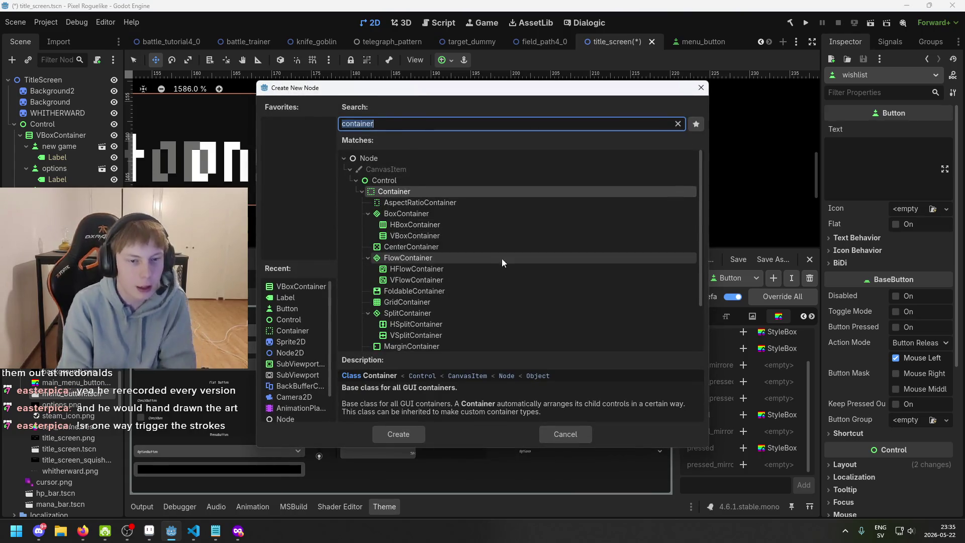
pyautogui.press('BackSpace')
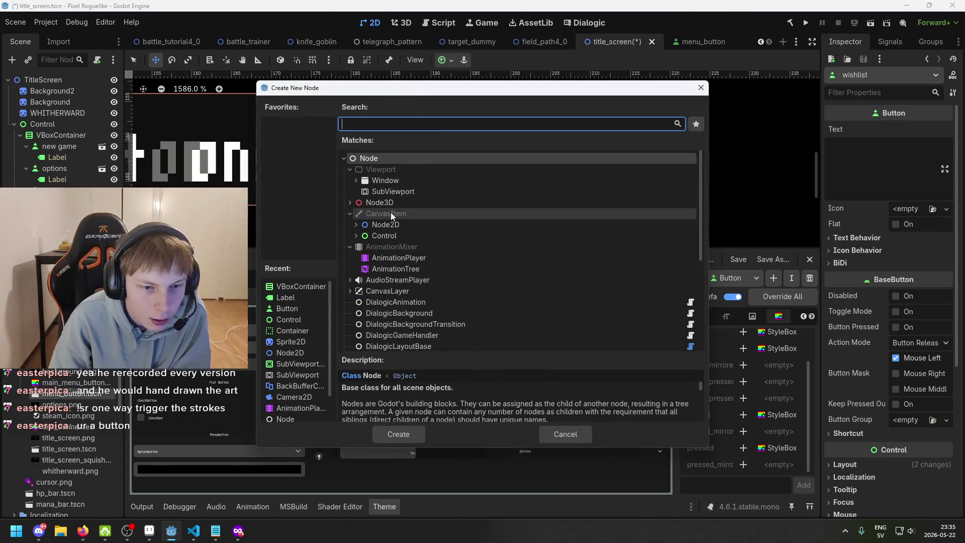
pyautogui.scroll(-1, 419, 262)
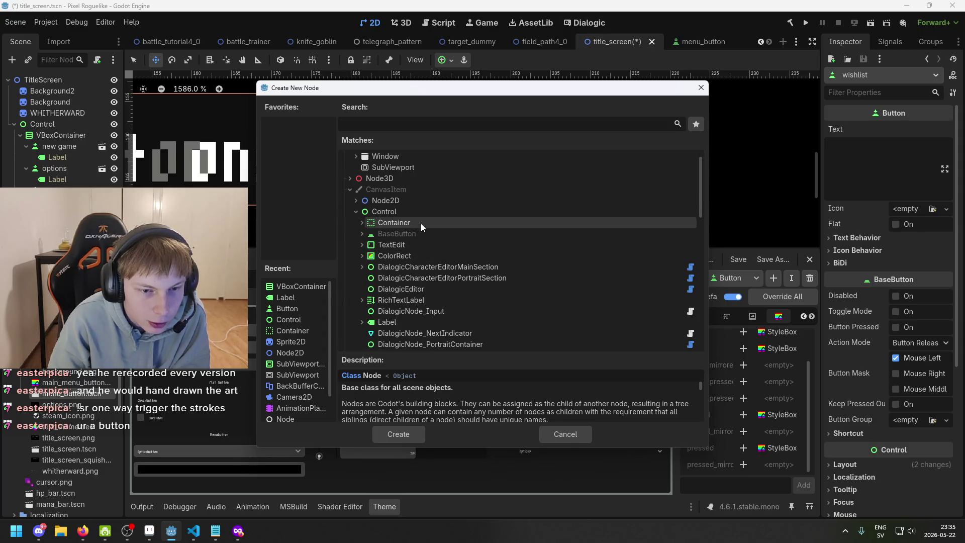
pyautogui.click(417, 234)
pyautogui.click(416, 246)
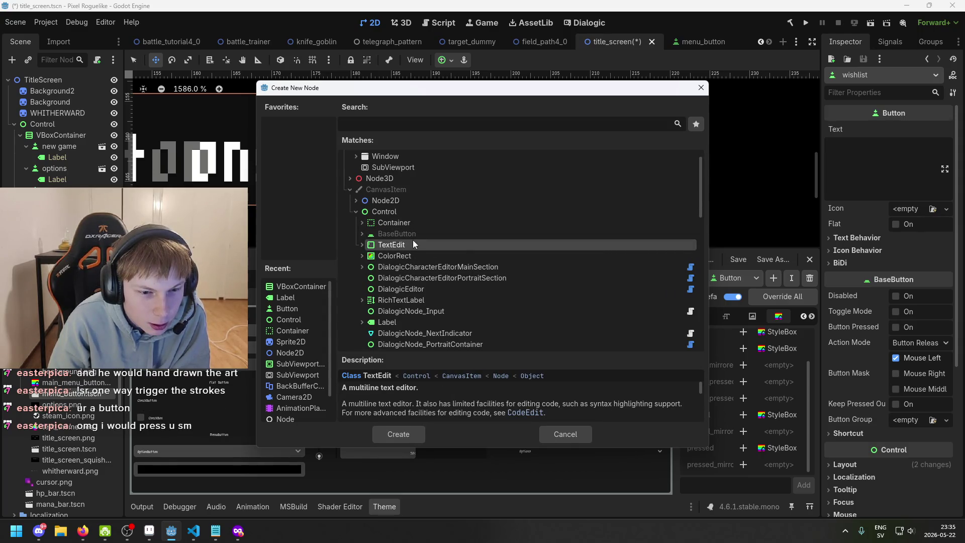
pyautogui.click(413, 255)
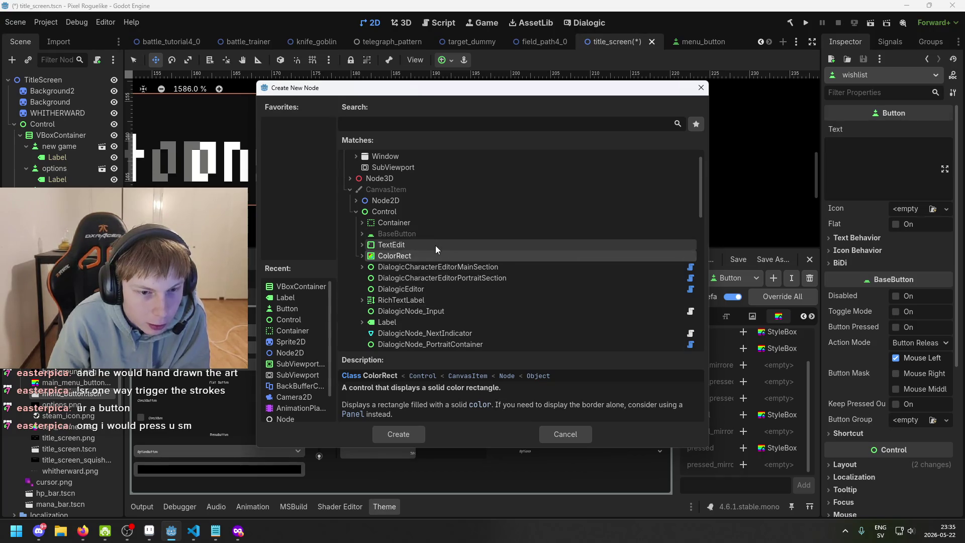
# Look over RichTextLabel, Label and ItemList, then create a TextureRect child of the wishlist button
pyautogui.scroll(-2, 435, 246)
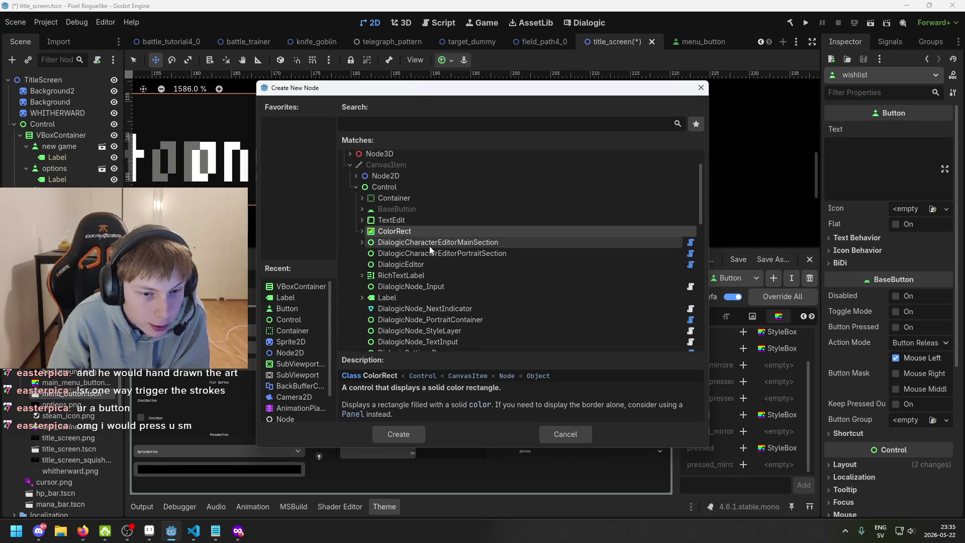
pyautogui.click(428, 274)
pyautogui.click(432, 294)
pyautogui.scroll(-6, 432, 296)
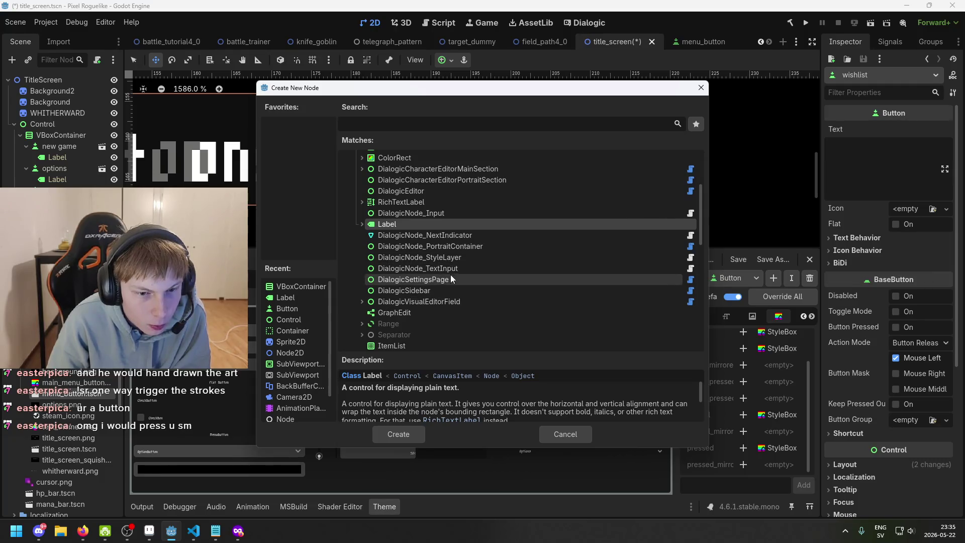
pyautogui.scroll(4, 430, 218)
pyautogui.scroll(-7, 431, 219)
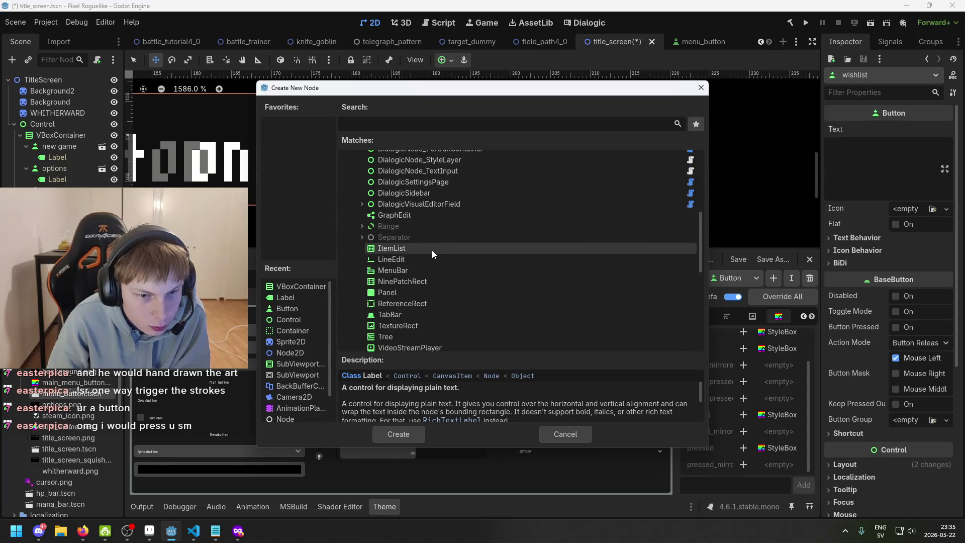
pyautogui.click(433, 248)
pyautogui.scroll(-1, 430, 262)
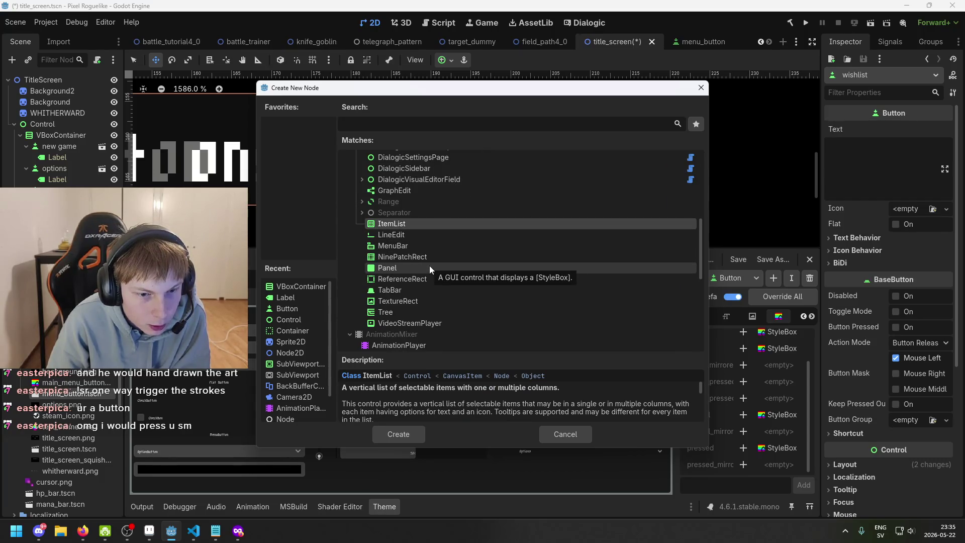
pyautogui.click(422, 300)
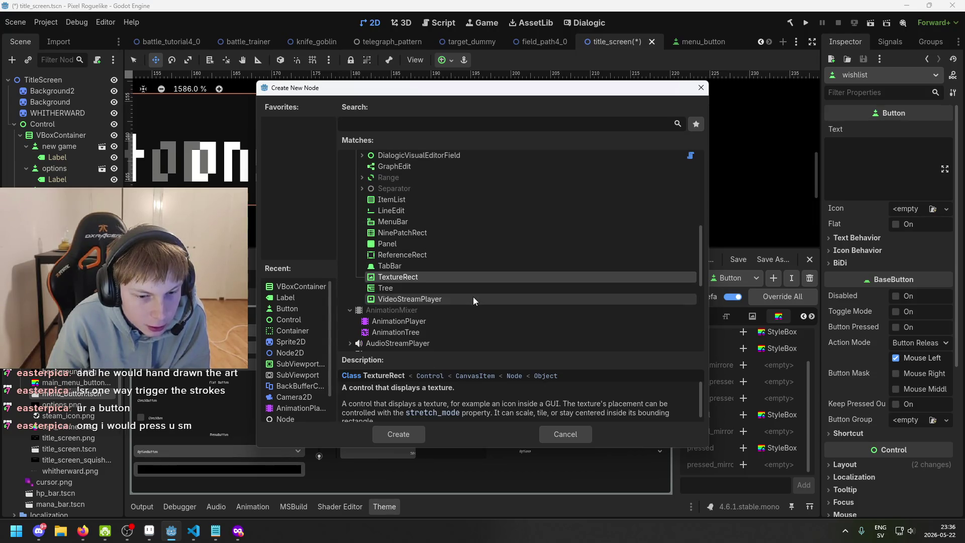
pyautogui.click(398, 434)
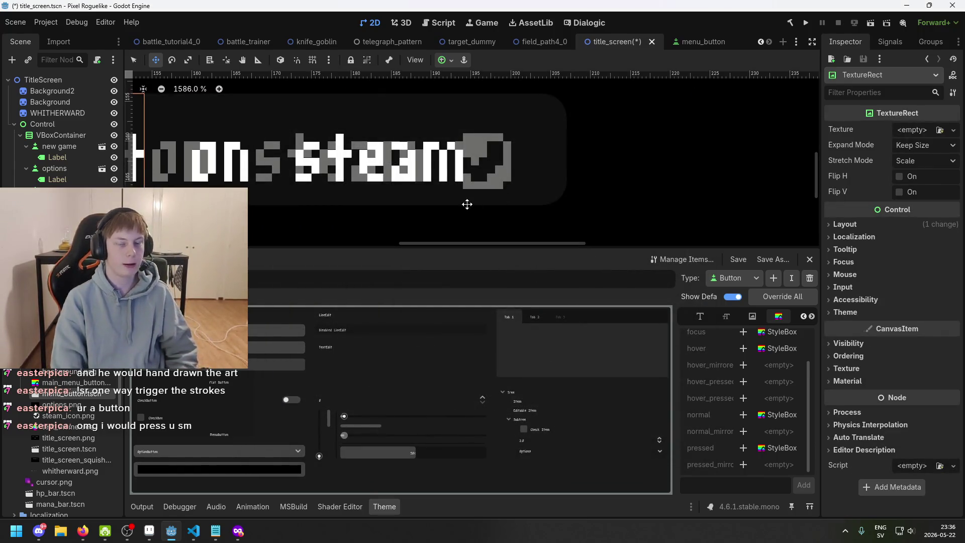
# Name the new TextureRect steam_icon and try dragging steam_icon.png onto its texture
pyautogui.scroll(-2, 466, 204)
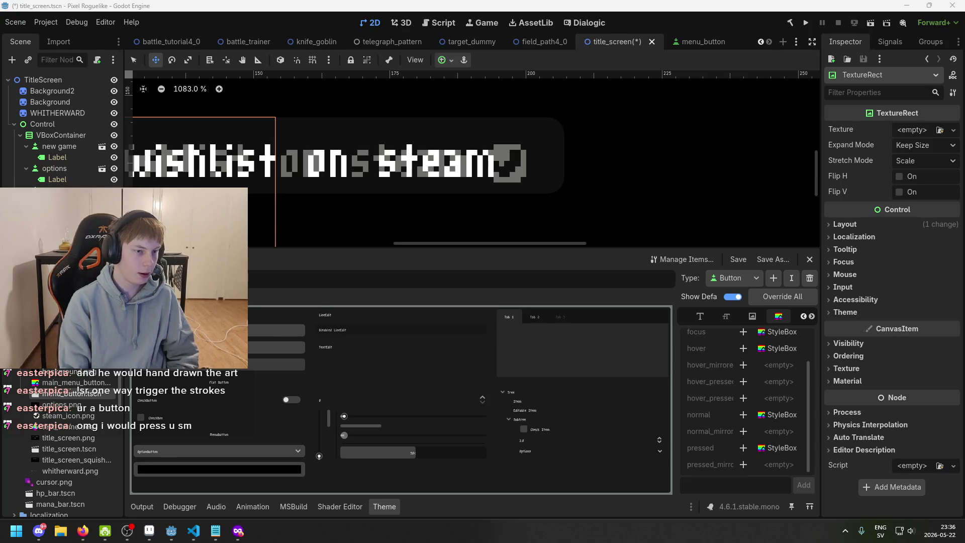
pyautogui.press('Return')
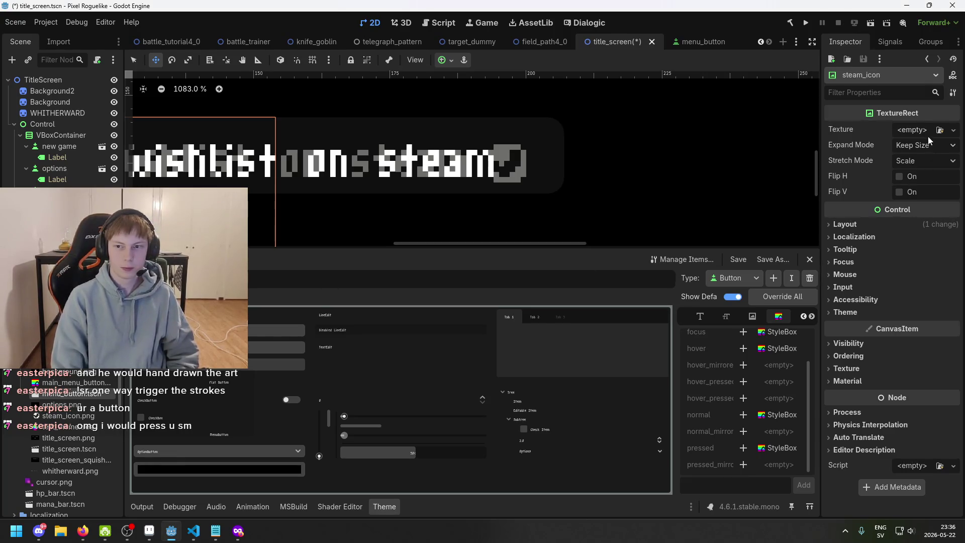
pyautogui.moveTo(76, 409)
pyautogui.mouseDown()
pyautogui.moveTo(603, 322)
pyautogui.moveTo(914, 184)
pyautogui.moveTo(907, 134)
pyautogui.moveTo(151, 428)
pyautogui.moveTo(101, 422)
pyautogui.mouseUp()
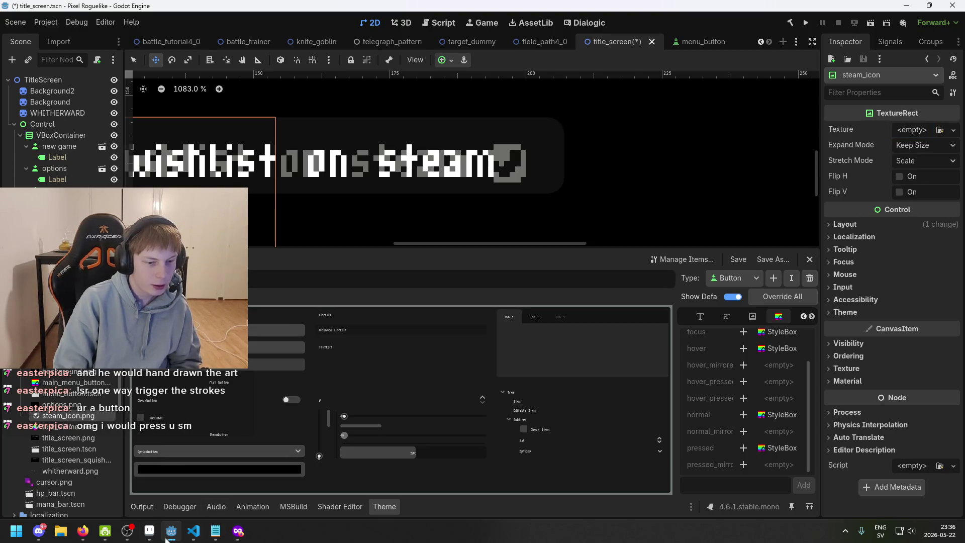
pyautogui.click(149, 531)
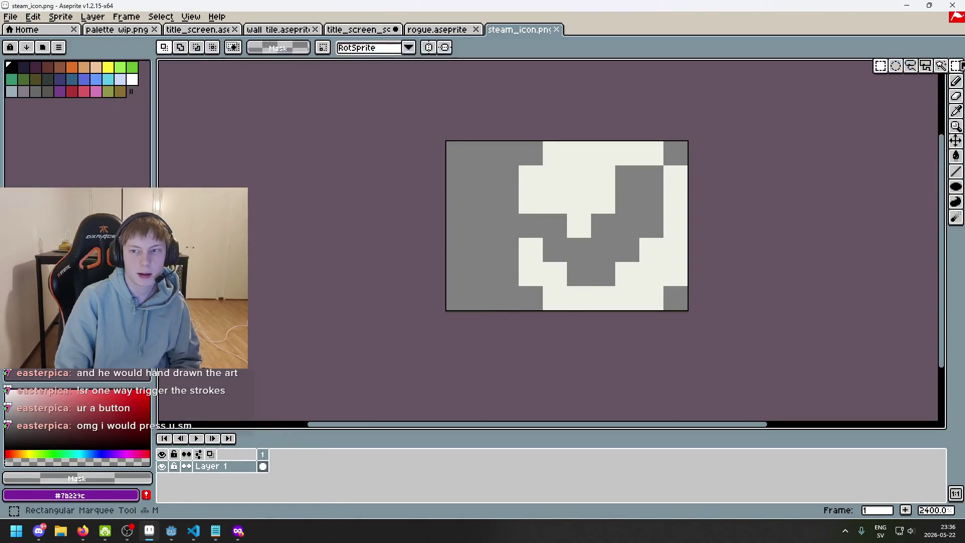
# In Aseprite, select the 7x7 logo area and crop the sprite to it with Sprite > Crop
pyautogui.moveTo(683, 146)
pyautogui.mouseDown()
pyautogui.moveTo(458, 326)
pyautogui.moveTo(502, 321)
pyautogui.mouseUp()
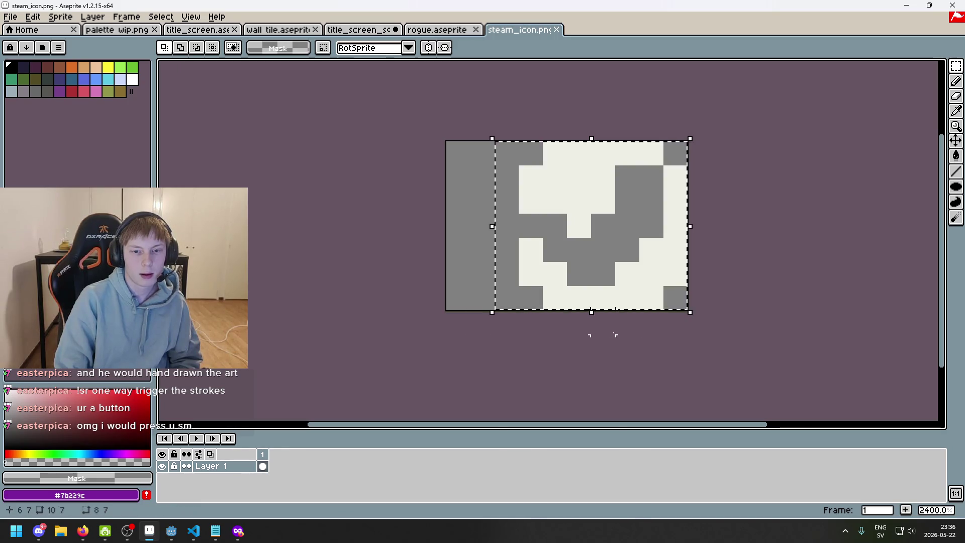
pyautogui.moveTo(686, 309); pyautogui.dragTo(520, 143)
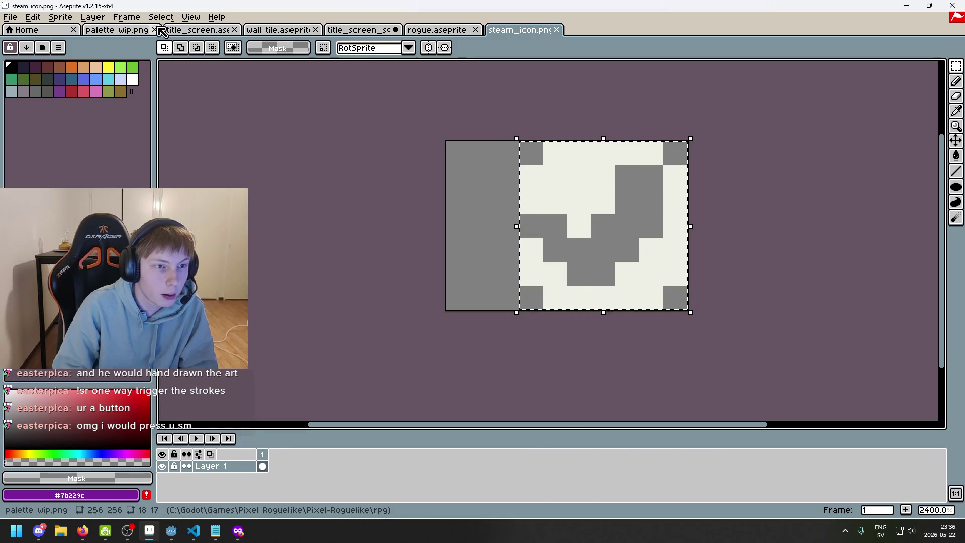
pyautogui.click(71, 18)
pyautogui.click(95, 111)
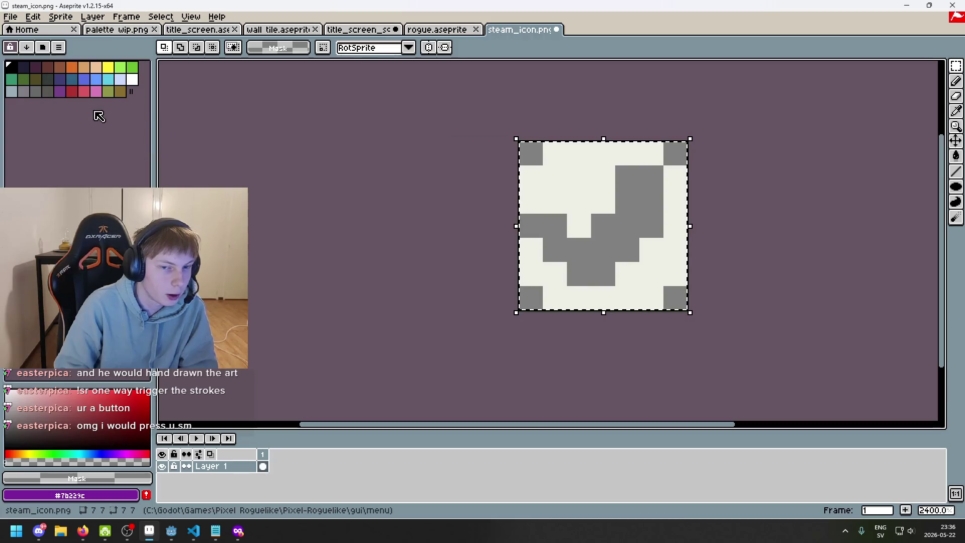
pyautogui.scroll(-3, 367, 133)
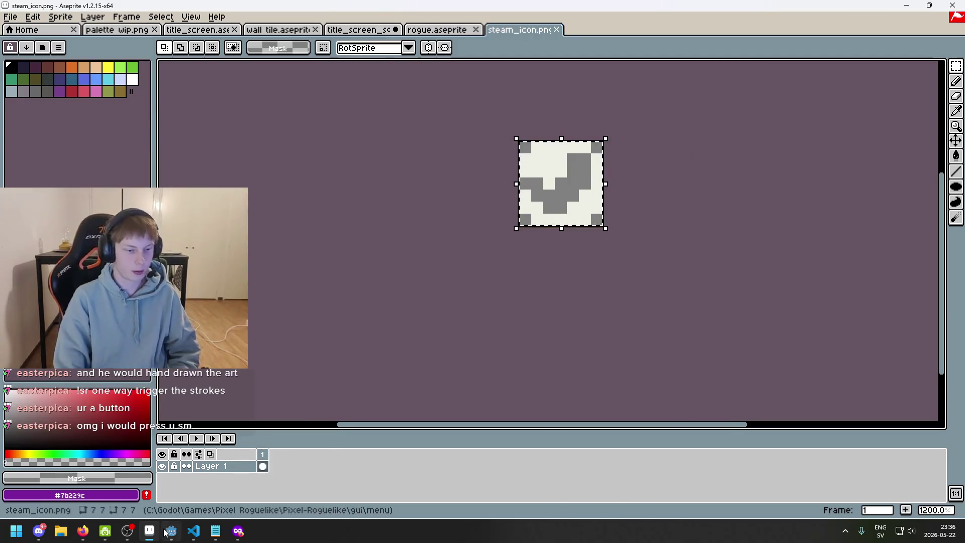
# In Godot, assign steam_icon.png as the steam_icon node's texture and centre the wishlist button
pyautogui.click(171, 530)
pyautogui.moveTo(68, 415)
pyautogui.mouseDown()
pyautogui.moveTo(784, 295)
pyautogui.moveTo(912, 130)
pyautogui.mouseUp()
pyautogui.scroll(-3, 503, 165)
pyautogui.moveTo(444, 178)
pyautogui.mouseDown()
pyautogui.moveTo(510, 140)
pyautogui.moveTo(478, 166)
pyautogui.mouseUp()
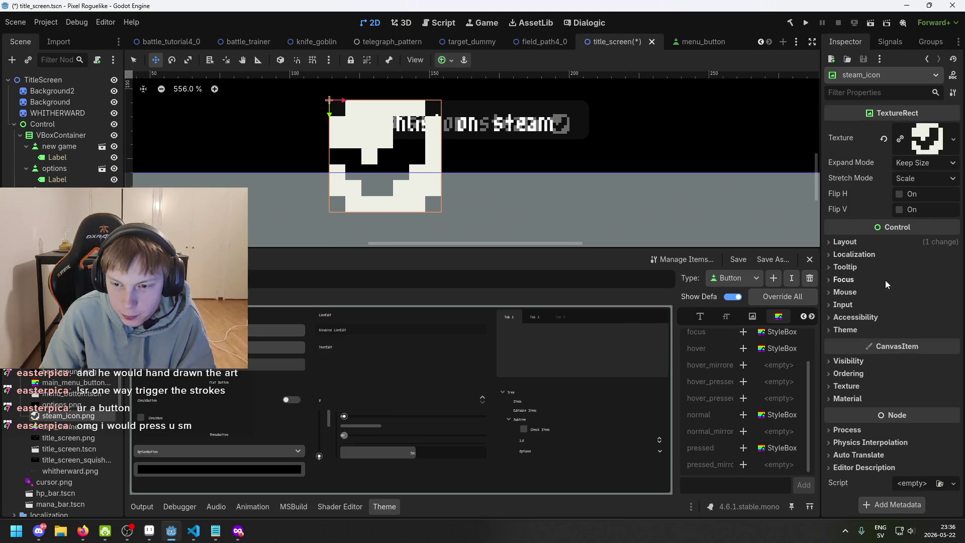
# Review steam_icon's expand and stretch mode options, leaving expand mode at Keep Size, and save
pyautogui.click(930, 159)
pyautogui.click(930, 158)
pyautogui.click(930, 159)
pyautogui.click(931, 158)
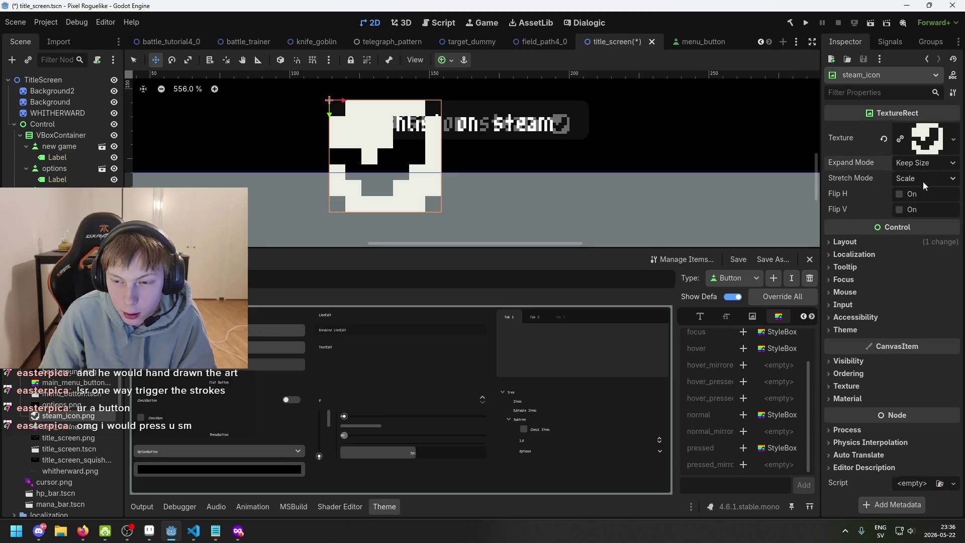
pyautogui.click(915, 180)
pyautogui.click(922, 163)
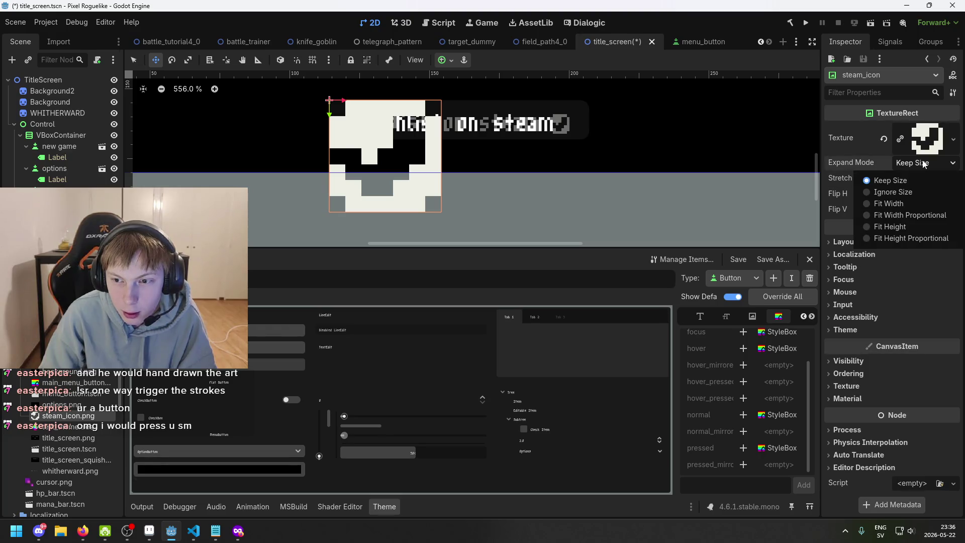
pyautogui.click(923, 165)
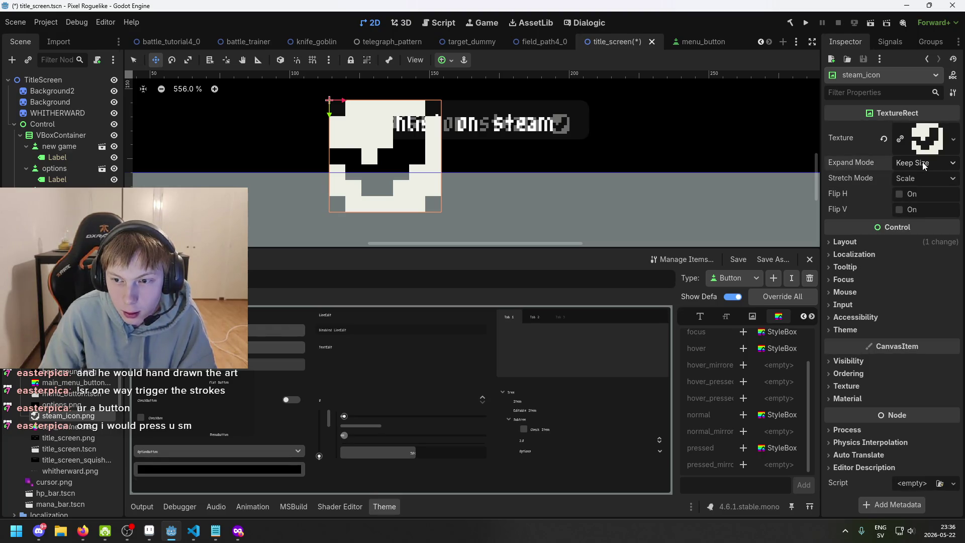
pyautogui.scroll(-1, 597, 160)
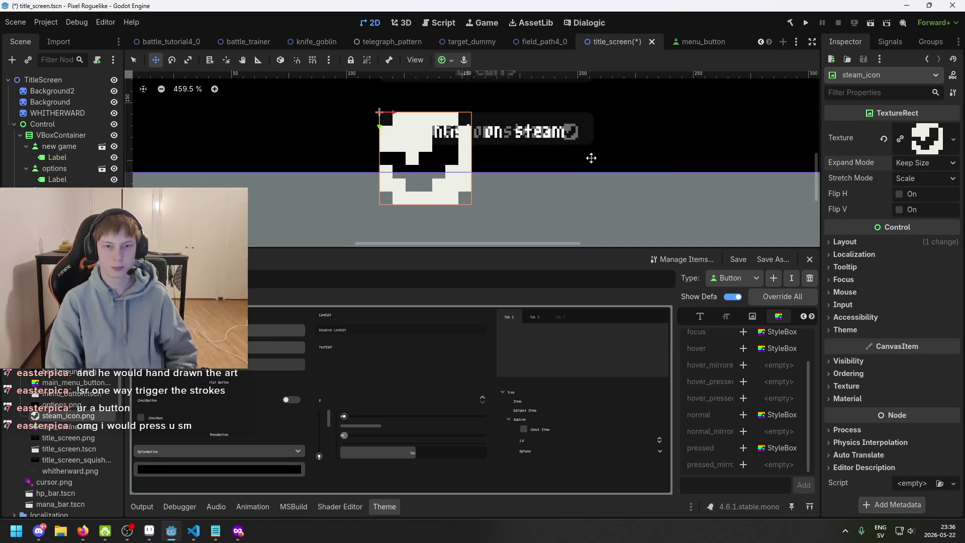
pyautogui.moveTo(592, 158); pyautogui.dragTo(521, 217)
pyautogui.hotkey('ctrl', 's')
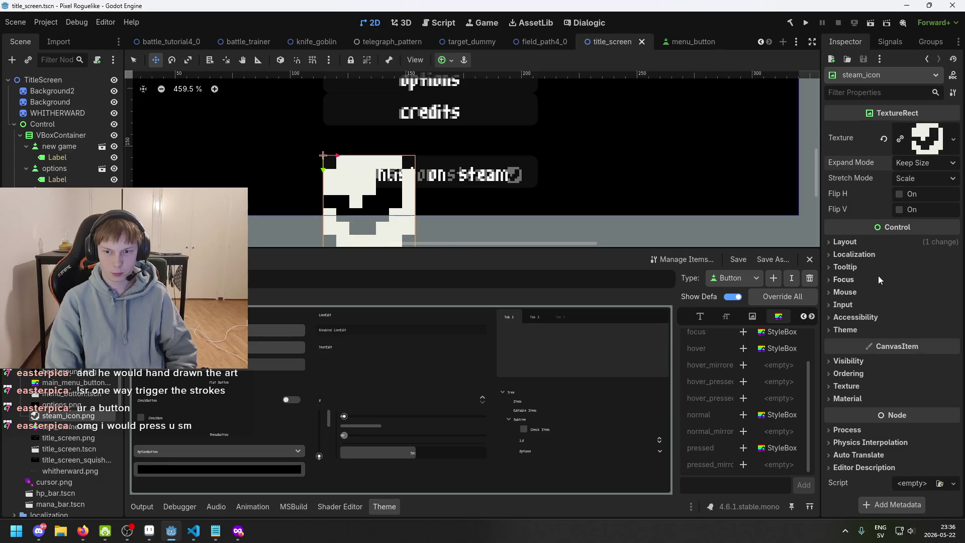
# Set steam_icon's Stretch Mode to Keep and save the scene
pyautogui.click(927, 177)
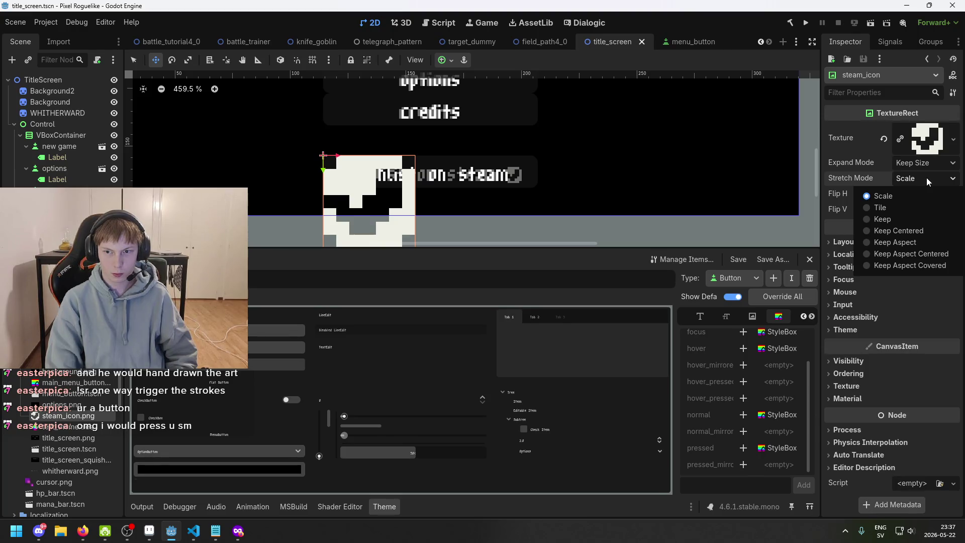
pyautogui.click(917, 216)
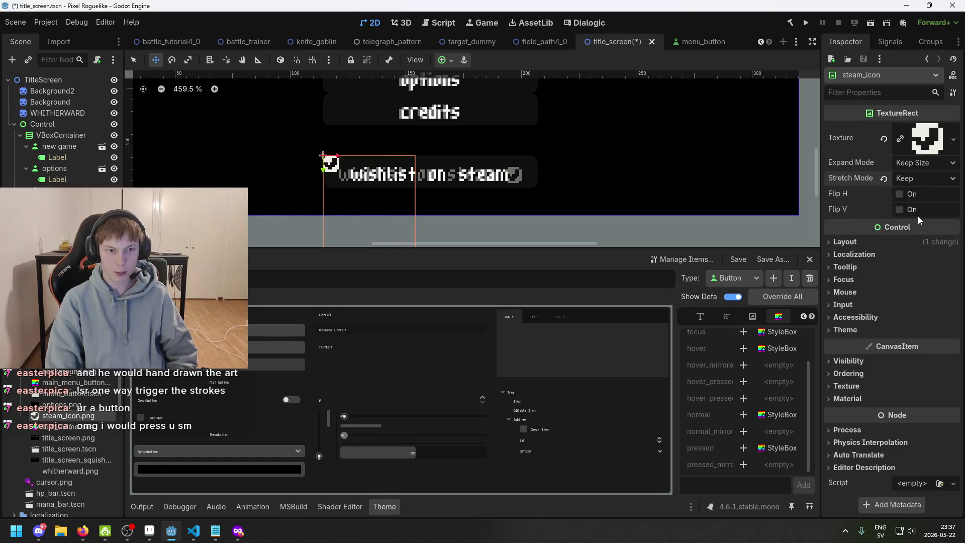
pyautogui.scroll(7, 462, 153)
pyautogui.hotkey('ctrl', 's')
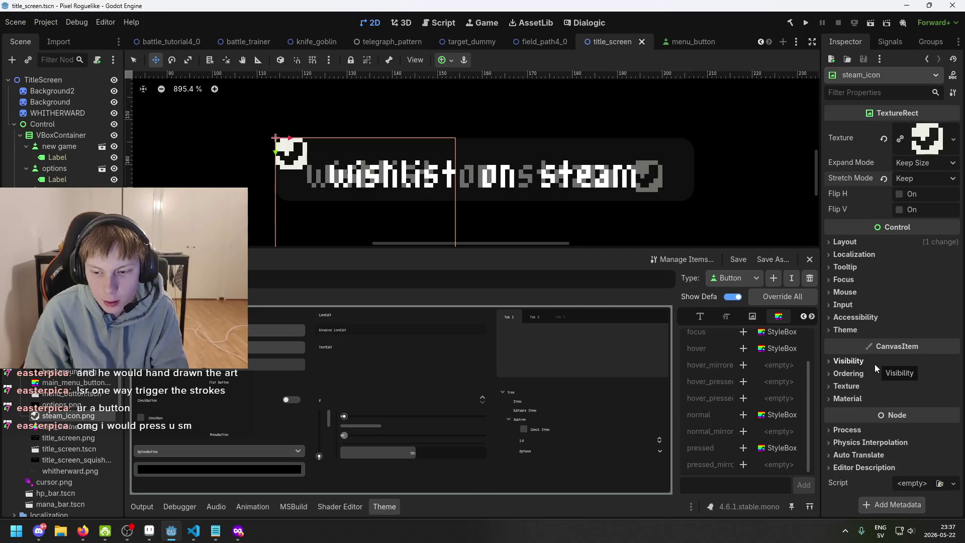
# Try moving the steam icon beside the word steam, then undo the move
pyautogui.click(873, 244)
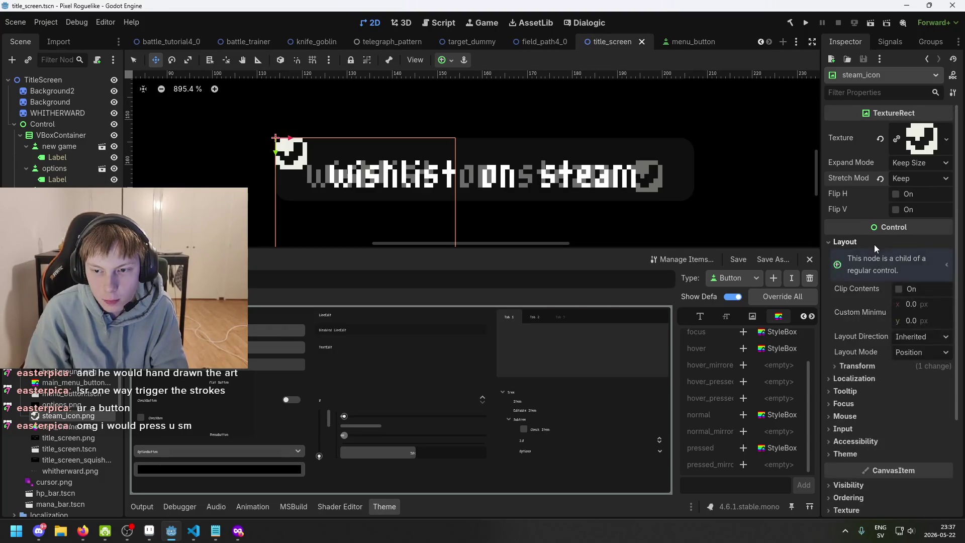
pyautogui.moveTo(525, 176)
pyautogui.mouseDown()
pyautogui.moveTo(656, 185)
pyautogui.moveTo(630, 156)
pyautogui.mouseUp()
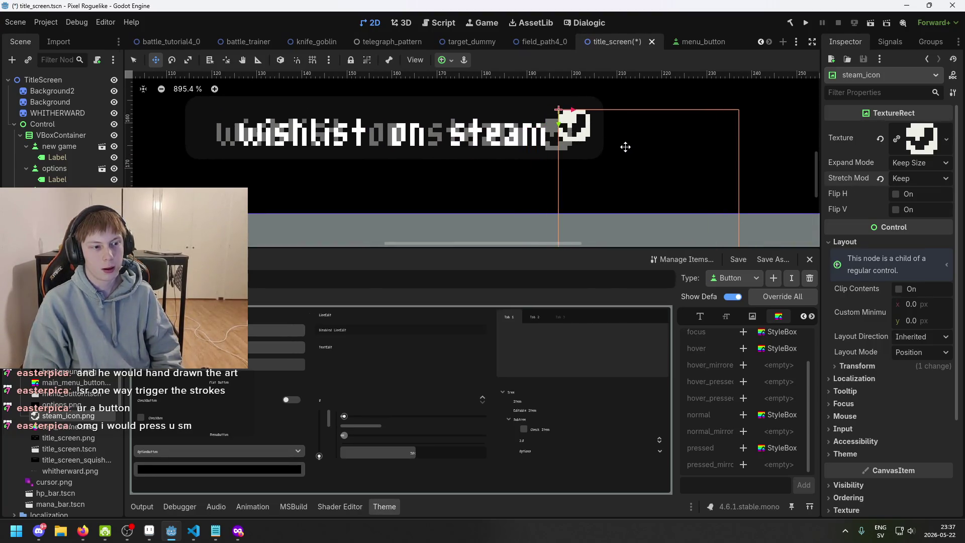
pyautogui.hotkey('ctrl', 'z')
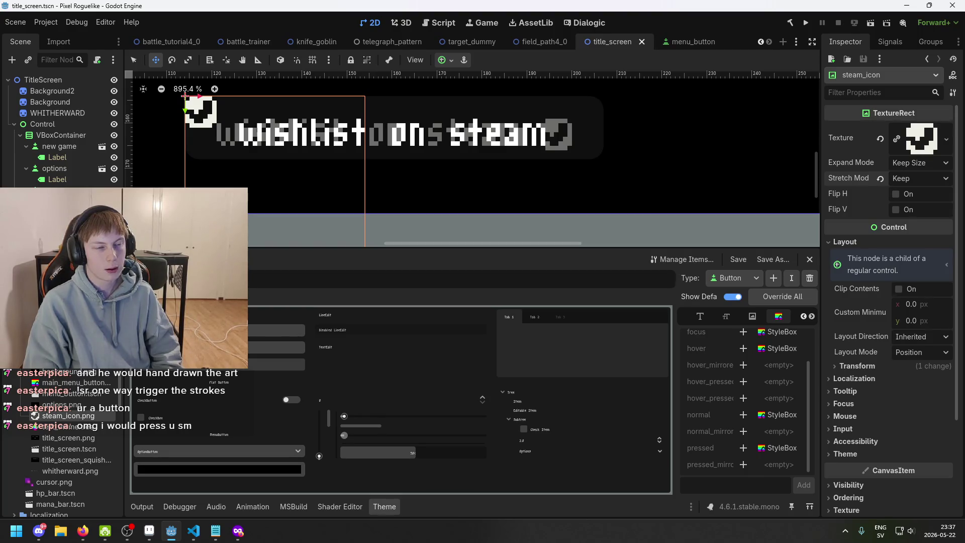
pyautogui.hotkey('ctrl', 'z')
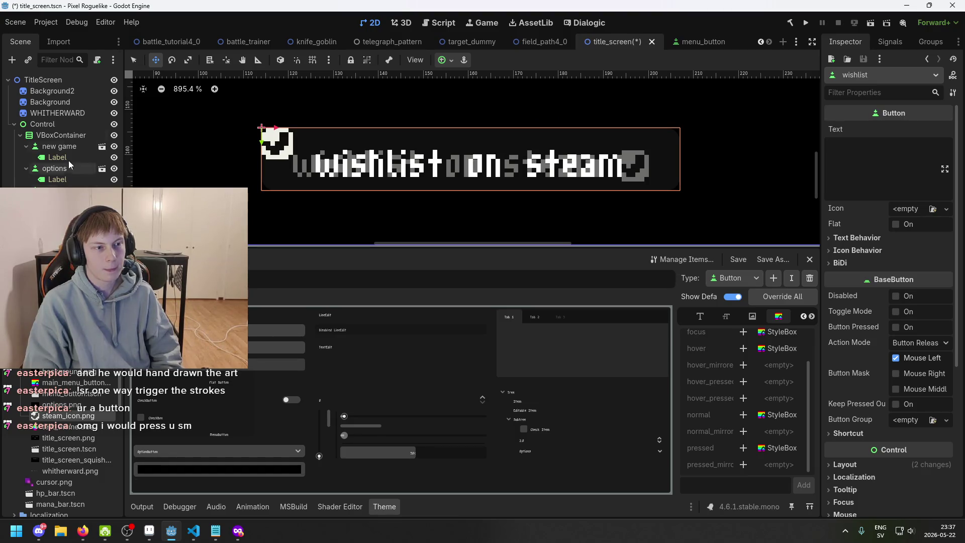
# Open the Create New Node dialog for Control and browse its types, trying a 'font' search
pyautogui.rightClick(69, 126)
pyautogui.click(151, 135)
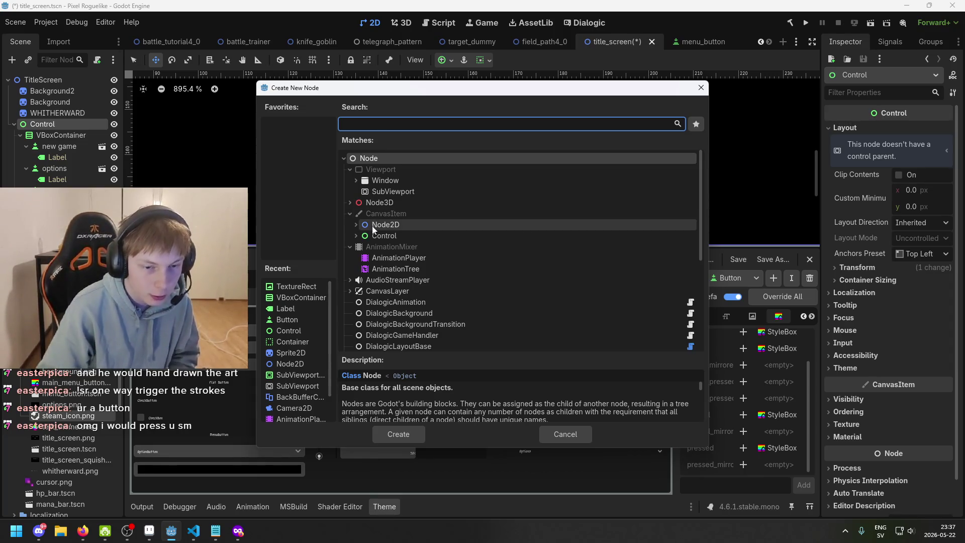
pyautogui.click(355, 235)
pyautogui.scroll(-5, 404, 254)
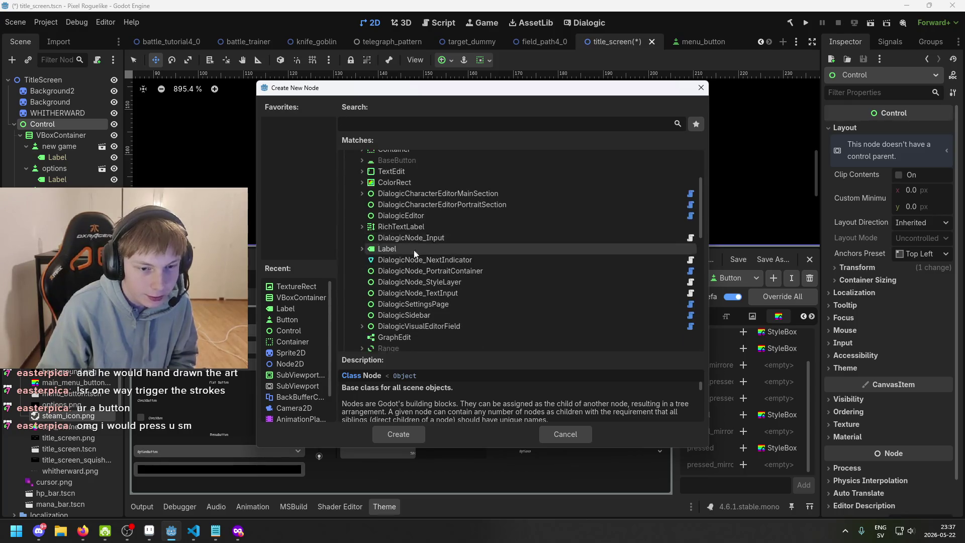
pyautogui.scroll(-8, 399, 242)
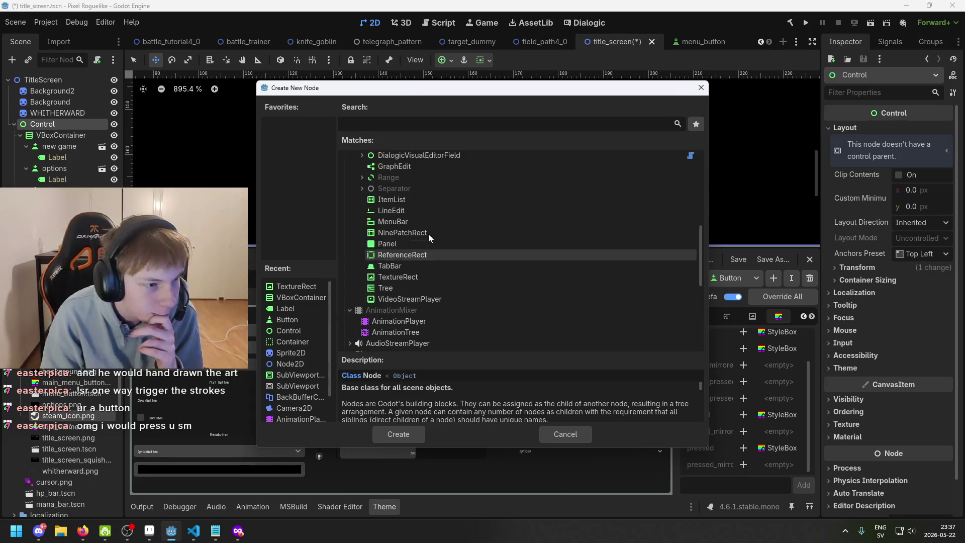
pyautogui.scroll(2, 432, 236)
pyautogui.press('h')
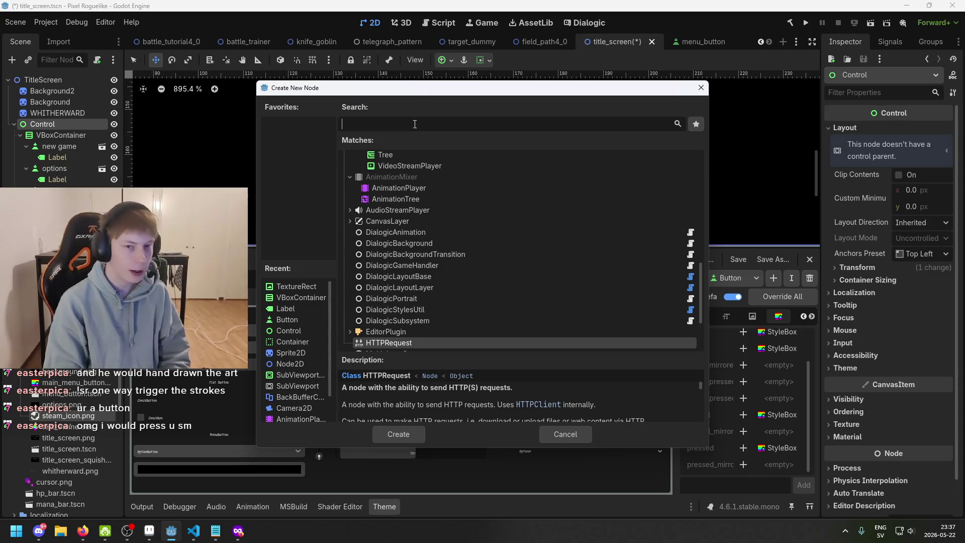
pyautogui.write('font')
pyautogui.press('BackSpace')
pyautogui.press('BackSpace')
pyautogui.press('BackSpace')
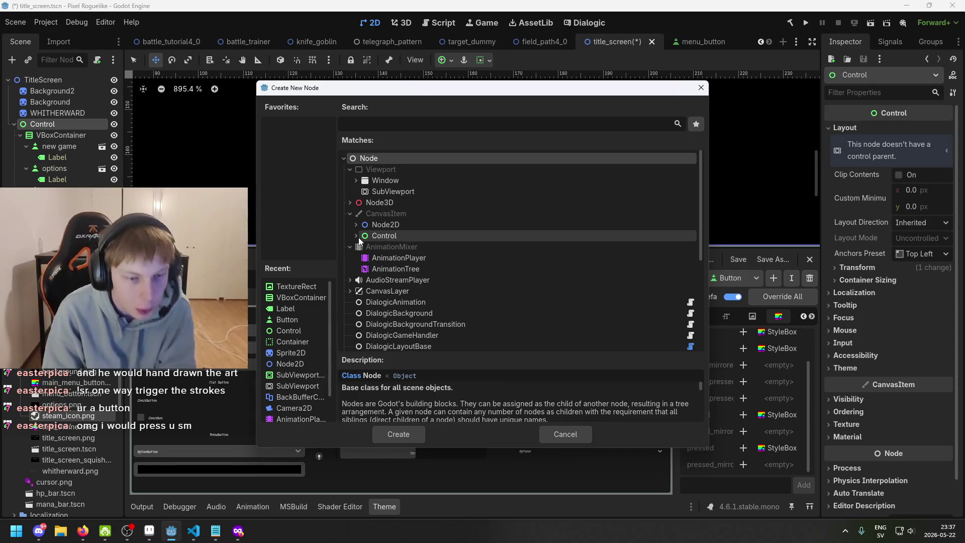
# Search for 'hbox' and create an HBoxContainer under Control
pyautogui.click(356, 236)
pyautogui.scroll(-2, 402, 259)
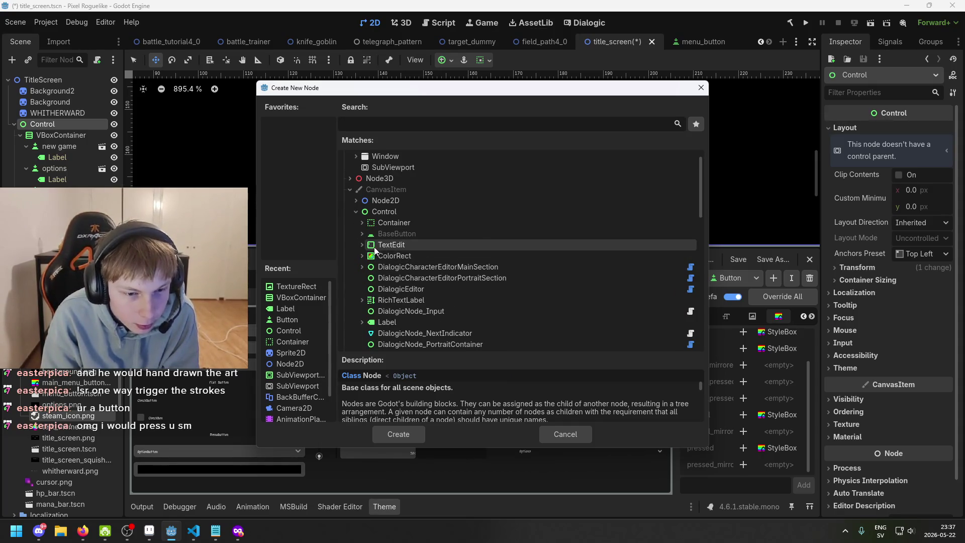
pyautogui.scroll(-4, 362, 279)
pyautogui.scroll(-6, 360, 282)
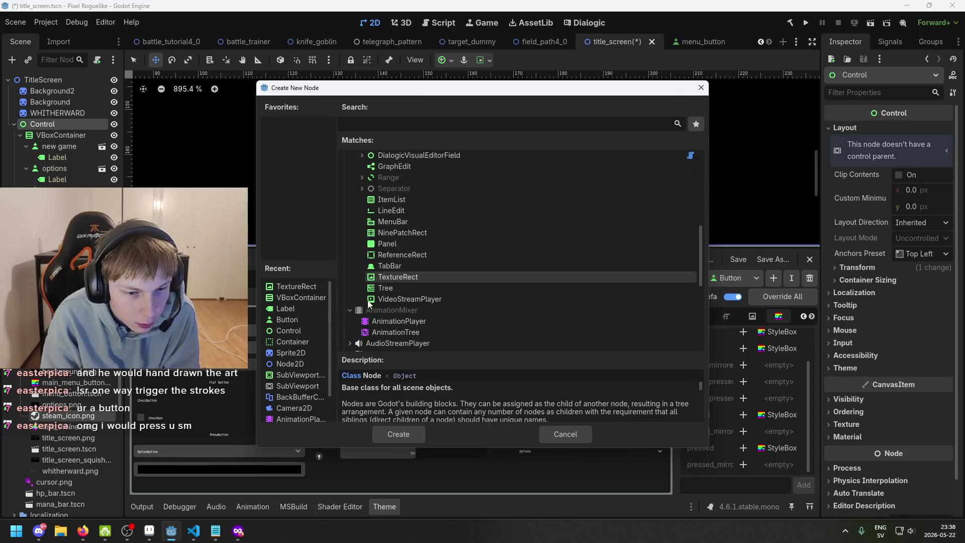
pyautogui.scroll(7, 382, 263)
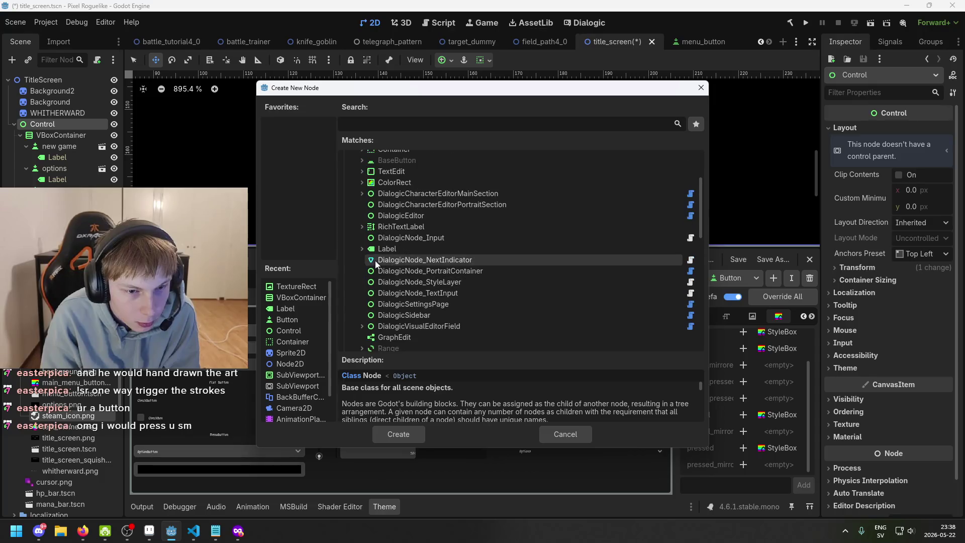
pyautogui.scroll(1, 361, 226)
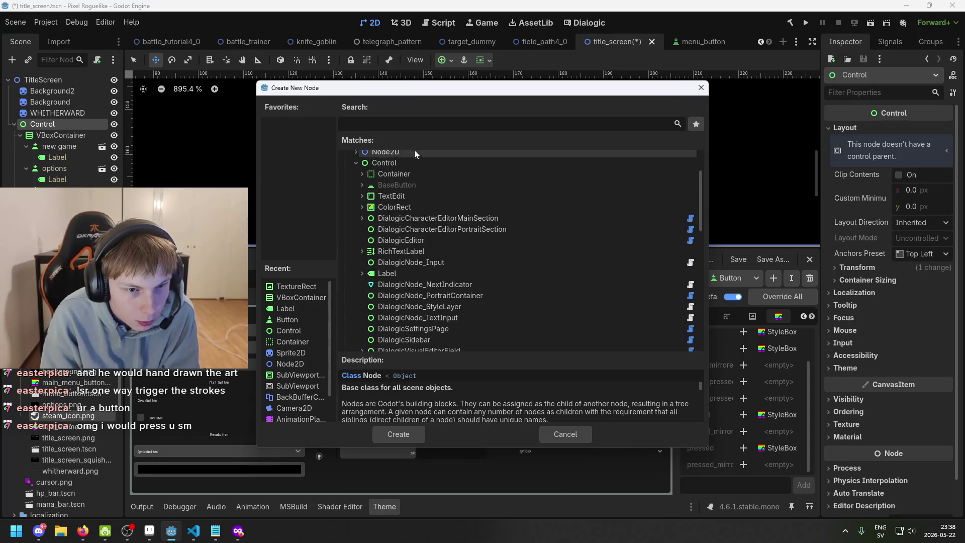
pyautogui.click(427, 125)
pyautogui.write('hbox')
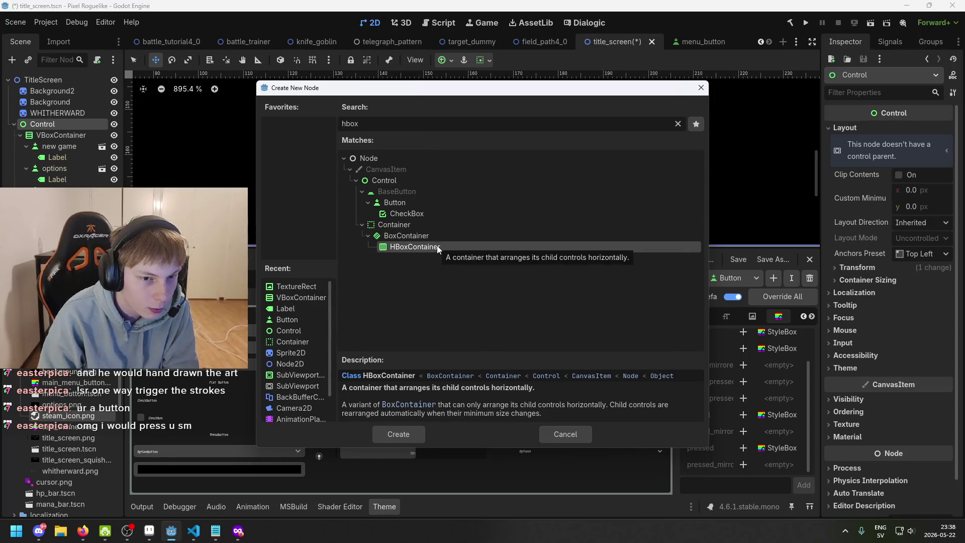
pyautogui.doubleClick(437, 248)
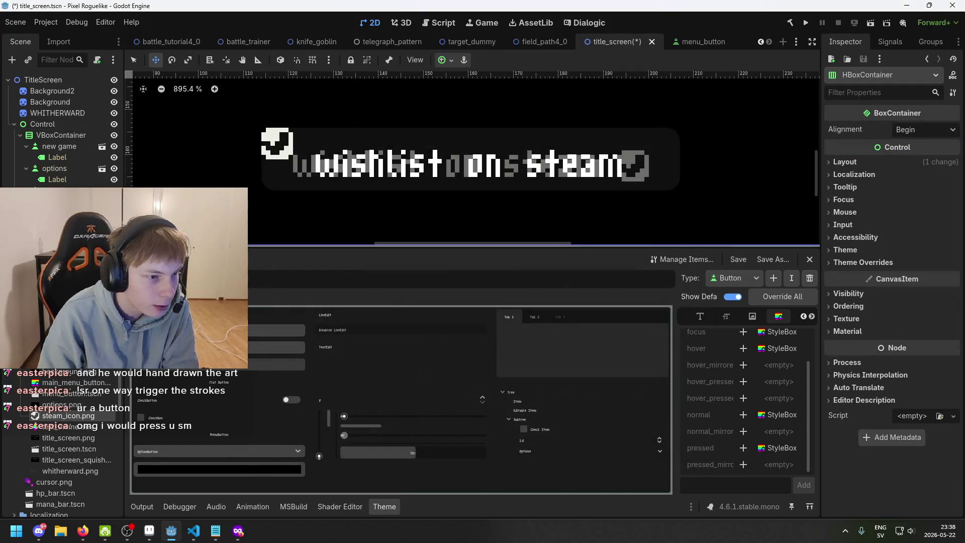
pyautogui.hotkey('ctrl', 'z')
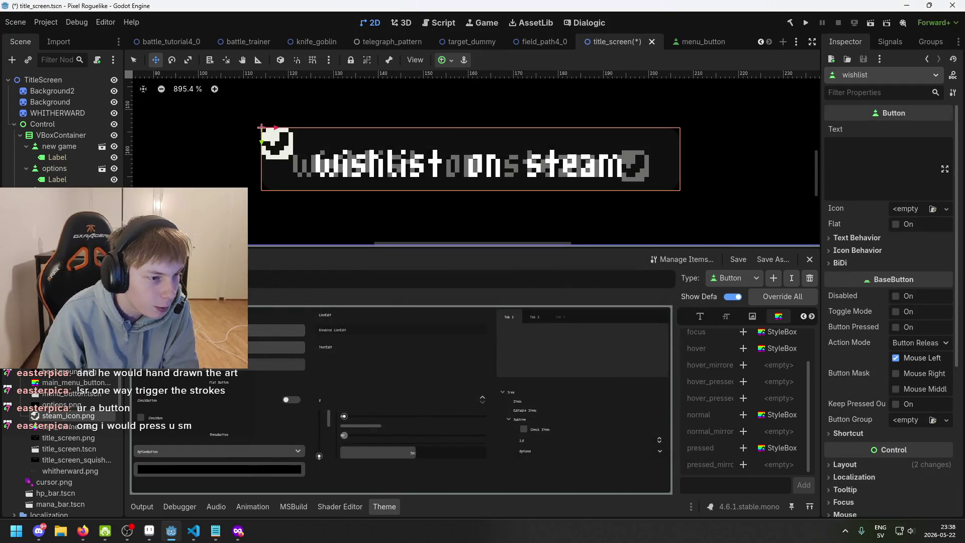
pyautogui.hotkey('ctrl', 'z')
pyautogui.scroll(-2, 269, 173)
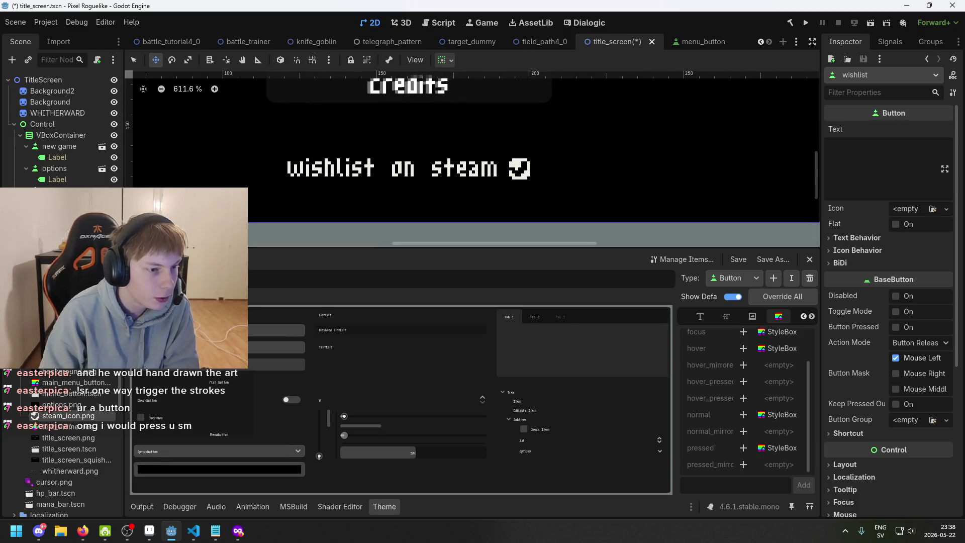
pyautogui.hotkey('ctrl', 'z')
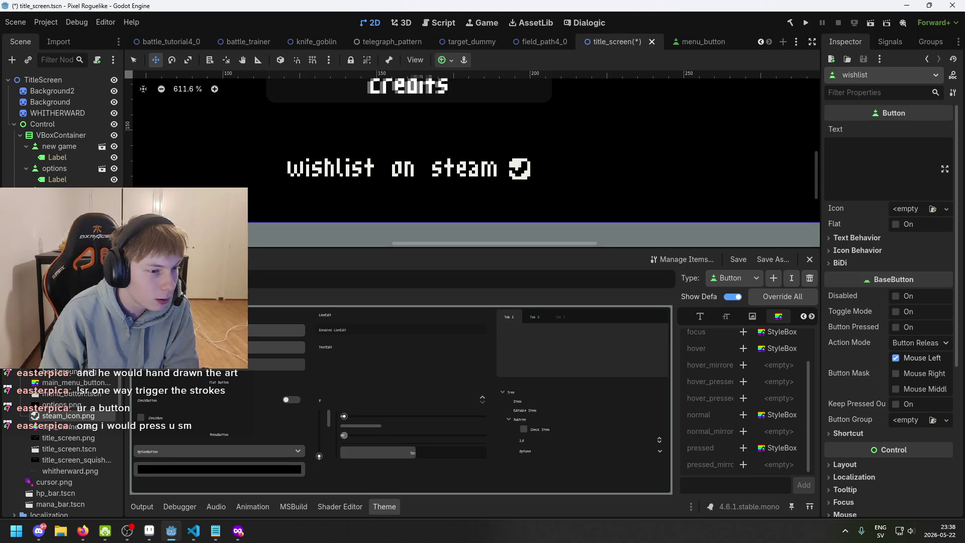
pyautogui.click(65, 223)
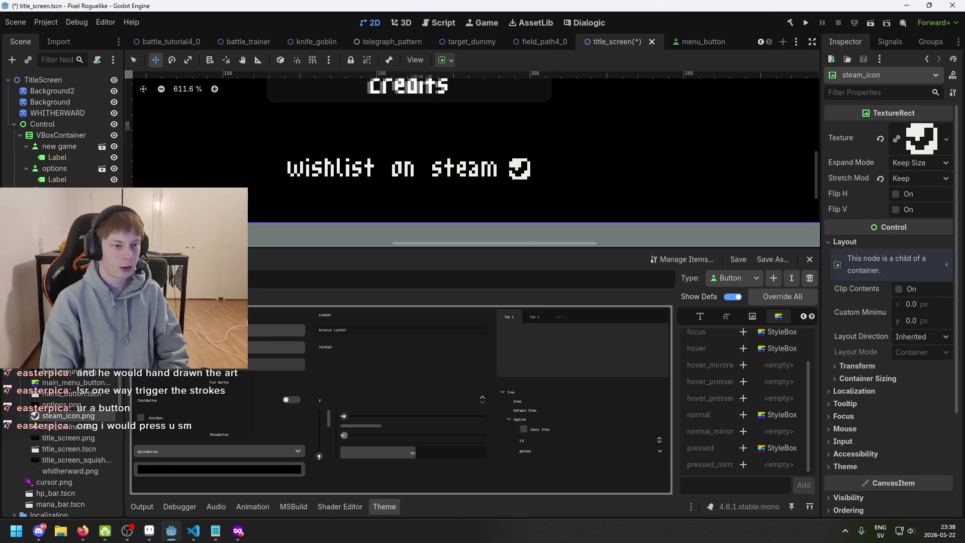
pyautogui.click(61, 212)
pyautogui.click(55, 201)
pyautogui.click(60, 212)
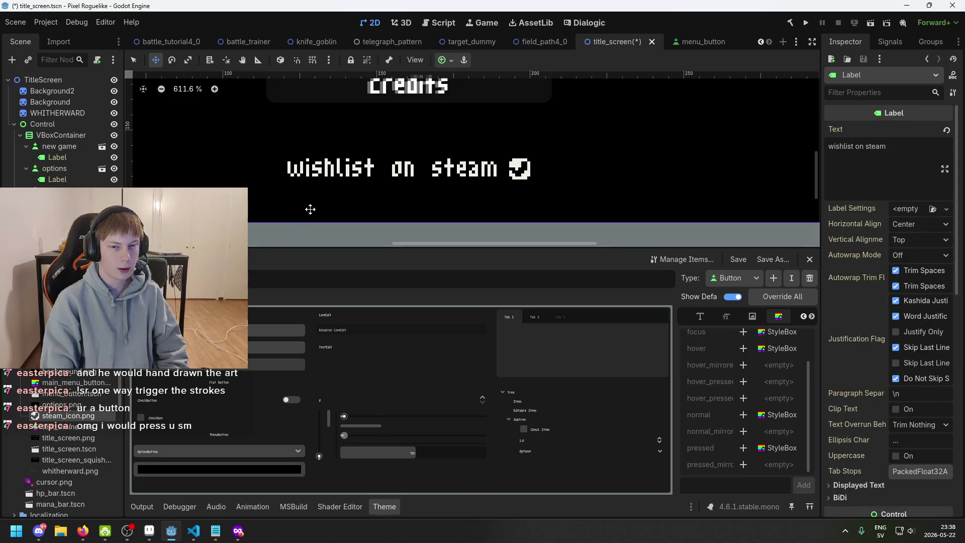
pyautogui.press('f')
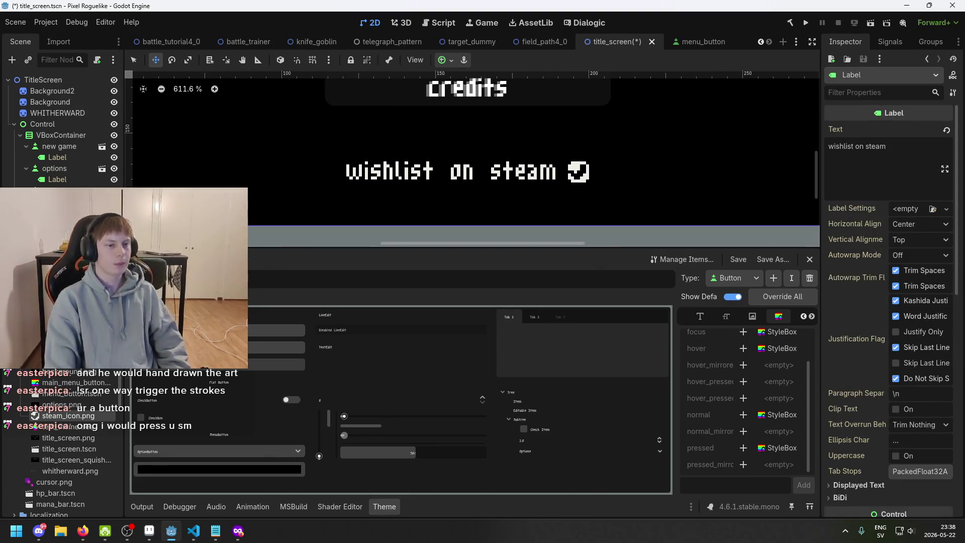
pyautogui.scroll(2, 501, 128)
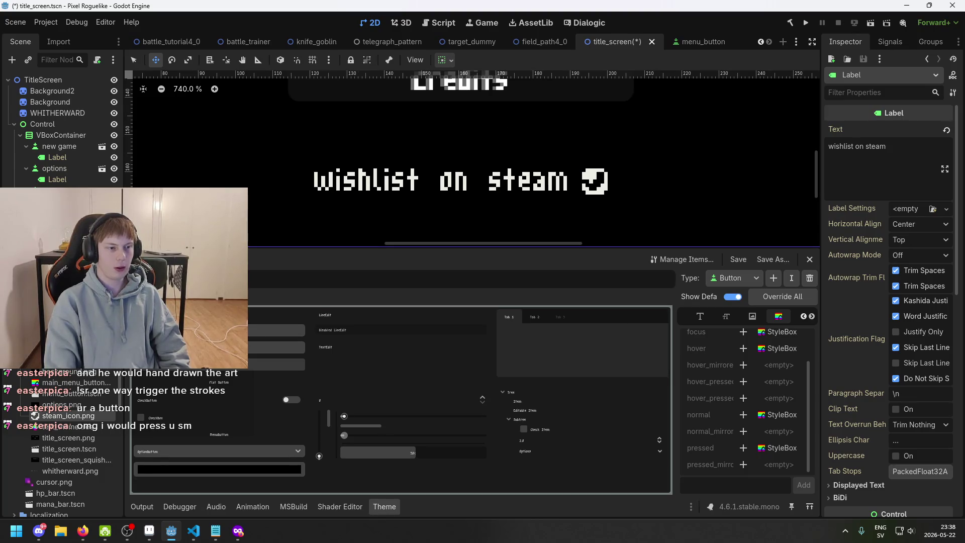
pyautogui.click(65, 223)
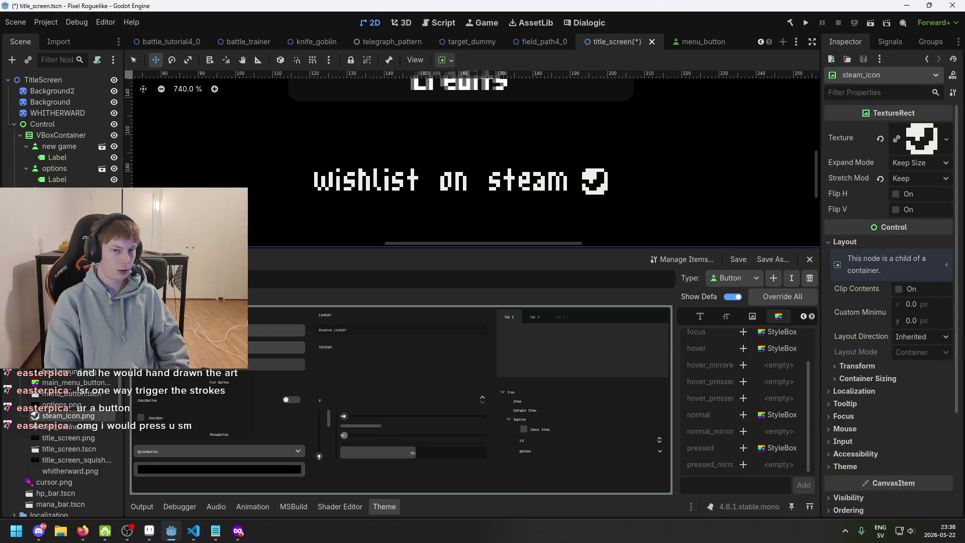
pyautogui.press('f')
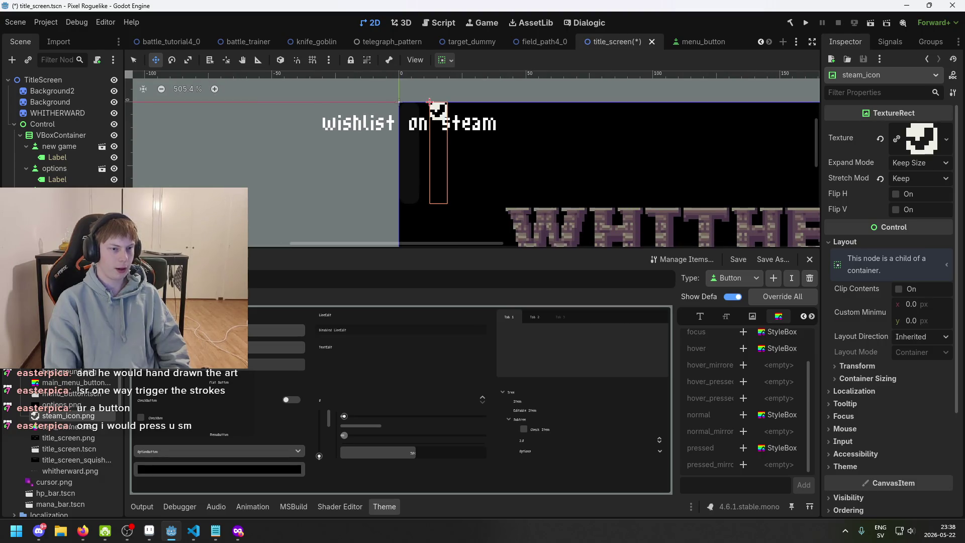
pyautogui.scroll(7, 492, 158)
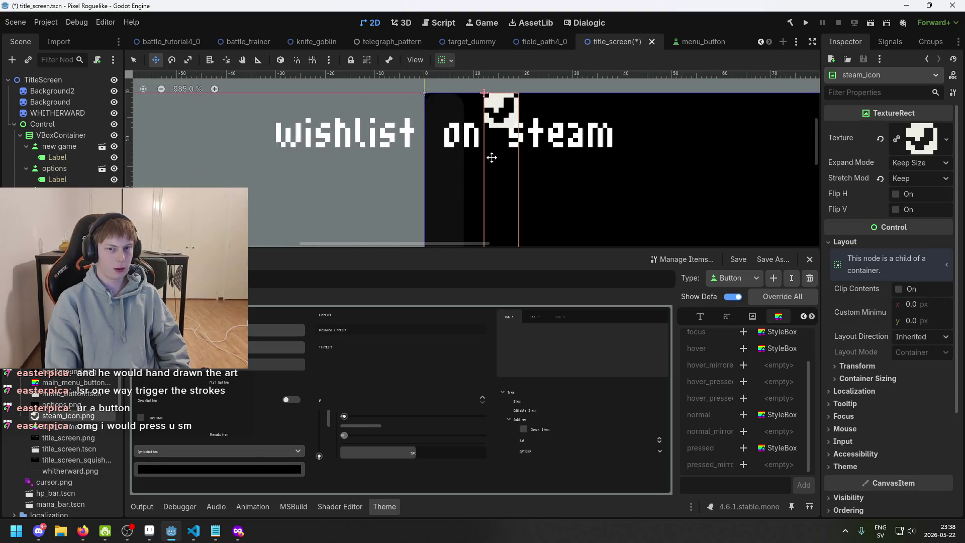
pyautogui.moveTo(491, 158); pyautogui.dragTo(427, 176)
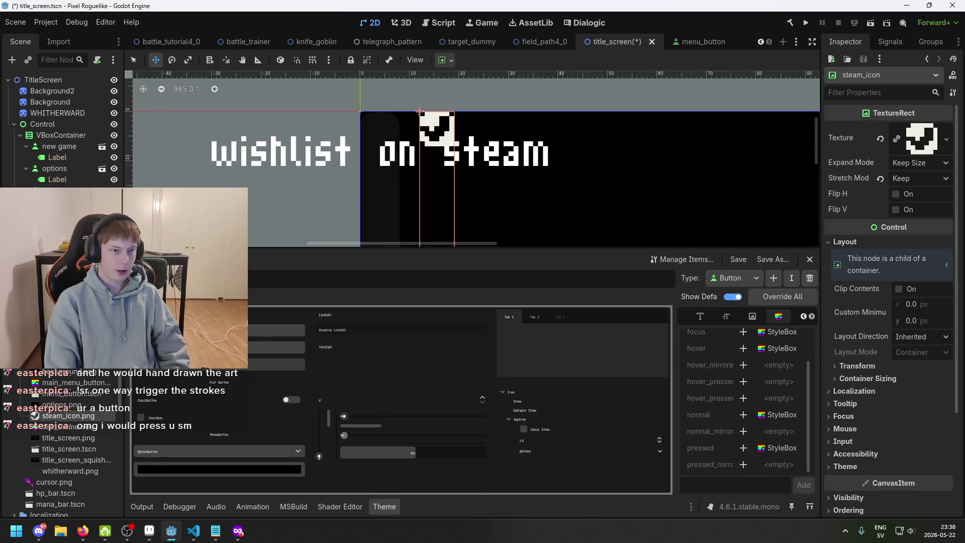
pyautogui.click(382, 151)
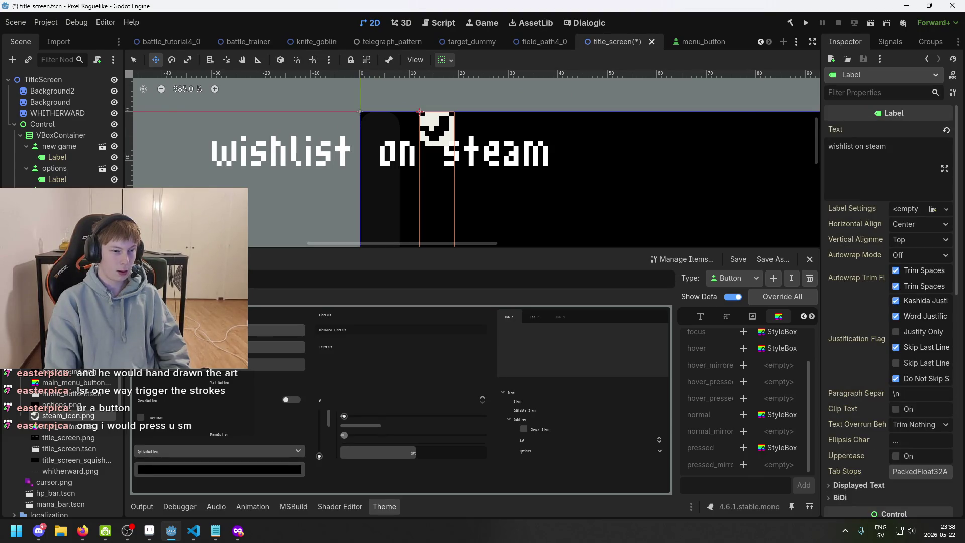
pyautogui.click(382, 151)
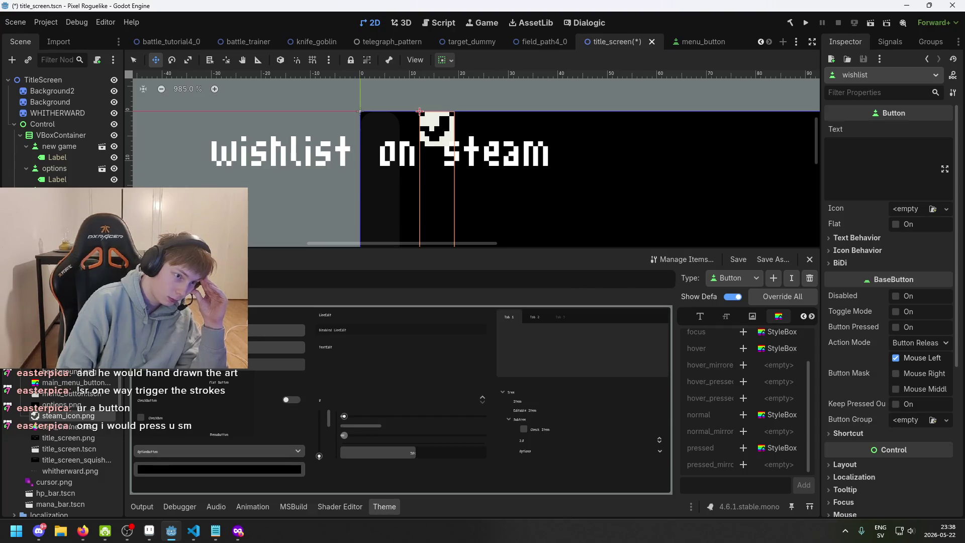
# Move the wishlist button directly under Control, then put the HBoxContainer with steam_icon inside it
pyautogui.click(392, 151)
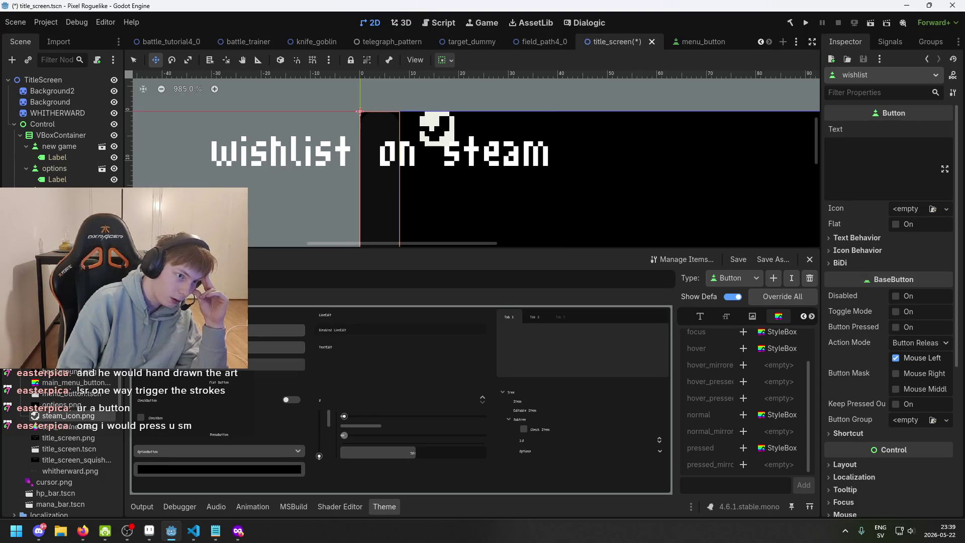
pyautogui.moveTo(63, 187); pyautogui.dragTo(53, 138)
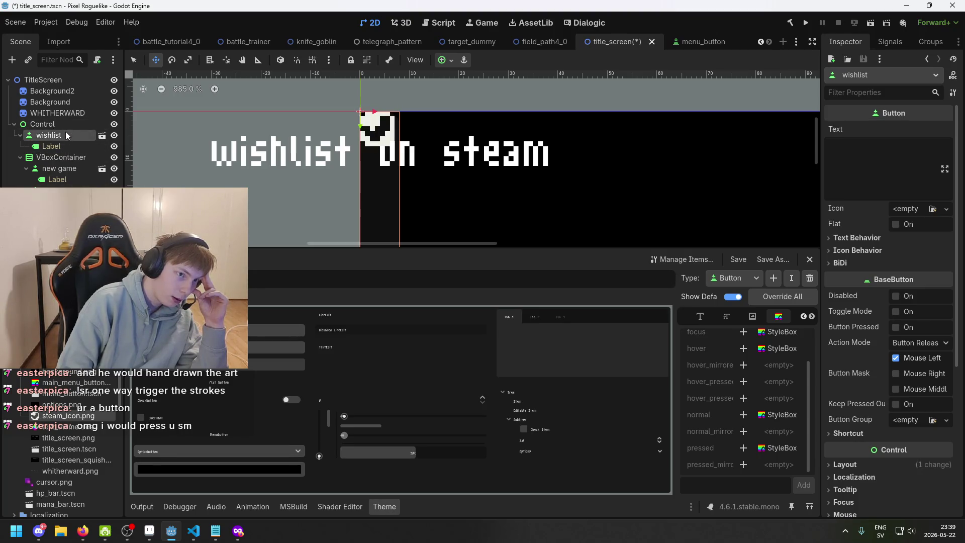
pyautogui.moveTo(55, 158); pyautogui.dragTo(59, 144)
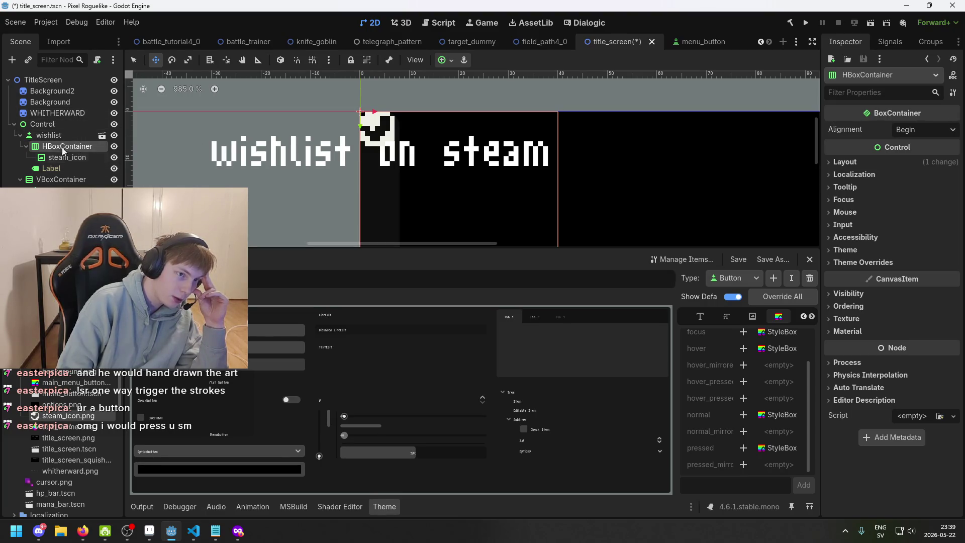
# Inspect the button's children (HBoxContainer, steam_icon and Label) in the Scene dock
pyautogui.scroll(-3, 245, 185)
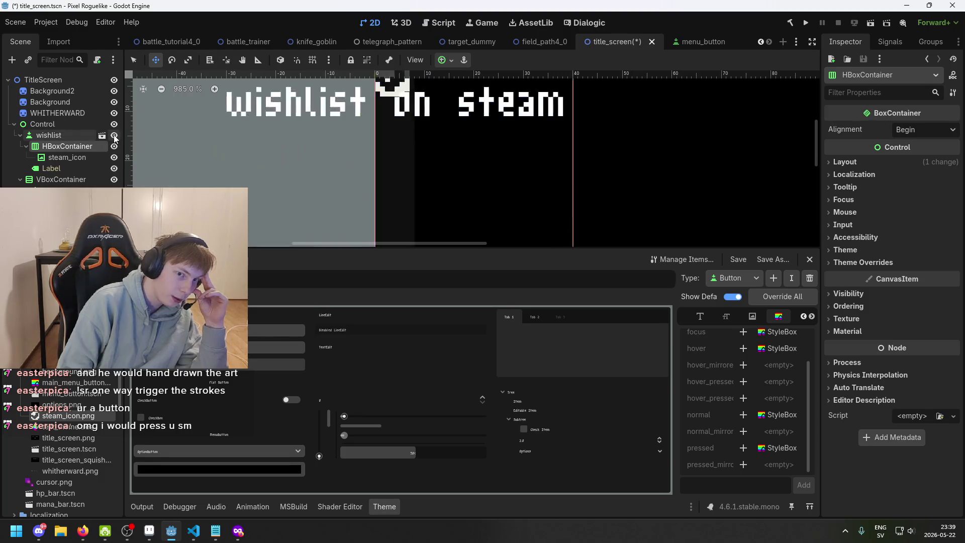
pyautogui.hscroll(-1, 245, 184)
pyautogui.scroll(3, 245, 184)
pyautogui.hscroll(1, 245, 185)
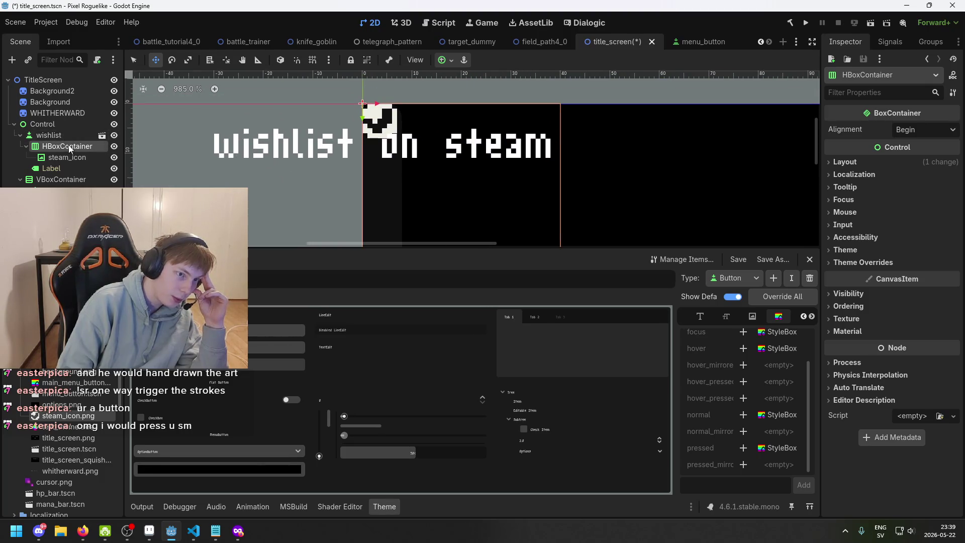
pyautogui.click(69, 168)
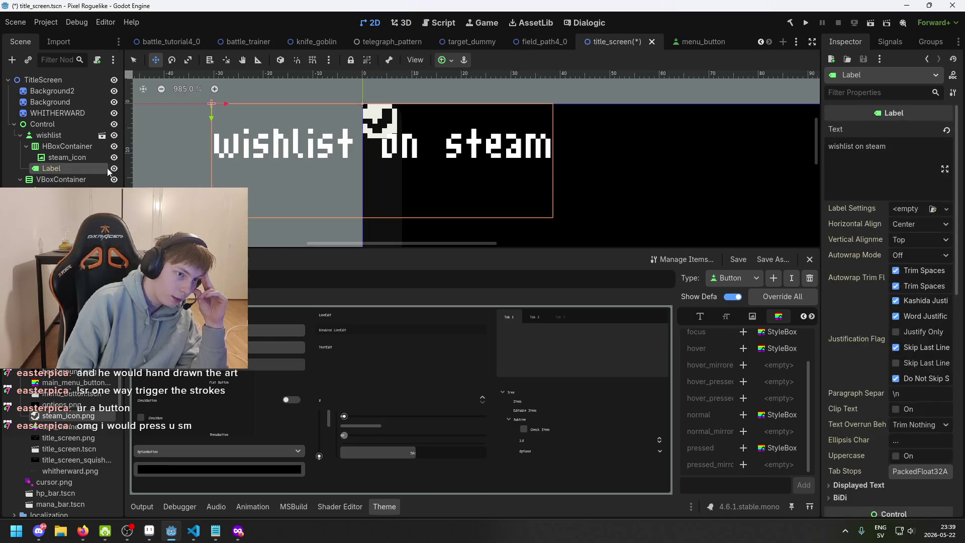
pyautogui.click(114, 169)
pyautogui.click(114, 168)
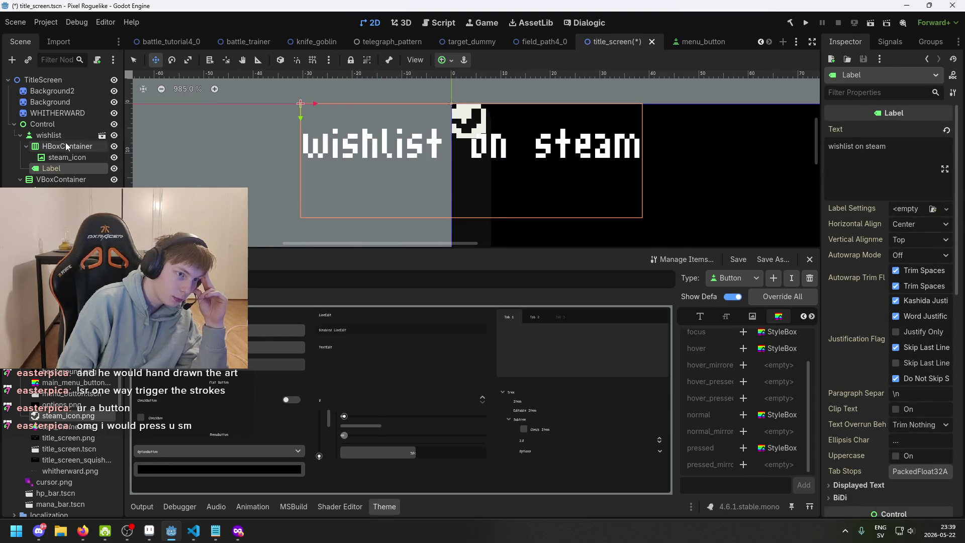
pyautogui.click(65, 145)
pyautogui.click(68, 158)
pyautogui.click(61, 166)
# Try dragging the Label into the HBoxContainer beside steam_icon, then open the Label's options
pyautogui.moveTo(61, 165); pyautogui.dragTo(67, 145)
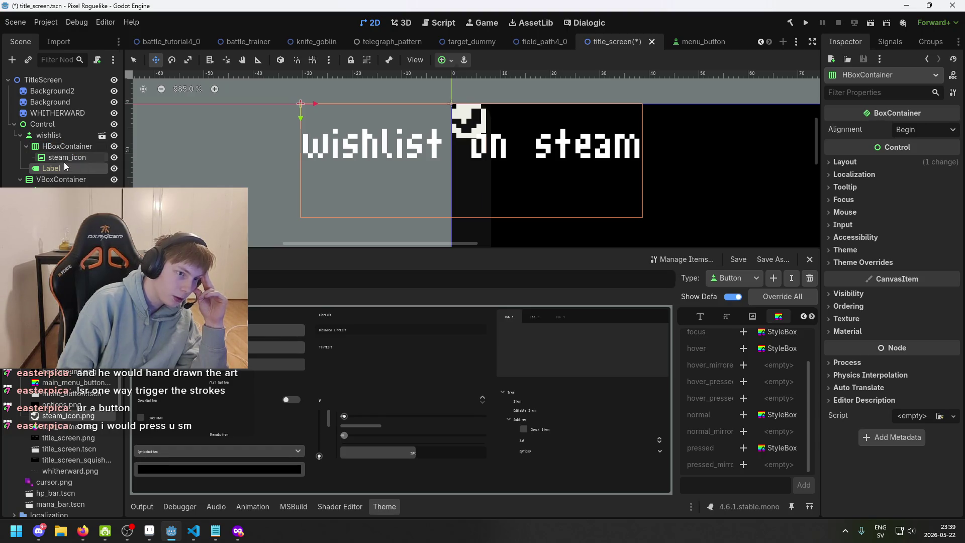
pyautogui.click(65, 160)
pyautogui.moveTo(63, 170); pyautogui.dragTo(59, 127)
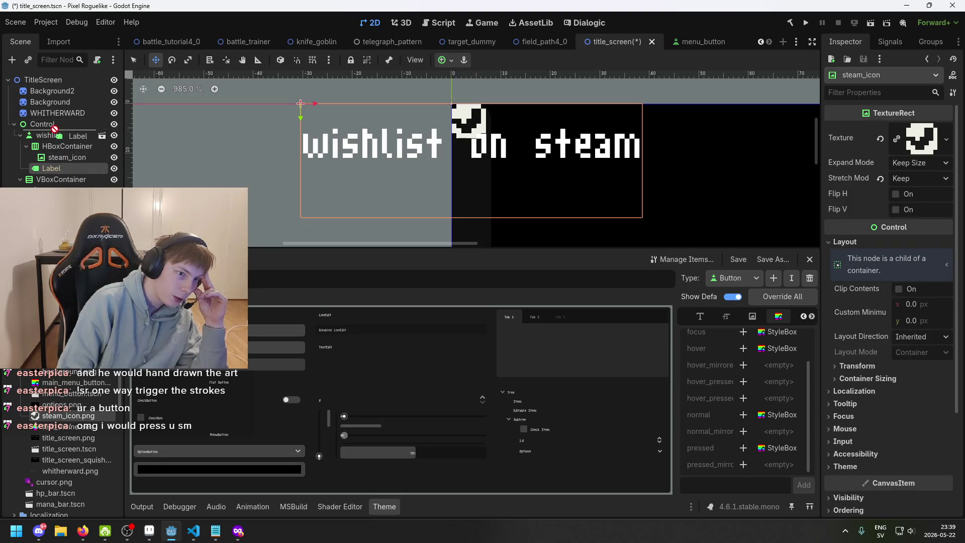
pyautogui.rightClick(60, 168)
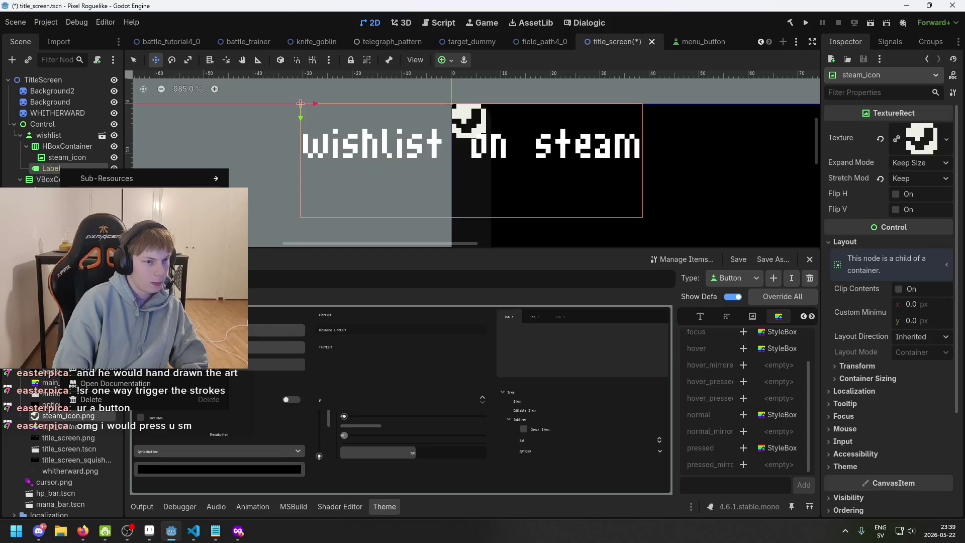
# Place a Label inside the HBoxContainer ahead of steam_icon
pyautogui.click(49, 168)
pyautogui.click(61, 169)
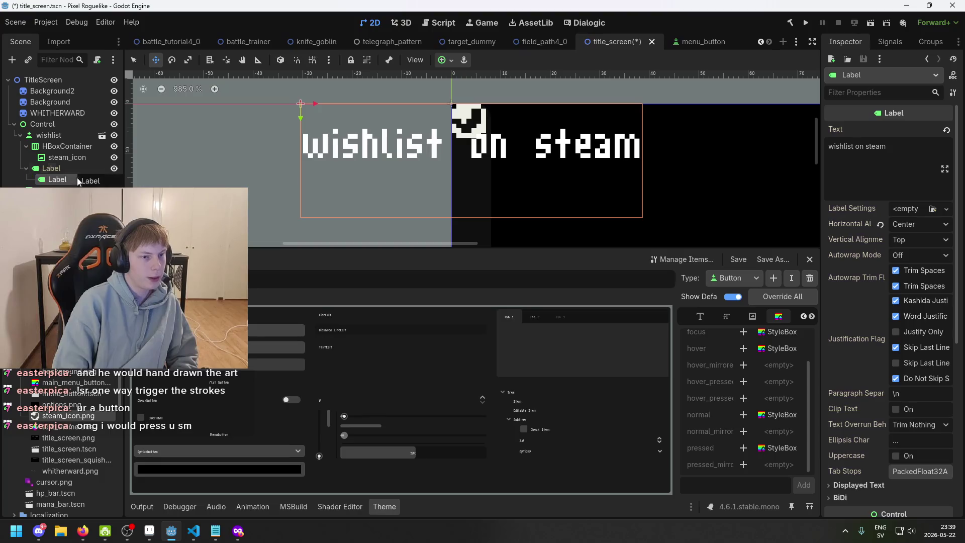
pyautogui.moveTo(73, 169); pyautogui.dragTo(71, 159)
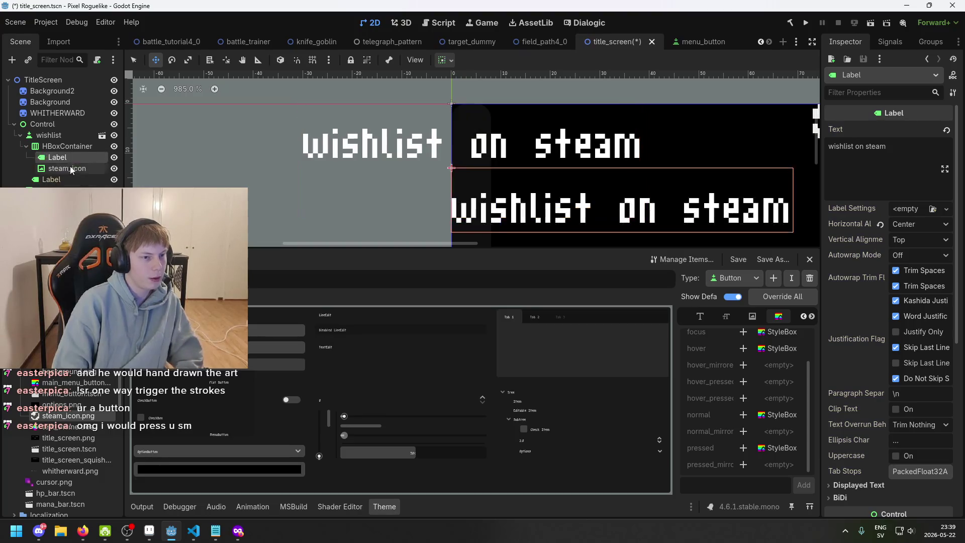
# Try removing the button's original Label, dismiss the foreign-scene alert, and open its options
pyautogui.click(69, 184)
pyautogui.press('Return')
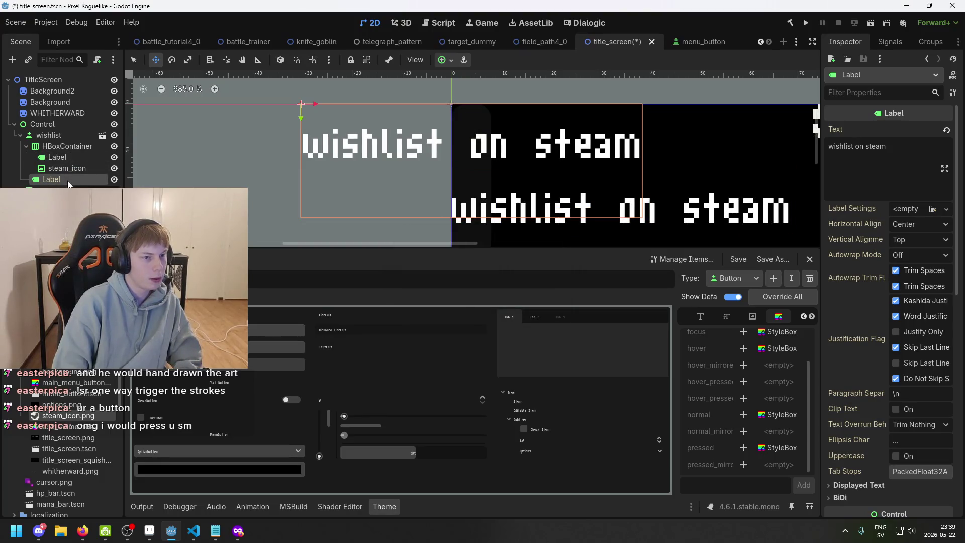
pyautogui.moveTo(66, 185); pyautogui.dragTo(61, 176)
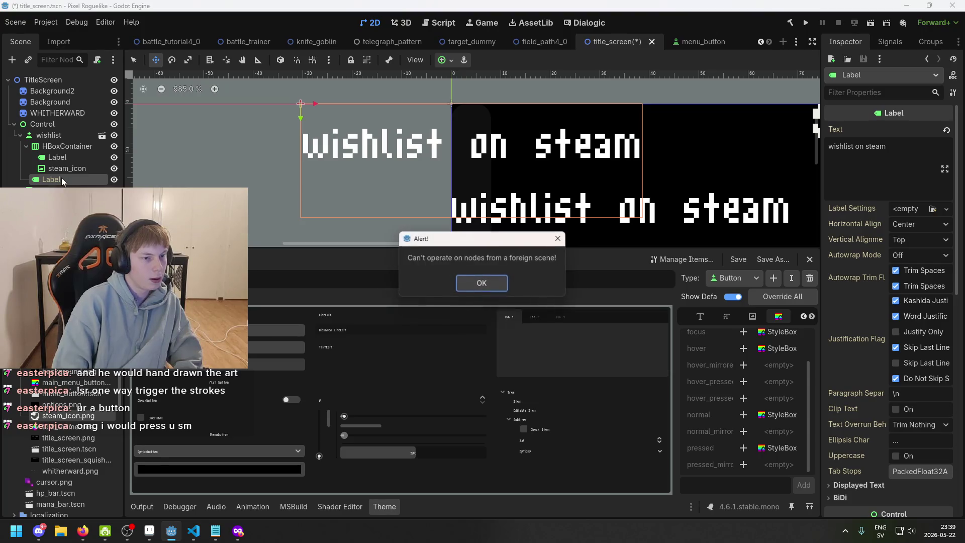
pyautogui.click(468, 287)
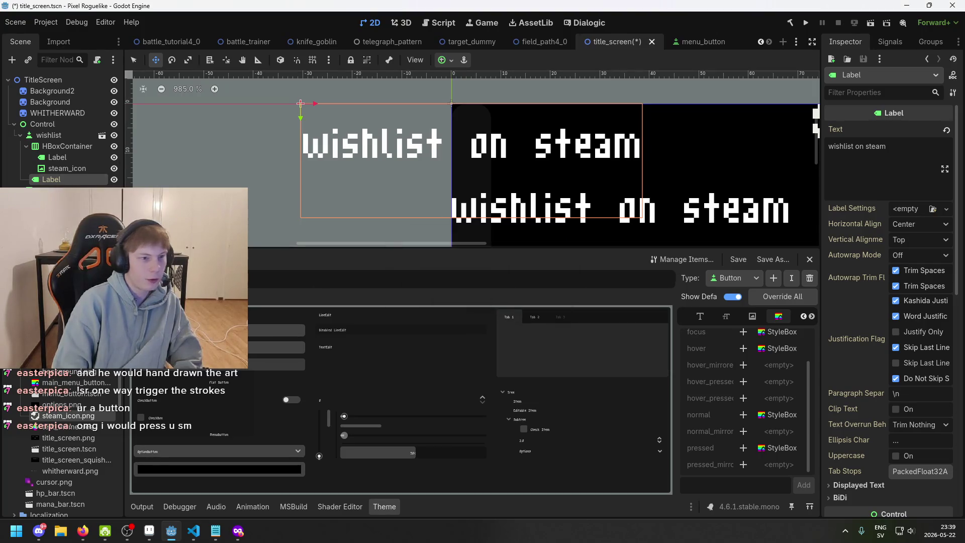
pyautogui.rightClick(61, 176)
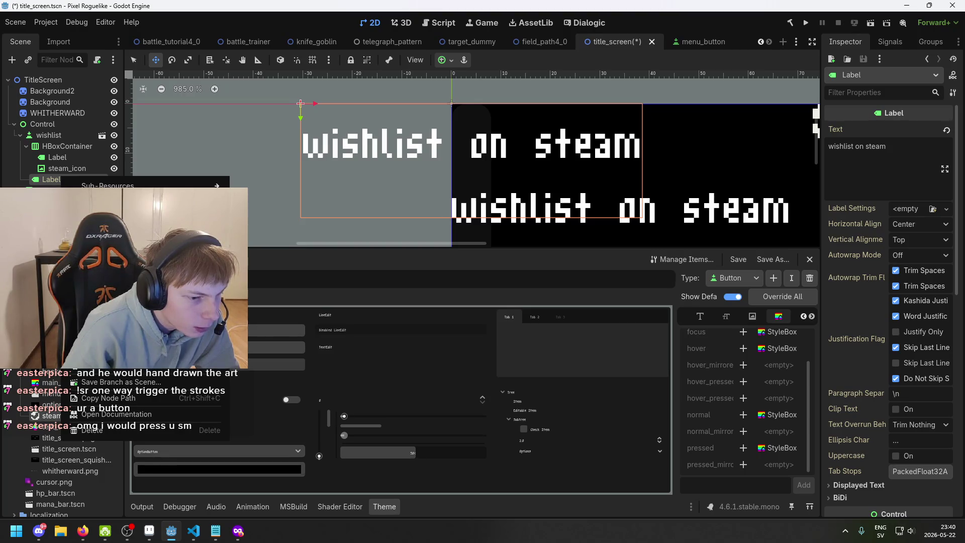
# Try to delete the wishlist button's original Label, dismissing the foreign-scene error that appears
pyautogui.click(92, 201)
pyautogui.press('Return')
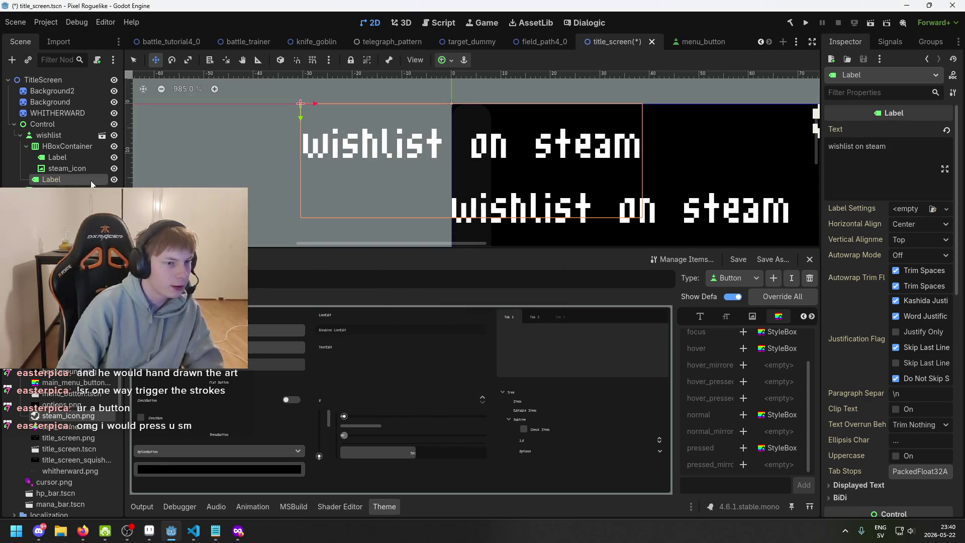
pyautogui.click(20, 135)
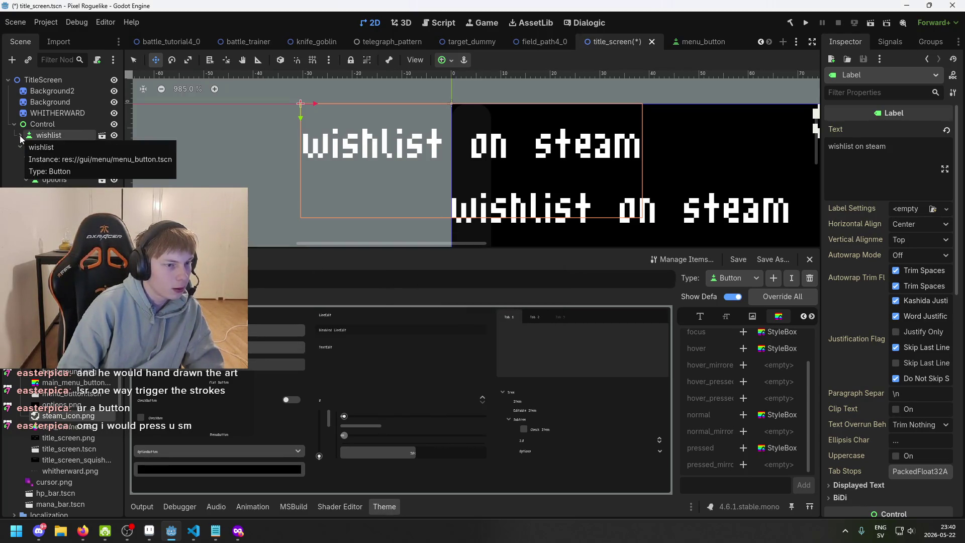
pyautogui.click(20, 135)
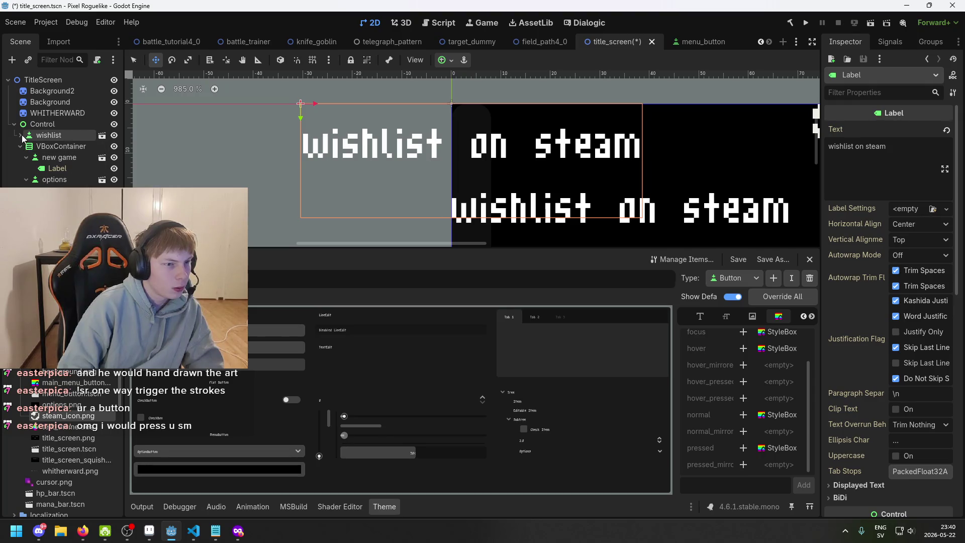
# Select the HBoxContainer, wishlist button and lower Label, then bring up the wishlist button's context menu
pyautogui.click(64, 147)
pyautogui.click(66, 136)
pyautogui.click(70, 150)
pyautogui.click(70, 138)
pyautogui.click(76, 181)
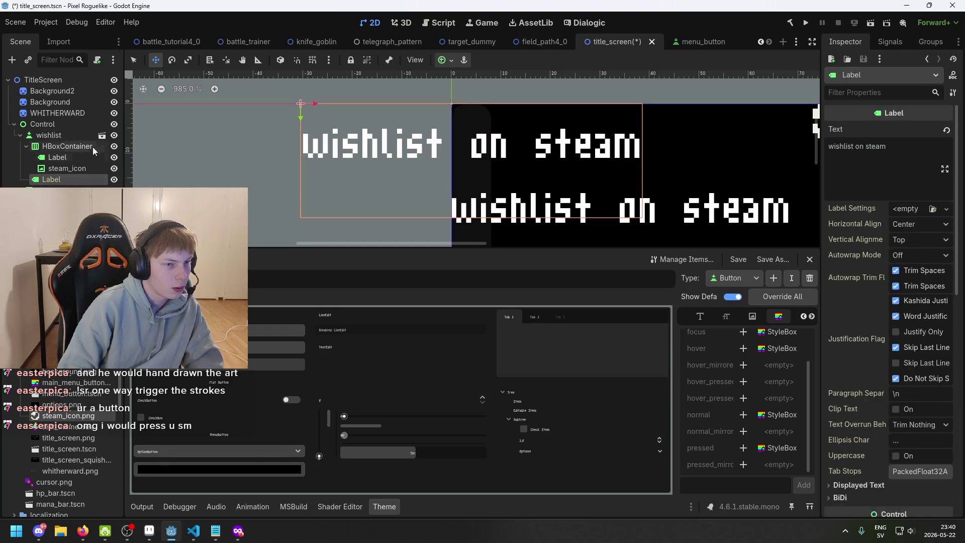
pyautogui.rightClick(78, 136)
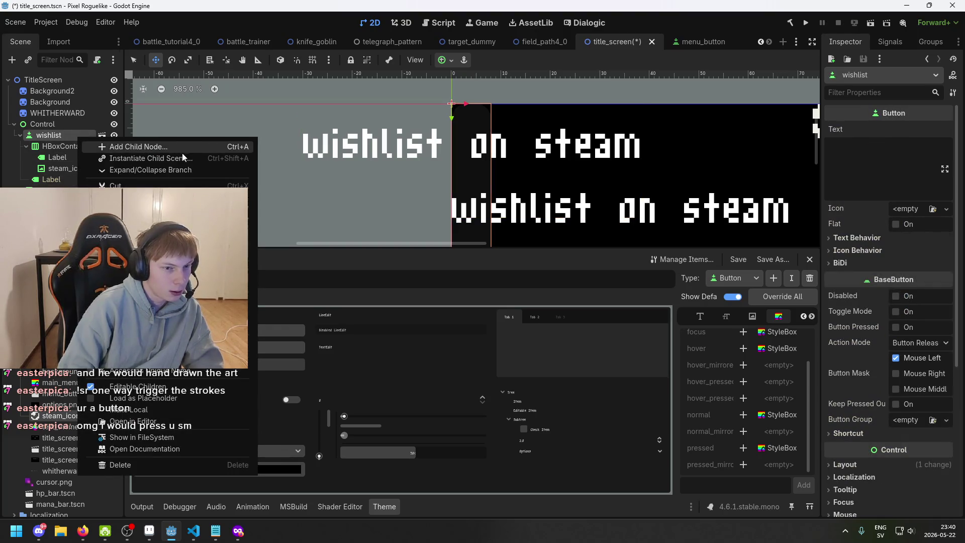
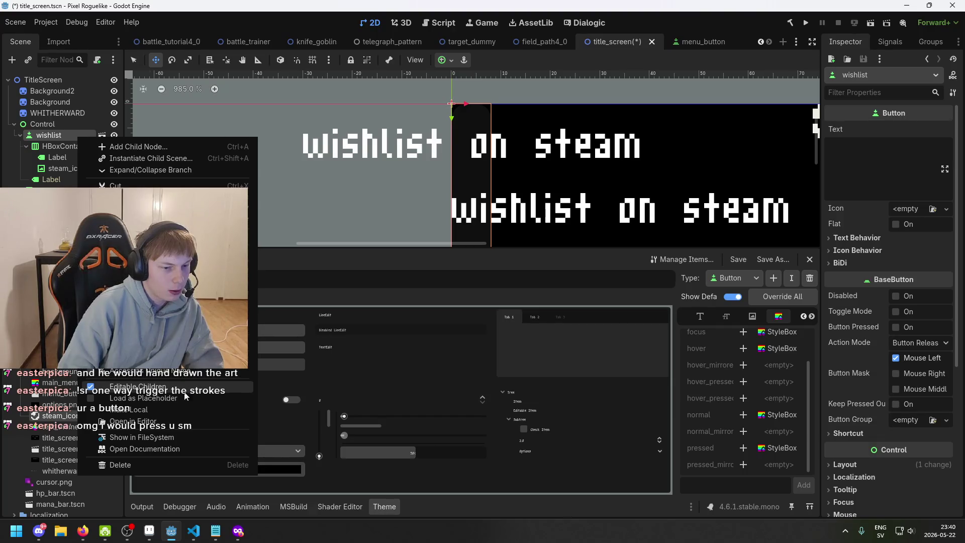
# Make the wishlist button local and delete its duplicate 'wishlist on steam' Label
pyautogui.click(180, 409)
pyautogui.click(79, 179)
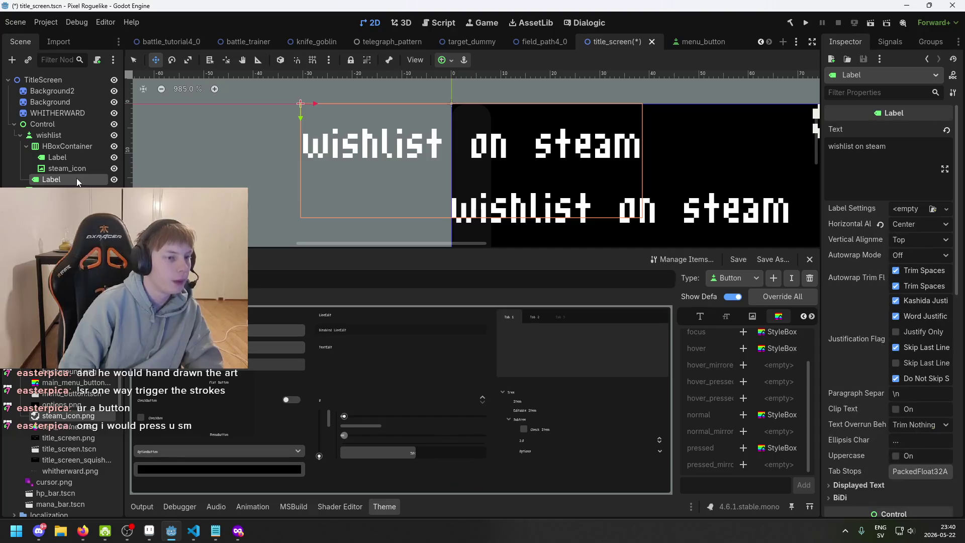
pyautogui.press('Delete')
pyautogui.press('Return')
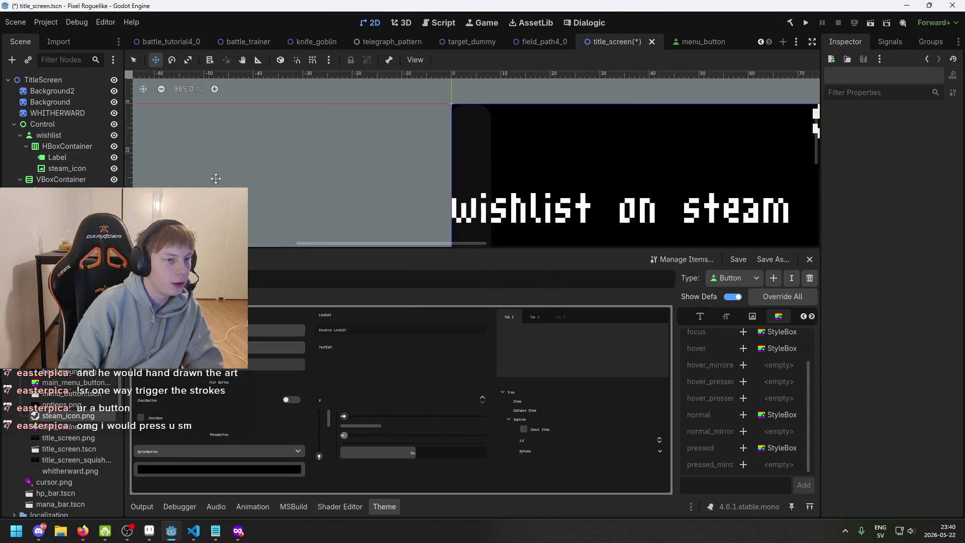
pyautogui.scroll(-2, 215, 178)
pyautogui.click(65, 158)
# Switch between the row's Label and steam_icon nodes, ending with steam_icon selected
pyautogui.click(71, 167)
pyautogui.click(70, 157)
pyautogui.click(73, 168)
pyautogui.click(75, 160)
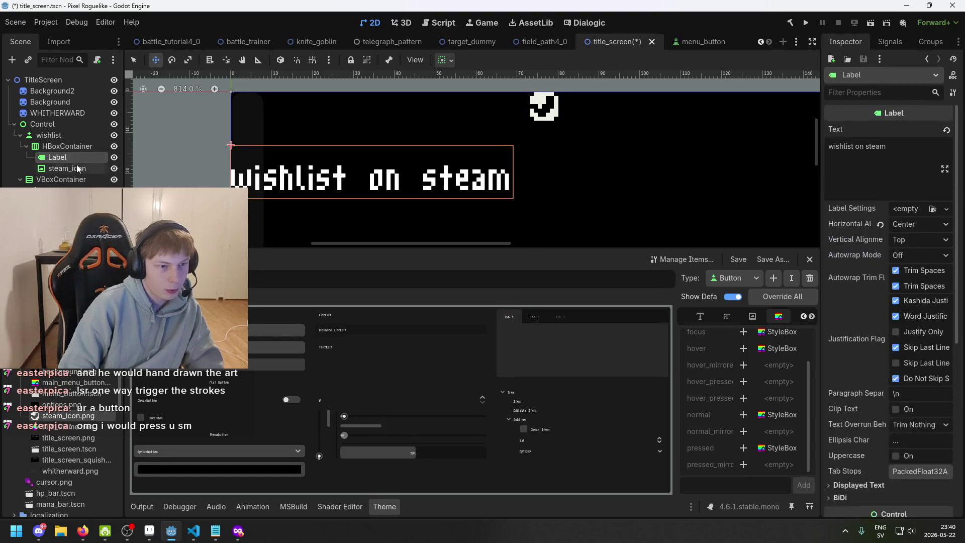
pyautogui.click(77, 168)
pyautogui.click(77, 159)
pyautogui.click(81, 169)
pyautogui.click(79, 157)
pyautogui.click(81, 168)
pyautogui.click(83, 159)
pyautogui.click(85, 167)
pyautogui.click(88, 157)
pyautogui.click(88, 167)
pyautogui.scroll(-4, 517, 142)
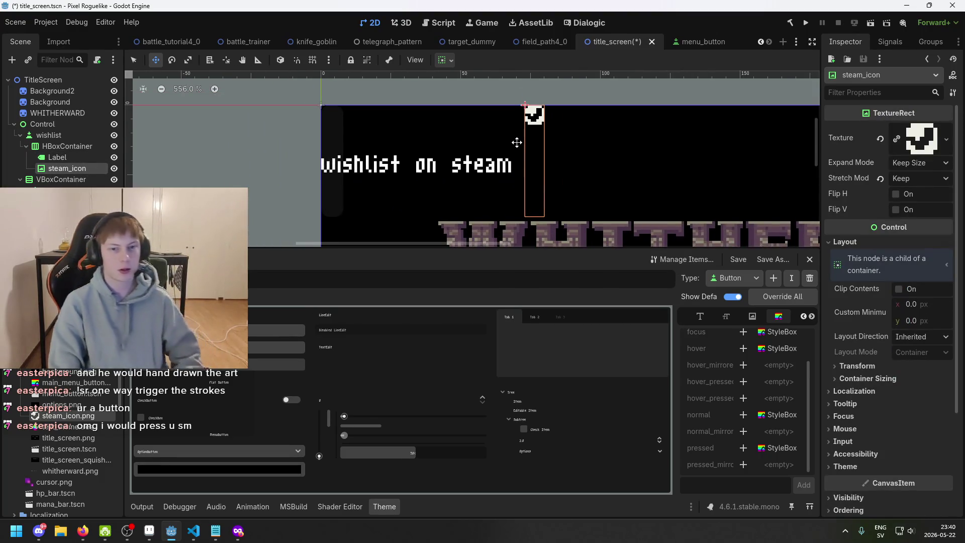
pyautogui.scroll(4, 693, 189)
pyautogui.scroll(2, 590, 155)
pyautogui.hscroll(3, 471, 140)
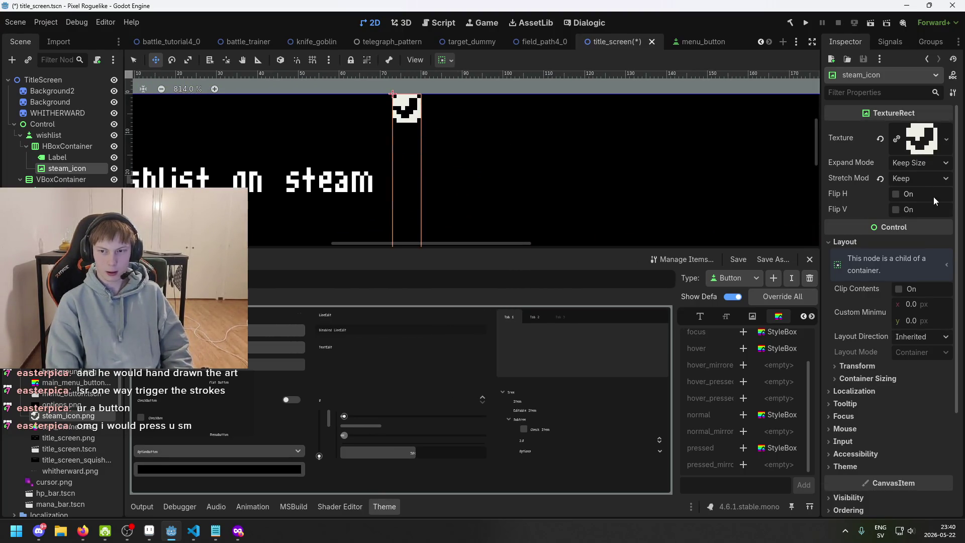
# Keep steam_icon's Expand Mode at Keep Size after briefly trying Ignore Size
pyautogui.click(930, 161)
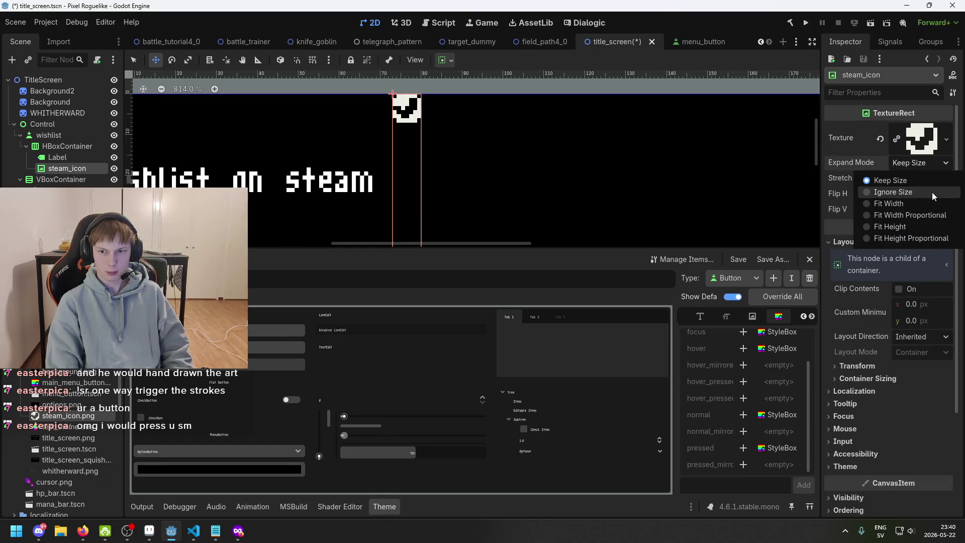
pyautogui.click(932, 192)
pyautogui.click(936, 162)
pyautogui.click(938, 181)
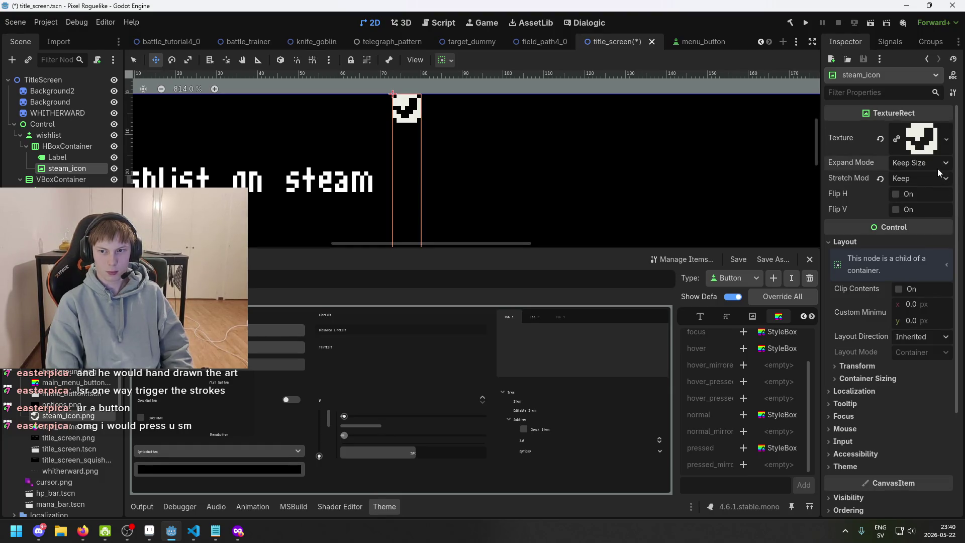
pyautogui.click(936, 179)
pyautogui.scroll(-3, 934, 212)
# Set steam_icon's horizontal and vertical container sizing to Shrink Begin and save the scene
pyautogui.click(931, 276)
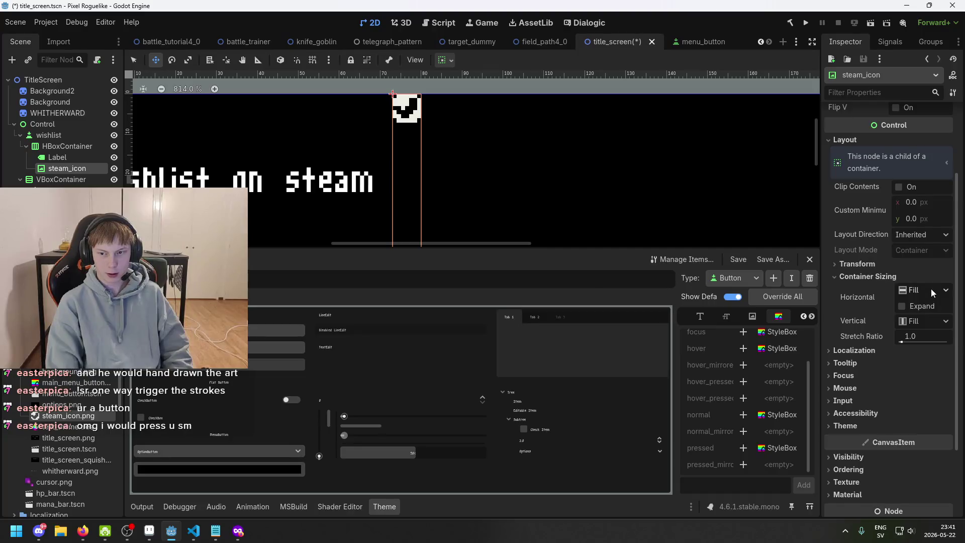
pyautogui.click(930, 291)
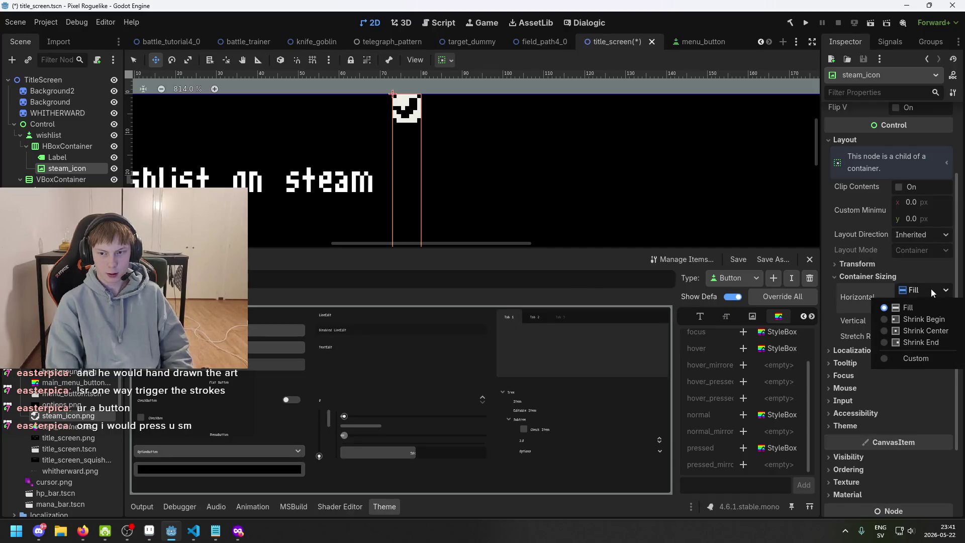
pyautogui.click(943, 332)
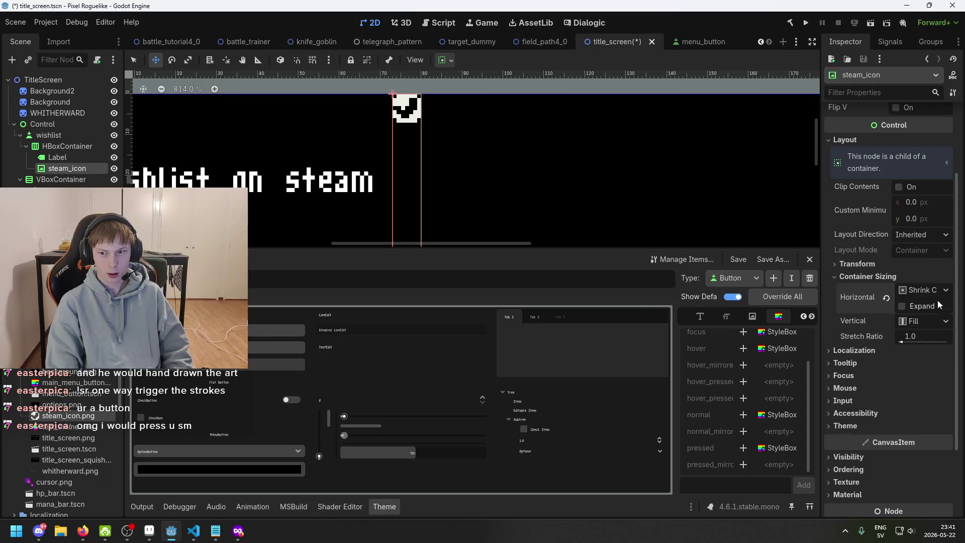
pyautogui.click(936, 294)
pyautogui.click(936, 318)
pyautogui.click(935, 320)
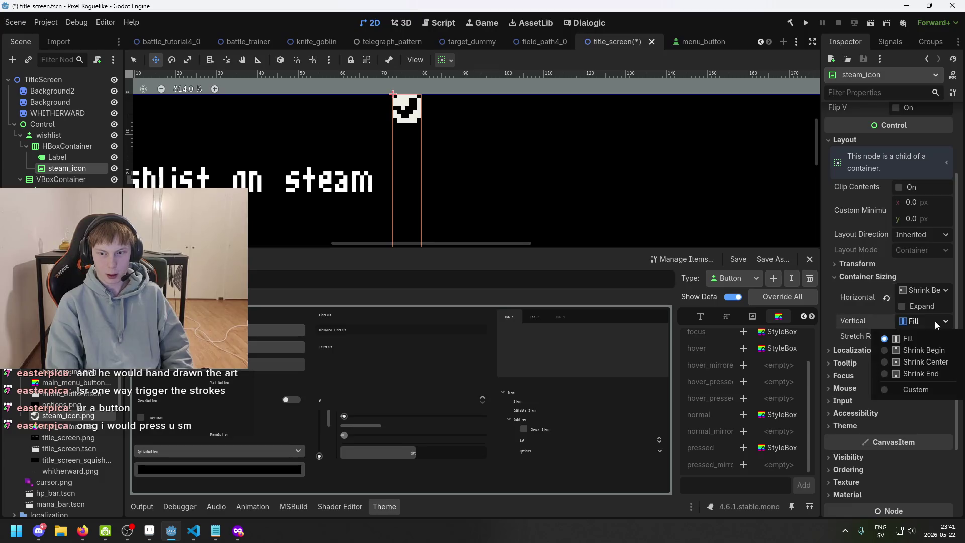
pyautogui.click(932, 350)
pyautogui.scroll(3, 449, 146)
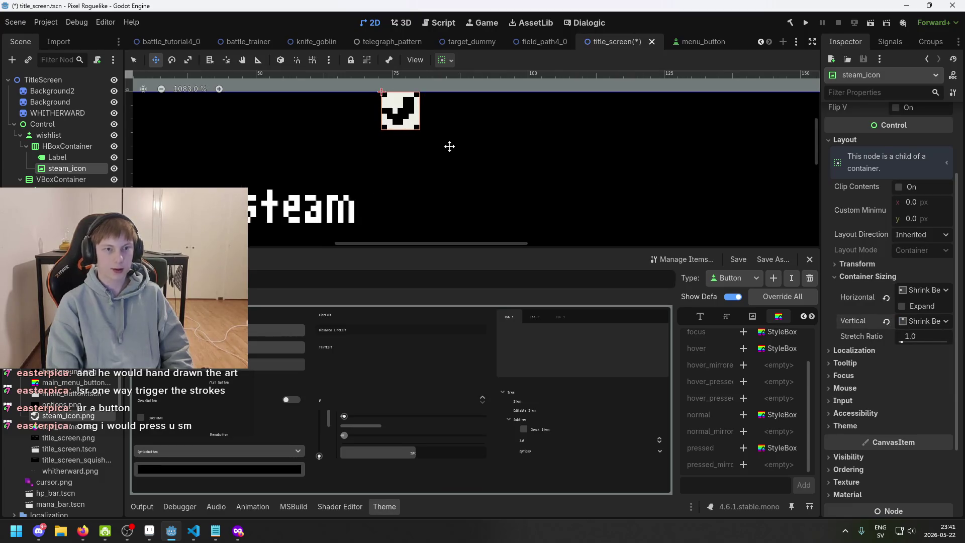
pyautogui.hscroll(-3, 463, 162)
pyautogui.hotkey('ctrl', 's')
# Select the HBoxContainer row, drag it left, then undo the move
pyautogui.click(80, 157)
pyautogui.click(79, 168)
pyautogui.click(80, 158)
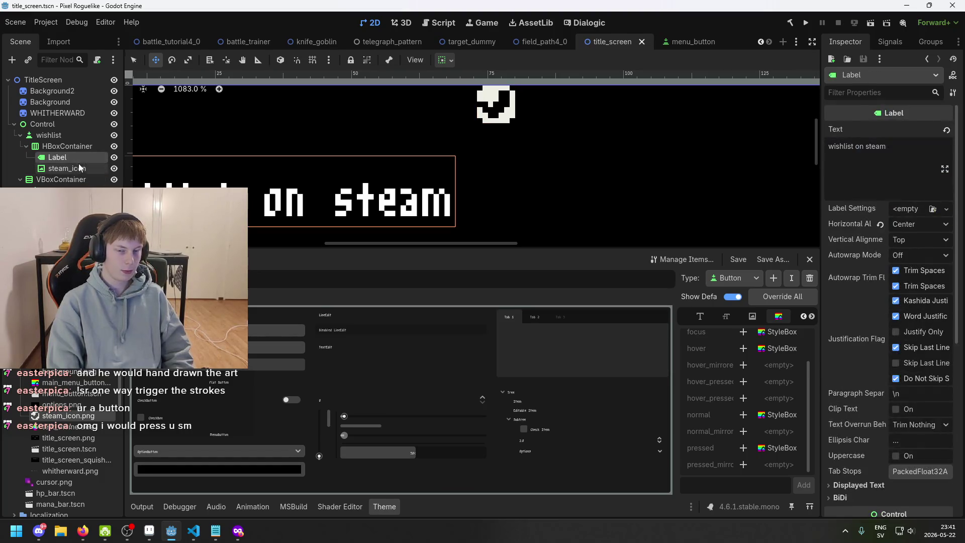
pyautogui.click(78, 165)
pyautogui.click(80, 156)
pyautogui.click(80, 146)
pyautogui.scroll(-4, 345, 173)
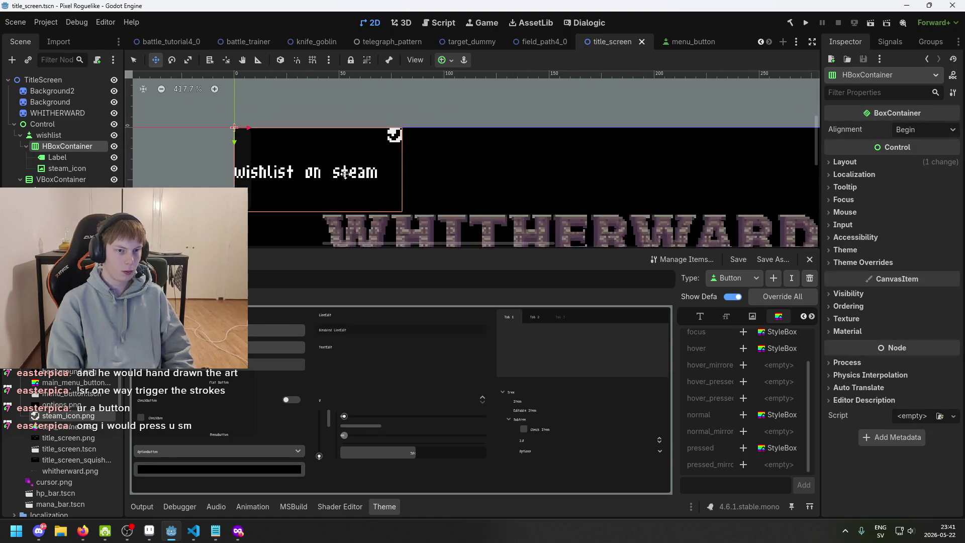
pyautogui.moveTo(422, 131); pyautogui.dragTo(211, 142)
pyautogui.scroll(-2, 324, 160)
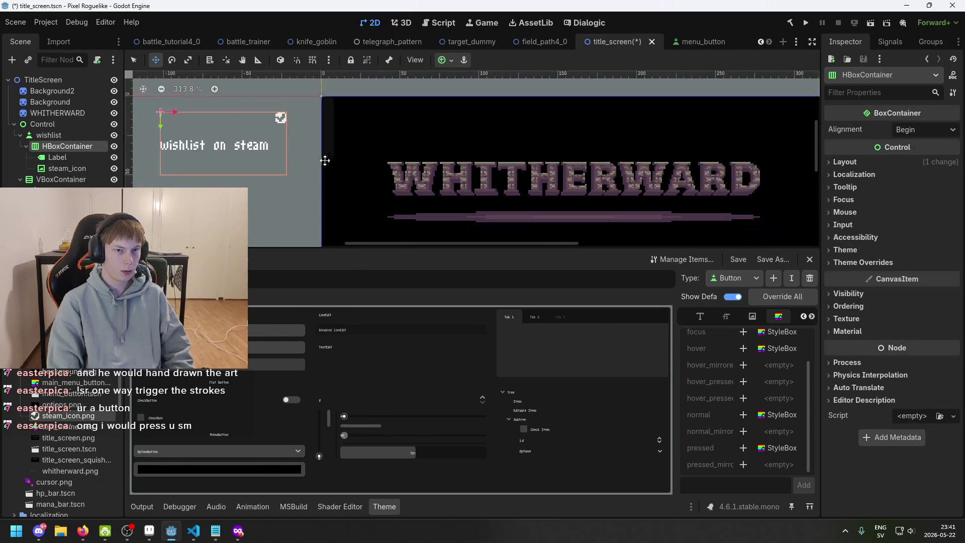
pyautogui.hscroll(-2, 325, 161)
pyautogui.hotkey('ctrl', 'z')
# Drag the wishlist button further left in the 2D viewport
pyautogui.click(83, 135)
pyautogui.moveTo(480, 137); pyautogui.dragTo(336, 138)
pyautogui.scroll(2, 228, 117)
pyautogui.scroll(1, 229, 134)
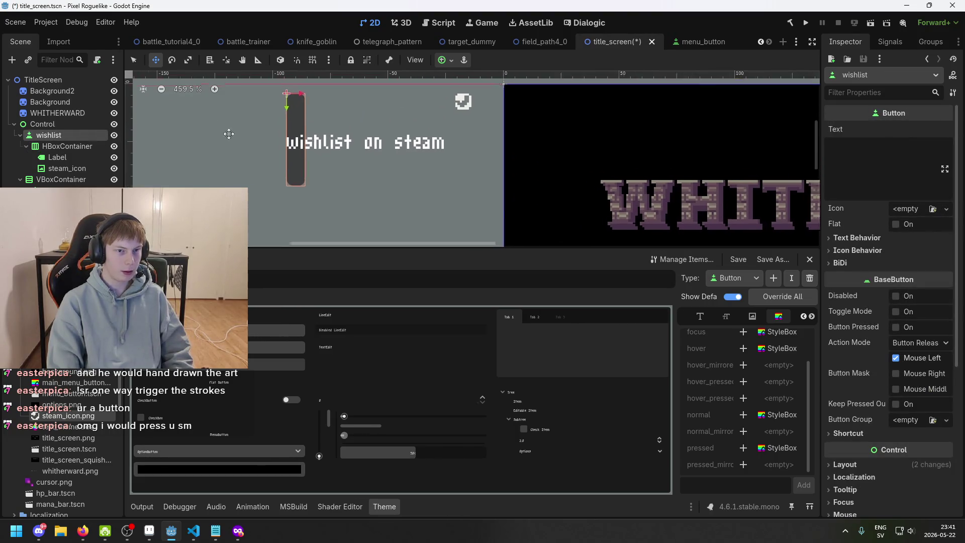
pyautogui.scroll(4, 228, 133)
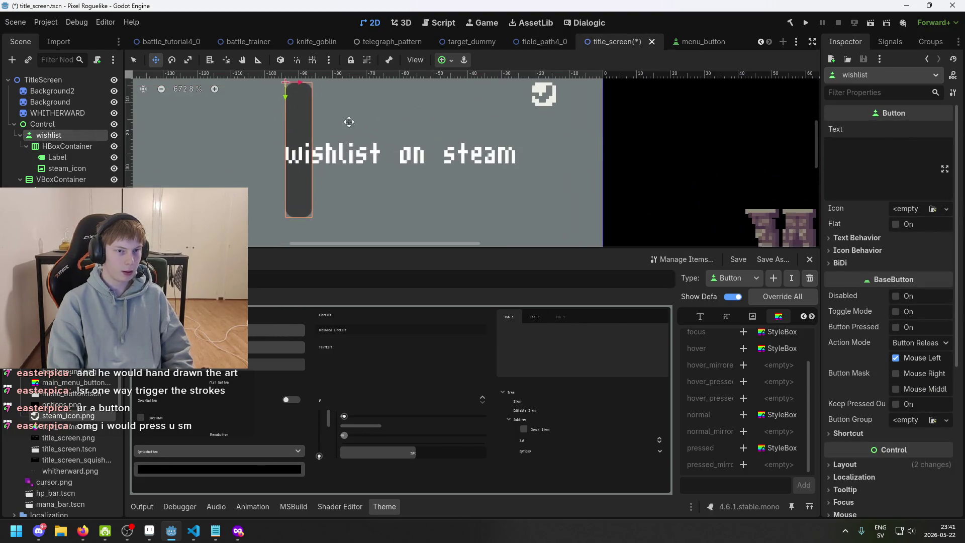
# Frame the wishlist button in view and reselect steam_icon inside the row
pyautogui.click(84, 150)
pyautogui.scroll(1, 347, 171)
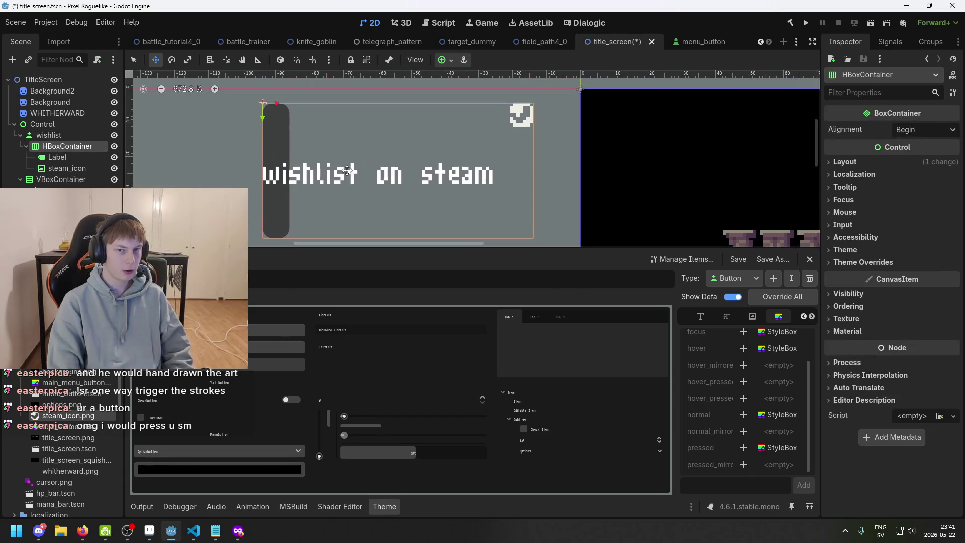
pyautogui.click(87, 157)
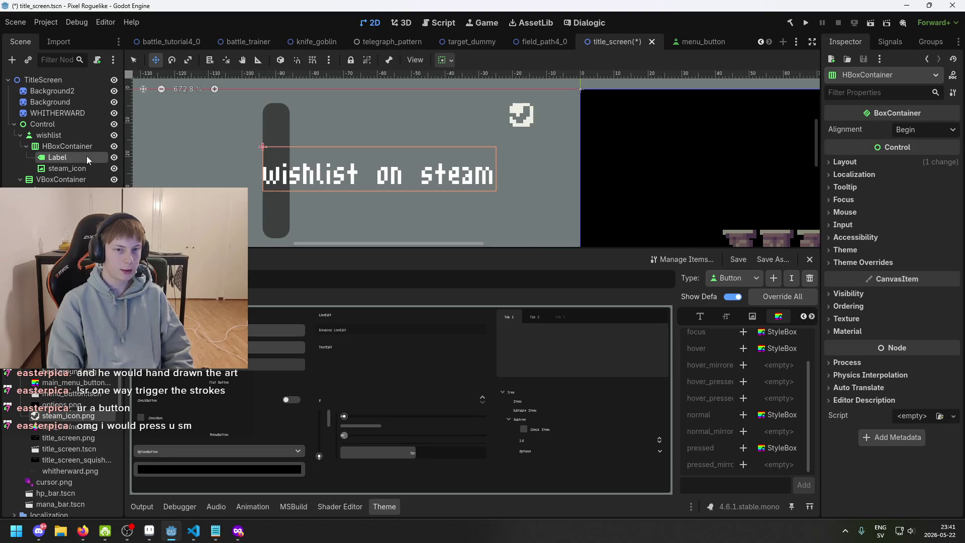
pyautogui.click(94, 168)
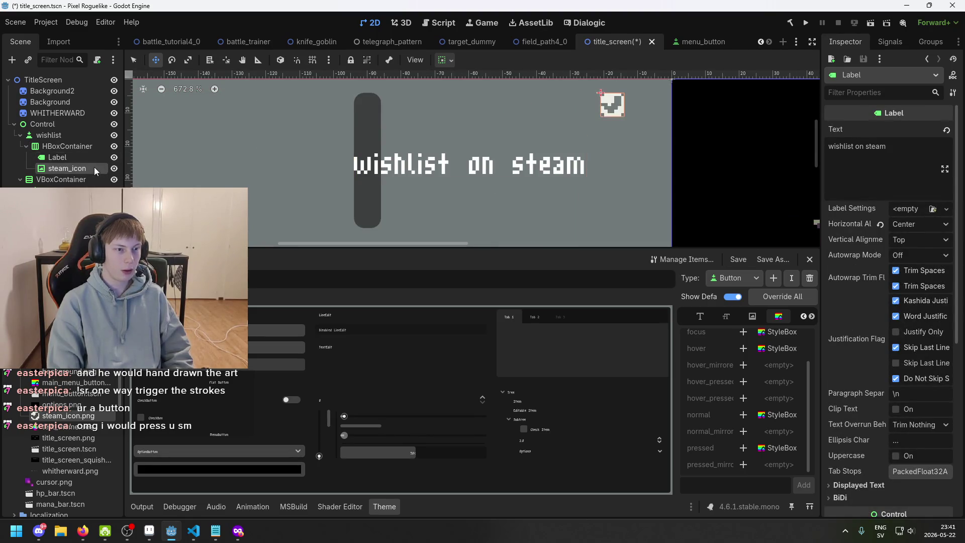
pyautogui.moveTo(414, 175); pyautogui.dragTo(341, 181)
pyautogui.click(83, 161)
pyautogui.click(83, 166)
pyautogui.click(83, 155)
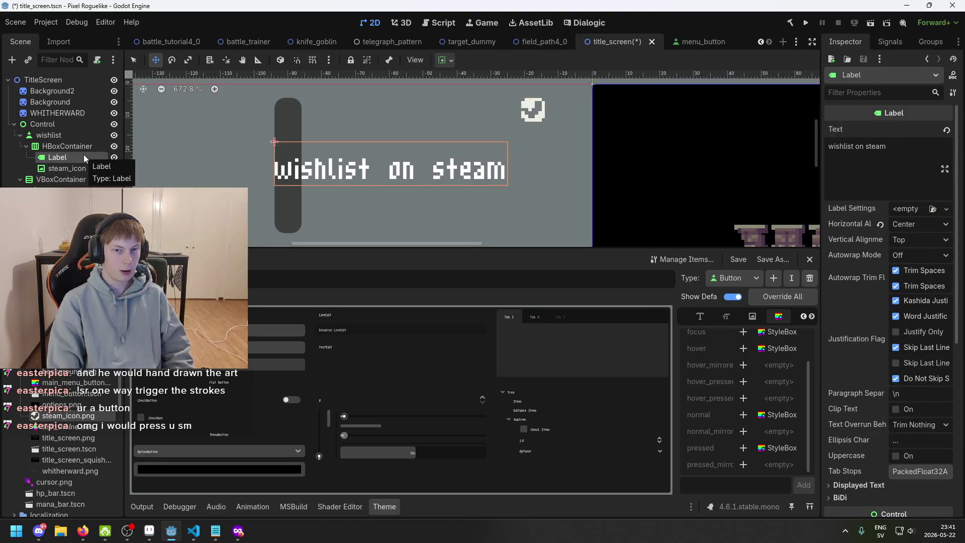
pyautogui.click(86, 167)
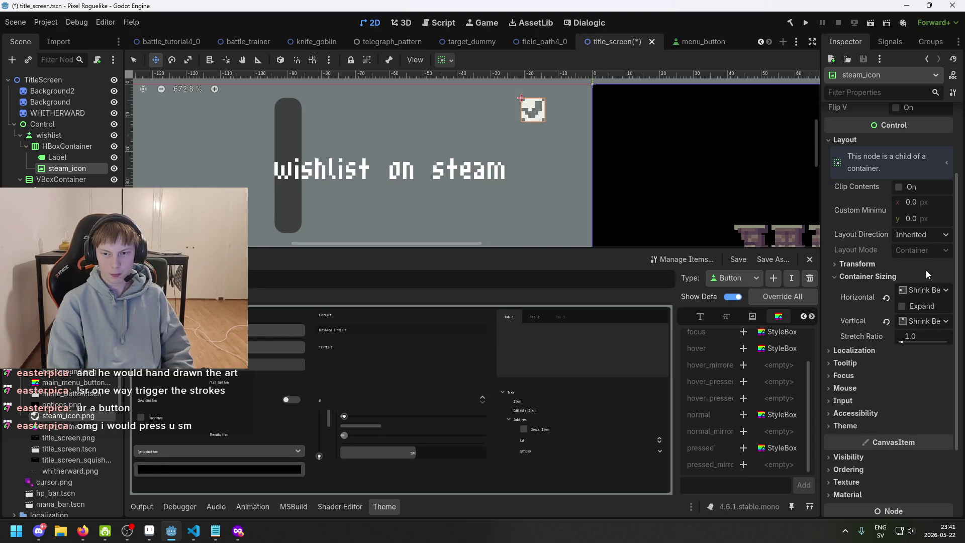
# Center steam_icon vertically with the text and save the scene
pyautogui.click(938, 322)
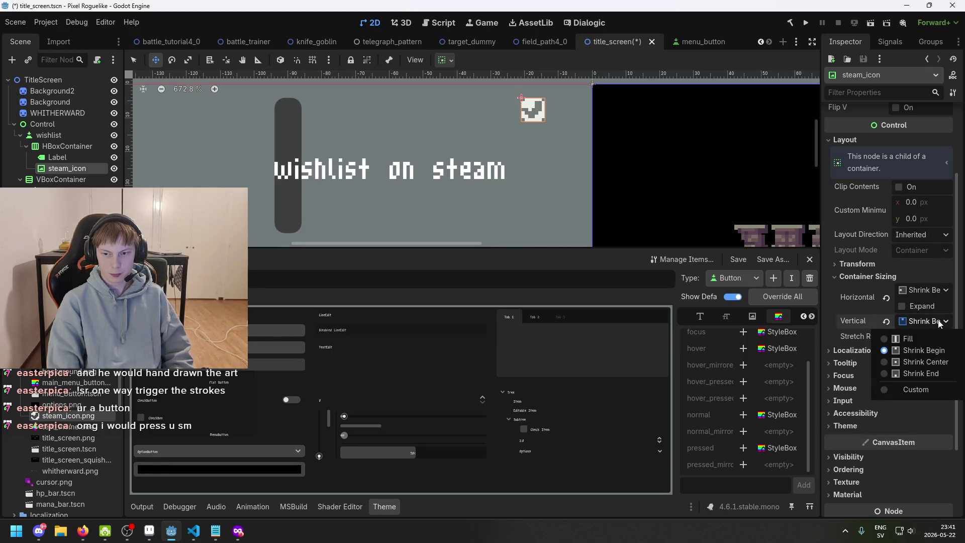
pyautogui.click(938, 360)
pyautogui.scroll(5, 538, 178)
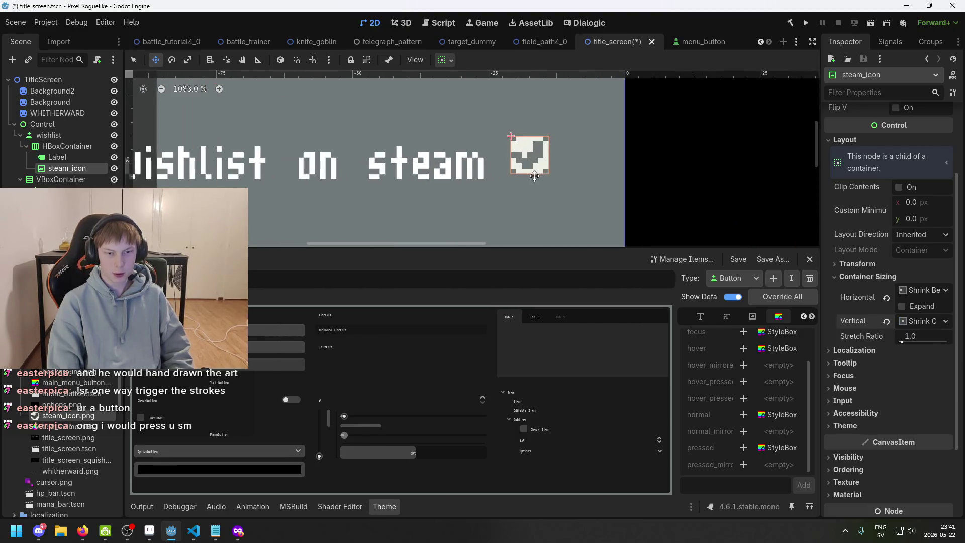
pyautogui.scroll(3, 941, 263)
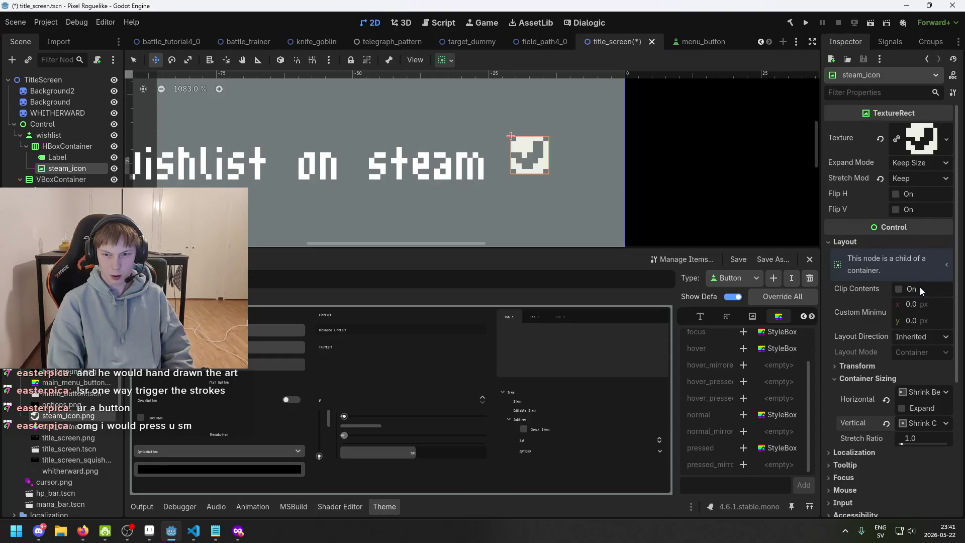
pyautogui.hotkey('ctrl', 's')
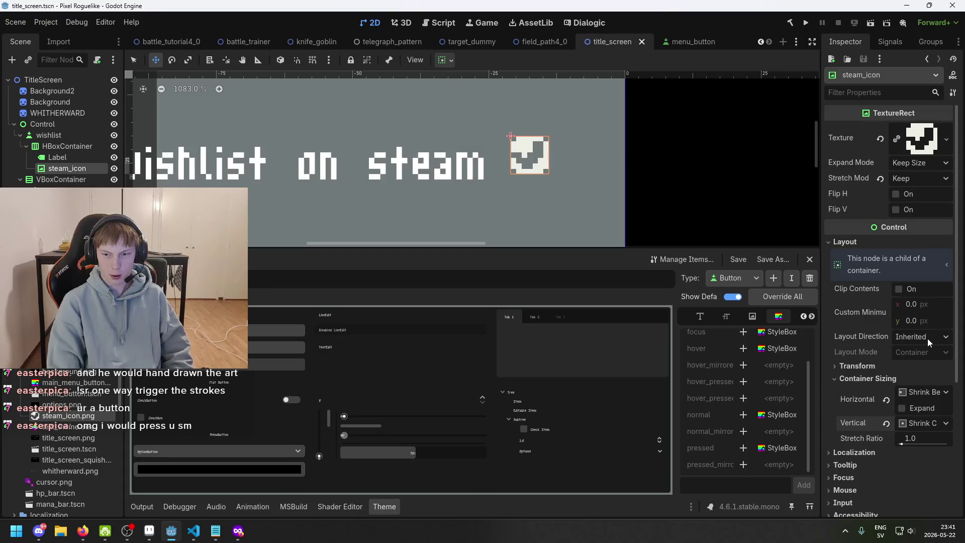
# Try centering steam_icon horizontally, return it to Shrink Begin, and save
pyautogui.click(927, 339)
pyautogui.click(927, 350)
pyautogui.click(925, 393)
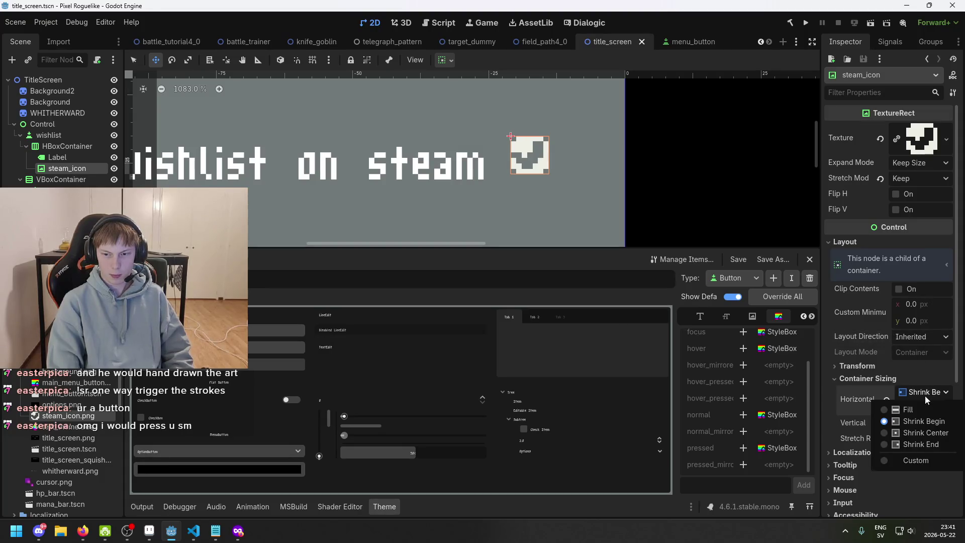
pyautogui.click(927, 434)
pyautogui.click(938, 393)
pyautogui.click(942, 422)
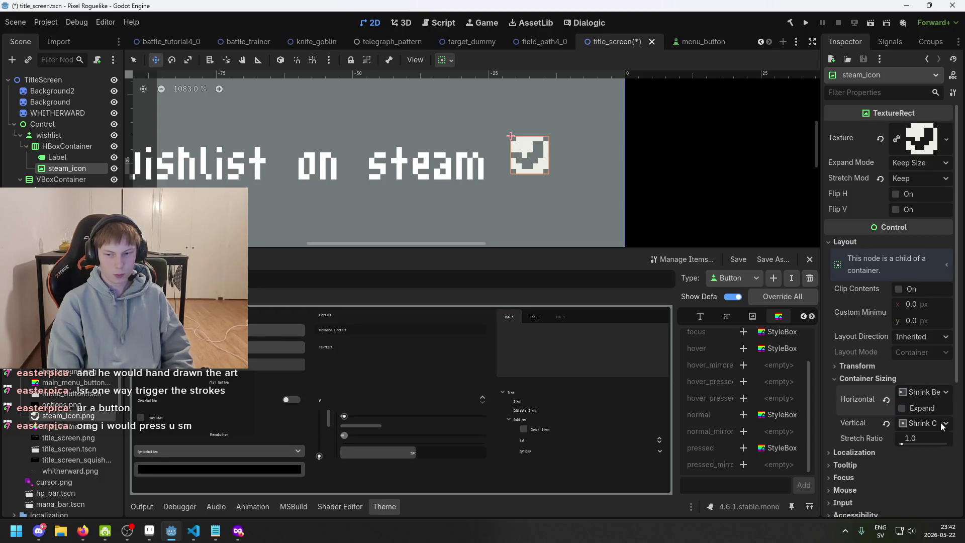
pyautogui.scroll(-3, 929, 412)
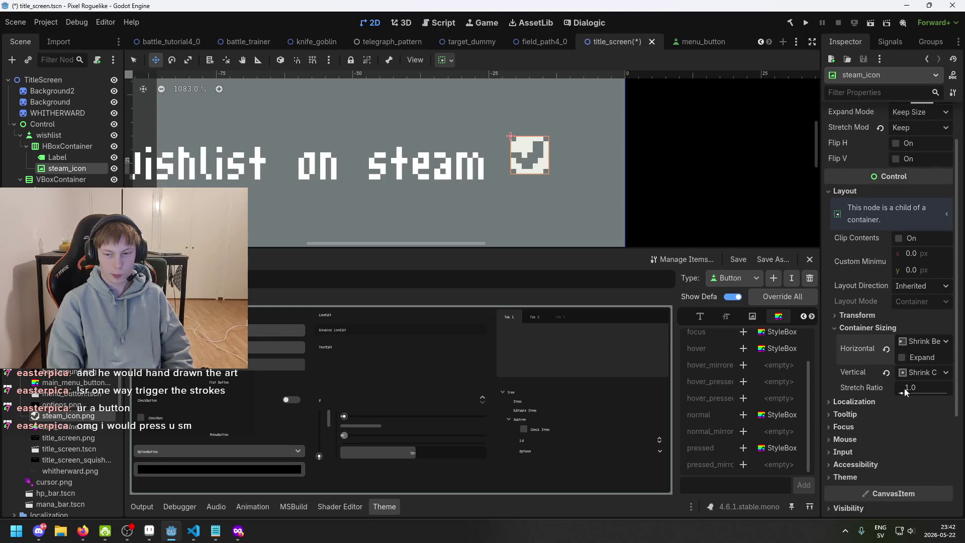
pyautogui.hotkey('ctrl', 's')
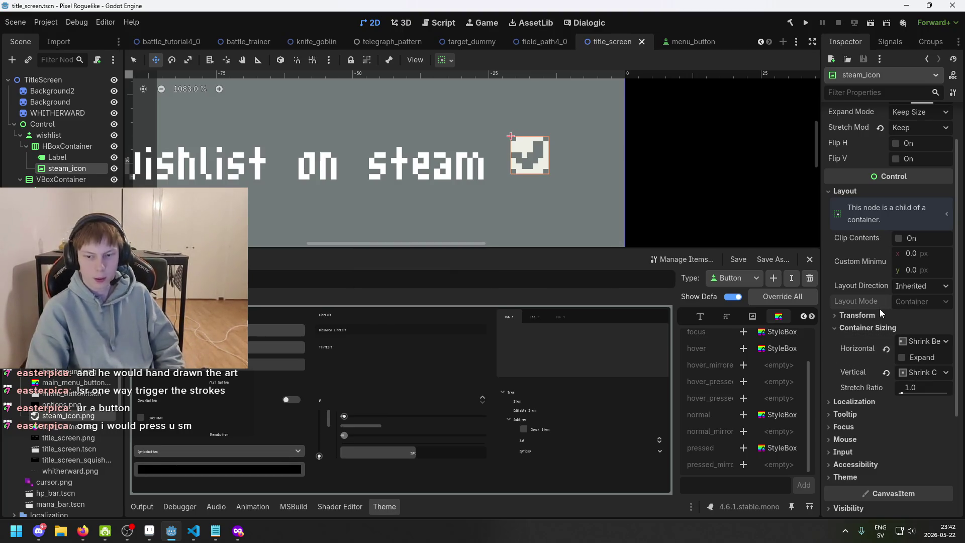
# Inspect steam_icon's size and position values, comparing it with the Label
pyautogui.click(879, 313)
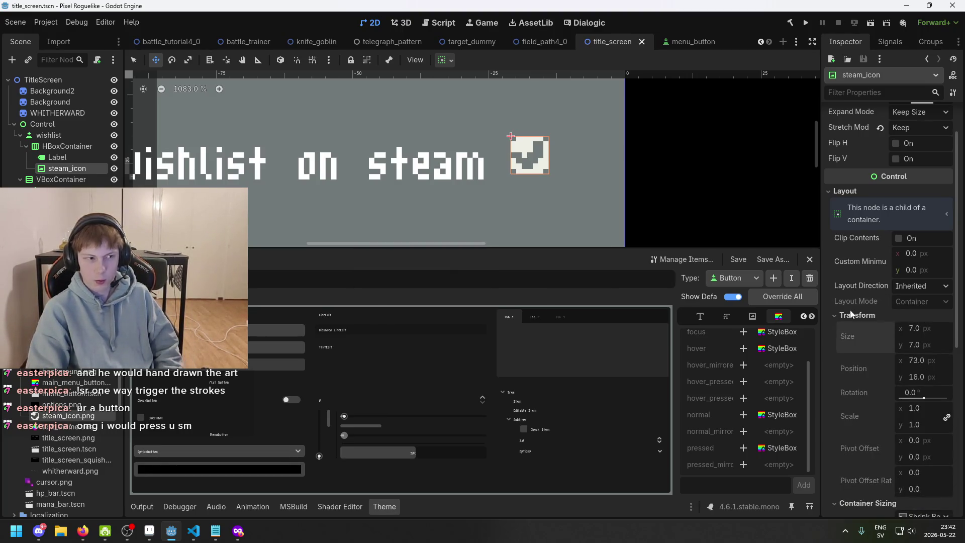
pyautogui.click(77, 159)
pyautogui.click(75, 166)
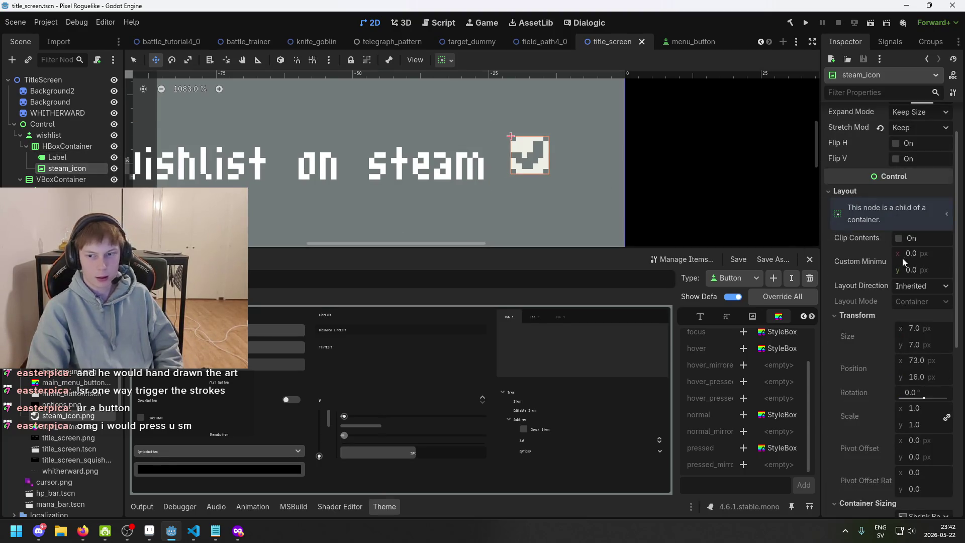
pyautogui.scroll(5, 497, 142)
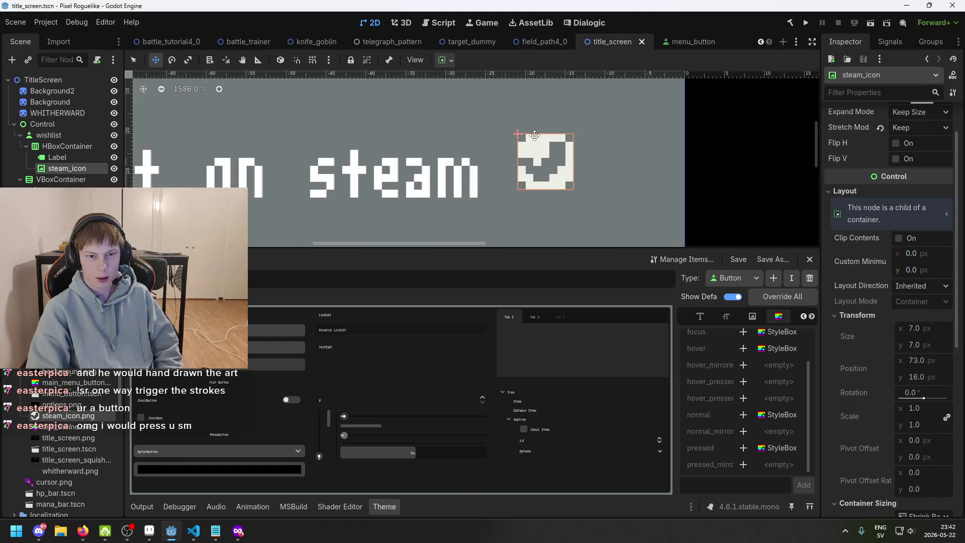
pyautogui.scroll(2, 883, 186)
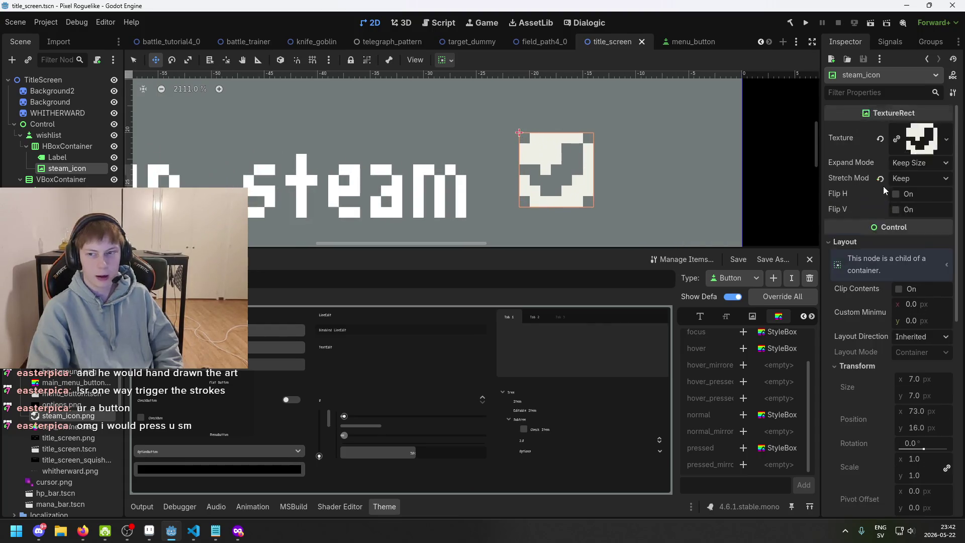
# Set steam_icon's Stretch Mode to Keep Centered, then revert it to Scale and save
pyautogui.click(924, 163)
pyautogui.click(928, 175)
pyautogui.click(929, 178)
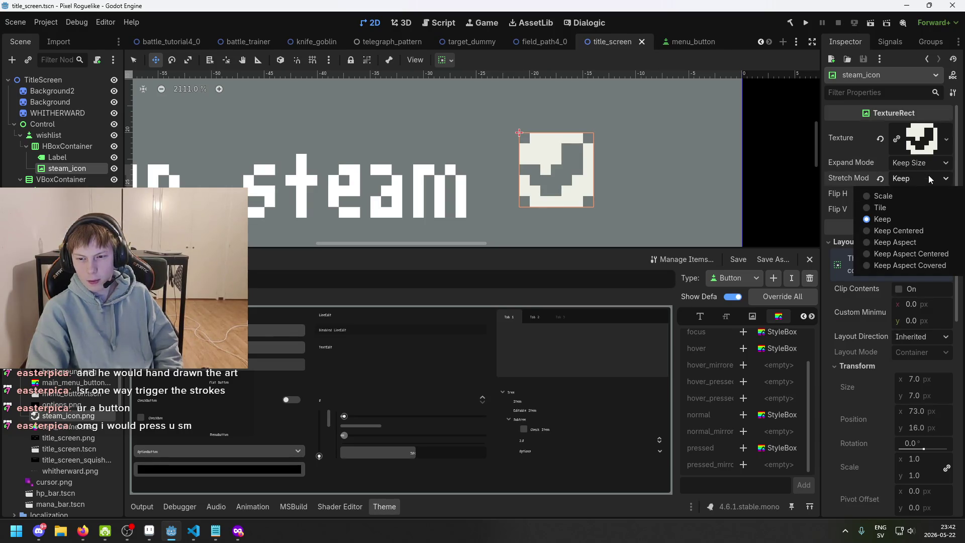
pyautogui.click(919, 234)
pyautogui.click(922, 184)
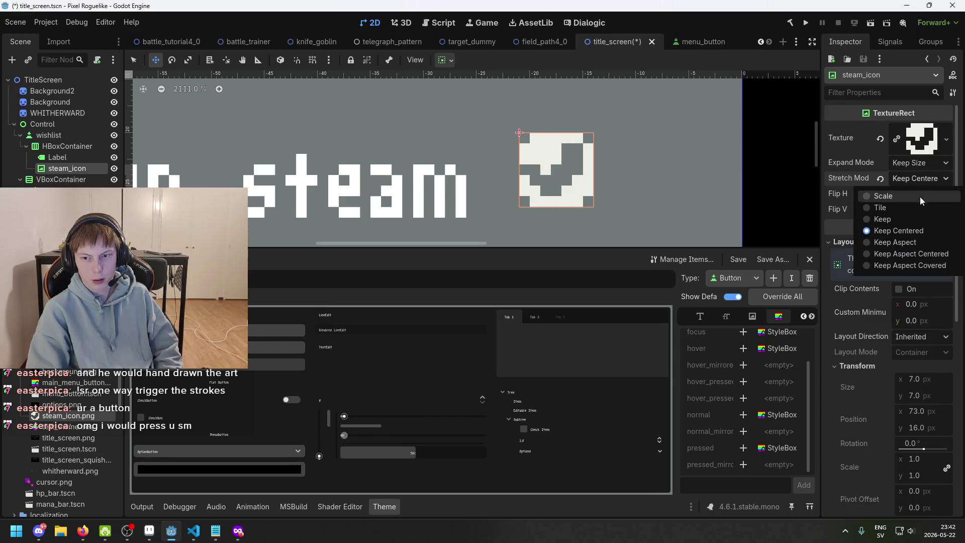
pyautogui.click(881, 182)
pyautogui.click(882, 182)
pyautogui.hotkey('ctrl', 's')
# Confirm steam_icon's layout direction stays Inherited, then select the Label node
pyautogui.scroll(-2, 899, 260)
pyautogui.scroll(-1, 899, 260)
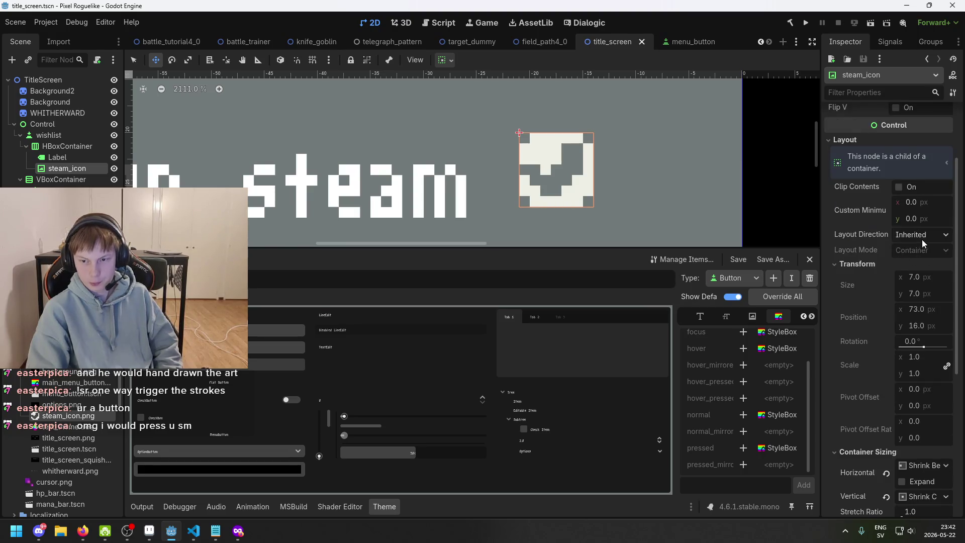
pyautogui.click(924, 236)
pyautogui.click(924, 236)
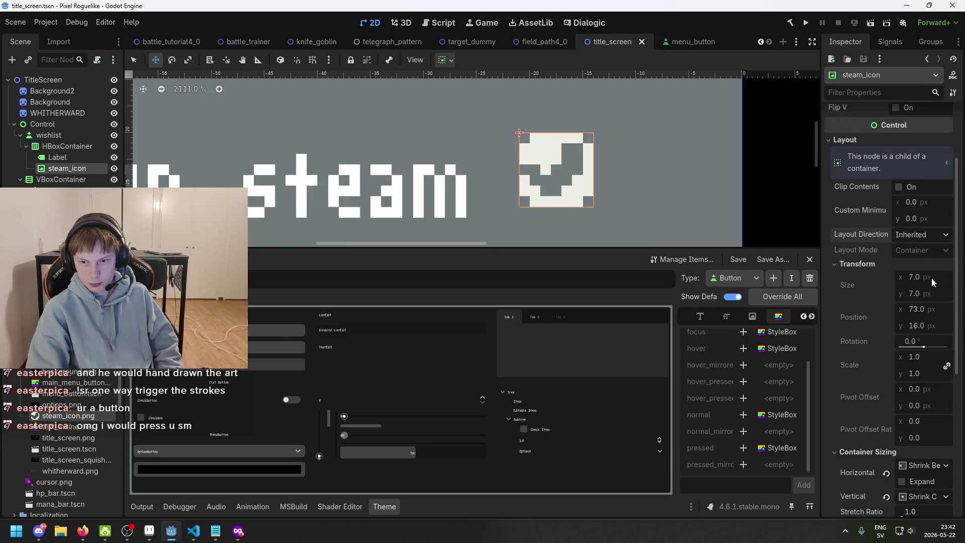
pyautogui.scroll(-3, 919, 284)
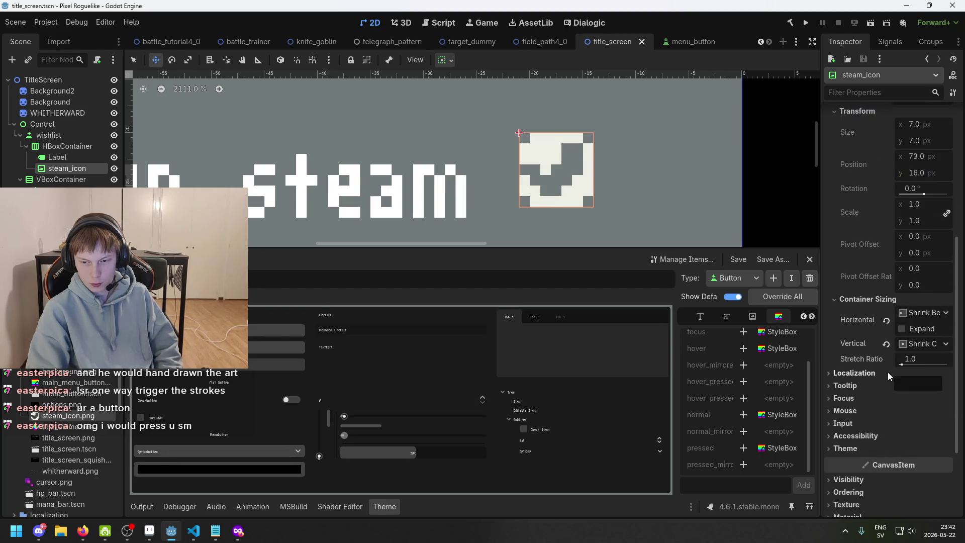
pyautogui.scroll(-2, 887, 372)
pyautogui.click(57, 157)
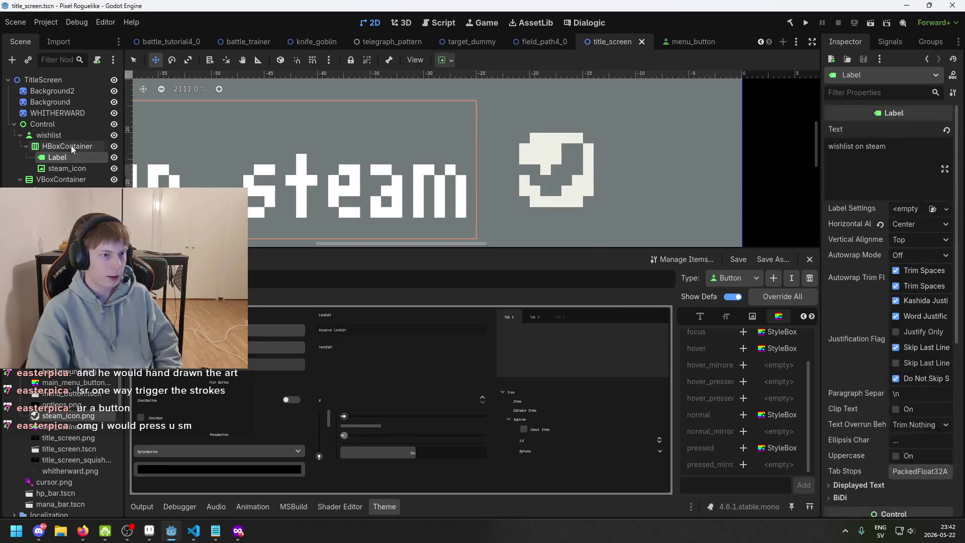
# Select the HBoxContainer holding the text and icon and review its properties
pyautogui.click(71, 146)
pyautogui.scroll(-5, 580, 181)
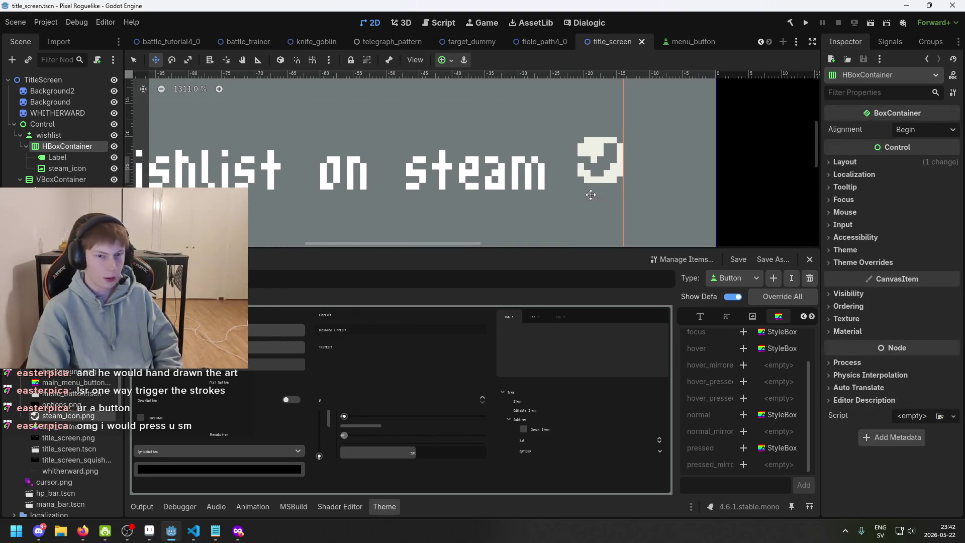
pyautogui.scroll(-6, 580, 181)
pyautogui.scroll(1, 345, 149)
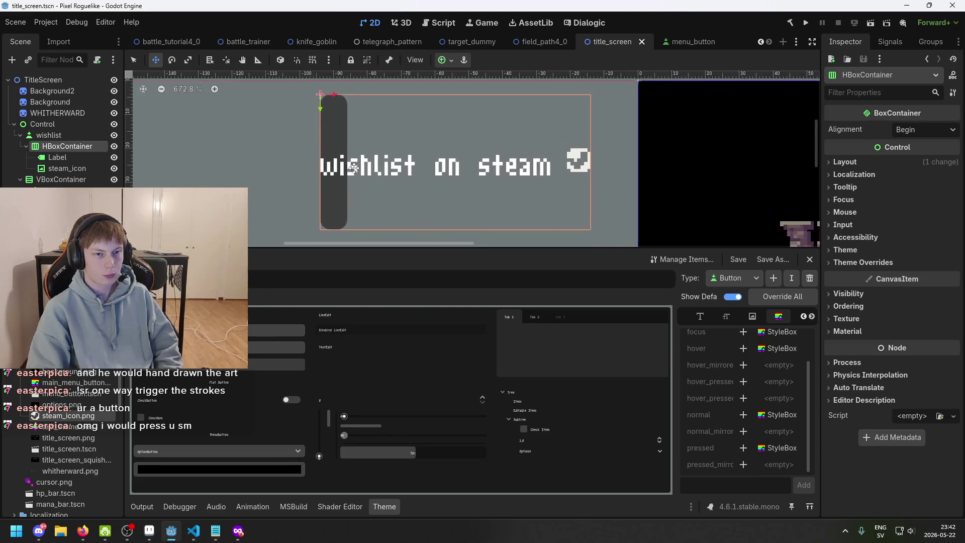
# Switch between the Label and steam_icon children, ending on the Label
pyautogui.click(77, 156)
pyautogui.click(77, 152)
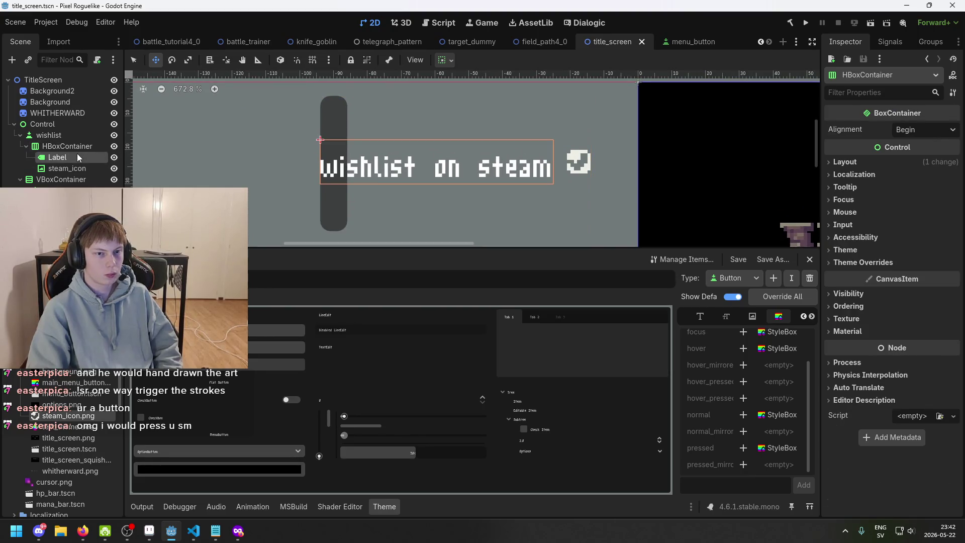
pyautogui.click(75, 164)
pyautogui.click(77, 155)
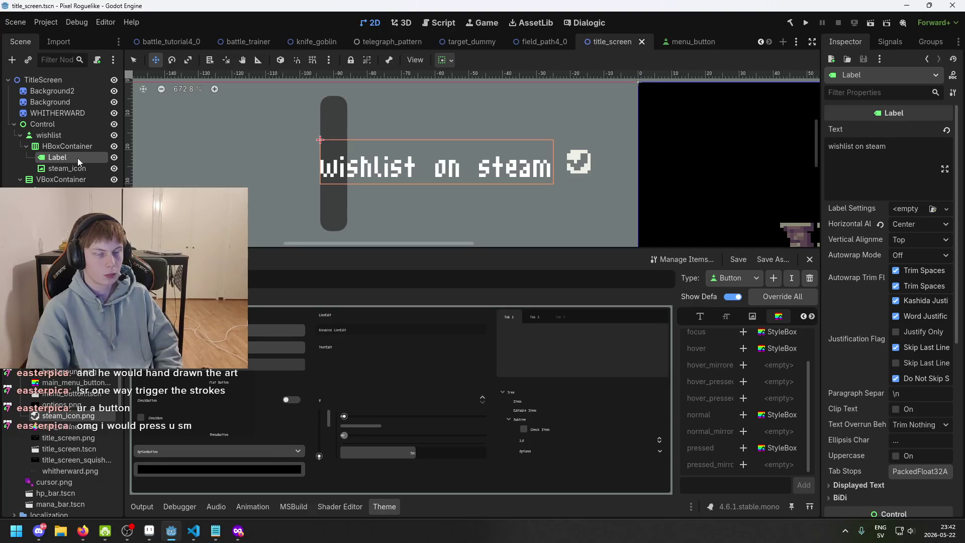
pyautogui.click(77, 161)
pyautogui.click(77, 166)
pyautogui.click(82, 155)
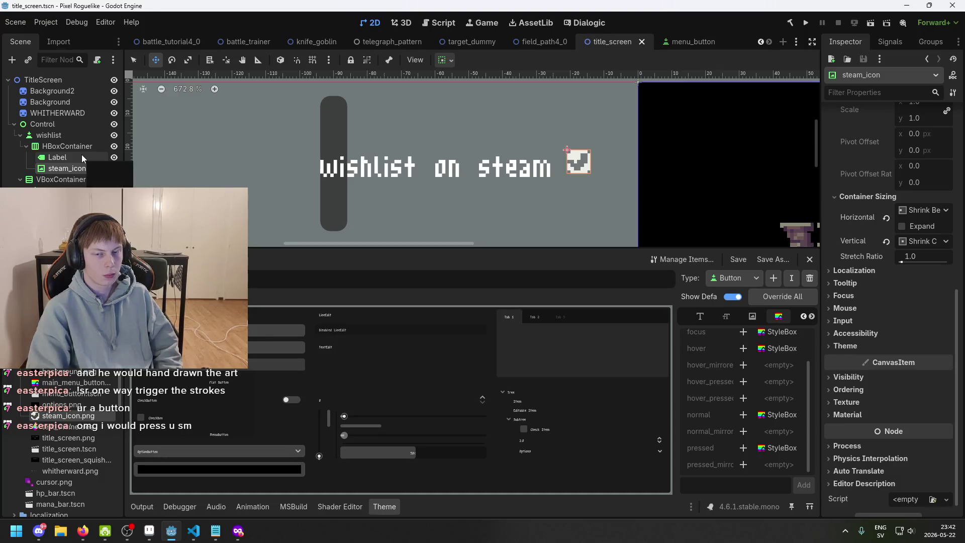
pyautogui.click(76, 168)
pyautogui.scroll(2, 601, 150)
pyautogui.hscroll(-3, 475, 166)
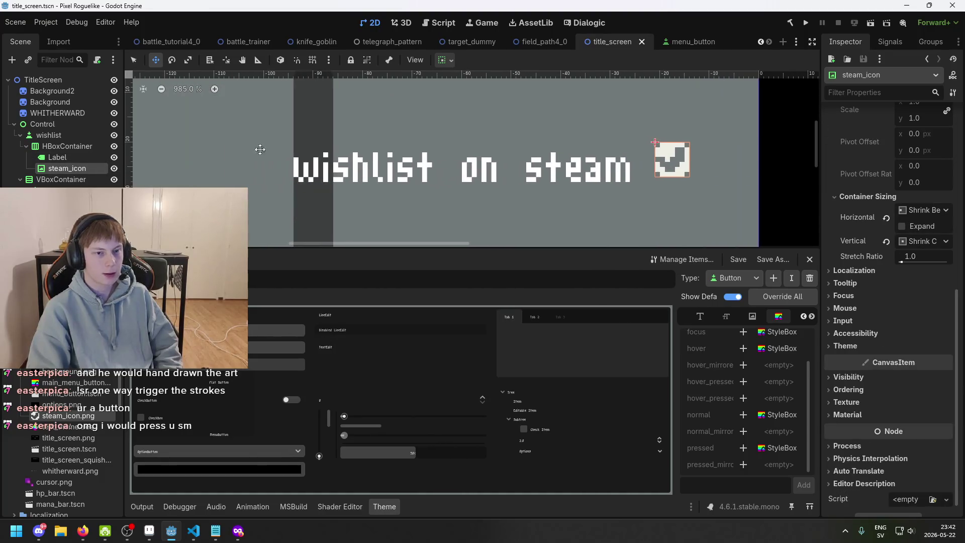
pyautogui.click(57, 157)
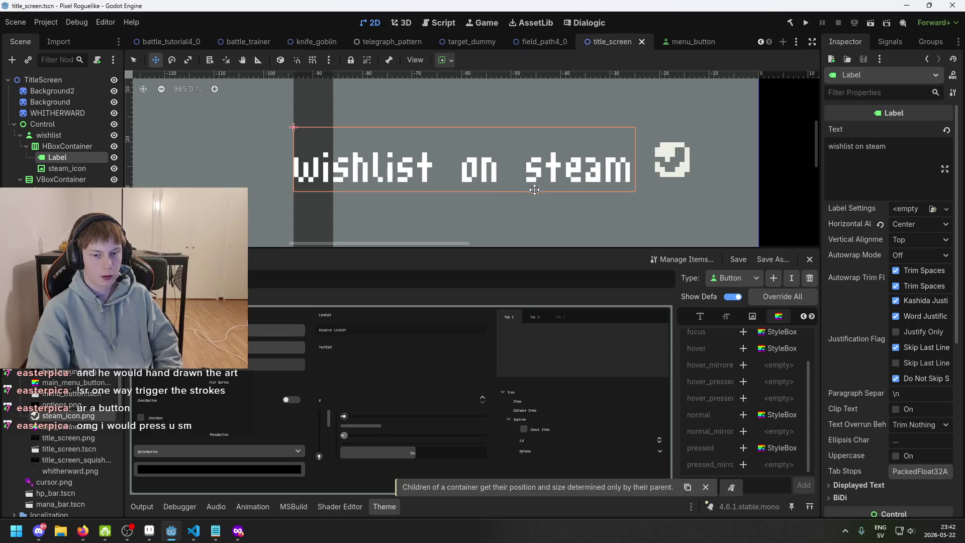
# Try Center alignment on the HBoxContainer, then set it back to Begin
pyautogui.click(68, 145)
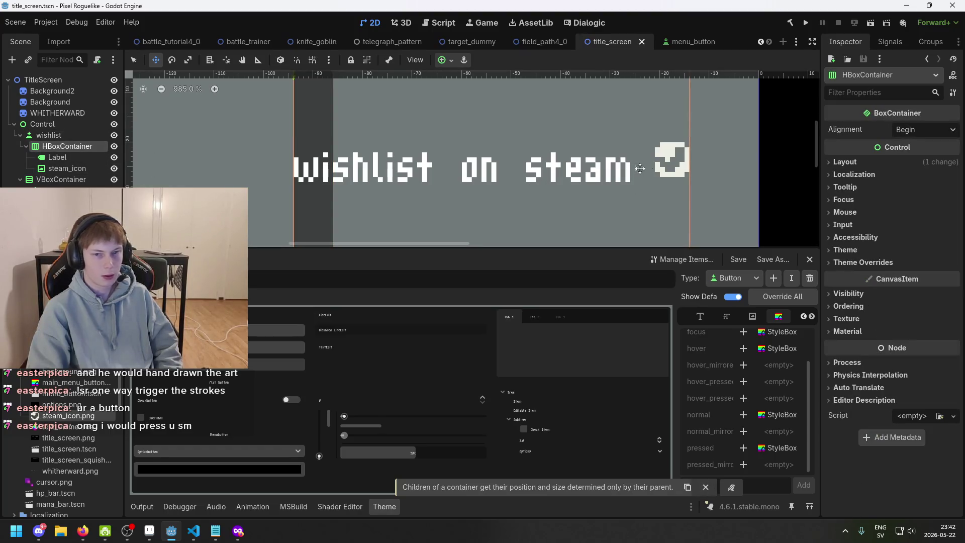
pyautogui.scroll(-2, 805, 190)
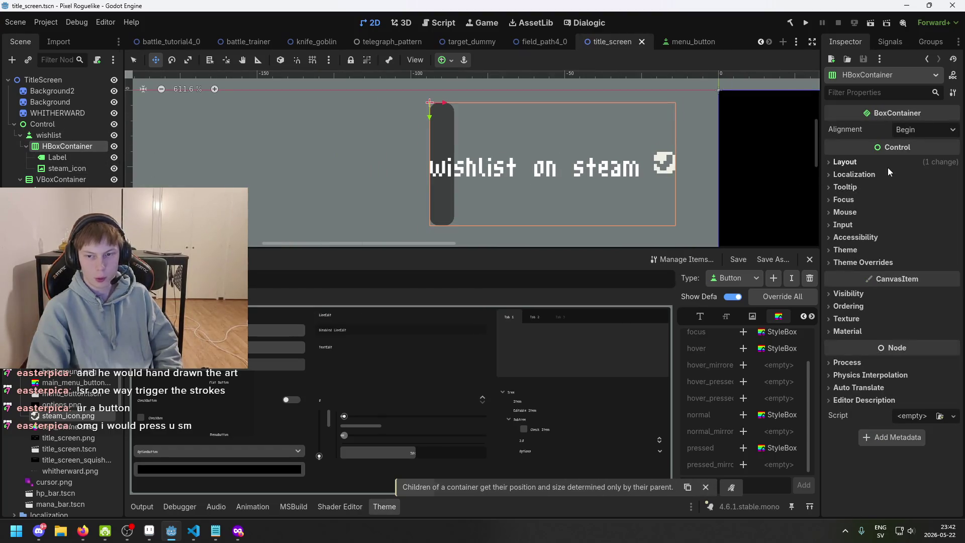
pyautogui.click(907, 131)
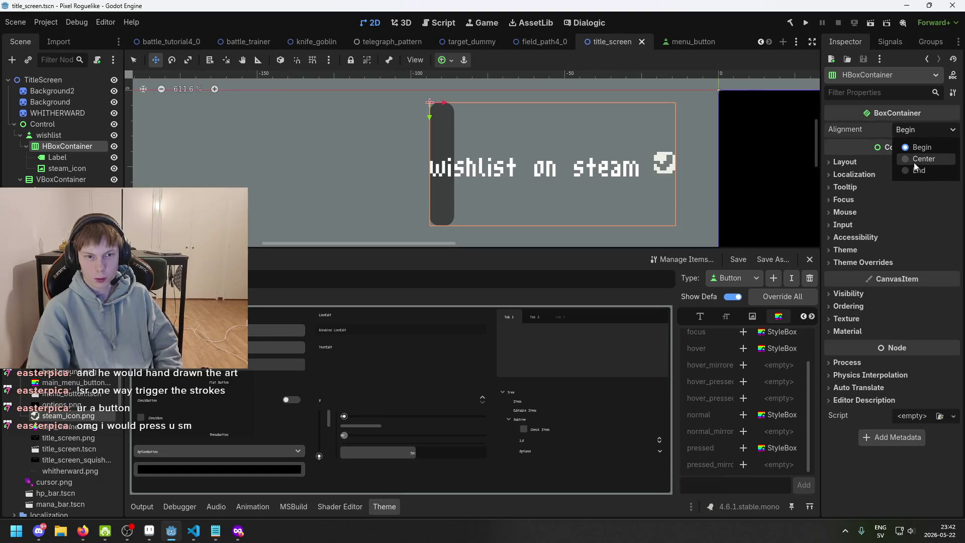
pyautogui.click(913, 160)
pyautogui.click(916, 128)
pyautogui.click(916, 148)
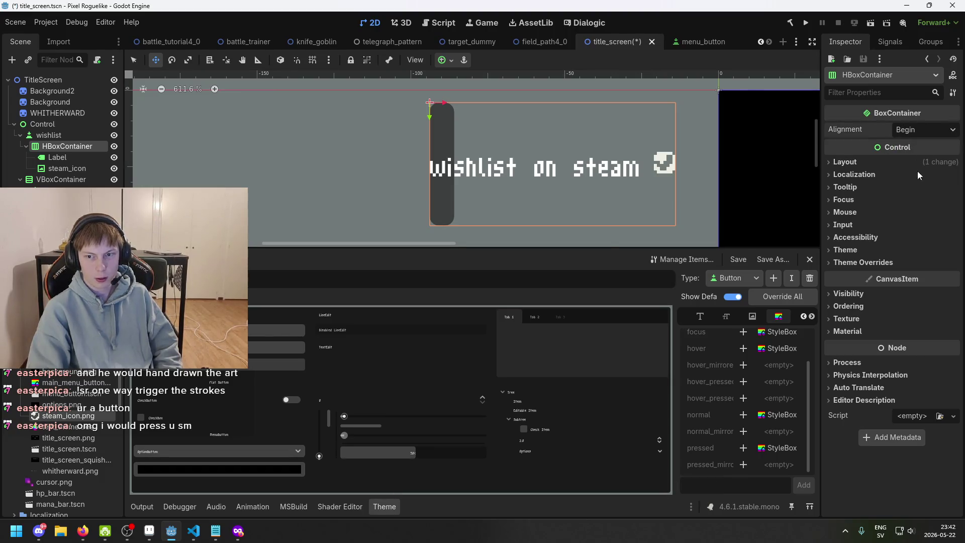
# Reset the custom minimum width to 0 and undo test size changes, keeping 80 × 40
pyautogui.click(870, 161)
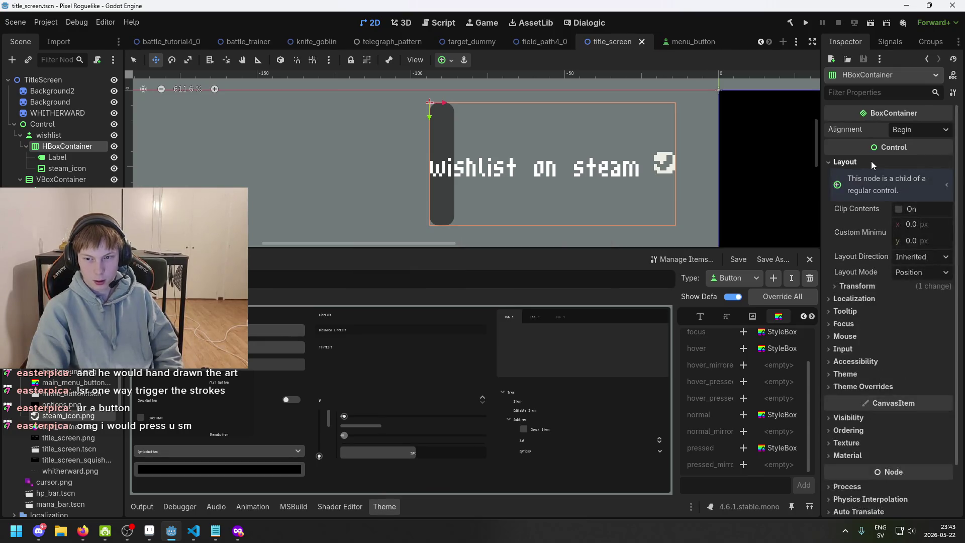
pyautogui.hotkey('ctrl', 'z')
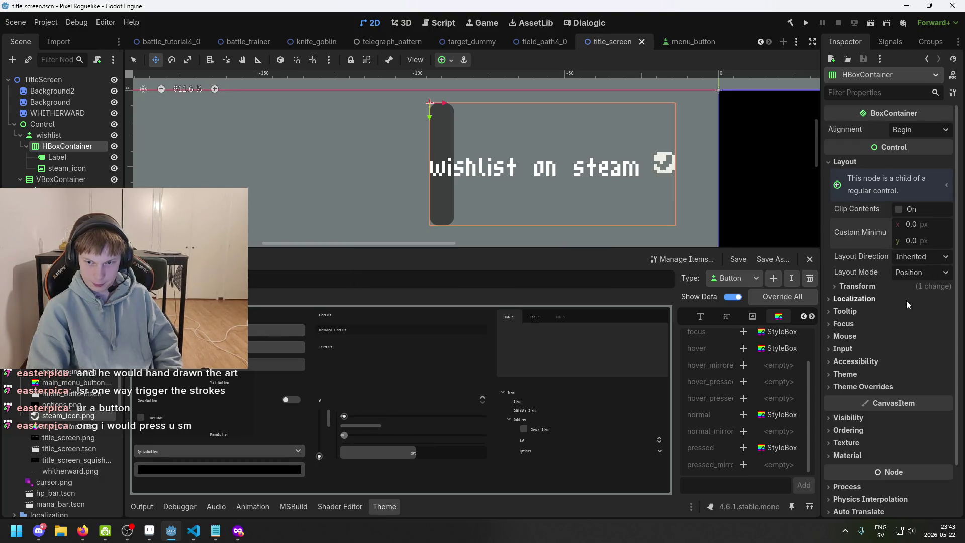
pyautogui.click(887, 287)
pyautogui.moveTo(919, 301)
pyautogui.mouseDown()
pyautogui.moveTo(930, 301)
pyautogui.moveTo(919, 302)
pyautogui.mouseUp()
pyautogui.hotkey('ctrl', 'z')
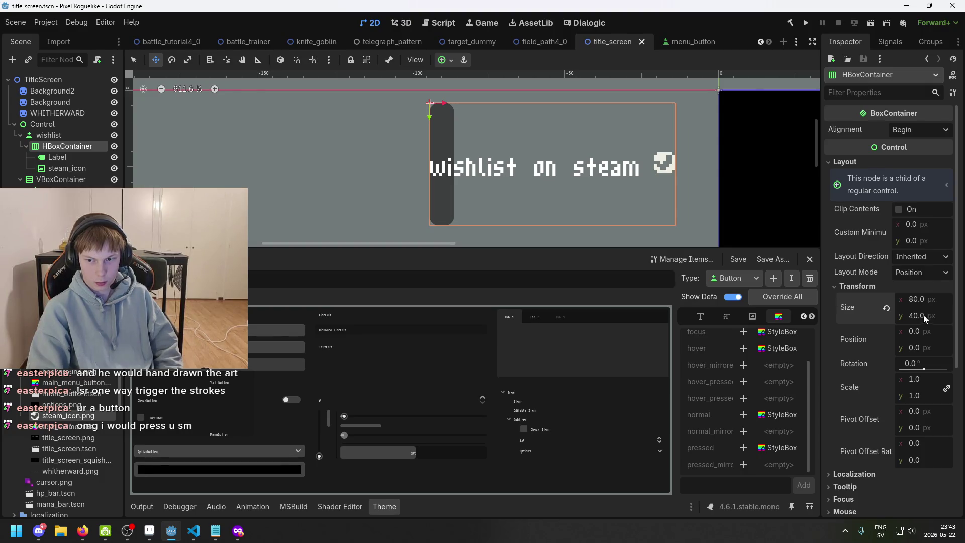
pyautogui.moveTo(919, 315); pyautogui.dragTo(902, 316)
pyautogui.hotkey('ctrl', 'z')
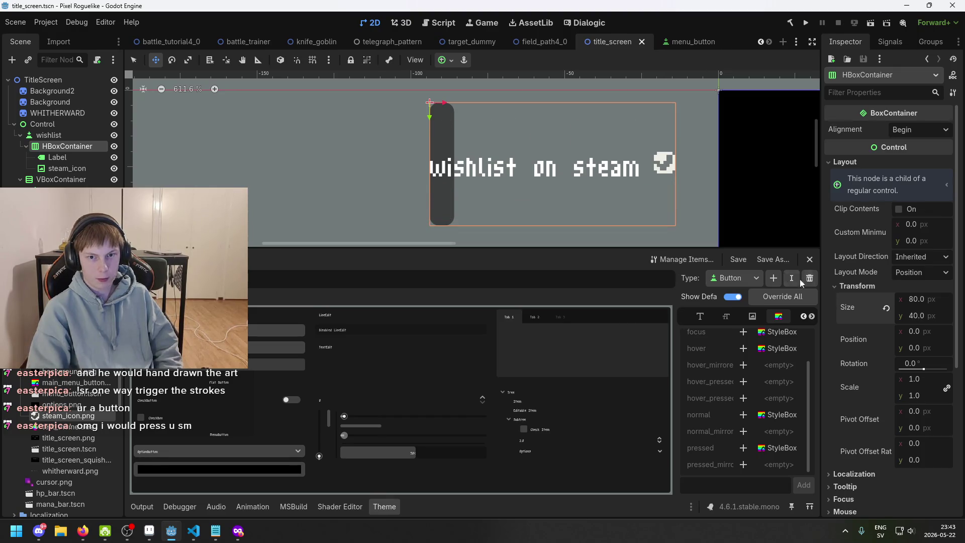
# Peek at the container's Theme and Accessibility settings, then select the wishlist button
pyautogui.scroll(2, 672, 165)
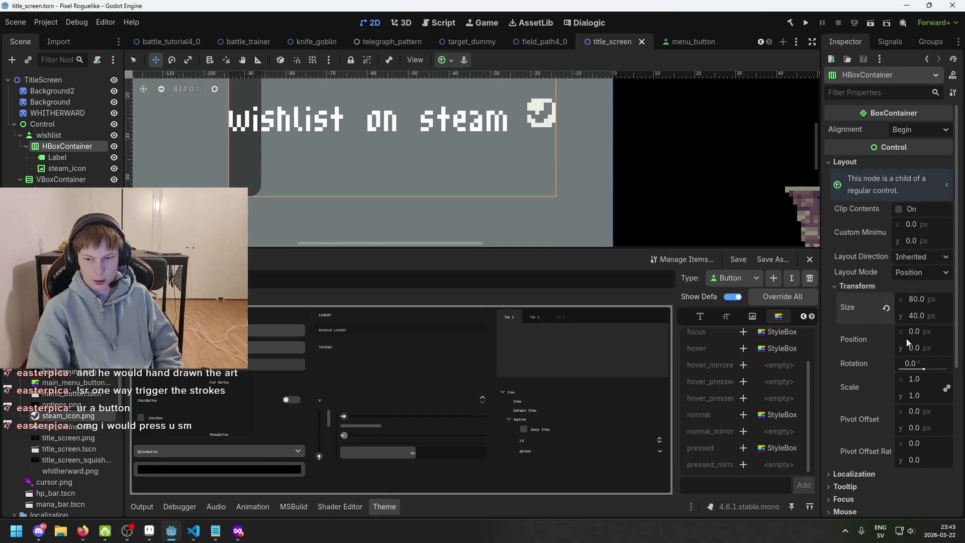
pyautogui.scroll(-5, 906, 339)
pyautogui.click(892, 396)
pyautogui.click(891, 396)
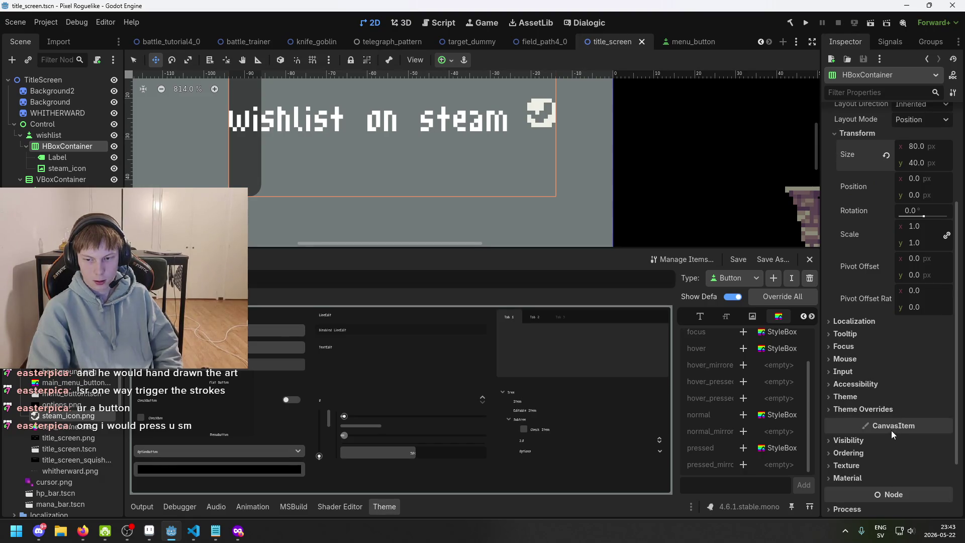
pyautogui.click(893, 382)
pyautogui.click(894, 385)
pyautogui.click(49, 134)
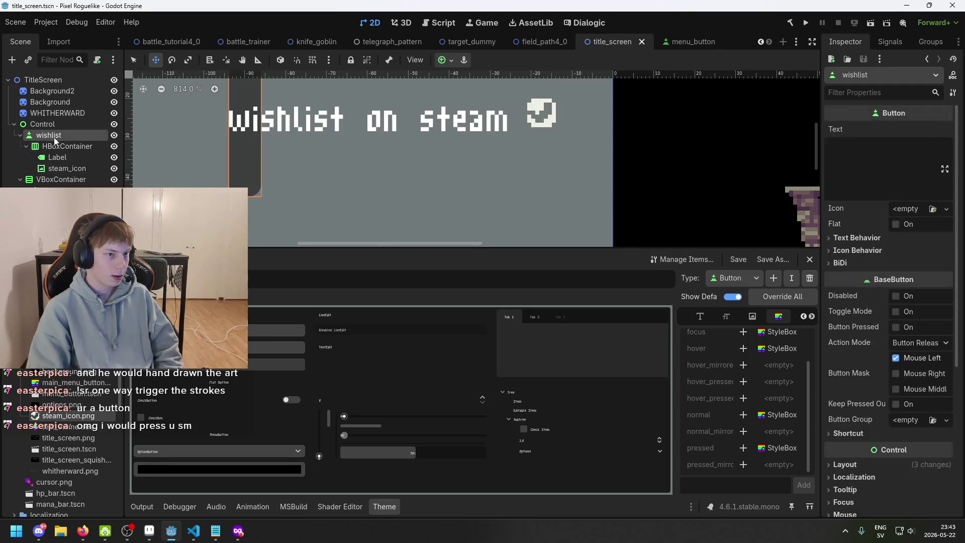
# Switch between the Label and steam_icon nodes to compare them, centring the wishlist text on the canvas
pyautogui.scroll(-2, 250, 154)
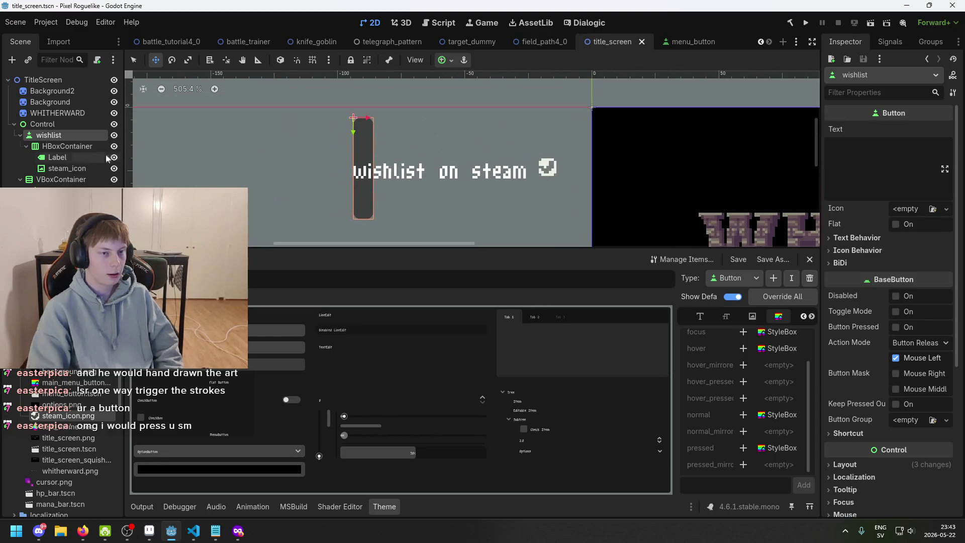
pyautogui.click(57, 157)
pyautogui.click(65, 164)
pyautogui.click(68, 158)
pyautogui.click(67, 164)
pyautogui.click(68, 158)
pyautogui.click(67, 165)
pyautogui.click(70, 156)
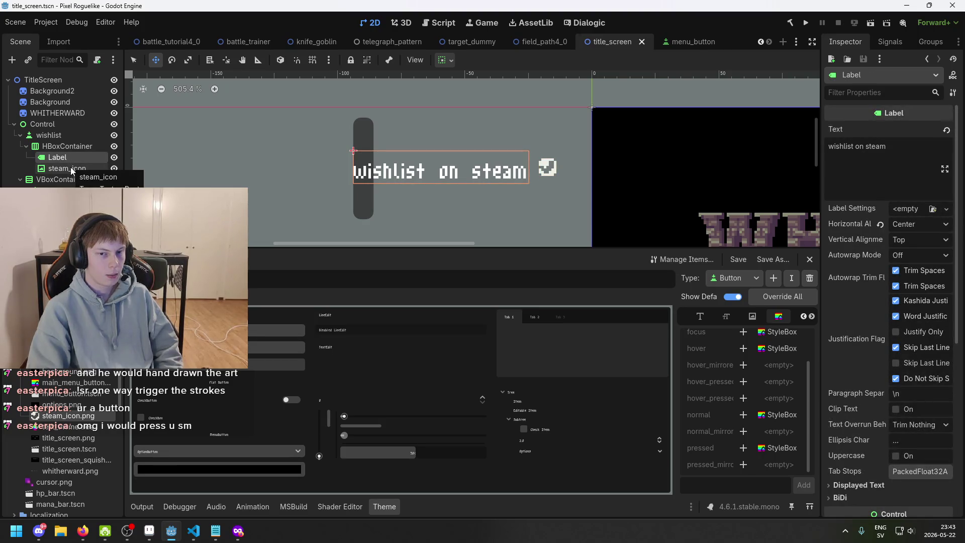
pyautogui.click(70, 167)
pyautogui.click(70, 158)
pyautogui.scroll(4, 558, 162)
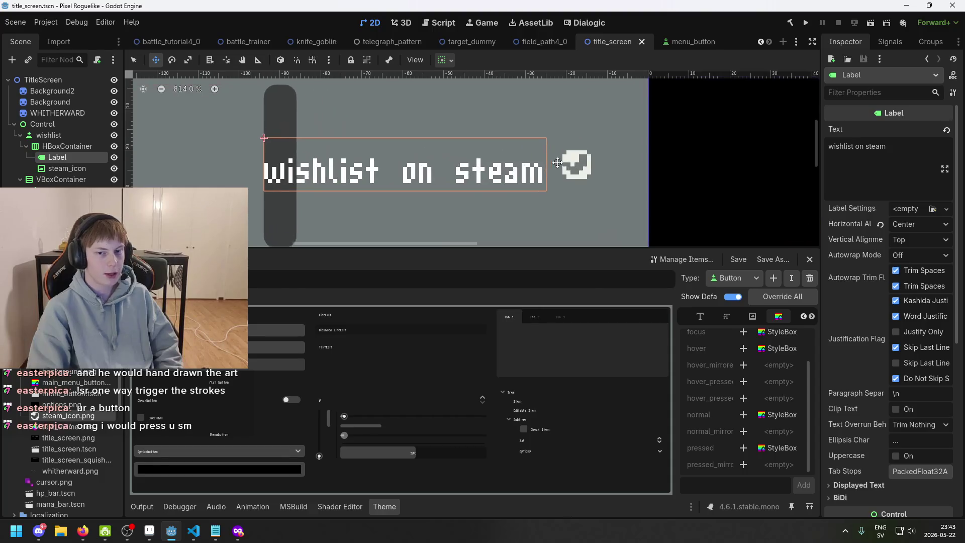
pyautogui.moveTo(557, 162); pyautogui.dragTo(431, 154)
pyautogui.click(76, 169)
pyautogui.click(75, 157)
pyautogui.click(85, 169)
pyautogui.click(75, 158)
pyautogui.click(87, 169)
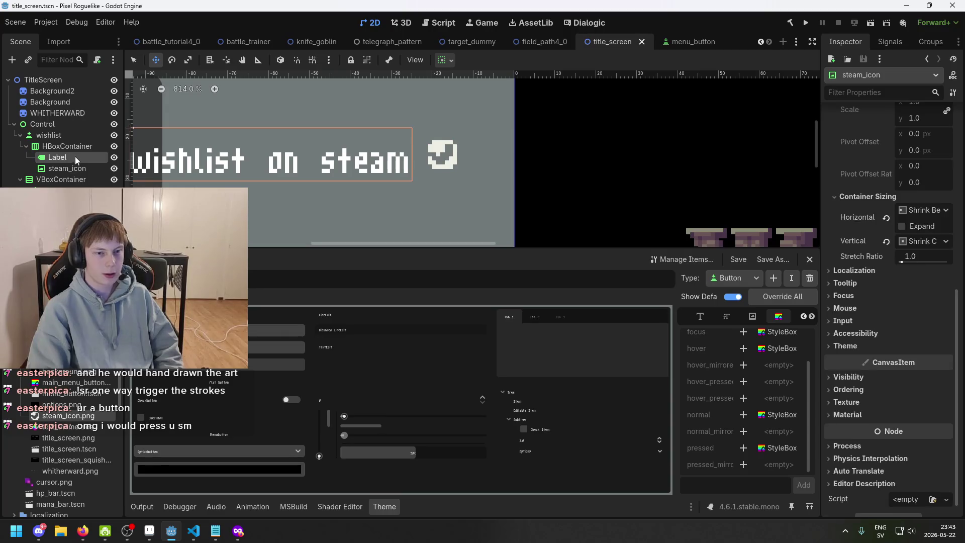
pyautogui.click(366, 164)
# Check the label's Clip Text and Displayed Text options, leaving them unchanged, then select steam_icon
pyautogui.scroll(2, 427, 160)
pyautogui.scroll(-2, 422, 150)
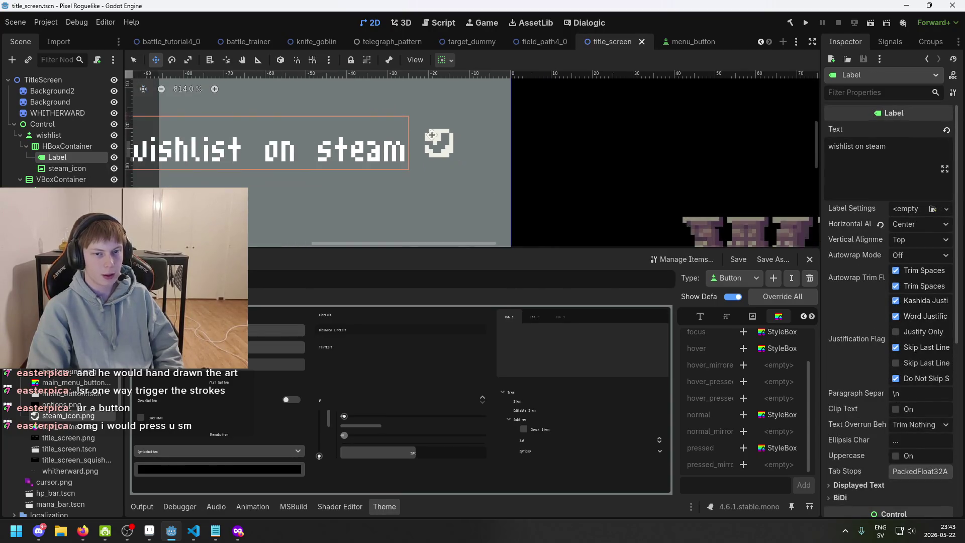
pyautogui.scroll(-3, 925, 295)
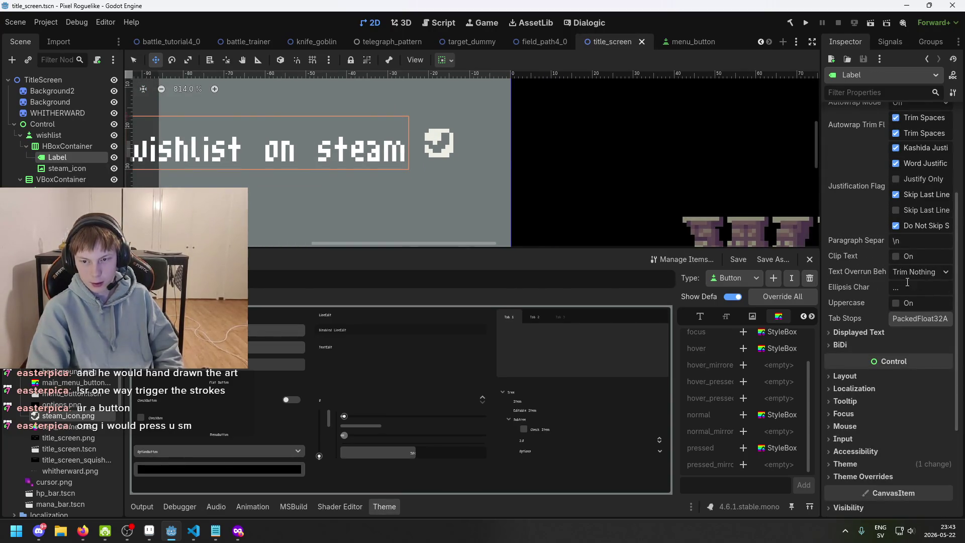
pyautogui.click(896, 257)
pyautogui.click(895, 257)
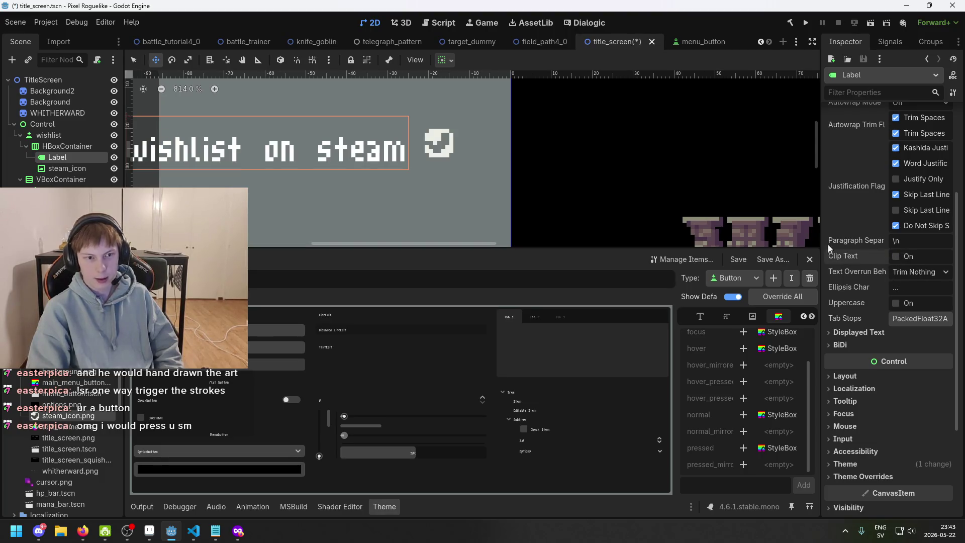
pyautogui.click(887, 333)
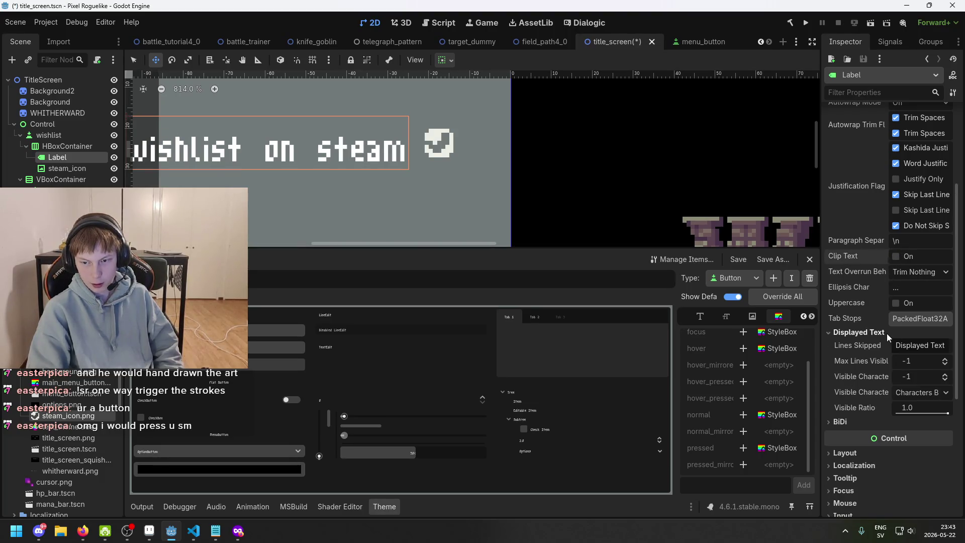
pyautogui.click(886, 334)
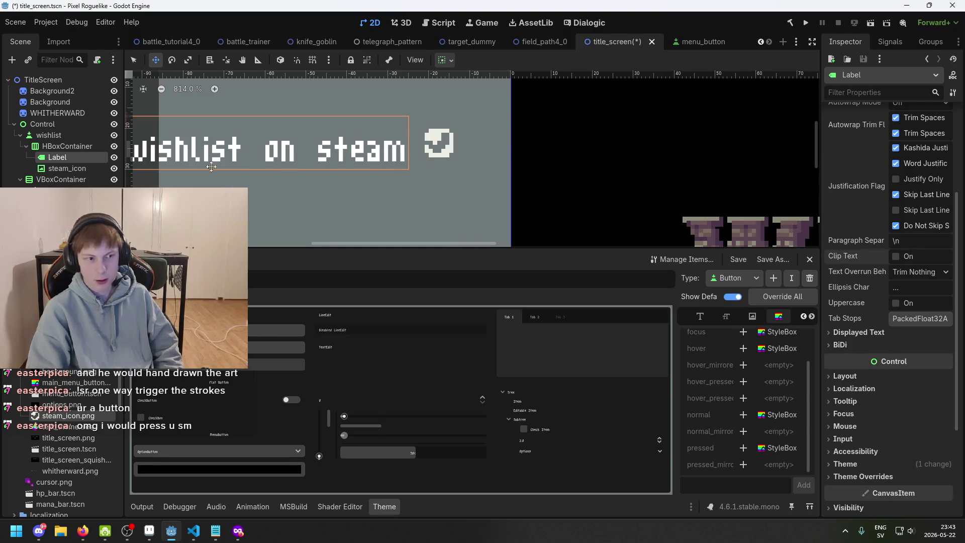
pyautogui.click(67, 168)
pyautogui.scroll(5, 922, 226)
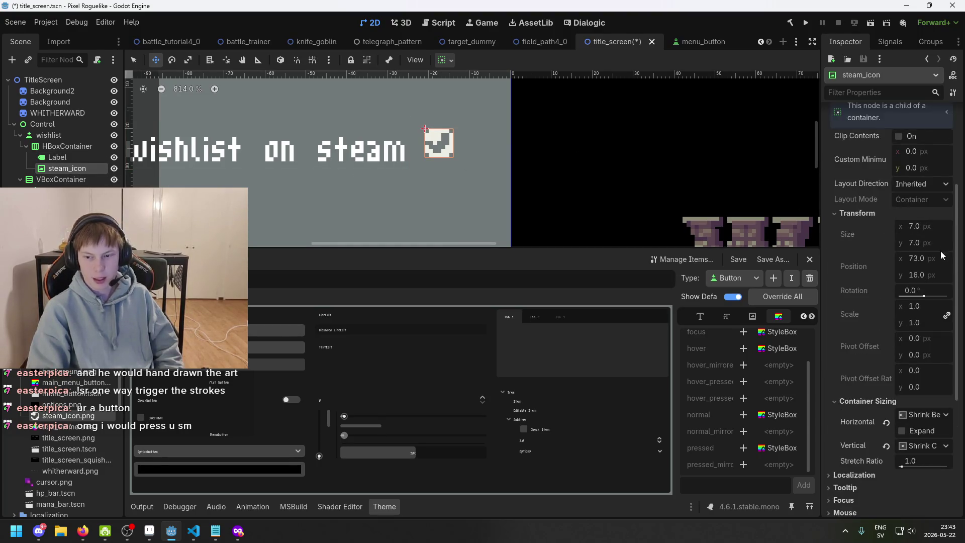
# Set the steam icon's Stretch Mode to Keep after trying and undoing a taller minimum height
pyautogui.scroll(2, 927, 190)
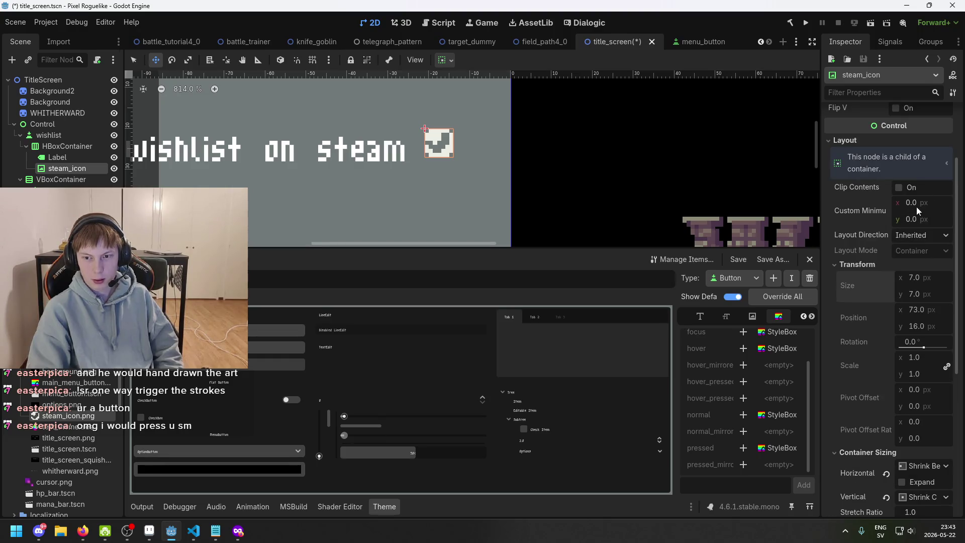
pyautogui.moveTo(918, 219); pyautogui.dragTo(924, 234)
pyautogui.hotkey('ctrl', 'z')
pyautogui.scroll(4, 937, 241)
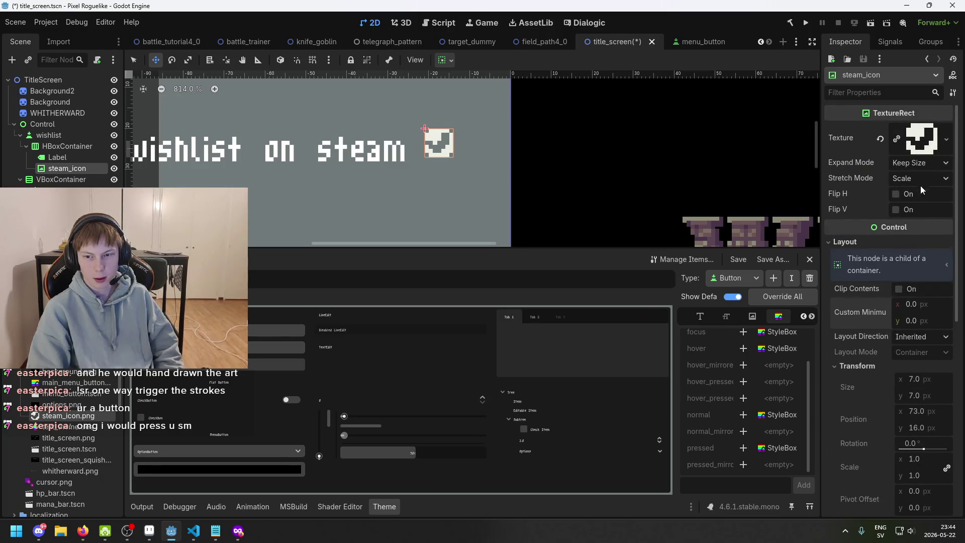
pyautogui.click(932, 165)
pyautogui.click(932, 165)
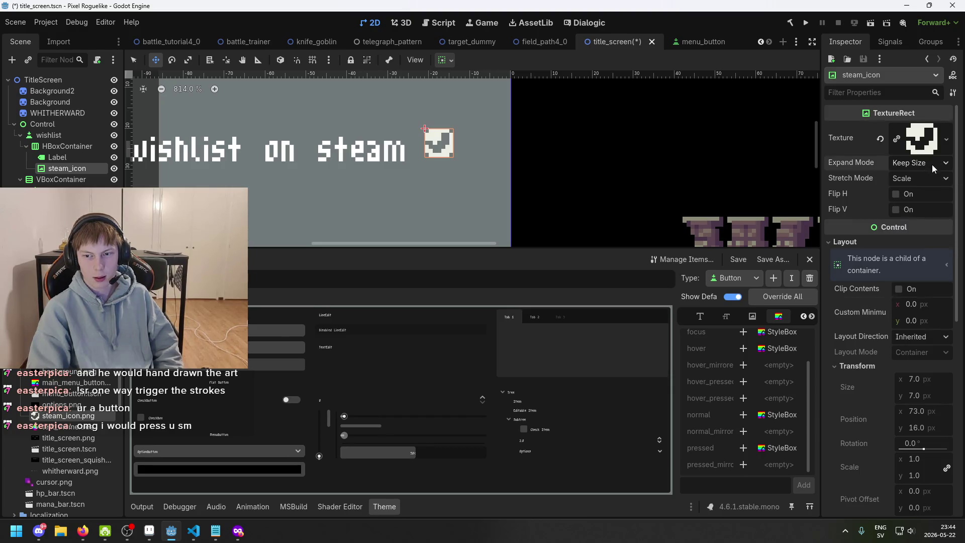
pyautogui.click(925, 178)
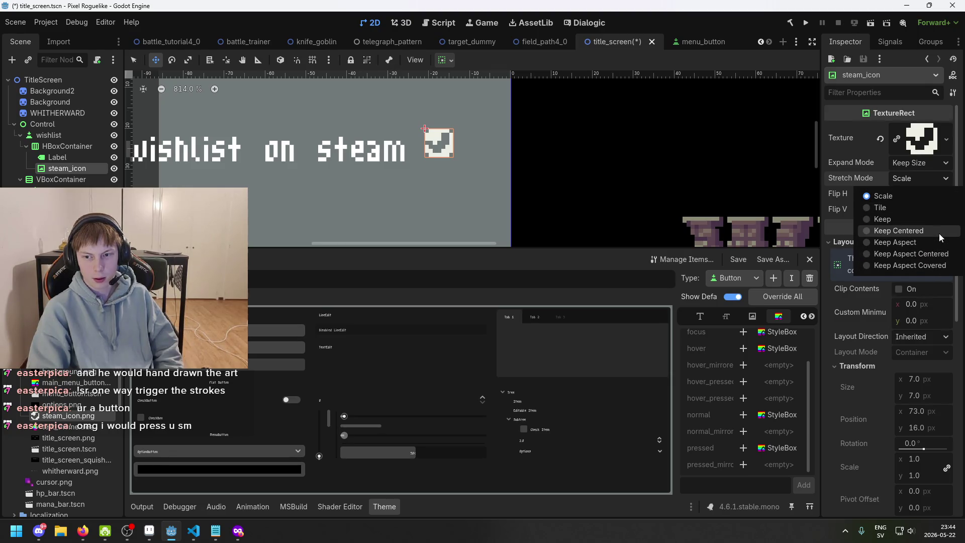
pyautogui.click(937, 221)
# Raise the icon's minimum height to about 22.12 px, trying Keep Centered before returning to Keep
pyautogui.moveTo(923, 307); pyautogui.dragTo(929, 320)
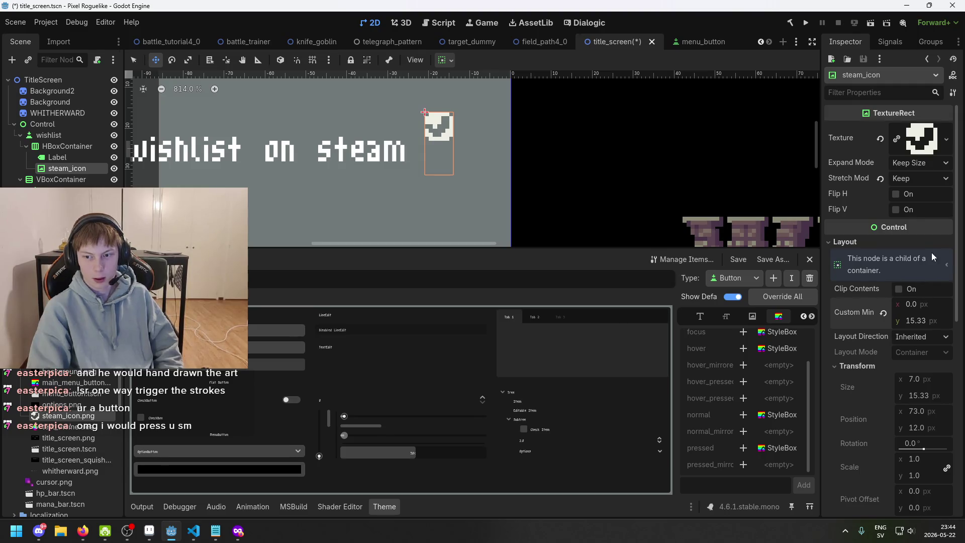
pyautogui.click(925, 177)
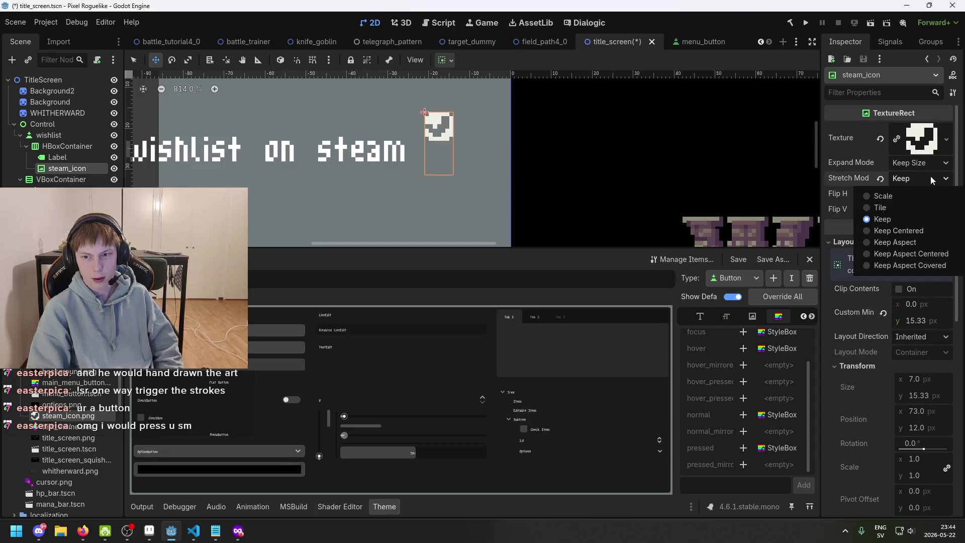
pyautogui.click(930, 176)
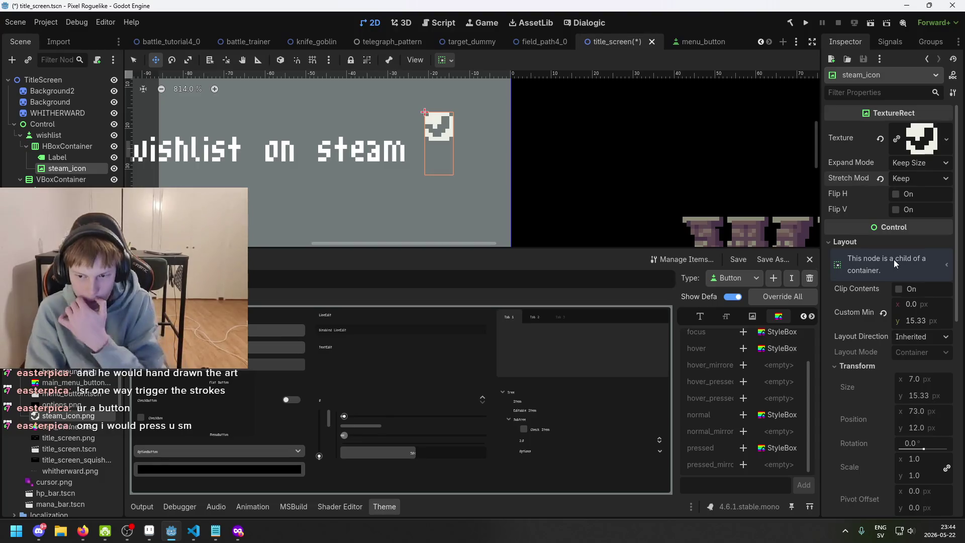
pyautogui.click(923, 336)
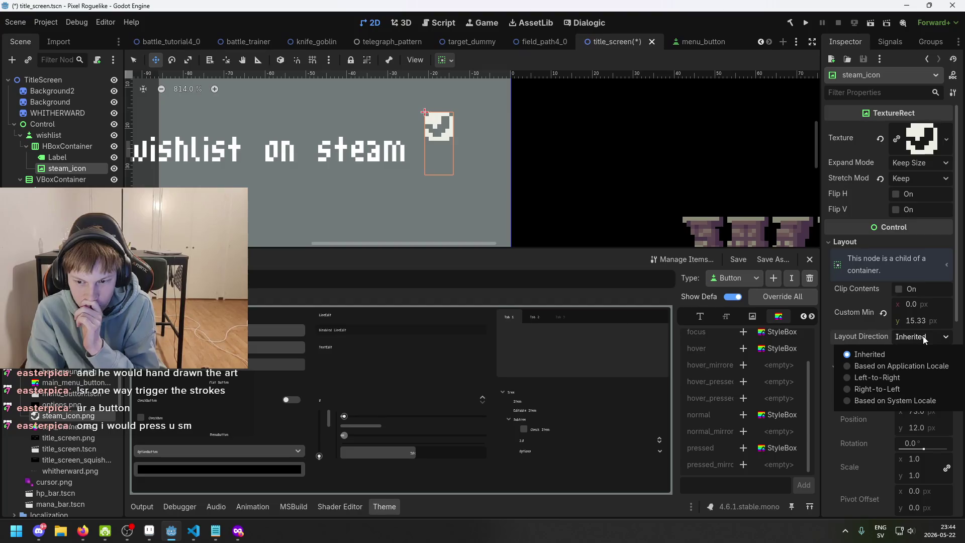
pyautogui.click(923, 337)
pyautogui.moveTo(916, 324); pyautogui.dragTo(916, 324)
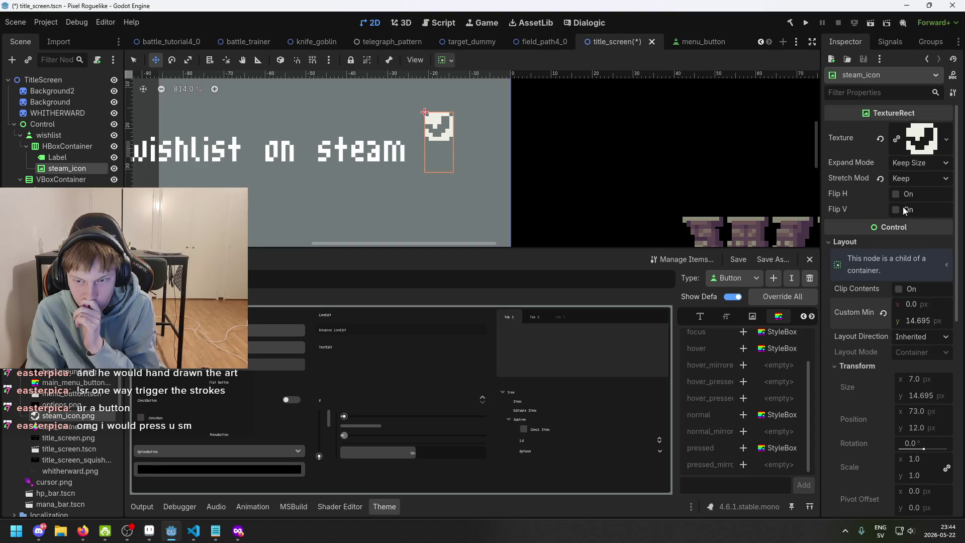
pyautogui.click(909, 179)
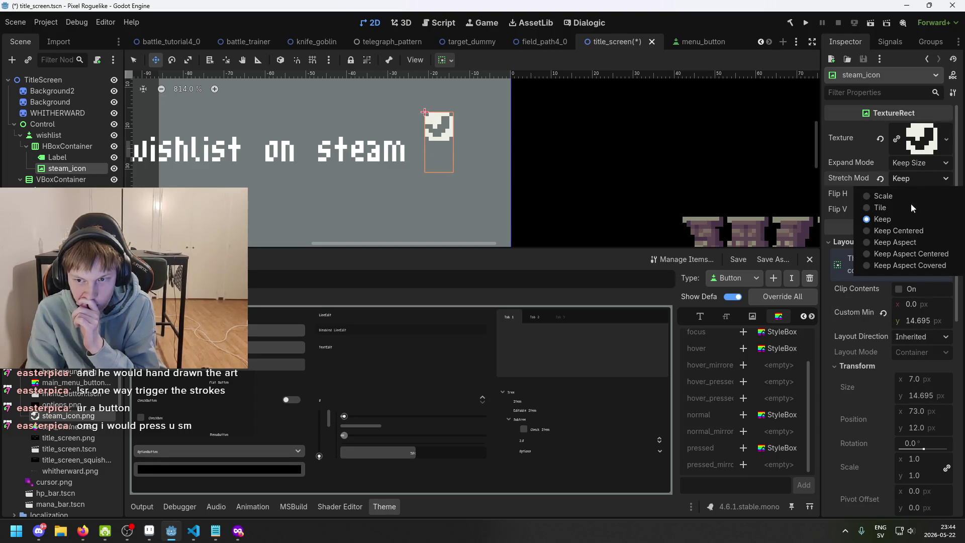
pyautogui.click(913, 229)
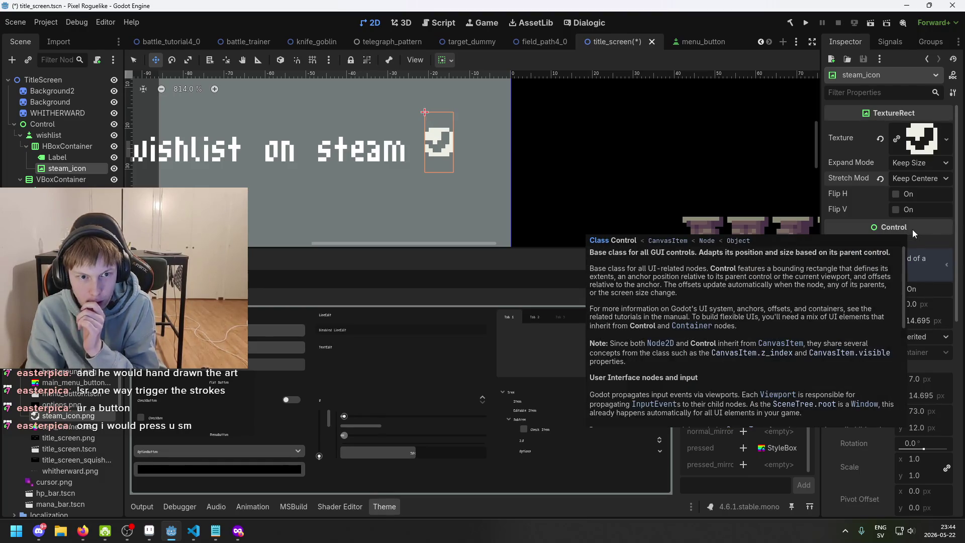
pyautogui.moveTo(925, 322); pyautogui.dragTo(944, 321)
pyautogui.click(927, 179)
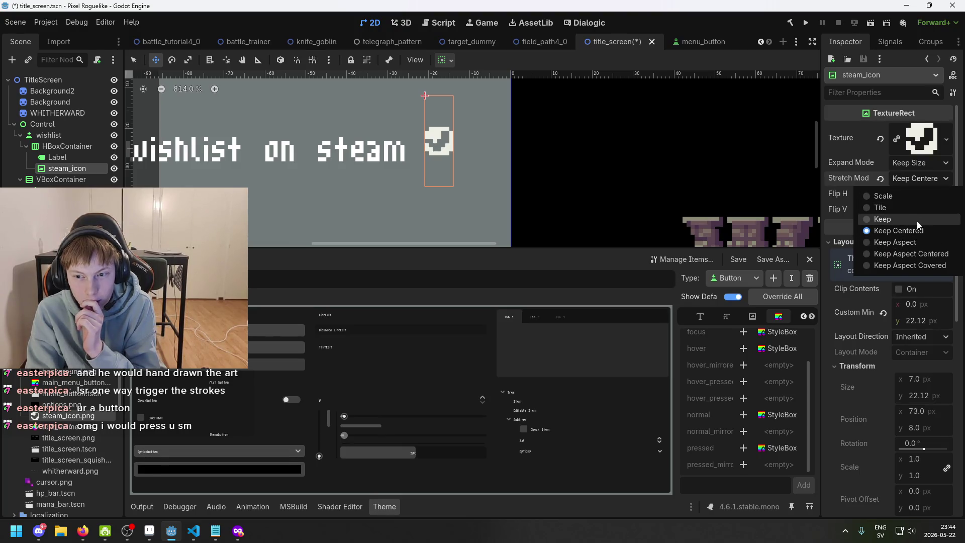
pyautogui.click(917, 221)
pyautogui.click(921, 164)
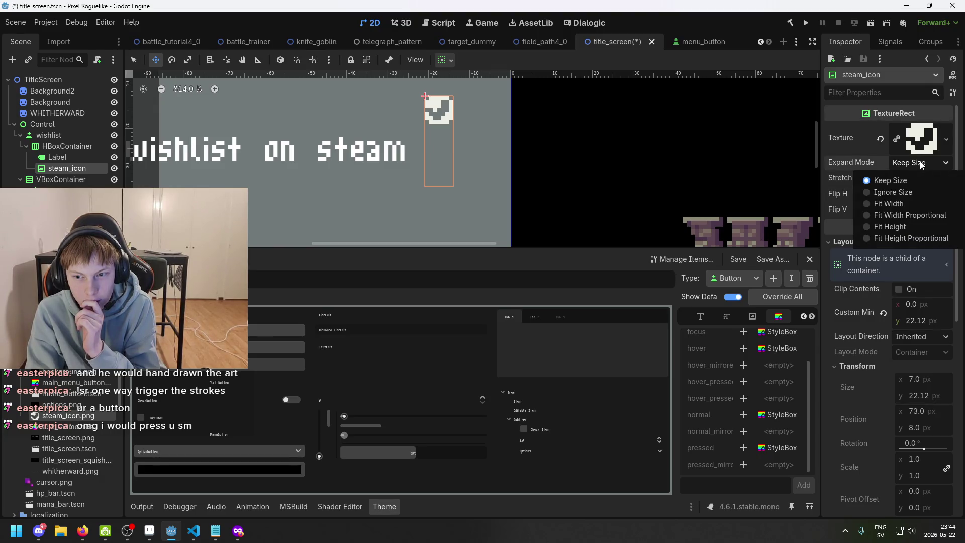
pyautogui.click(921, 165)
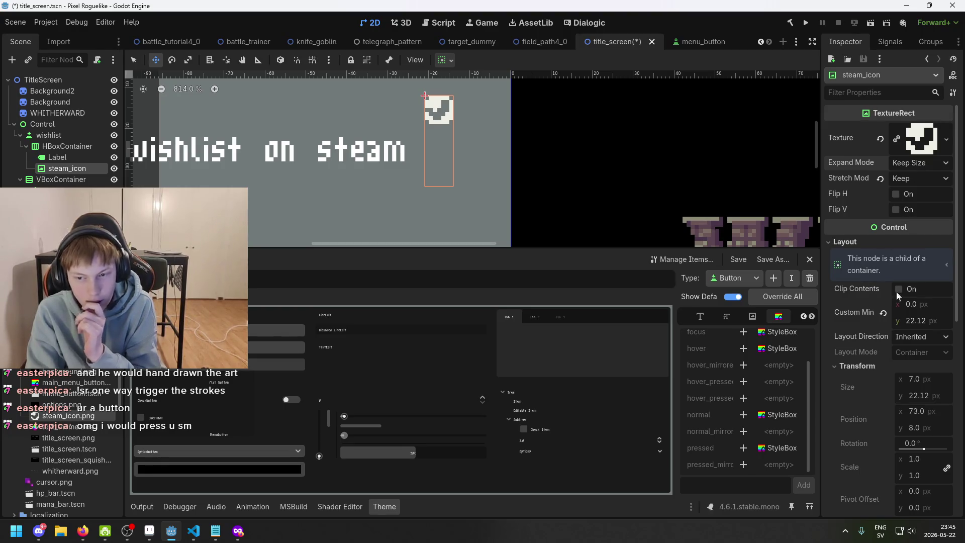
# Set the icon's vertical container sizing to Shrink End and its minimum height to 21.695 px
pyautogui.scroll(-2, 899, 291)
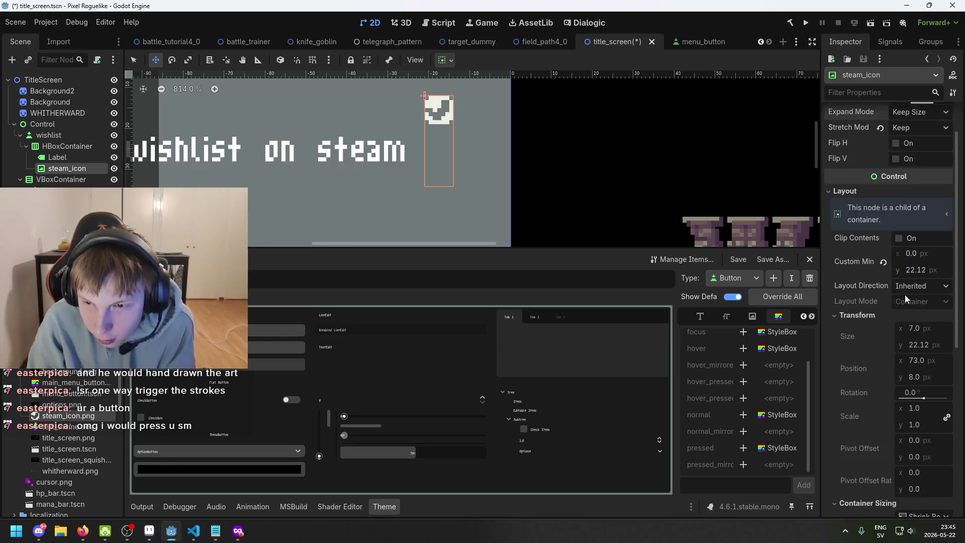
pyautogui.moveTo(918, 269)
pyautogui.mouseDown()
pyautogui.moveTo(887, 270)
pyautogui.moveTo(904, 270)
pyautogui.mouseUp()
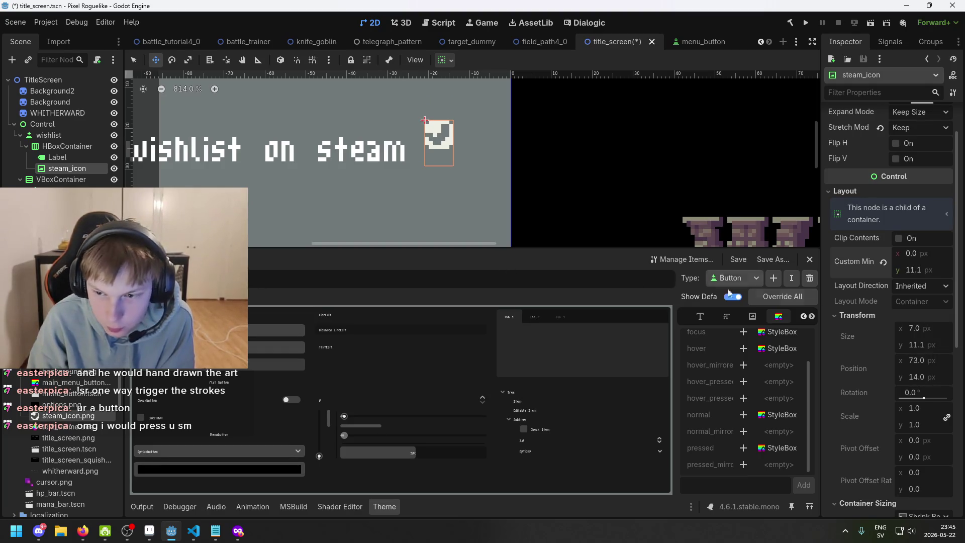
pyautogui.scroll(-5, 912, 333)
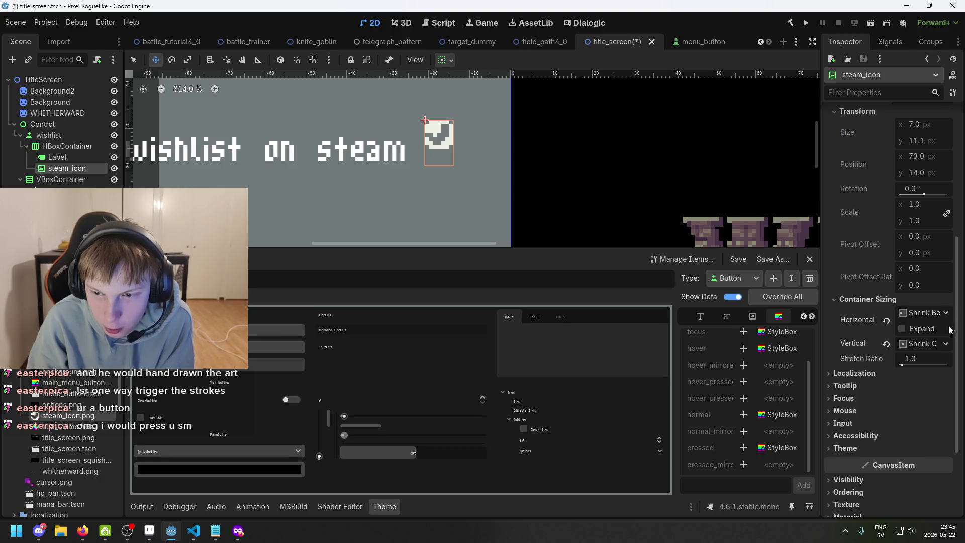
pyautogui.click(924, 344)
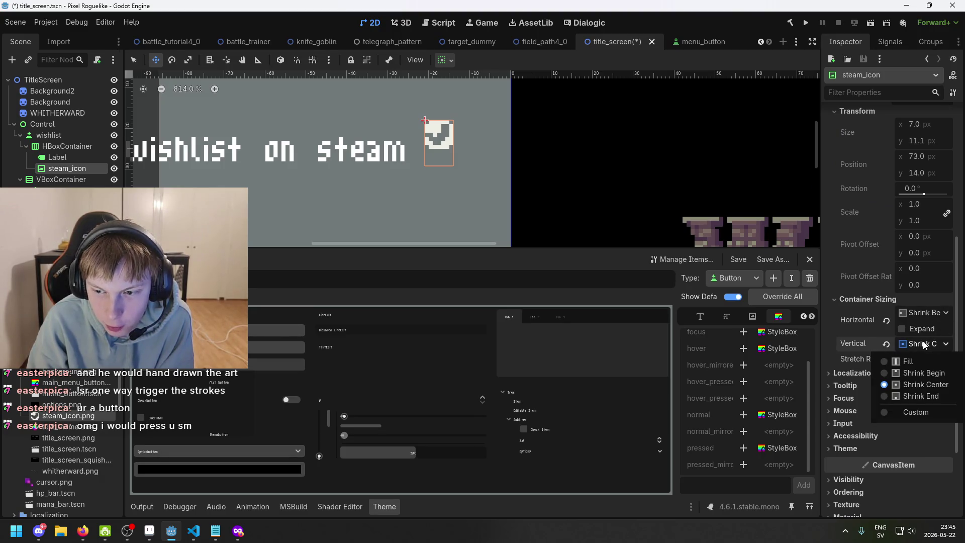
pyautogui.click(928, 393)
pyautogui.scroll(3, 918, 275)
pyautogui.scroll(4, 923, 275)
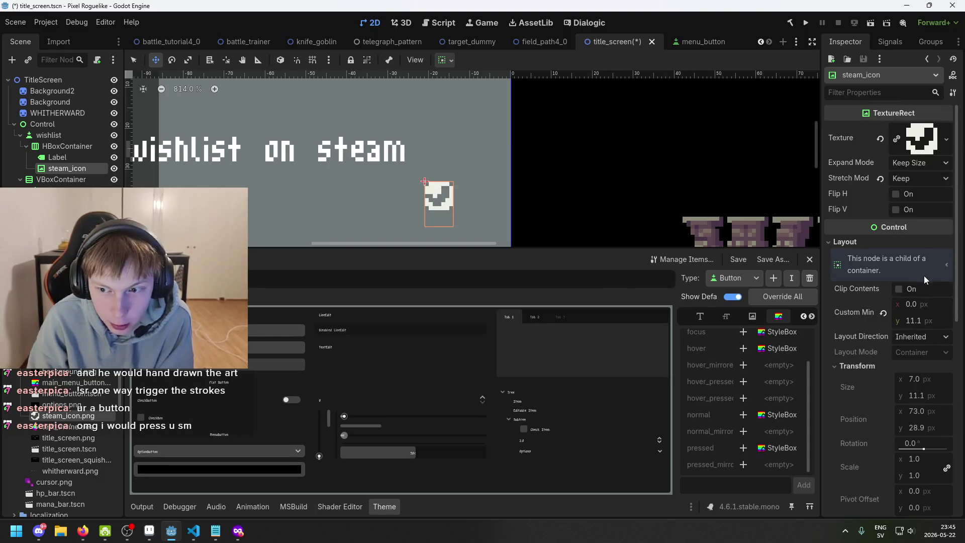
pyautogui.moveTo(923, 320)
pyautogui.mouseDown()
pyautogui.moveTo(909, 320)
pyautogui.moveTo(931, 321)
pyautogui.mouseUp()
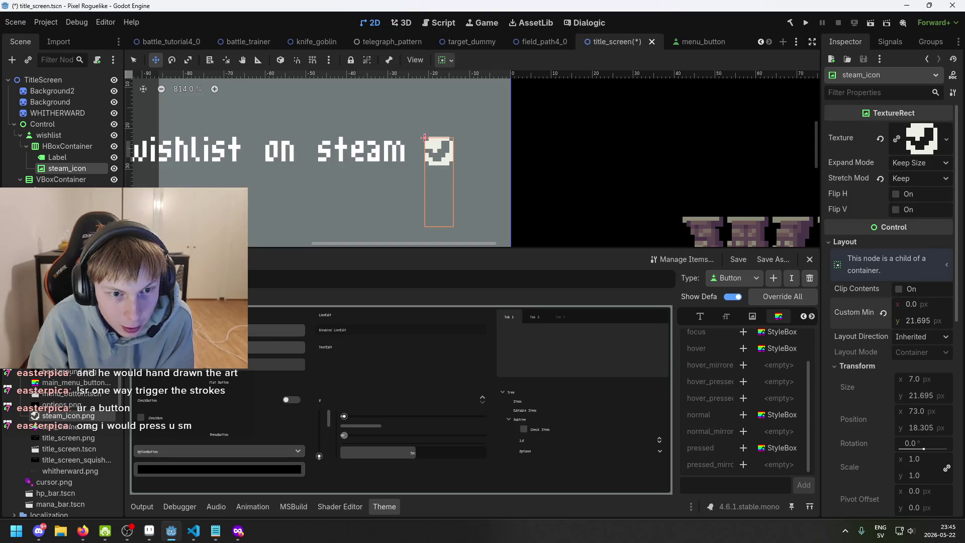
pyautogui.scroll(-3, 506, 196)
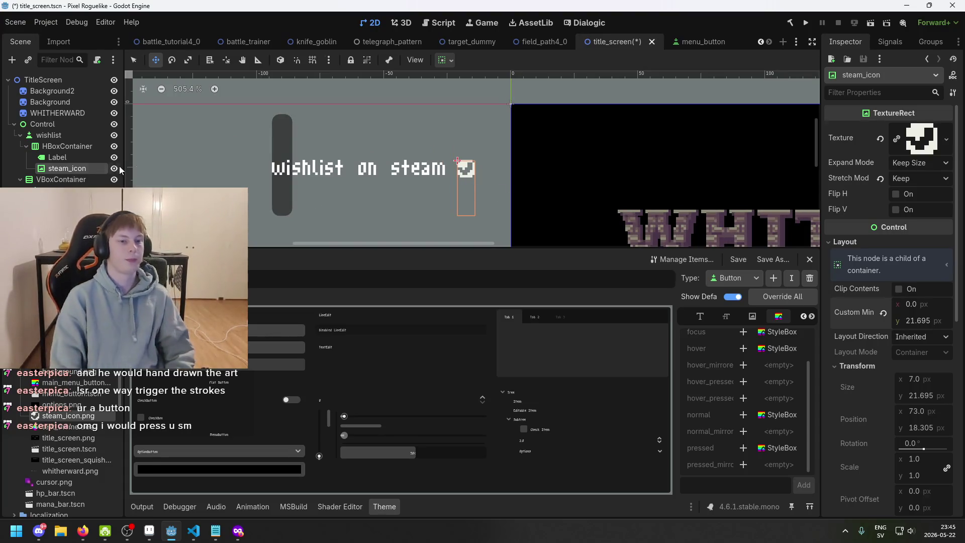
# Reselect steam_icon, undo a trial minimum-width change, save, and set its minimum height to 22
pyautogui.click(71, 159)
pyautogui.click(70, 168)
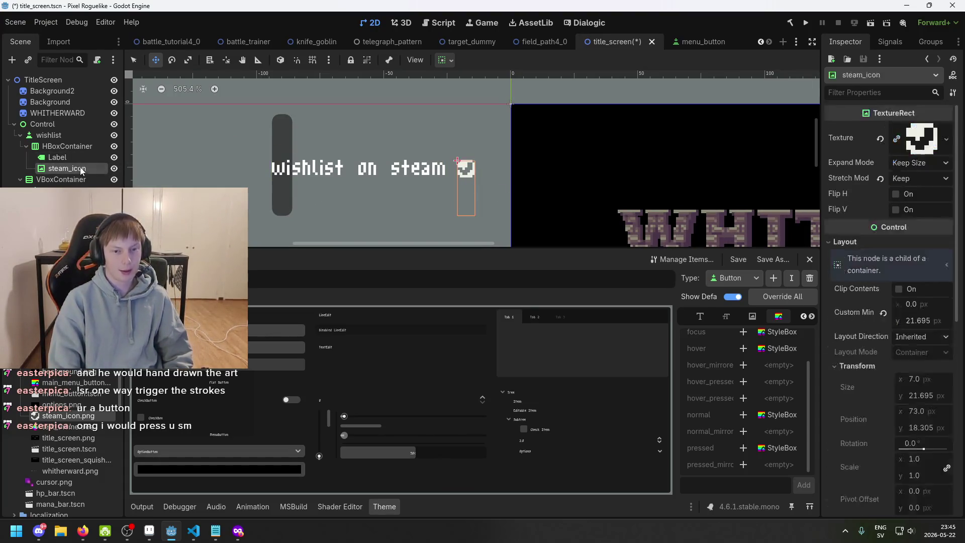
pyautogui.scroll(4, 458, 165)
pyautogui.click(60, 158)
pyautogui.click(80, 169)
pyautogui.hscroll(-3, 440, 191)
pyautogui.click(58, 157)
pyautogui.click(74, 168)
pyautogui.scroll(-3, 923, 205)
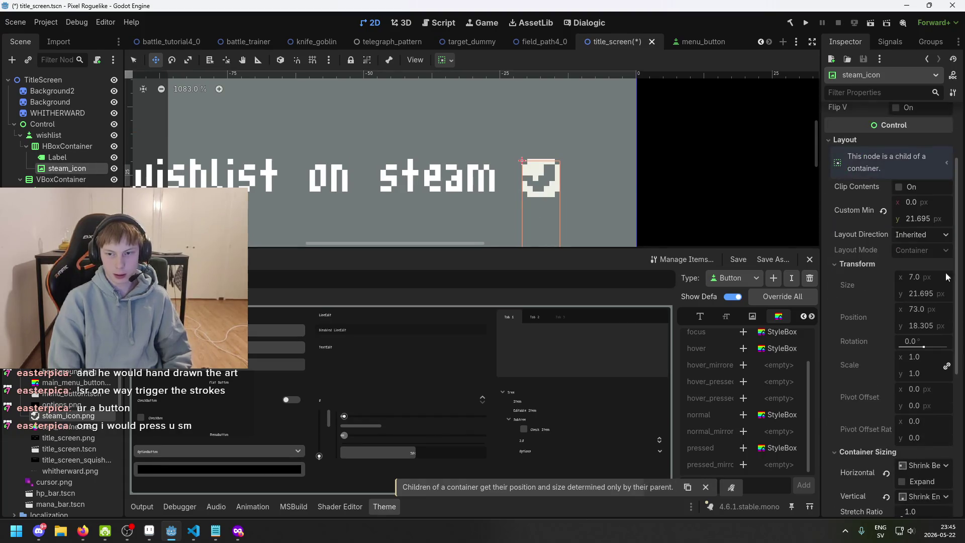
pyautogui.moveTo(922, 205); pyautogui.dragTo(915, 209)
pyautogui.hotkey('ctrl', 'z')
pyautogui.hotkey('ctrl', 's')
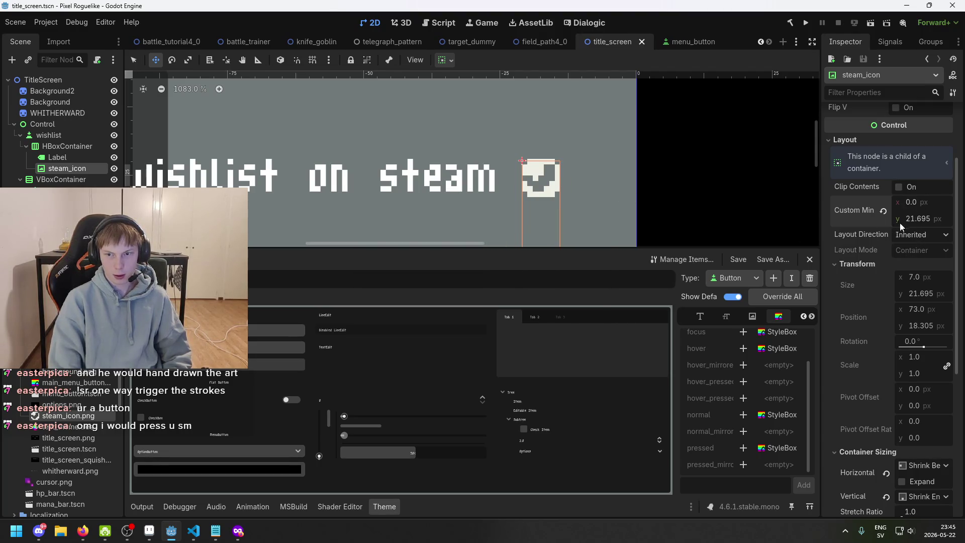
pyautogui.write('22')
pyautogui.press('Return')
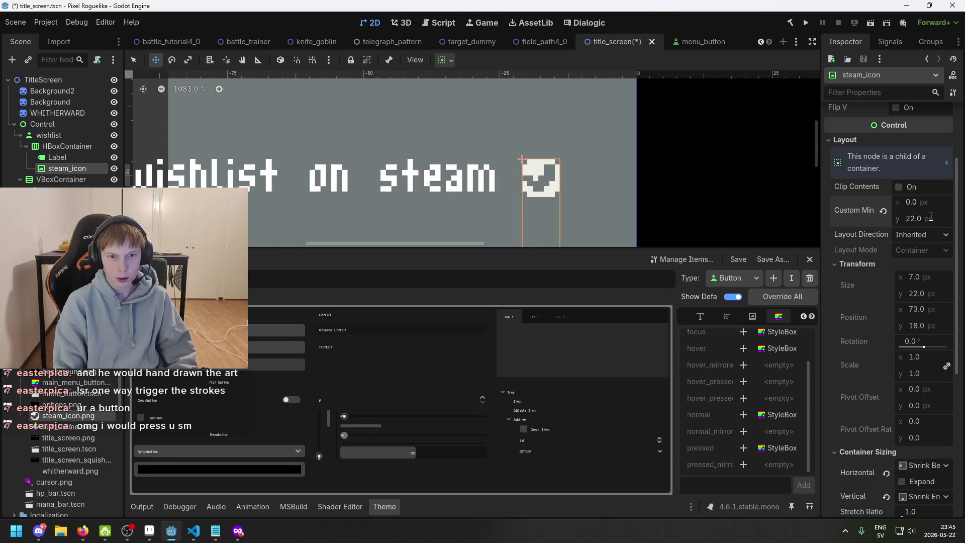
# Set the icon's horizontal container sizing to Shrink Begin, after trying centring, and save the scene
pyautogui.scroll(-1, 929, 362)
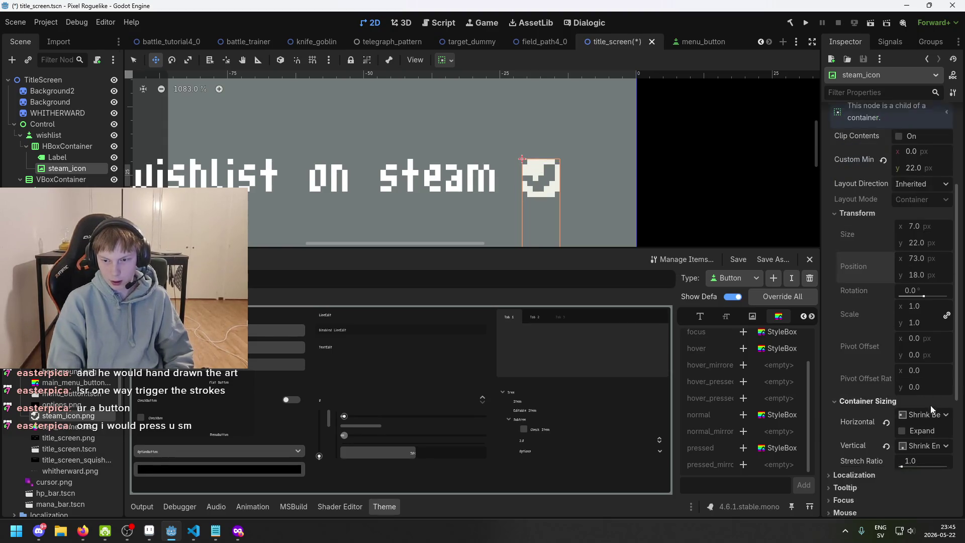
pyautogui.click(928, 414)
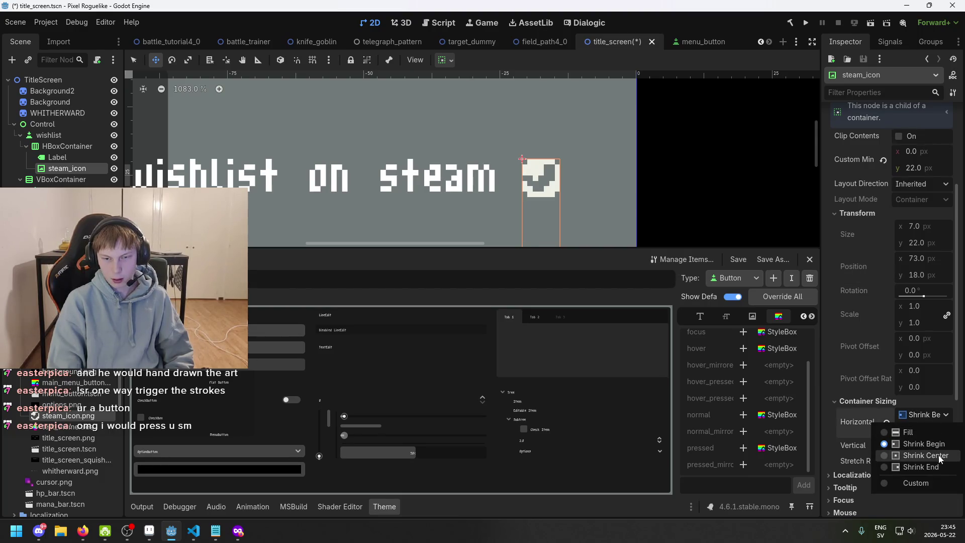
pyautogui.click(938, 454)
pyautogui.click(924, 415)
pyautogui.click(935, 466)
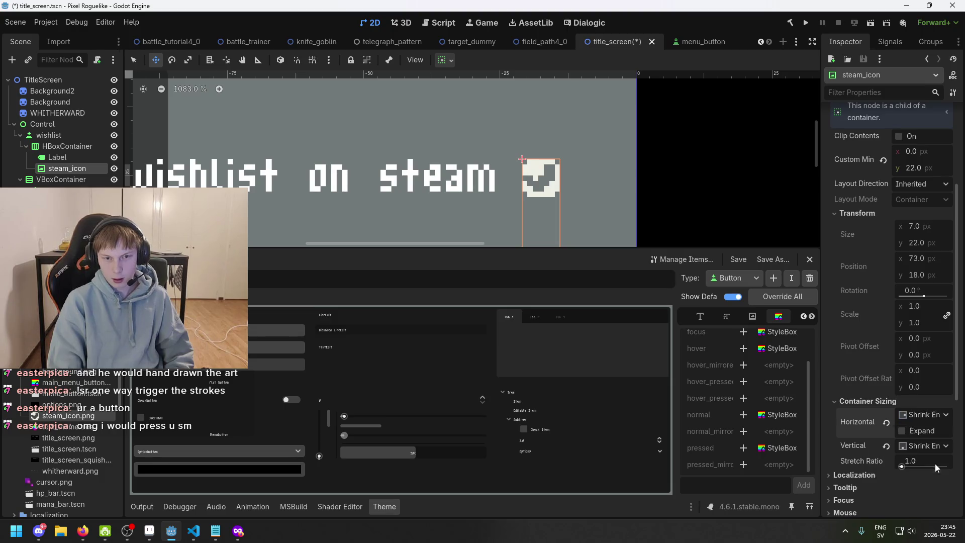
pyautogui.click(934, 417)
pyautogui.click(931, 445)
pyautogui.scroll(-2, 932, 443)
pyautogui.hotkey('ctrl', 's')
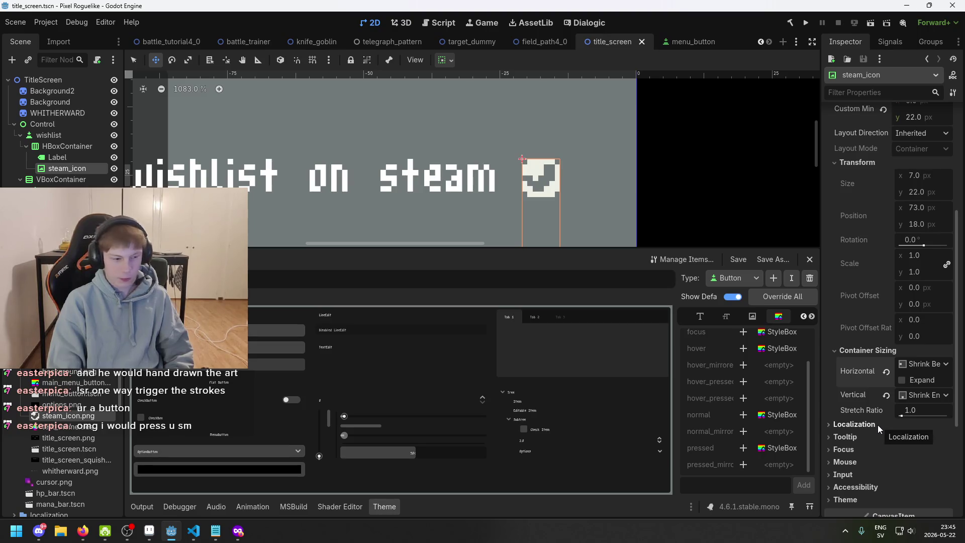
# Check the icon's Expand Mode options without changing them, then select the Label node
pyautogui.scroll(6, 903, 329)
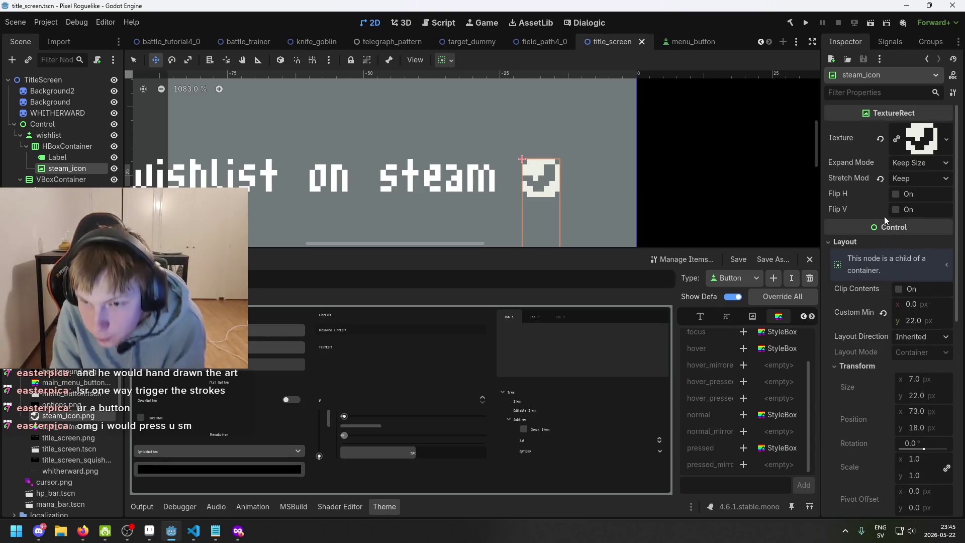
pyautogui.click(930, 166)
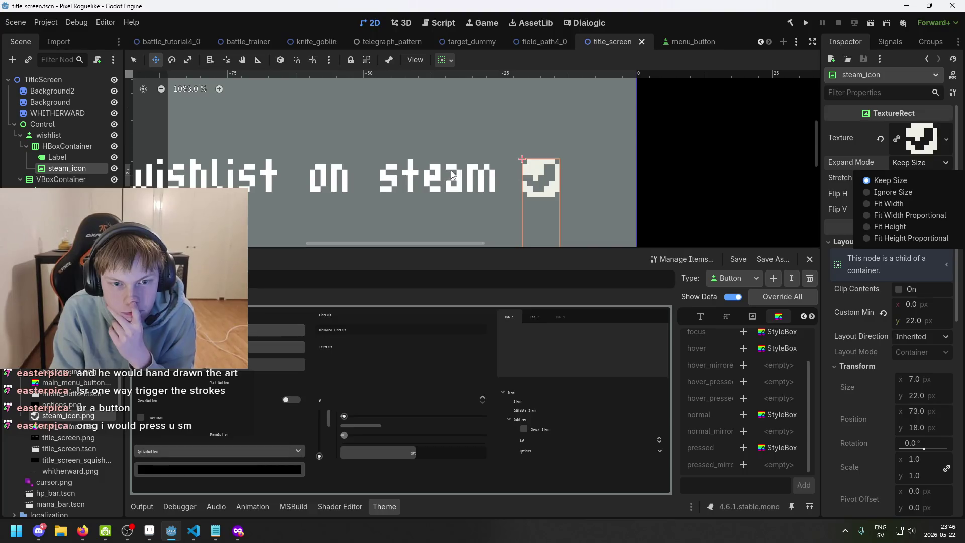
pyautogui.click(885, 164)
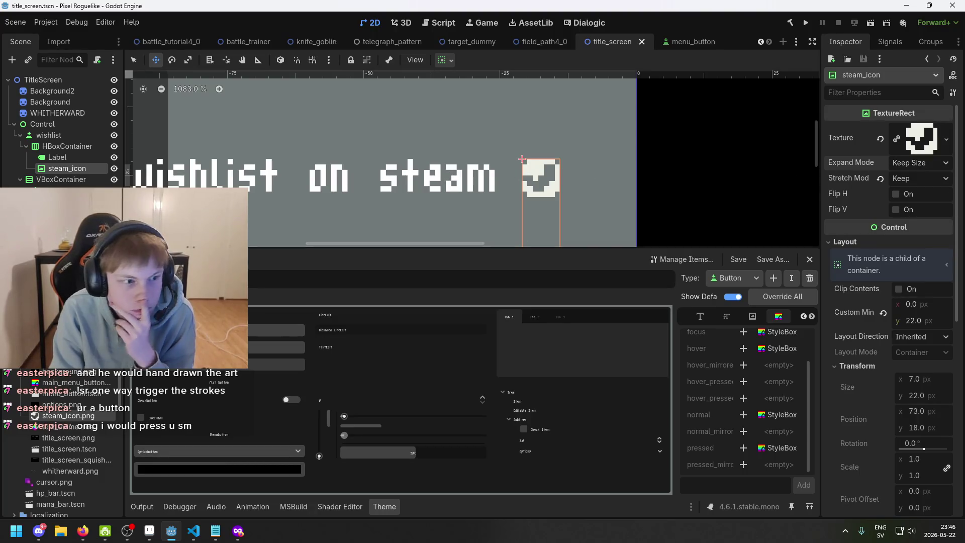
pyautogui.click(70, 157)
# Select the HBoxContainer and browse its Inspector, entering and deleting a test tooltip text
pyautogui.click(76, 146)
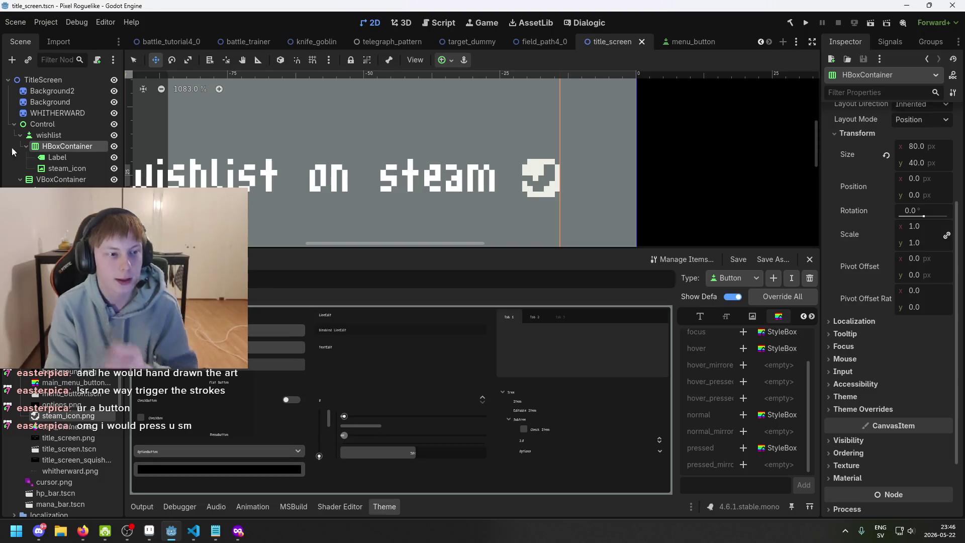
pyautogui.scroll(-2, 919, 255)
pyautogui.scroll(3, 919, 255)
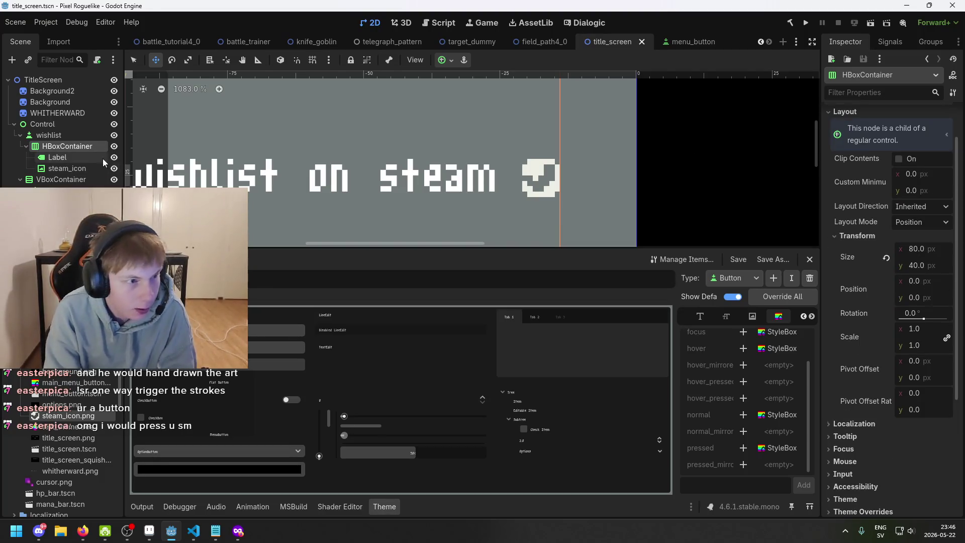
pyautogui.scroll(-1, 377, 171)
pyautogui.scroll(-1, 377, 171)
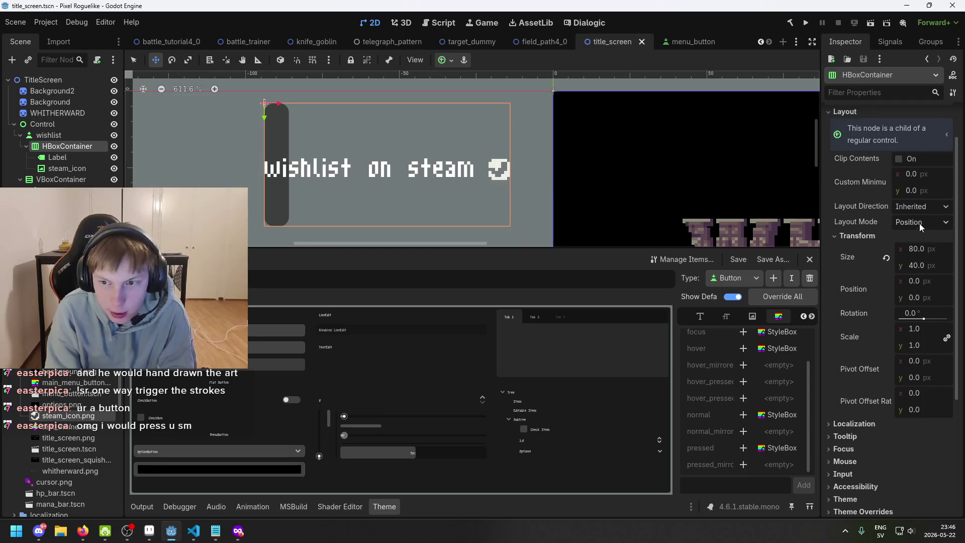
pyautogui.scroll(-5, 931, 249)
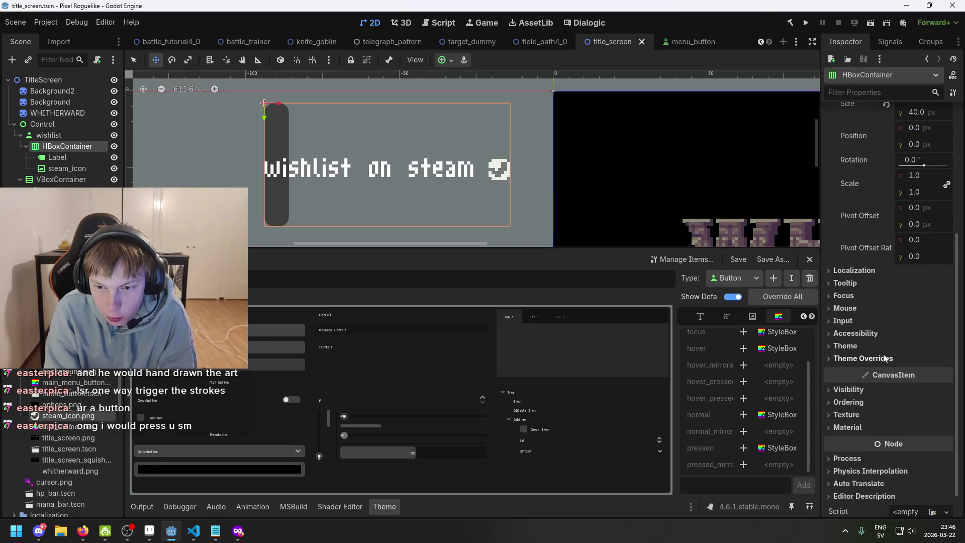
pyautogui.click(889, 270)
pyautogui.click(889, 271)
pyautogui.click(887, 283)
pyautogui.click(887, 284)
pyautogui.click(886, 296)
pyautogui.click(886, 298)
pyautogui.click(887, 285)
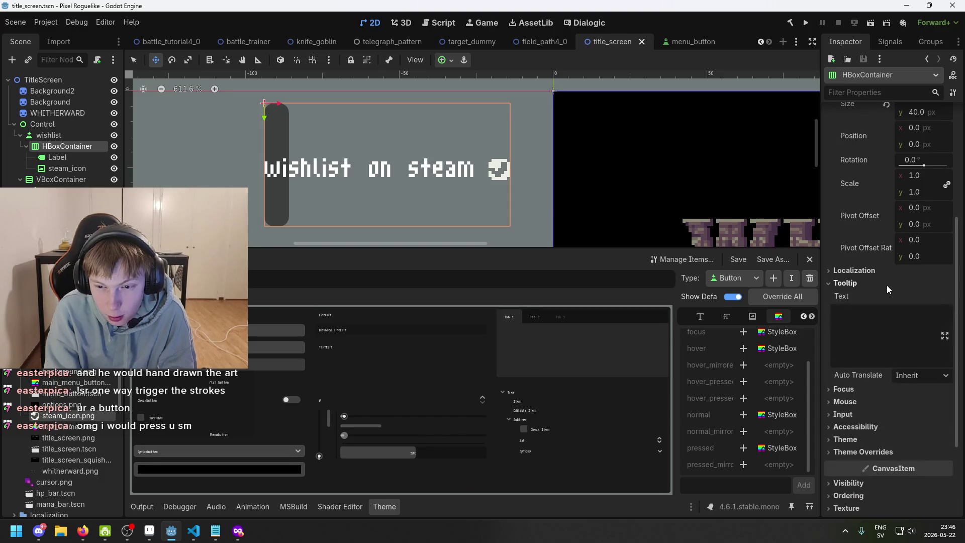
pyautogui.click(898, 332)
pyautogui.write('tetette')
pyautogui.hotkey('ctrl', 'a')
pyautogui.scroll(-3, 896, 330)
pyautogui.scroll(1, 622, 216)
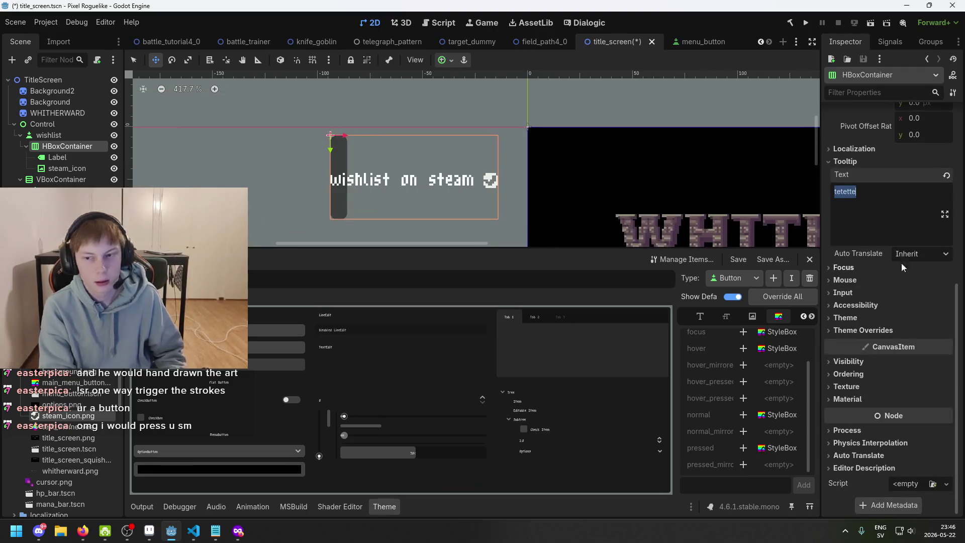
pyautogui.press('BackSpace')
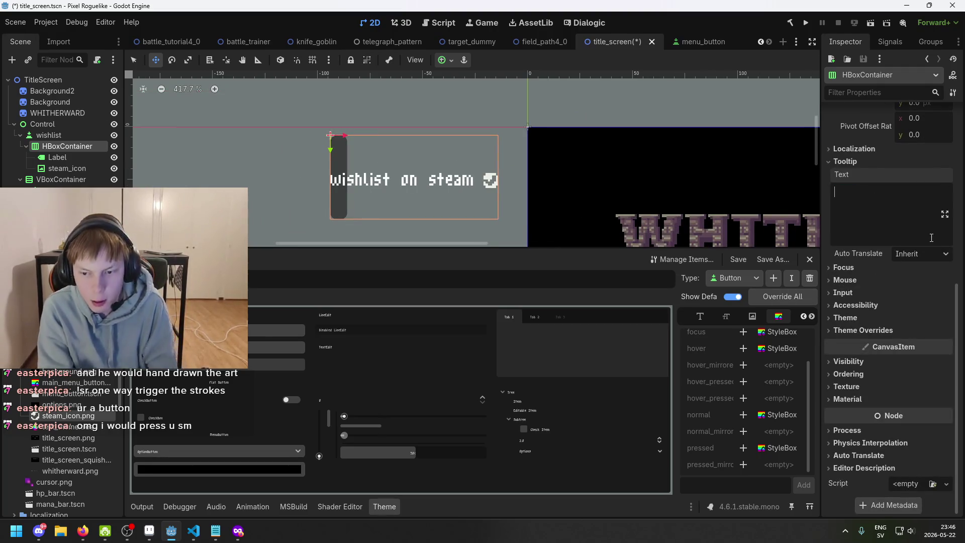
# Enable the container's Separation theme override at 2, leaving its alignment at Begin
pyautogui.click(890, 331)
pyautogui.click(889, 332)
pyautogui.click(885, 330)
pyautogui.click(882, 331)
pyautogui.scroll(5, 899, 302)
pyautogui.scroll(2, 912, 258)
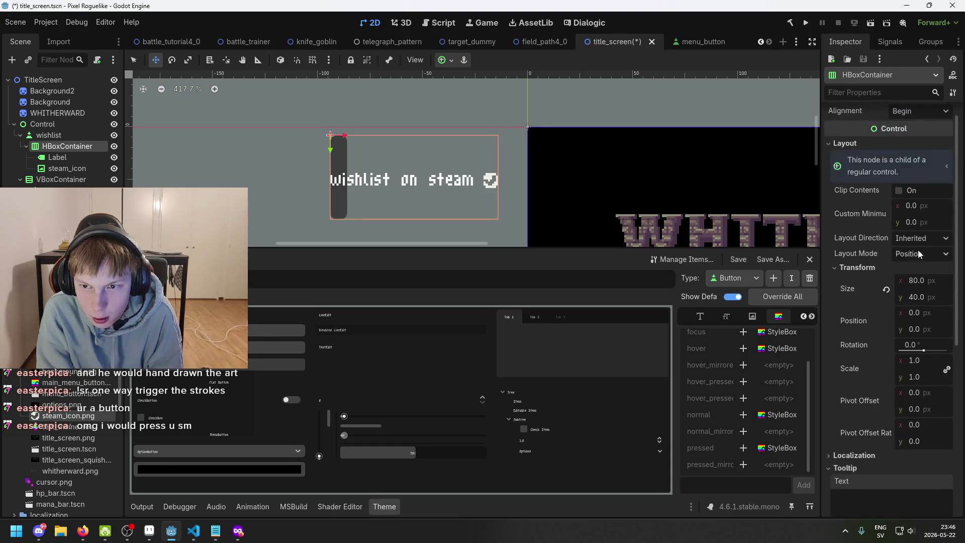
pyautogui.click(895, 266)
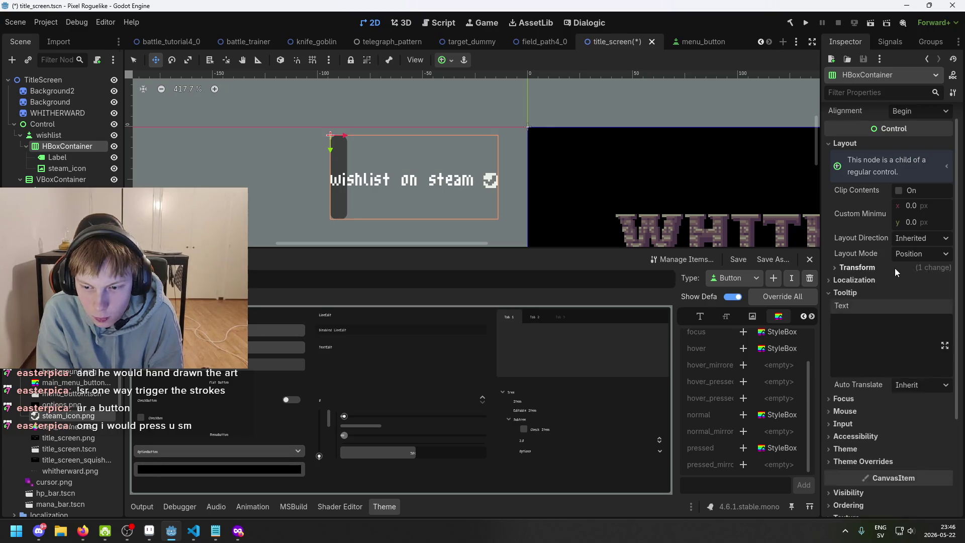
pyautogui.click(887, 288)
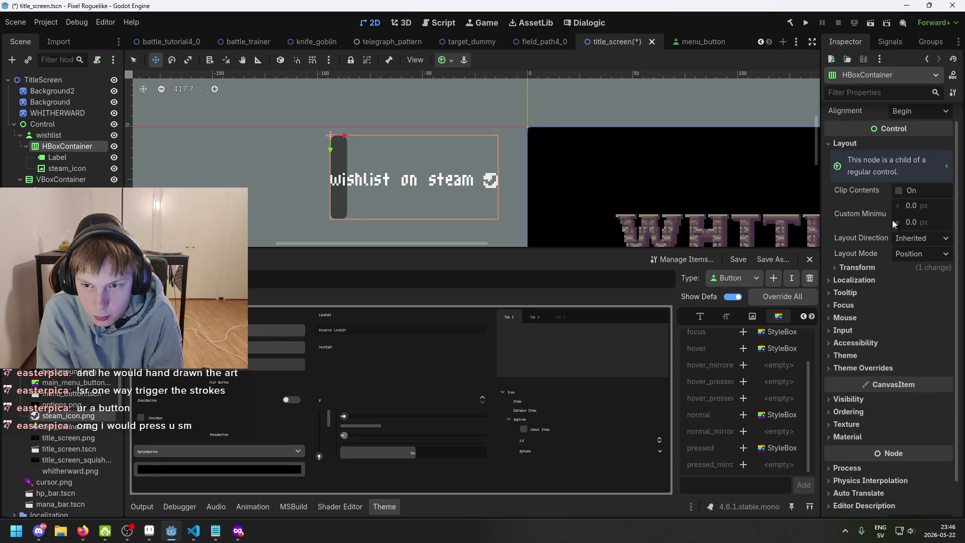
pyautogui.scroll(1, 900, 191)
pyautogui.click(911, 129)
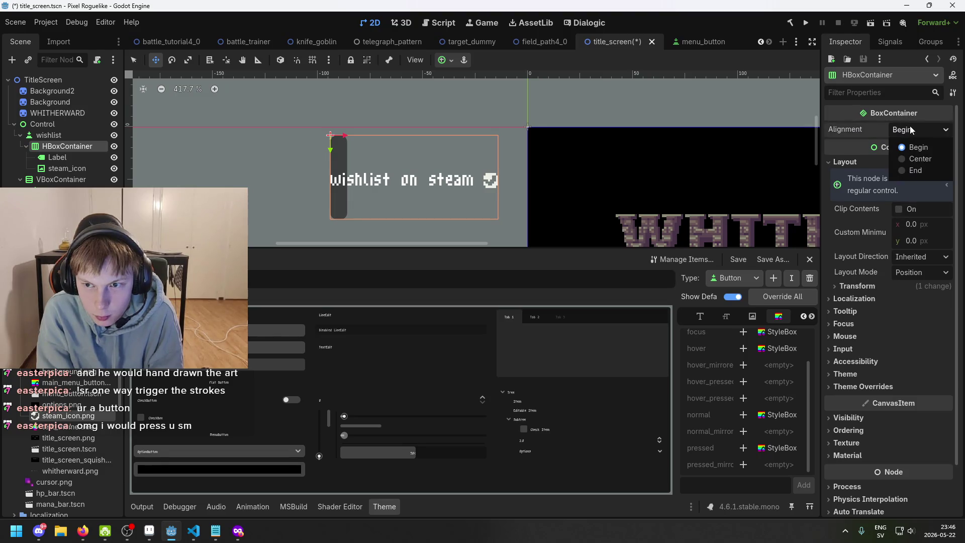
pyautogui.click(910, 130)
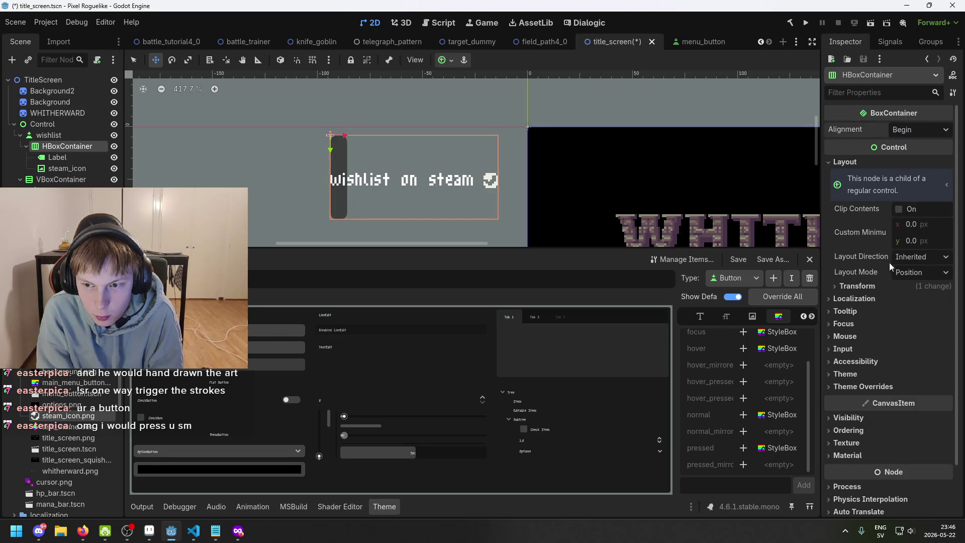
pyautogui.click(890, 386)
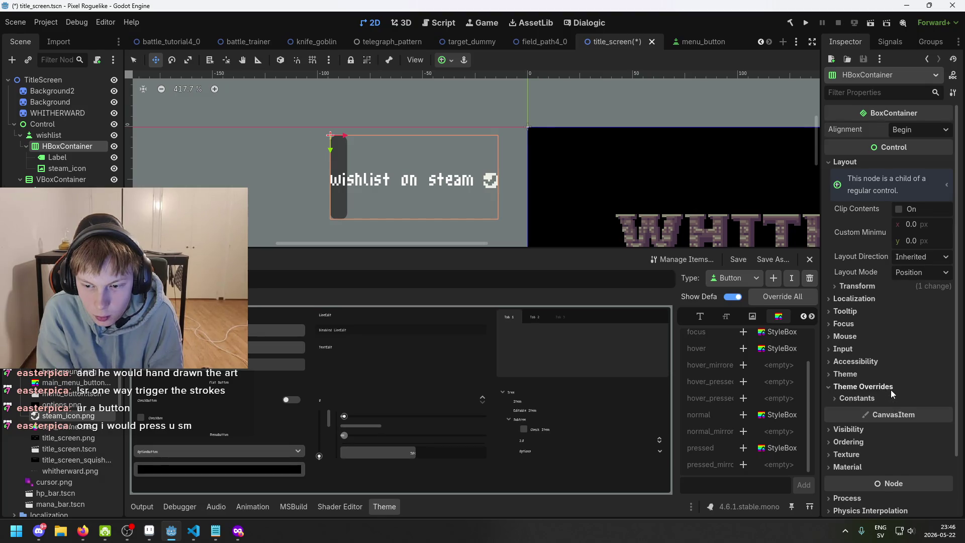
pyautogui.click(883, 397)
pyautogui.click(917, 409)
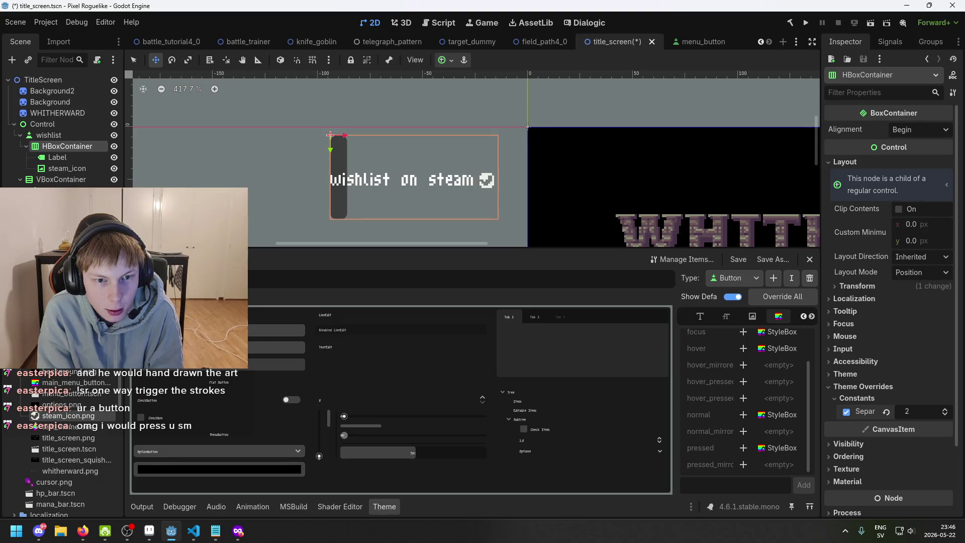
pyautogui.scroll(-1, 416, 206)
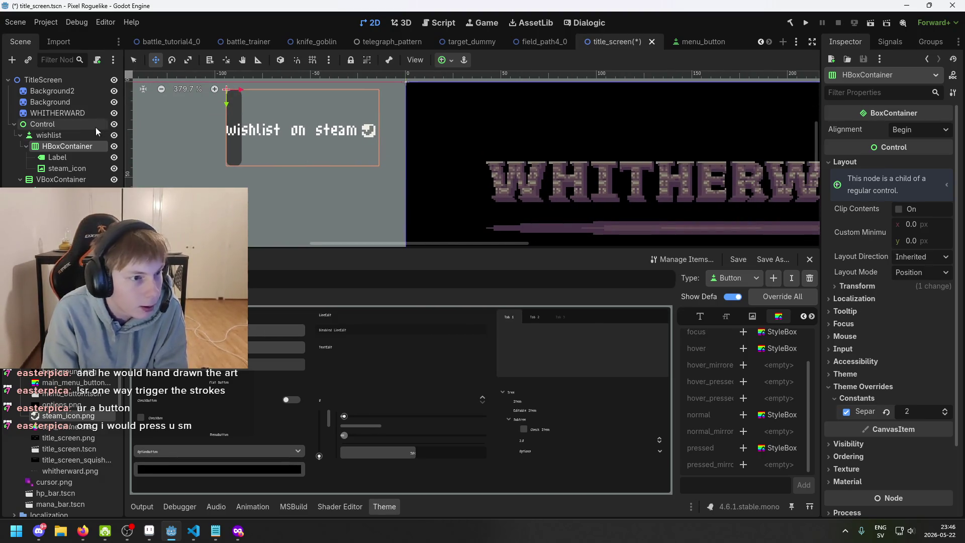
# Drag the wishlist button on the canvas to sit just below credits
pyautogui.click(80, 135)
pyautogui.moveTo(310, 168)
pyautogui.mouseDown()
pyautogui.moveTo(441, 218)
pyautogui.moveTo(405, 108)
pyautogui.moveTo(668, 194)
pyautogui.moveTo(751, 254)
pyautogui.moveTo(758, 280)
pyautogui.moveTo(668, 207)
pyautogui.moveTo(564, 200)
pyautogui.moveTo(592, 207)
pyautogui.mouseUp()
pyautogui.scroll(2, 564, 201)
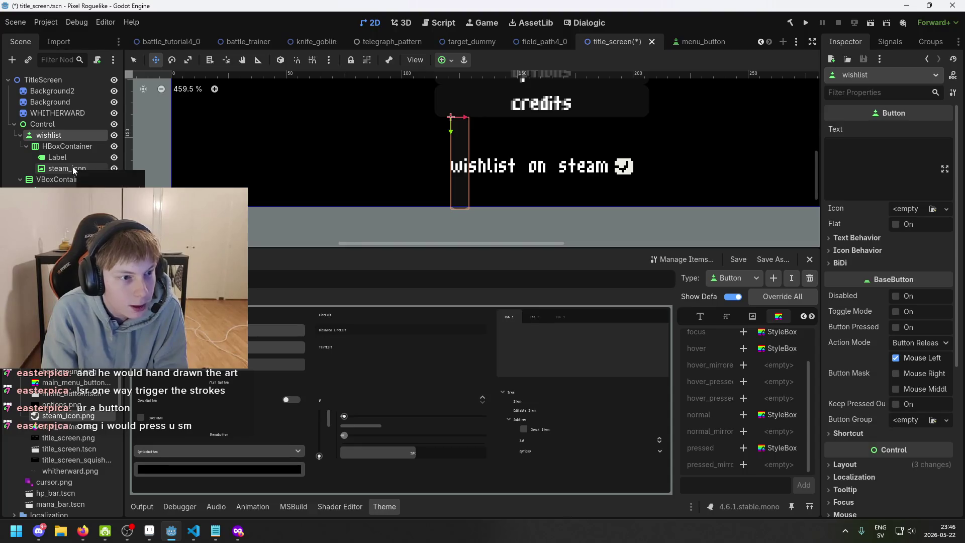
pyautogui.click(76, 146)
# Raise the HBoxContainer's separation to 3, widening the gap before the steam icon
pyautogui.scroll(4, 713, 188)
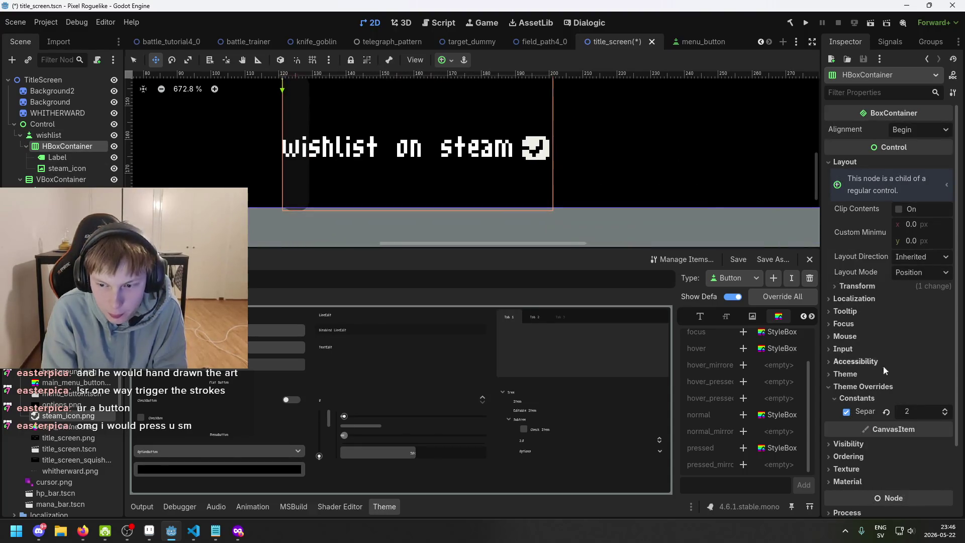
pyautogui.moveTo(914, 411); pyautogui.dragTo(924, 411)
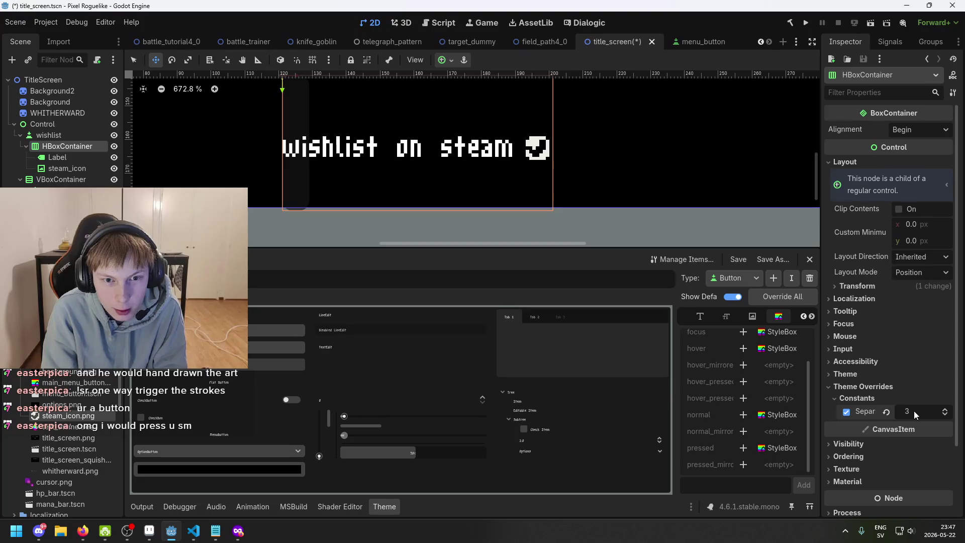
pyautogui.click(67, 158)
pyautogui.click(71, 167)
pyautogui.click(76, 155)
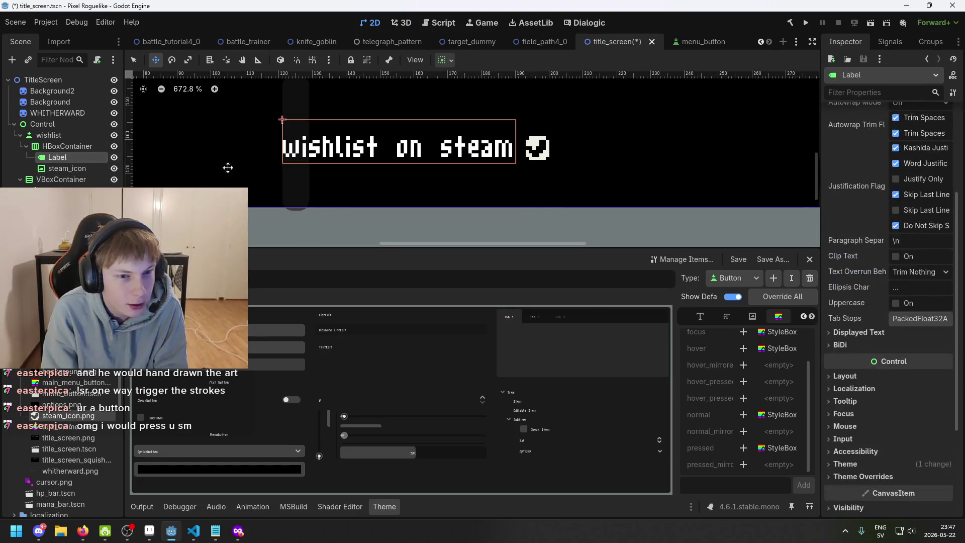
# Confirm the label text still reads 'wishlist on steam', save the scene, and frame the container
pyautogui.scroll(3, 872, 140)
pyautogui.click(910, 147)
pyautogui.write('ssssssssssss')
pyautogui.press('BackSpace')
pyautogui.press('BackSpace')
pyautogui.press('BackSpace')
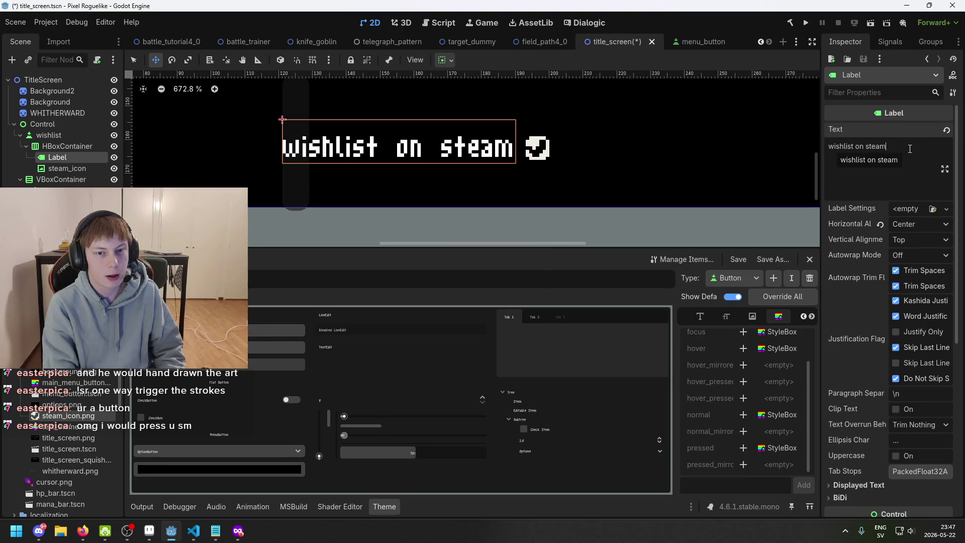
pyautogui.write('s')
pyautogui.press('BackSpace')
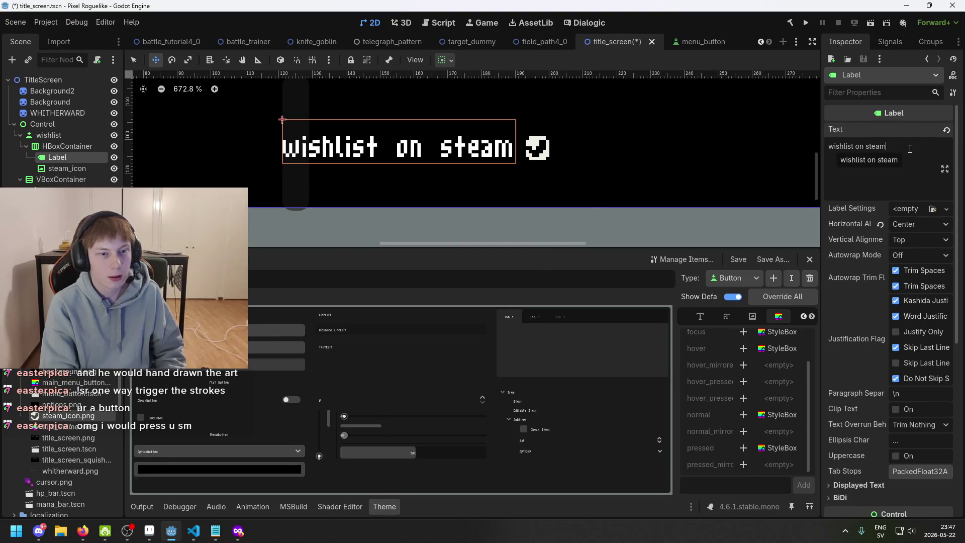
pyautogui.hotkey('ctrl', 's')
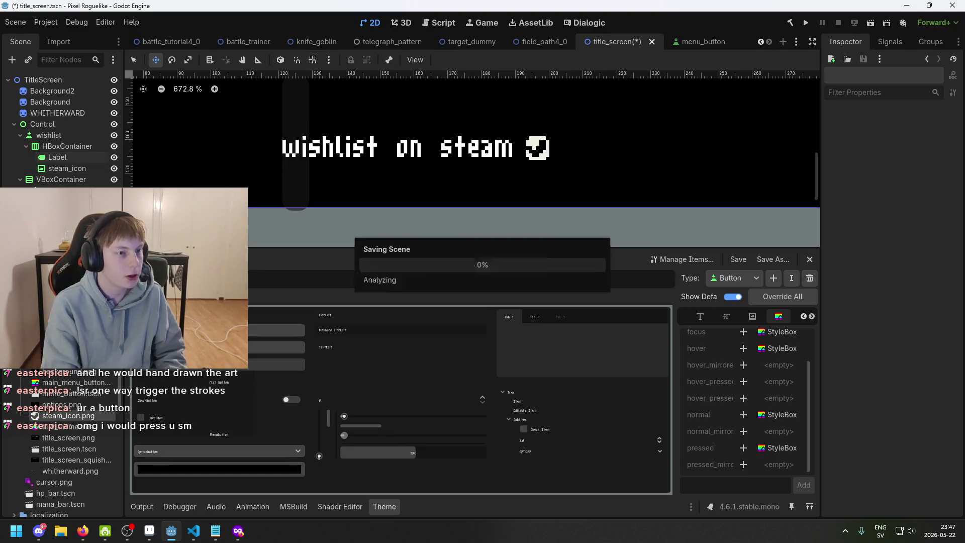
pyautogui.click(69, 147)
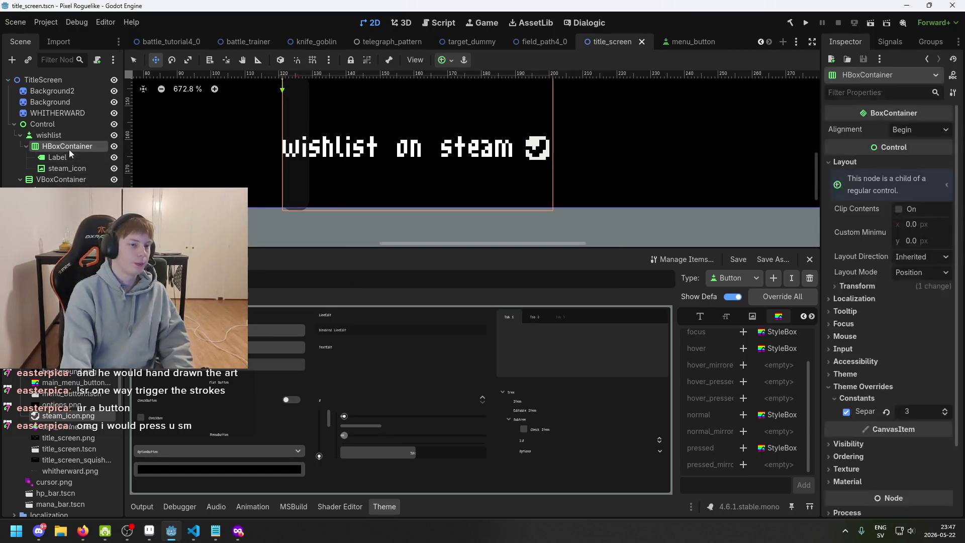
pyautogui.press('f')
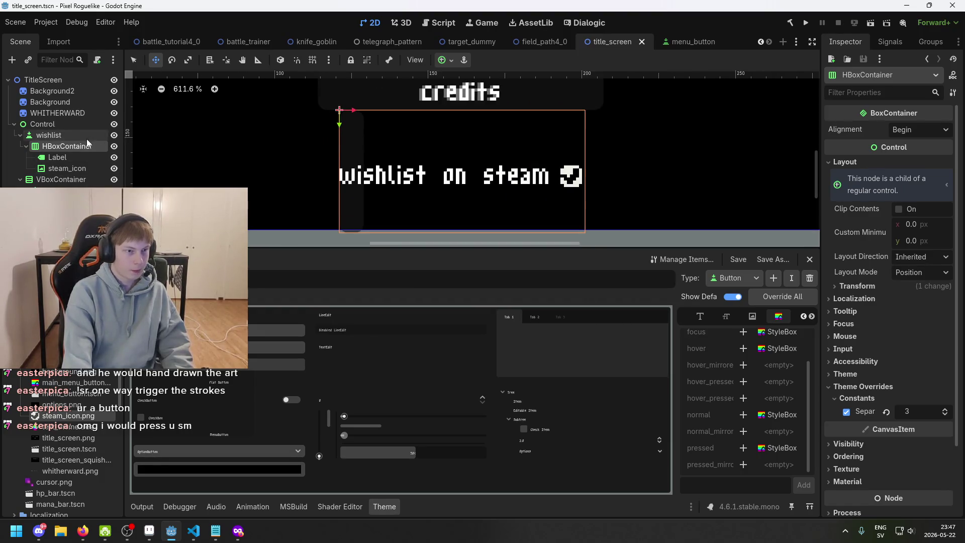
# Widen the wishlist button to the right and left with the select tool
pyautogui.click(86, 139)
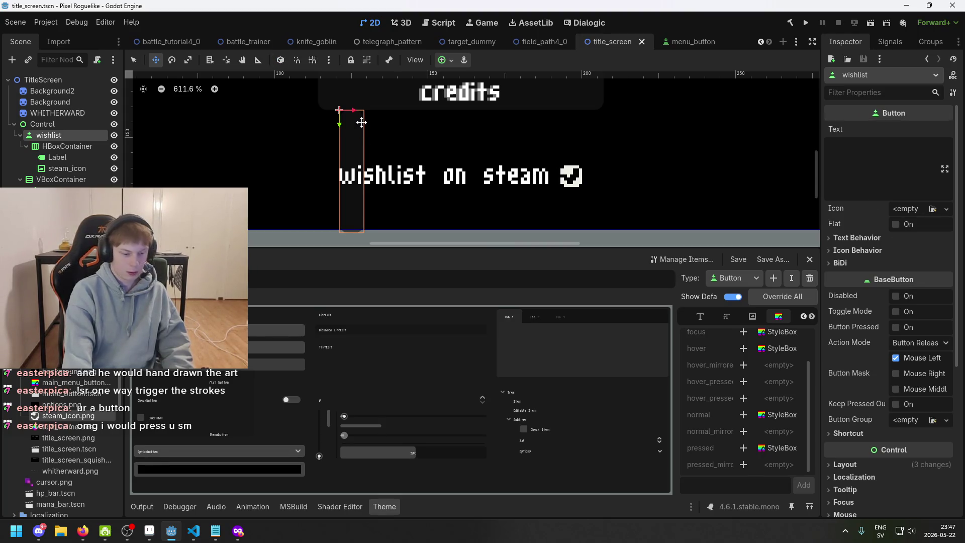
pyautogui.press('q')
pyautogui.moveTo(367, 173); pyautogui.dragTo(692, 172)
pyautogui.moveTo(341, 181); pyautogui.dragTo(227, 171)
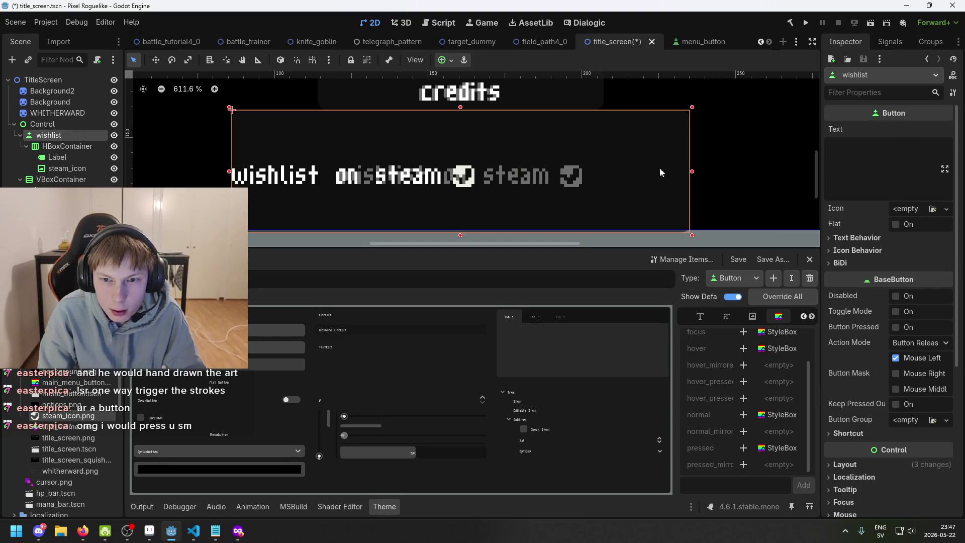
# Try the HBoxContainer's alignment as Center, then set it back to Begin
pyautogui.click(66, 146)
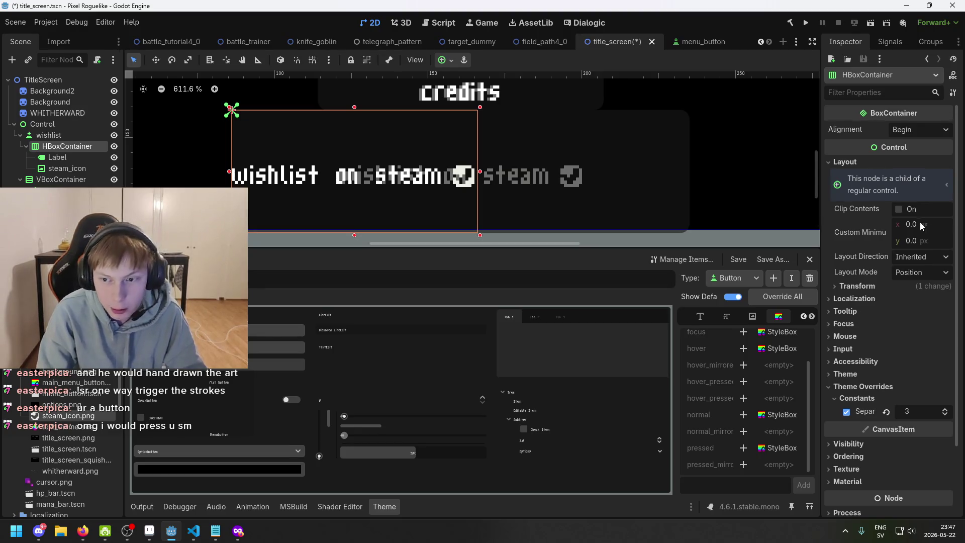
pyautogui.click(921, 132)
pyautogui.click(927, 155)
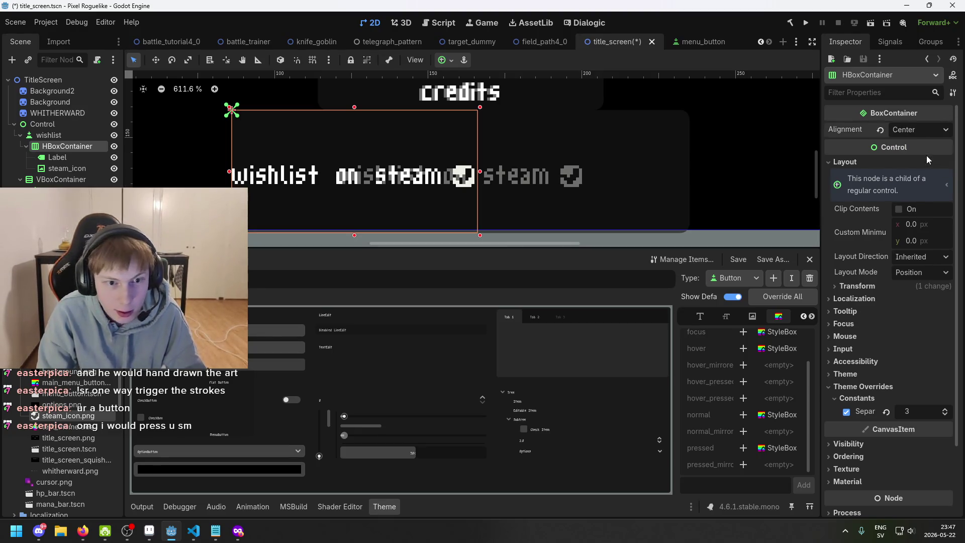
pyautogui.click(906, 133)
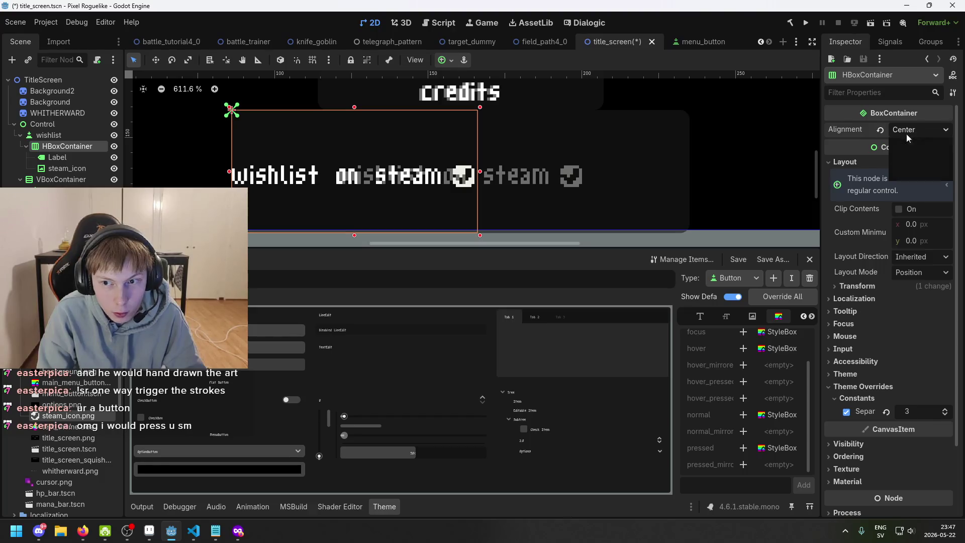
pyautogui.click(906, 149)
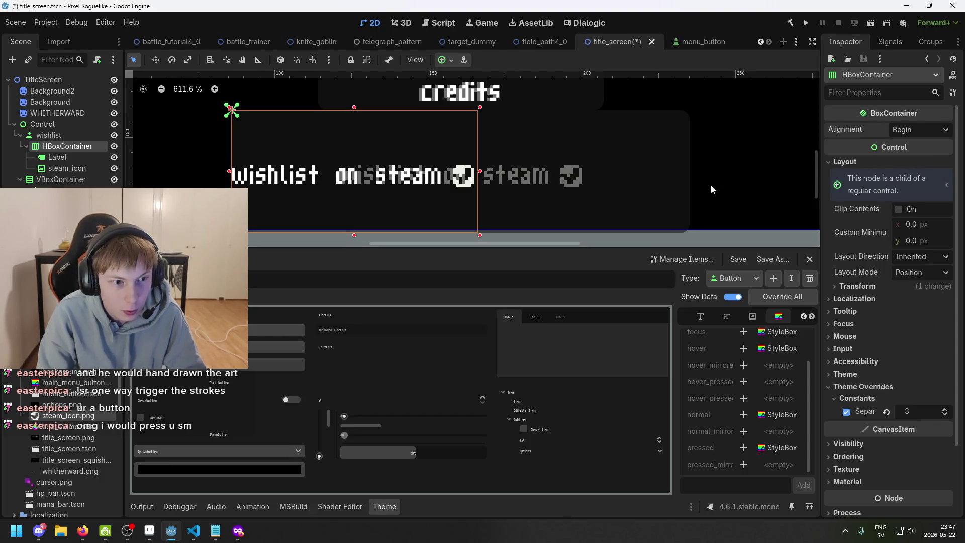
# Try widening the HBoxContainer slightly, then undo back to the saved state
pyautogui.scroll(-5, 614, 155)
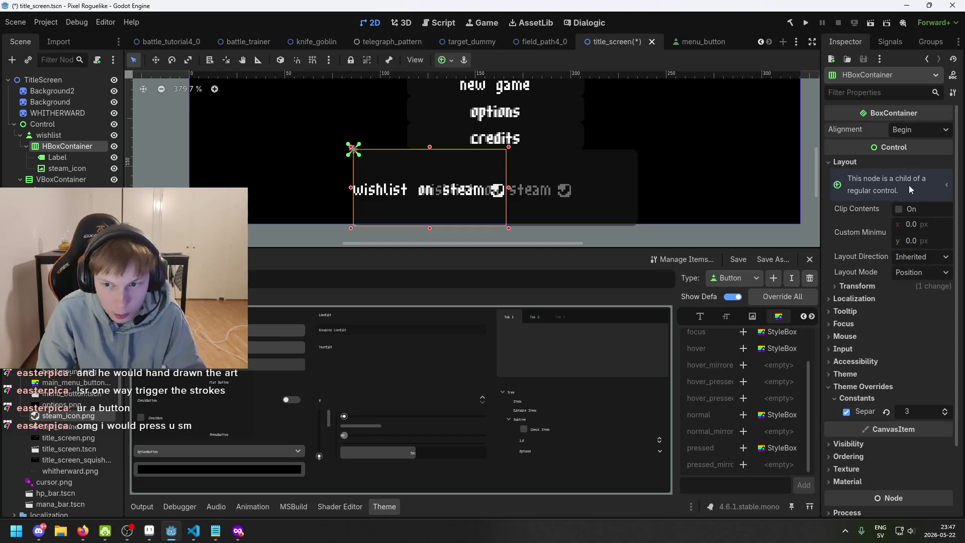
pyautogui.click(879, 287)
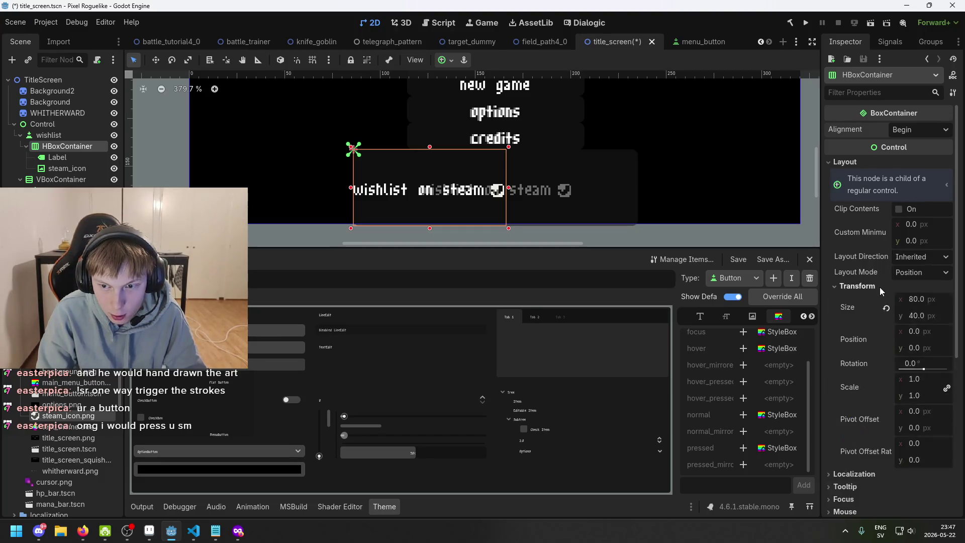
pyautogui.moveTo(919, 299); pyautogui.dragTo(925, 299)
pyautogui.hotkey('ctrl', 'z')
pyautogui.click(85, 135)
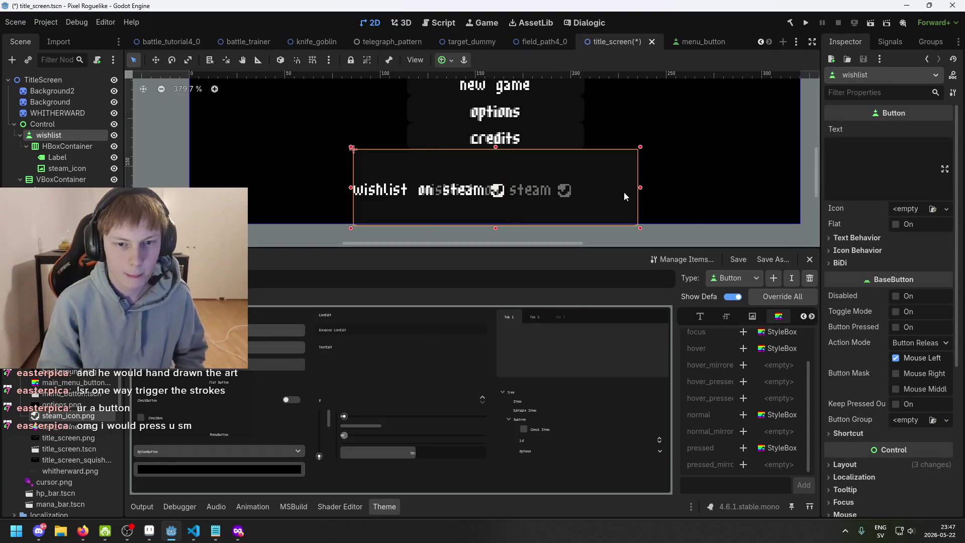
pyautogui.hotkey('ctrl', 'z')
pyautogui.hotkey('ctrl', 'z')
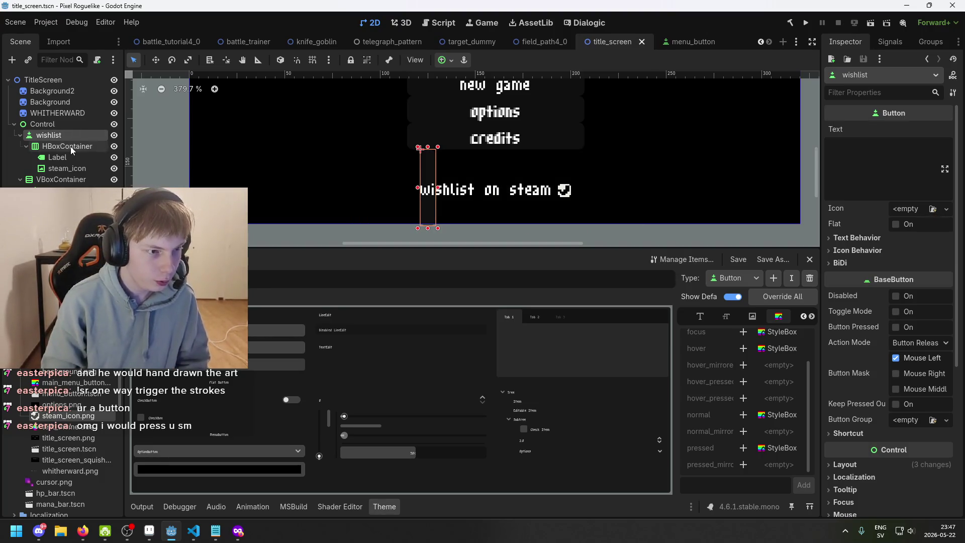
# Stretch the wishlist button much wider on both sides and save title_screen.tscn
pyautogui.moveTo(437, 187); pyautogui.dragTo(665, 187)
pyautogui.moveTo(418, 187); pyautogui.dragTo(225, 188)
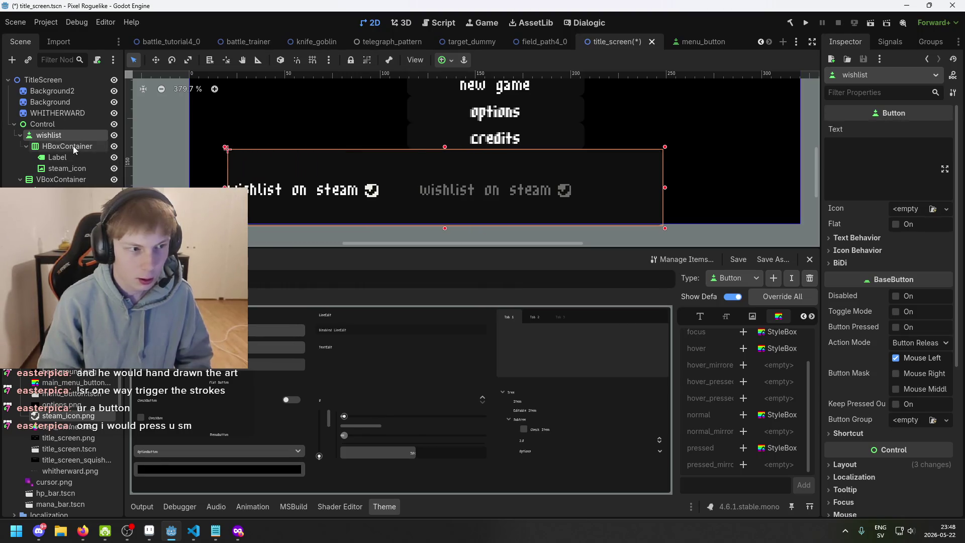
pyautogui.hotkey('ctrl', 's')
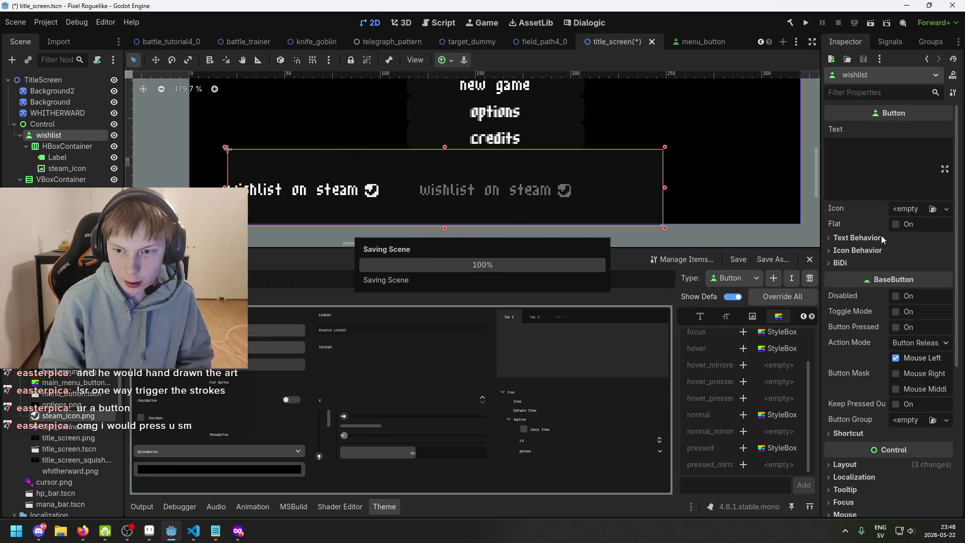
pyautogui.scroll(-3, 882, 244)
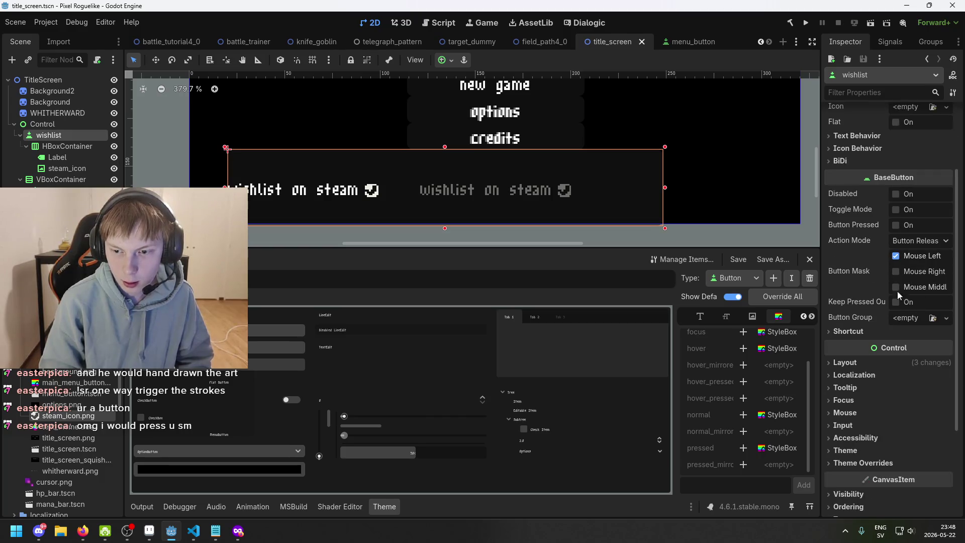
pyautogui.click(882, 363)
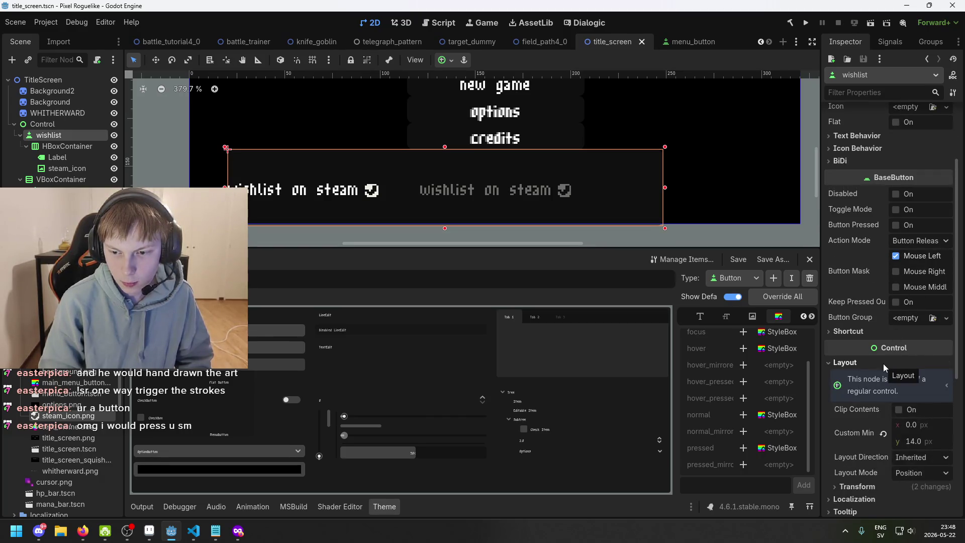
# Set the wishlist button's Layout Mode to Anchors with the Top Right preset, keeping Inherited direction
pyautogui.scroll(-3, 920, 376)
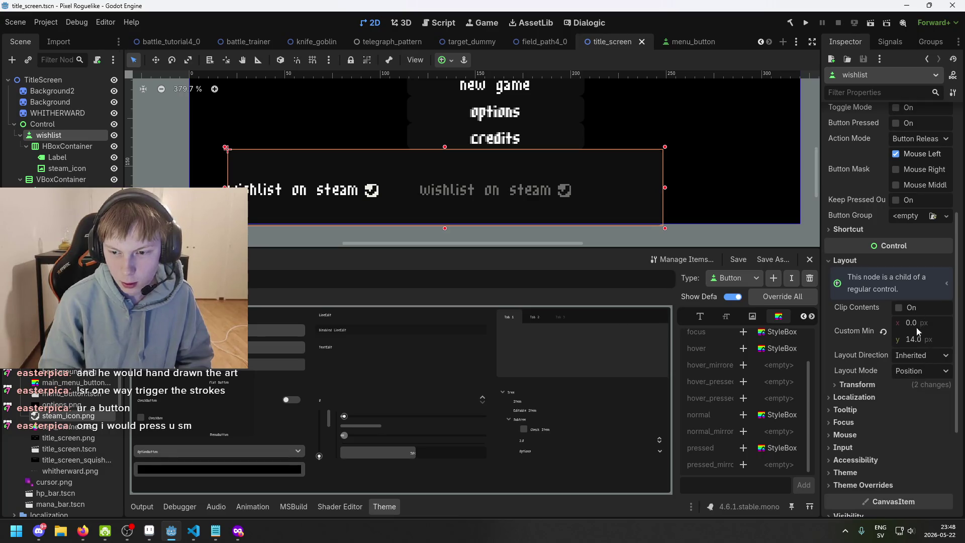
pyautogui.click(926, 360)
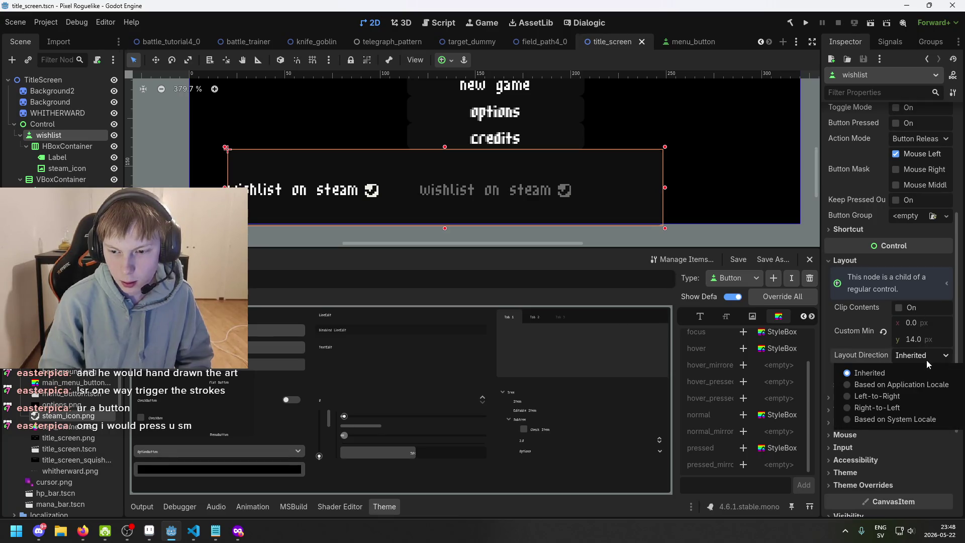
pyautogui.click(926, 363)
pyautogui.click(925, 372)
pyautogui.click(927, 401)
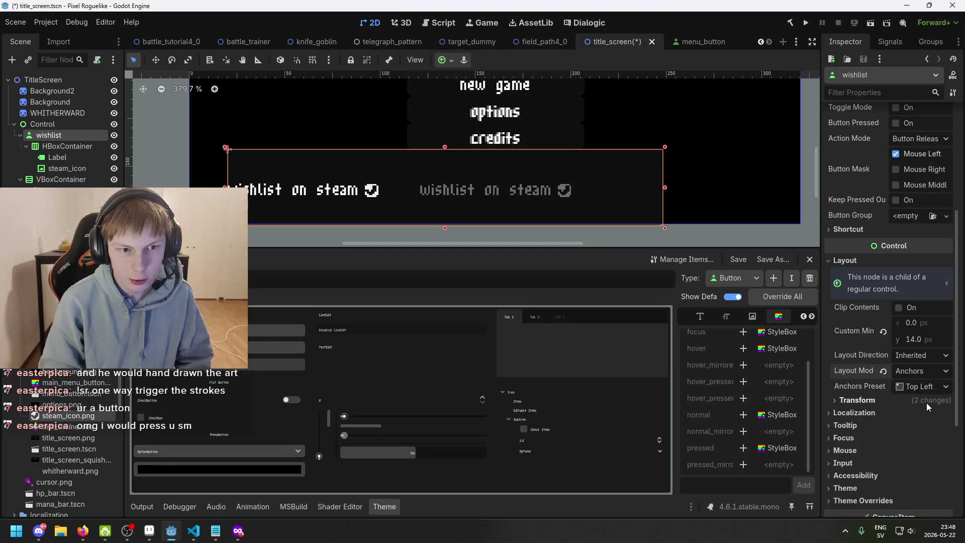
pyautogui.click(930, 387)
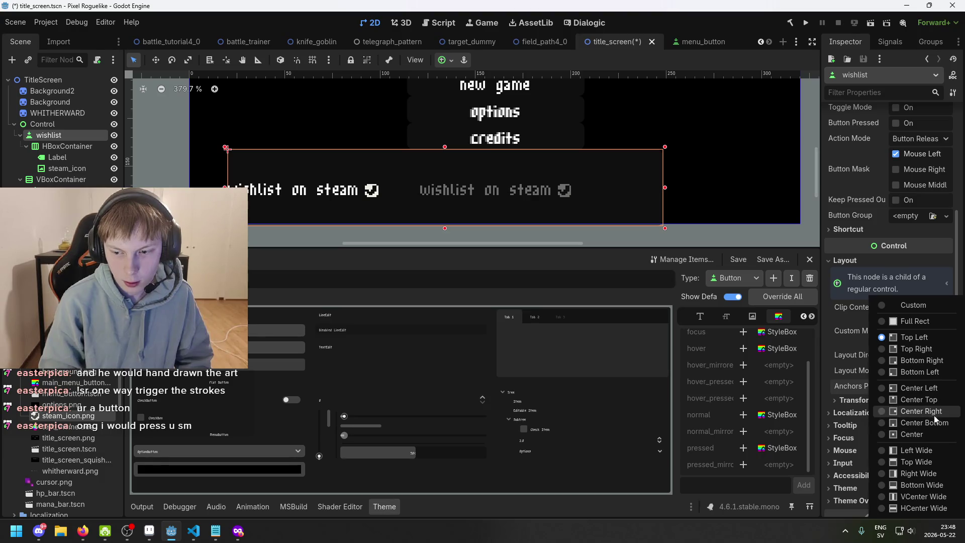
pyautogui.click(930, 348)
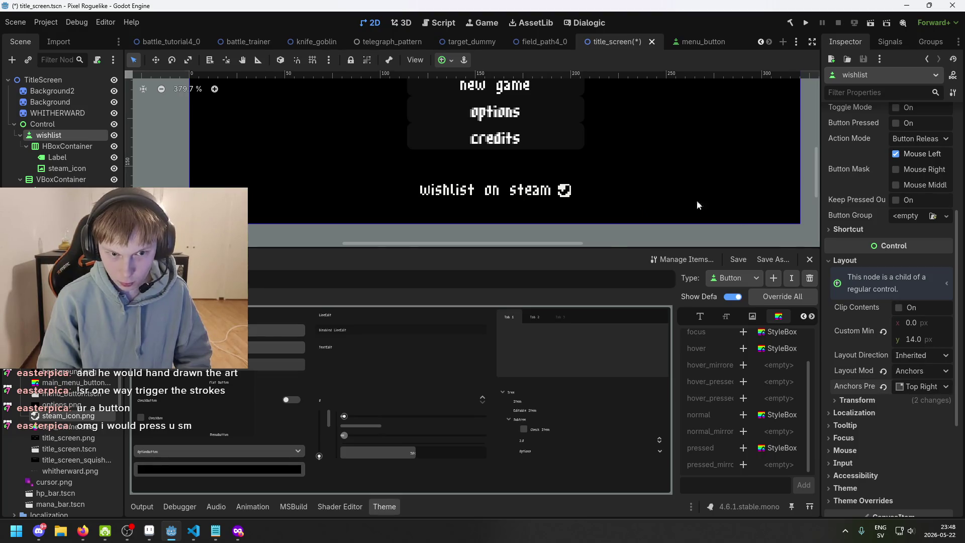
pyautogui.scroll(-5, 696, 200)
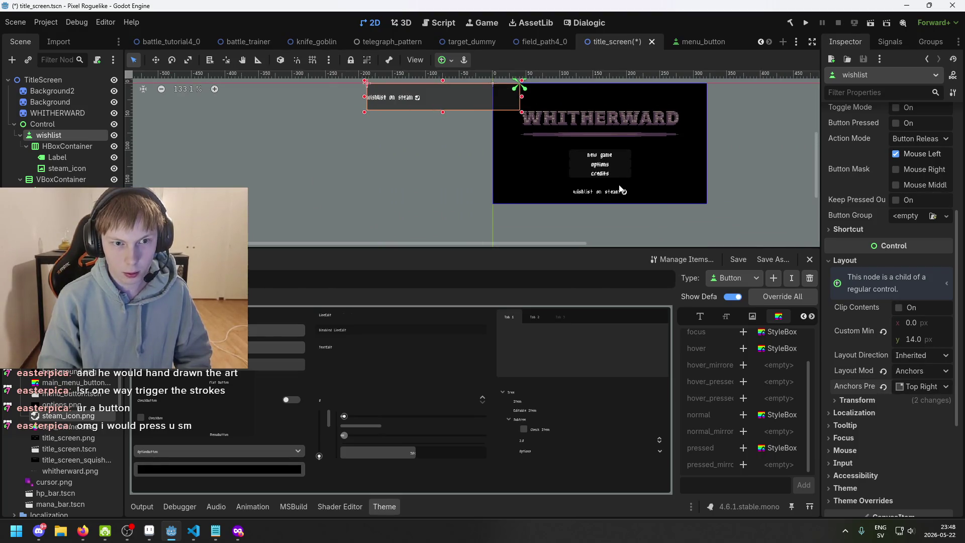
# Undo the Top Right preset, return Layout Mode to Position, and save
pyautogui.hotkey('ctrl', 'z')
pyautogui.click(924, 374)
pyautogui.click(924, 385)
pyautogui.hotkey('ctrl', 's')
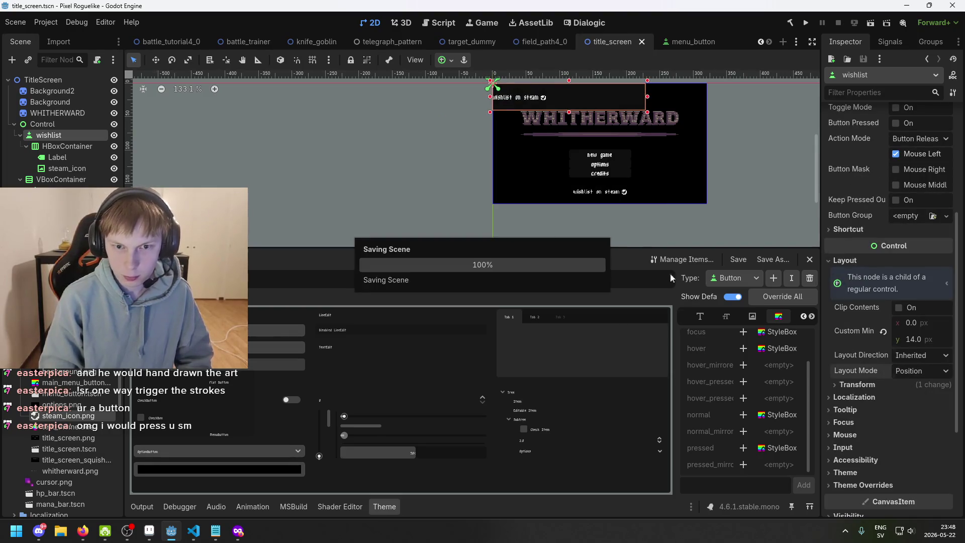
# Click through the scene nodes, then try moving the HBoxContainer and undo it
pyautogui.click(450, 156)
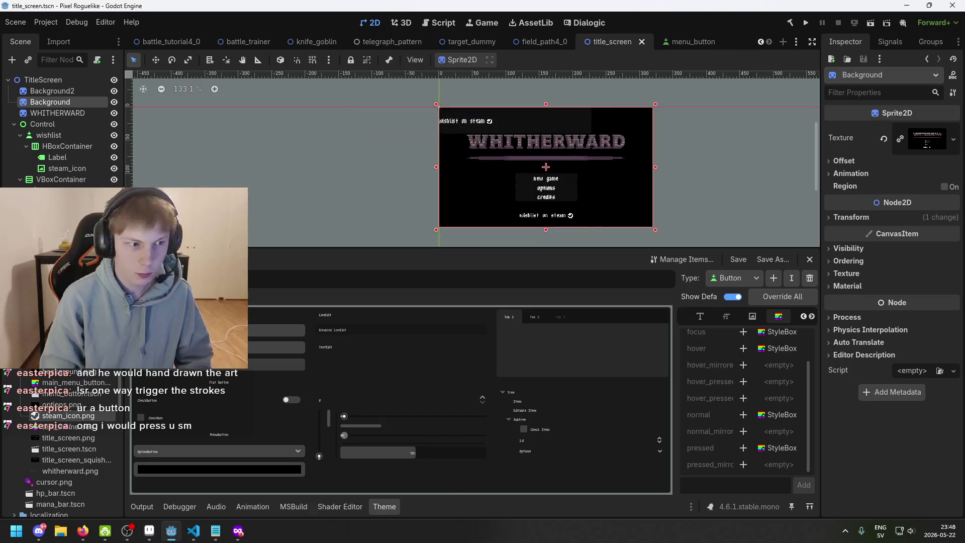
pyautogui.click(62, 122)
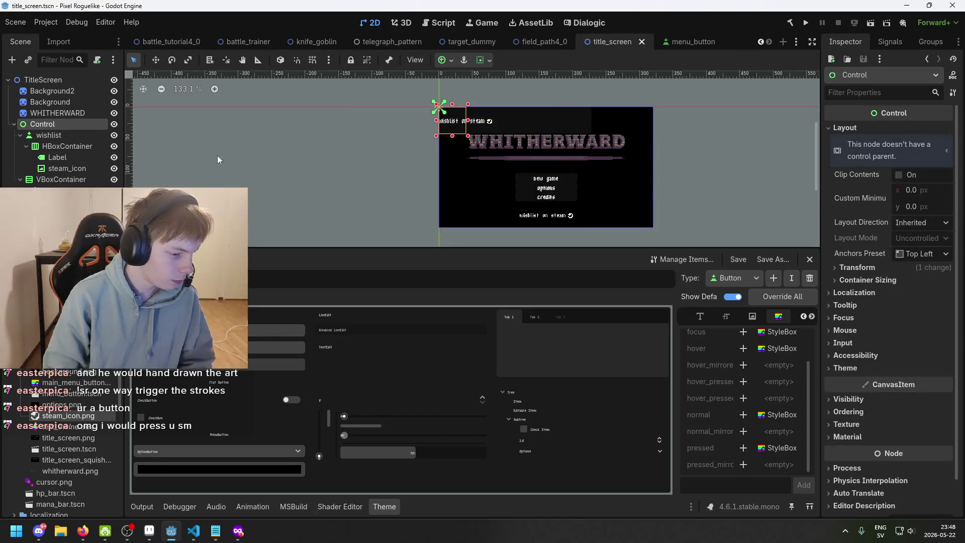
pyautogui.click(442, 156)
pyautogui.click(72, 135)
pyautogui.click(67, 146)
pyautogui.moveTo(452, 119); pyautogui.dragTo(384, 131)
pyautogui.scroll(3, 417, 135)
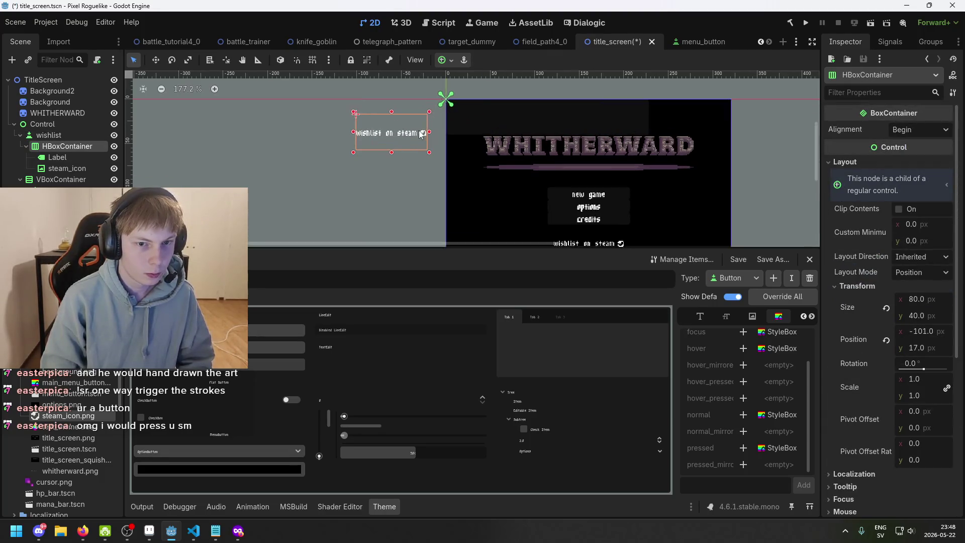
pyautogui.hotkey('ctrl', 'z')
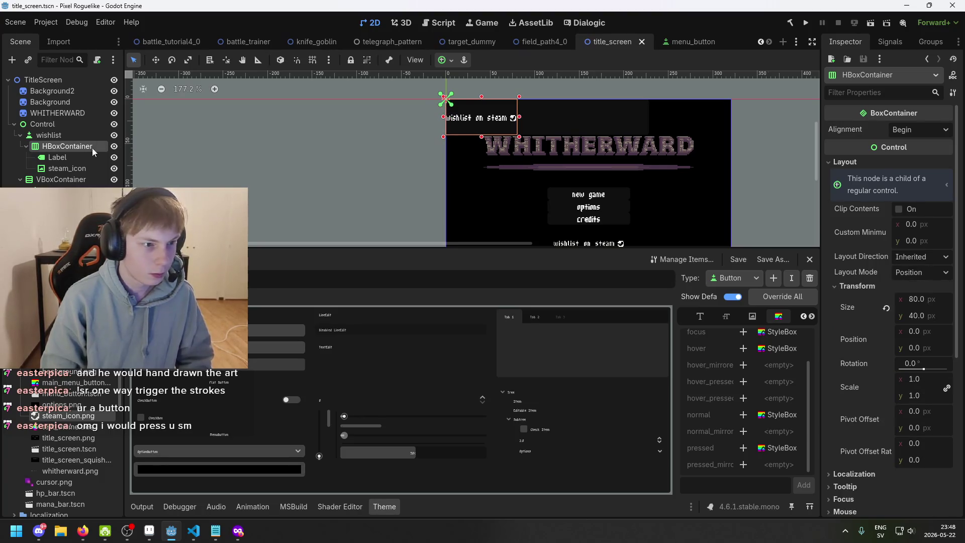
# Try a larger HBoxContainer move left and down, then undo it again
pyautogui.scroll(8, 447, 110)
pyautogui.click(57, 157)
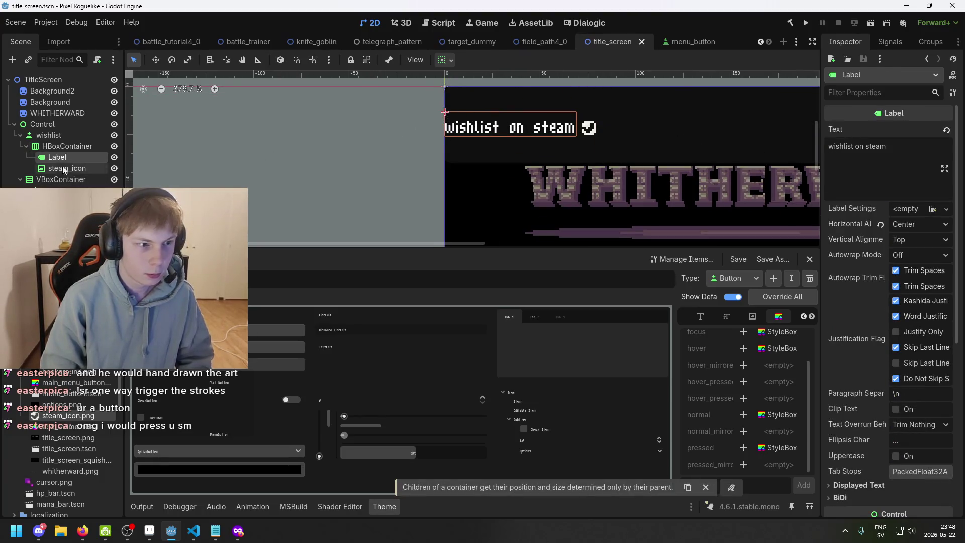
pyautogui.click(67, 146)
pyautogui.moveTo(513, 152); pyautogui.dragTo(274, 186)
pyautogui.scroll(-5, 394, 165)
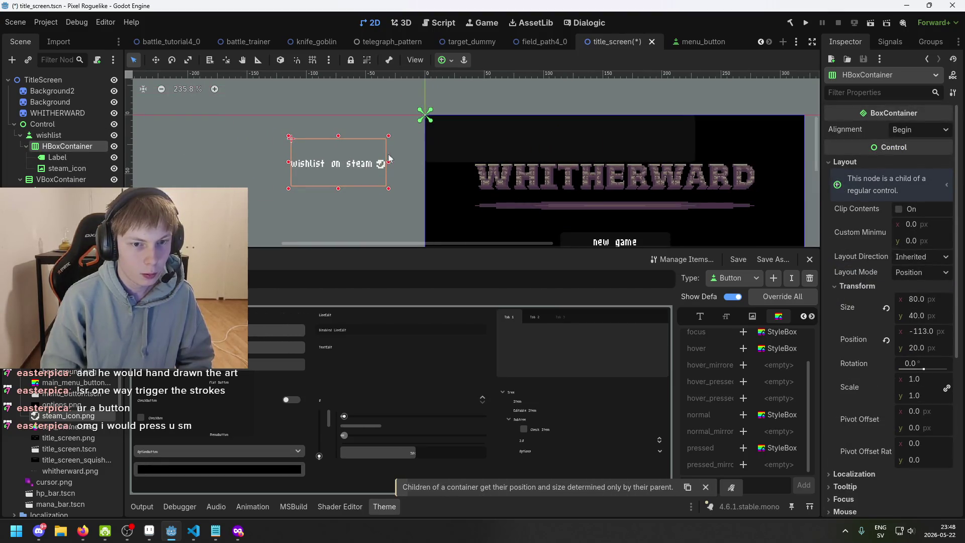
pyautogui.hotkey('ctrl', 'z')
# Move the wishlist button left and down to the top-left area with the Move tool
pyautogui.click(69, 134)
pyautogui.press('w')
pyautogui.click(482, 139)
pyautogui.click(482, 140)
pyautogui.moveTo(482, 140); pyautogui.dragTo(223, 154)
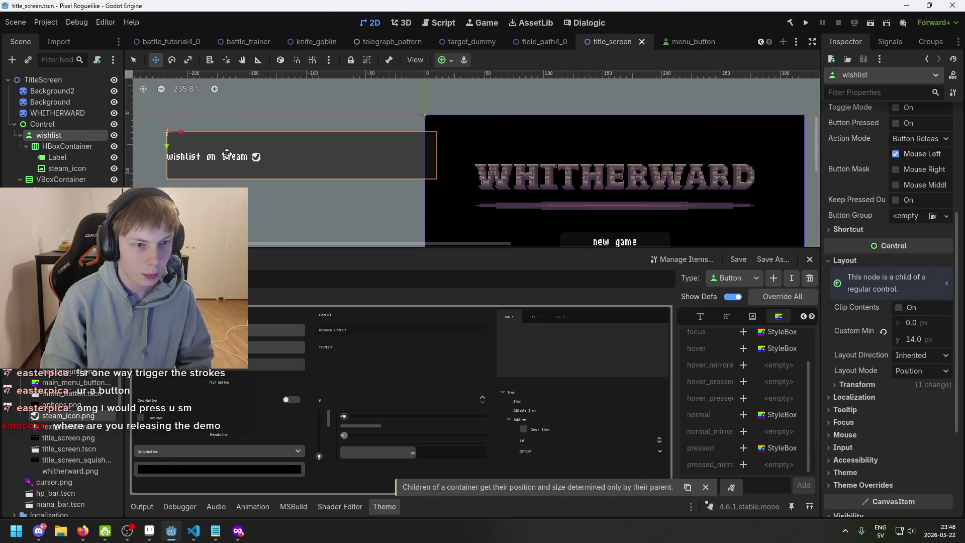
pyautogui.moveTo(333, 129); pyautogui.dragTo(279, 147)
# Reselect the wishlist button, pan the canvas, and save the scene
pyautogui.scroll(4, 308, 161)
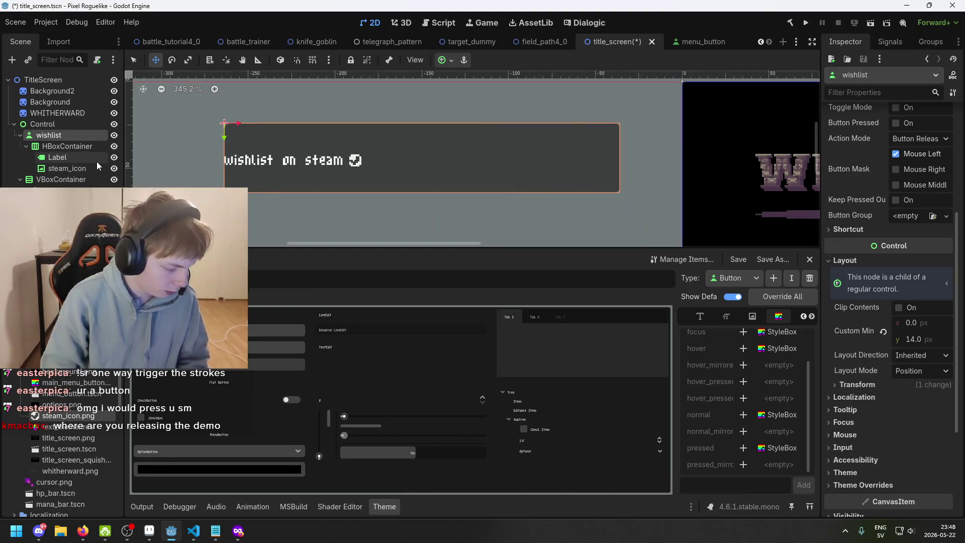
pyautogui.click(89, 147)
pyautogui.click(85, 134)
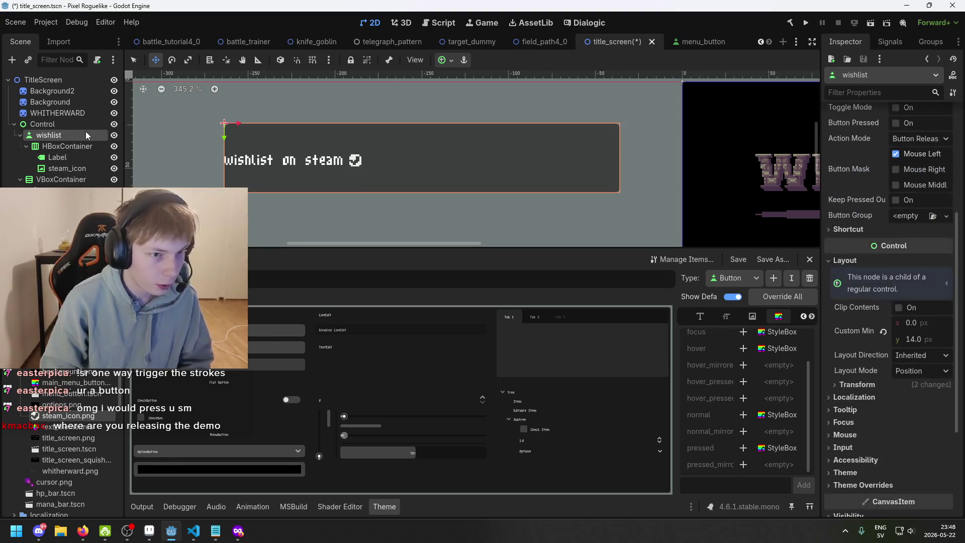
pyautogui.scroll(5, 903, 175)
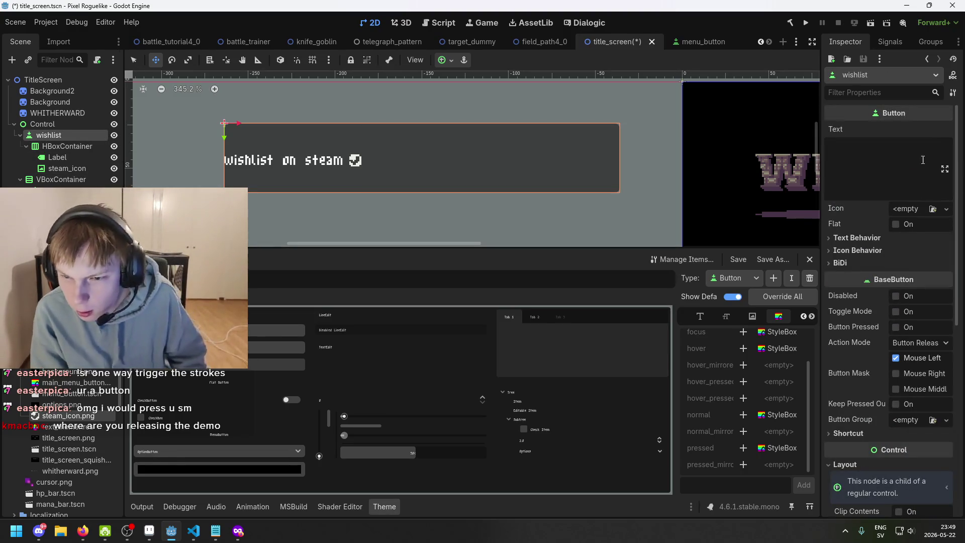
pyautogui.moveTo(314, 162); pyautogui.dragTo(440, 189)
pyautogui.hotkey('ctrl', 's')
pyautogui.scroll(-3, 439, 189)
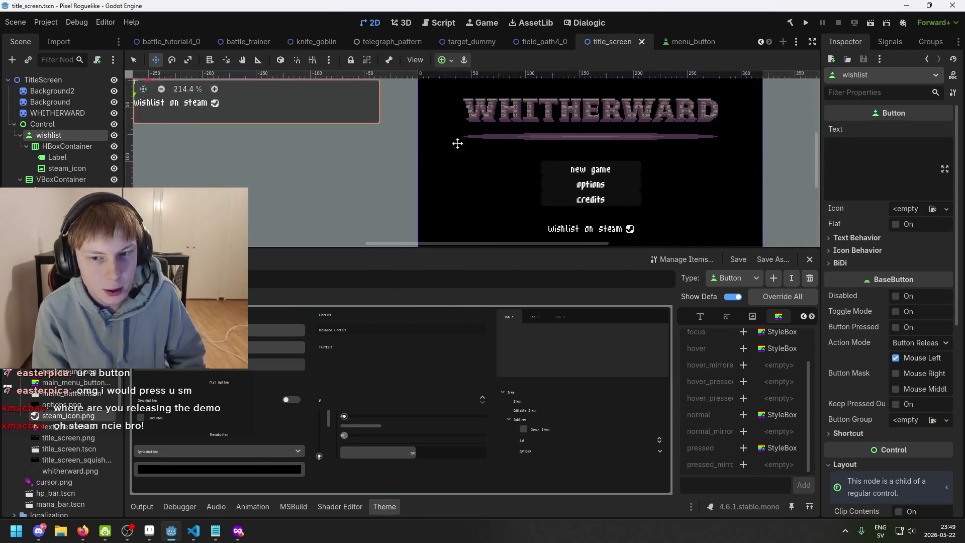
# Select the wishlist button and review its layout options, keeping Position mode and Inherited direction
pyautogui.click(57, 180)
pyautogui.moveTo(329, 150)
pyautogui.mouseDown()
pyautogui.moveTo(371, 172)
pyautogui.moveTo(575, 199)
pyautogui.mouseUp()
pyautogui.click(48, 135)
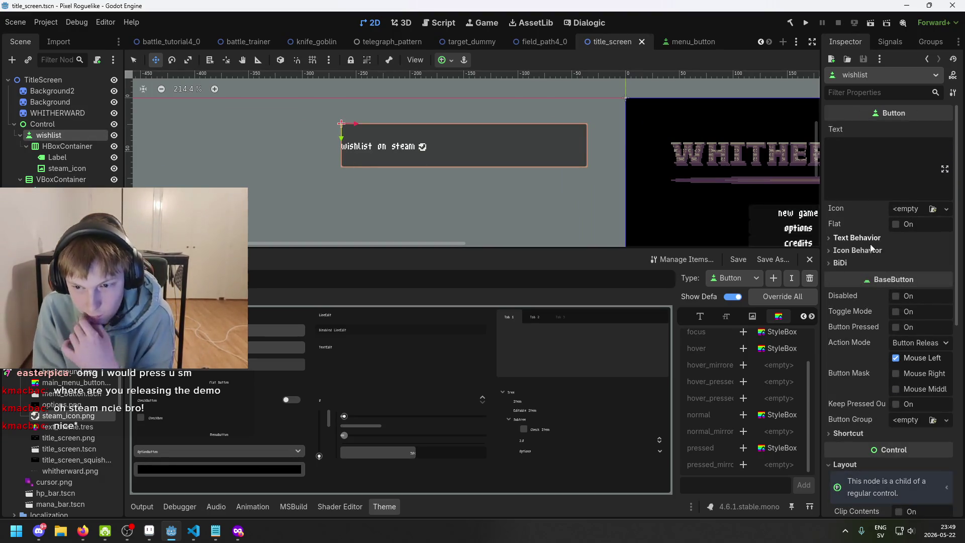
pyautogui.scroll(-2, 875, 251)
pyautogui.scroll(-1, 890, 357)
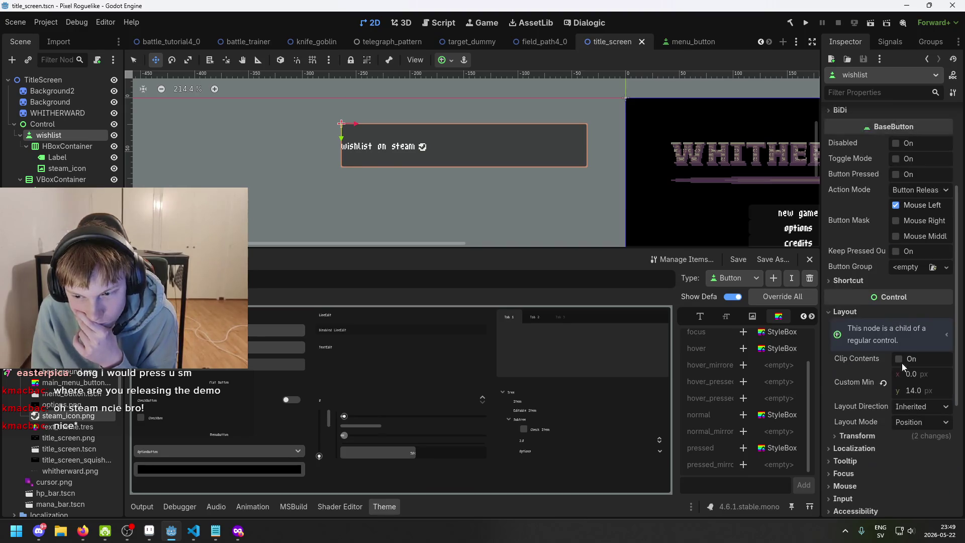
pyautogui.click(935, 422)
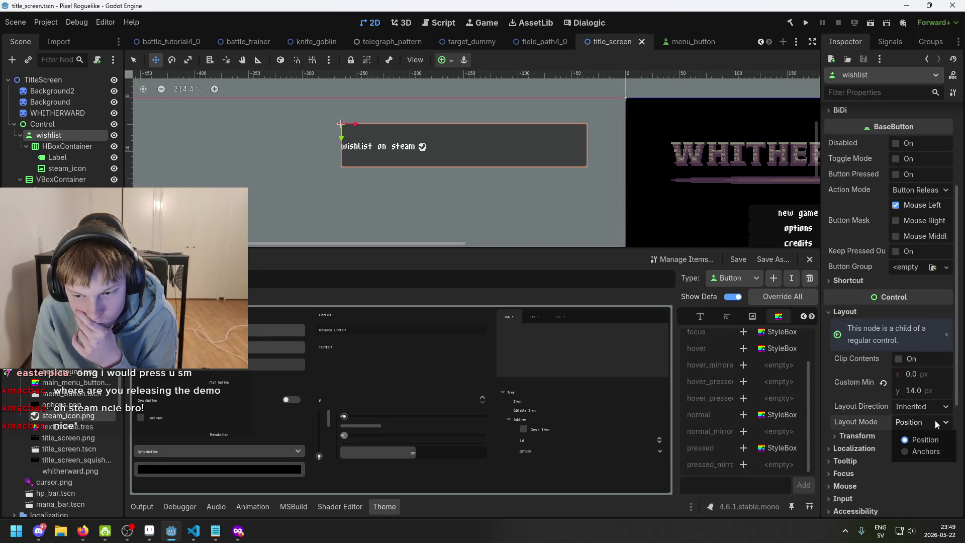
pyautogui.click(935, 420)
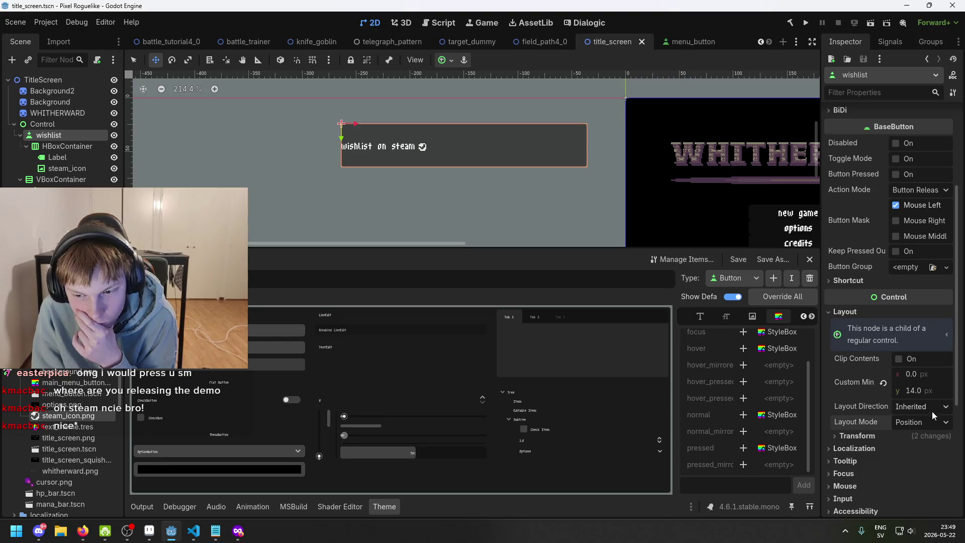
pyautogui.click(904, 434)
pyautogui.click(904, 435)
pyautogui.click(922, 408)
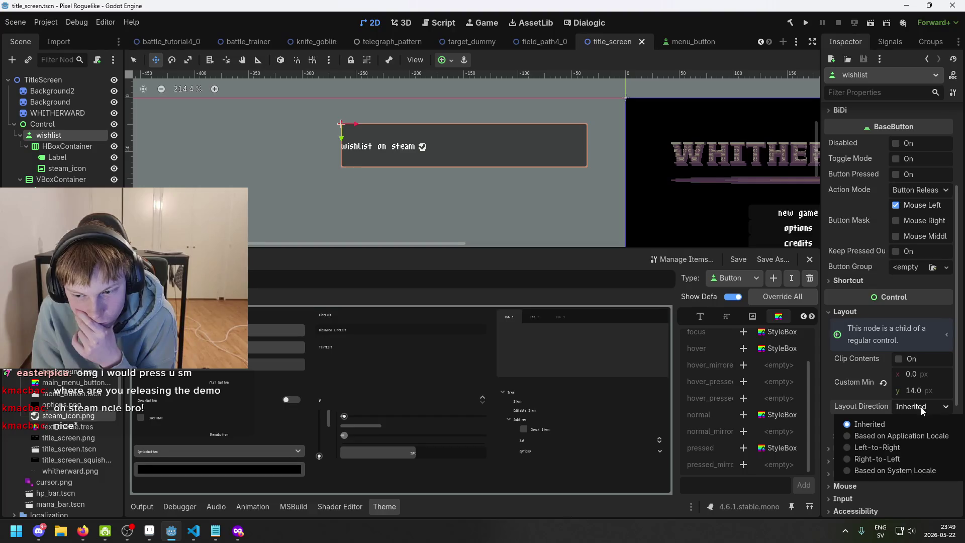
pyautogui.click(920, 408)
# Switch the wishlist button's Layout Mode to Anchors and apply the Center preset
pyautogui.click(921, 420)
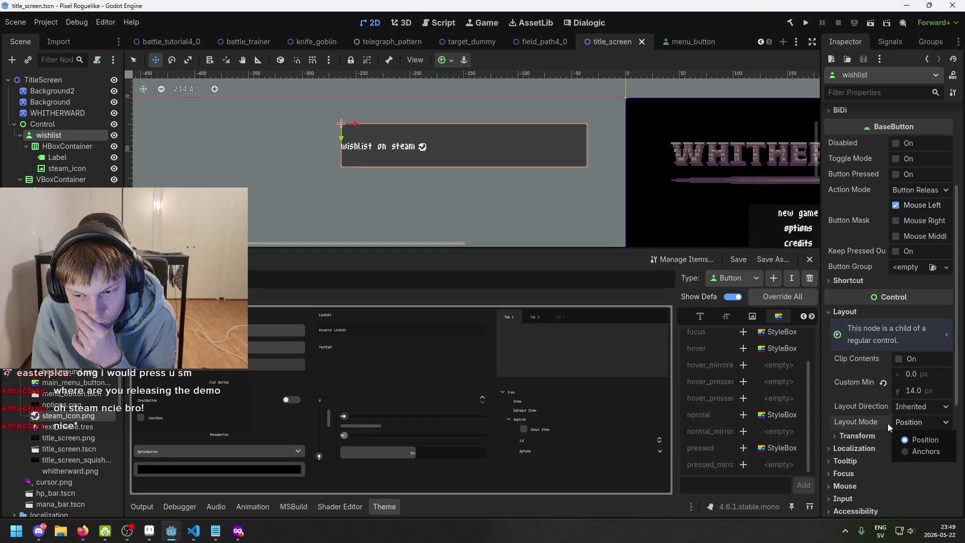
pyautogui.scroll(-2, 889, 422)
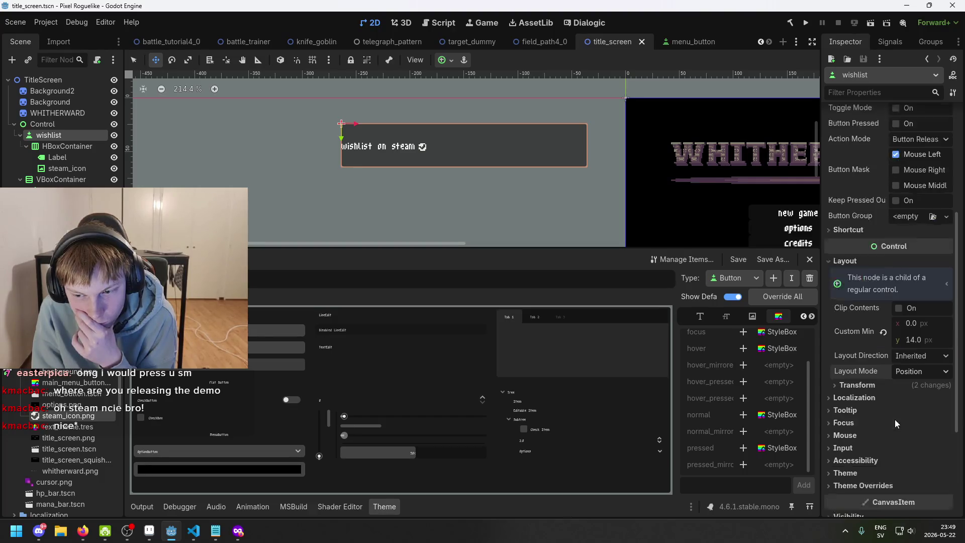
pyautogui.click(925, 372)
pyautogui.click(928, 399)
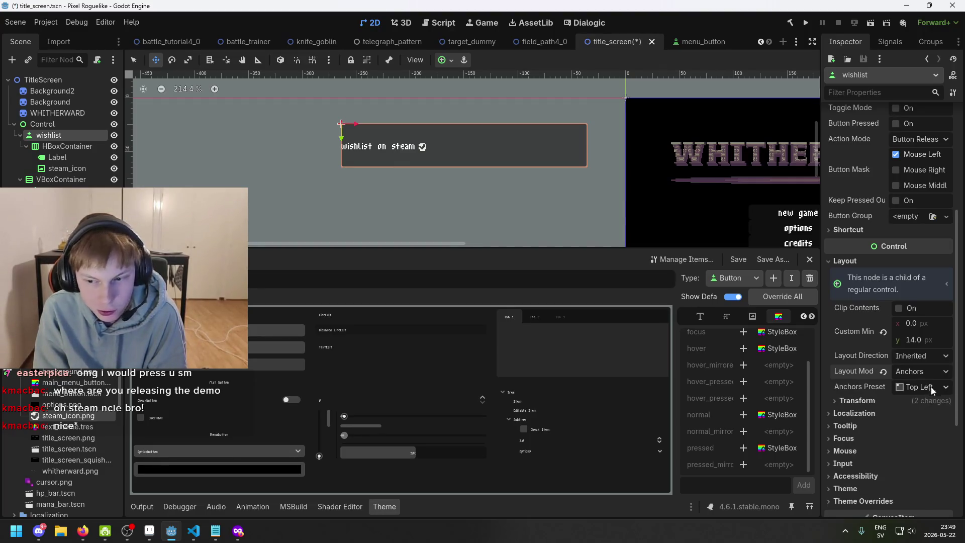
pyautogui.click(927, 388)
pyautogui.click(850, 385)
pyautogui.click(913, 388)
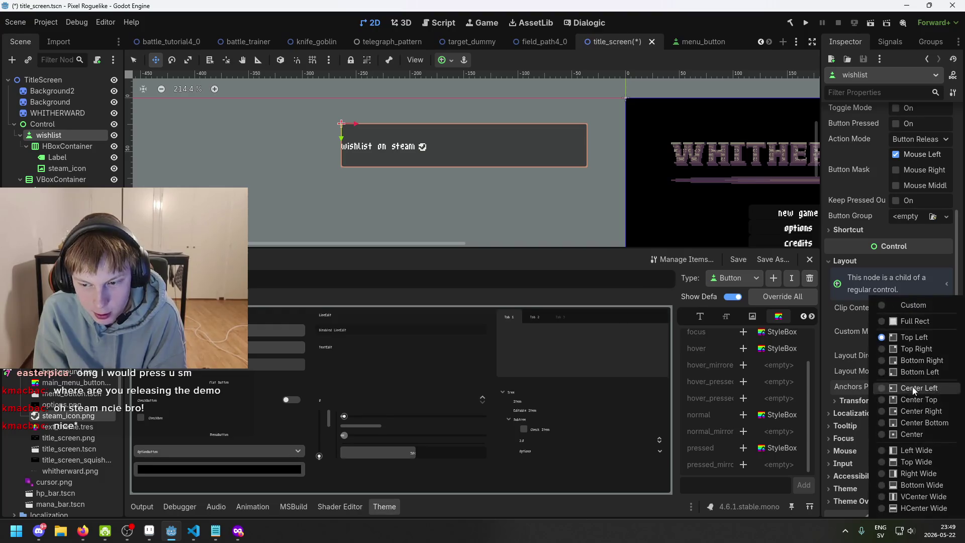
pyautogui.click(916, 433)
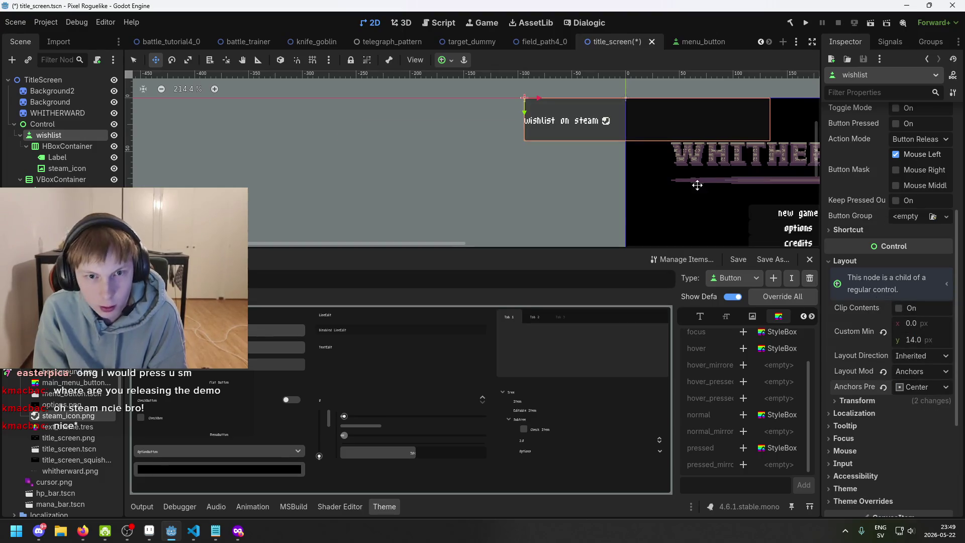
# Check the button's position -94, 0 and size 228 × 40, then select the HBoxContainer
pyautogui.scroll(-3, 611, 154)
pyautogui.scroll(2, 531, 146)
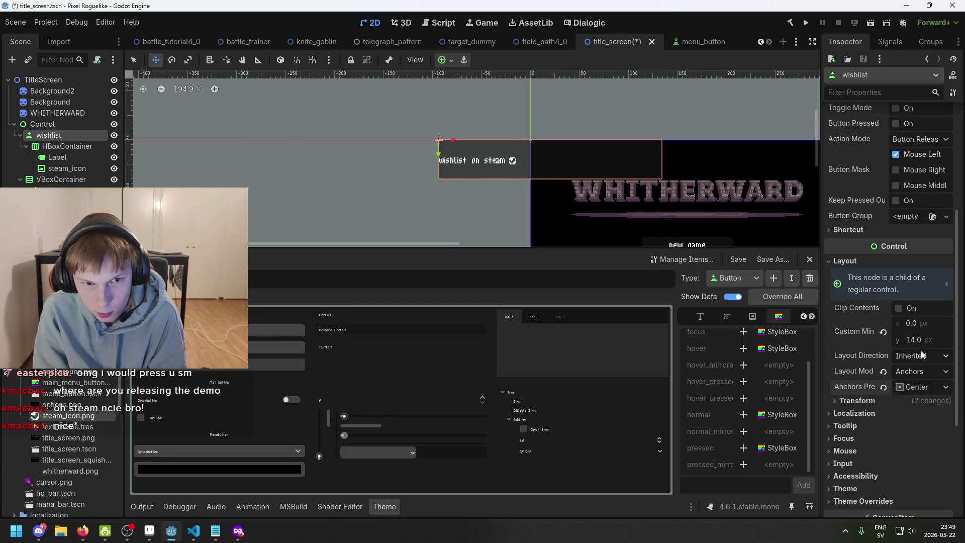
pyautogui.click(907, 398)
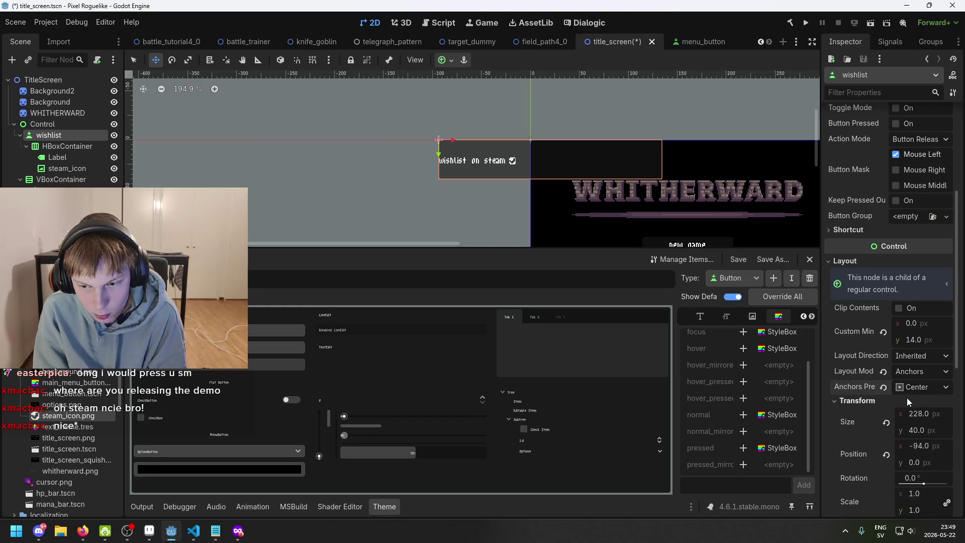
pyautogui.scroll(-2, 906, 397)
pyautogui.scroll(-3, 918, 376)
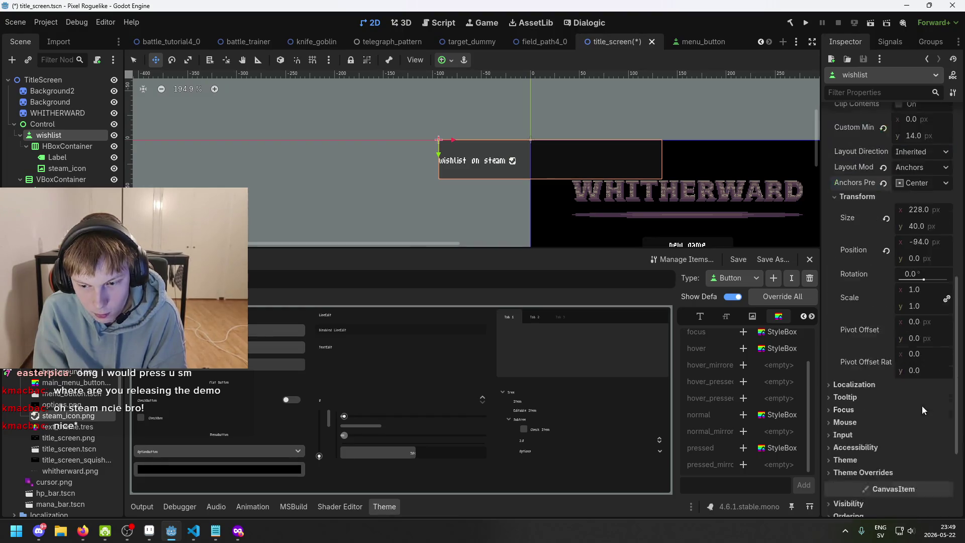
pyautogui.click(71, 145)
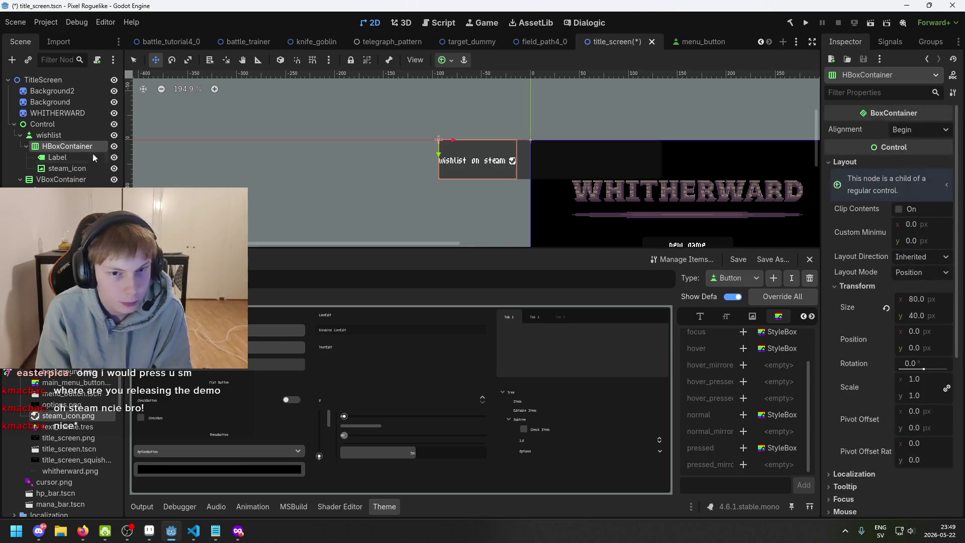
# Set the HBoxContainer to Anchors layout with the Center preset and save the scene
pyautogui.click(927, 271)
pyautogui.click(930, 303)
pyautogui.click(925, 288)
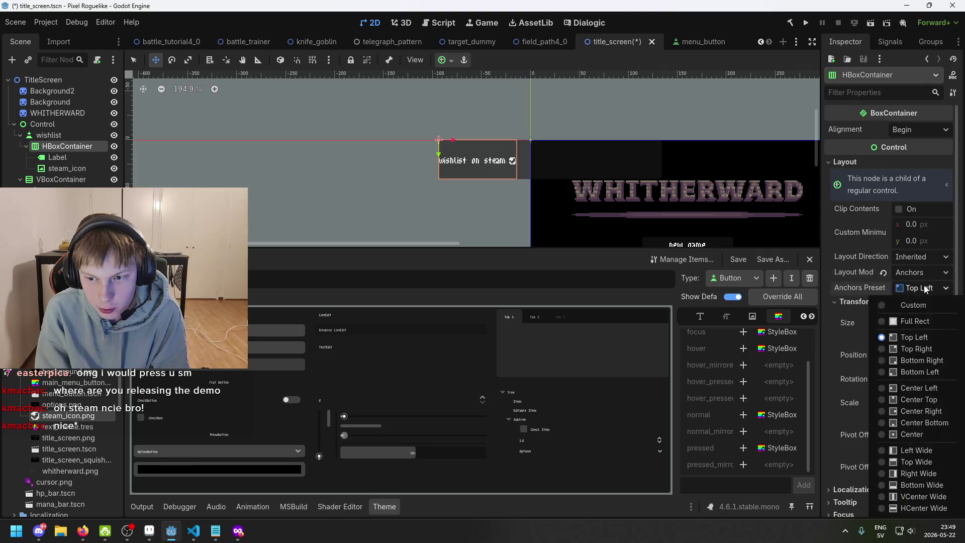
pyautogui.click(925, 433)
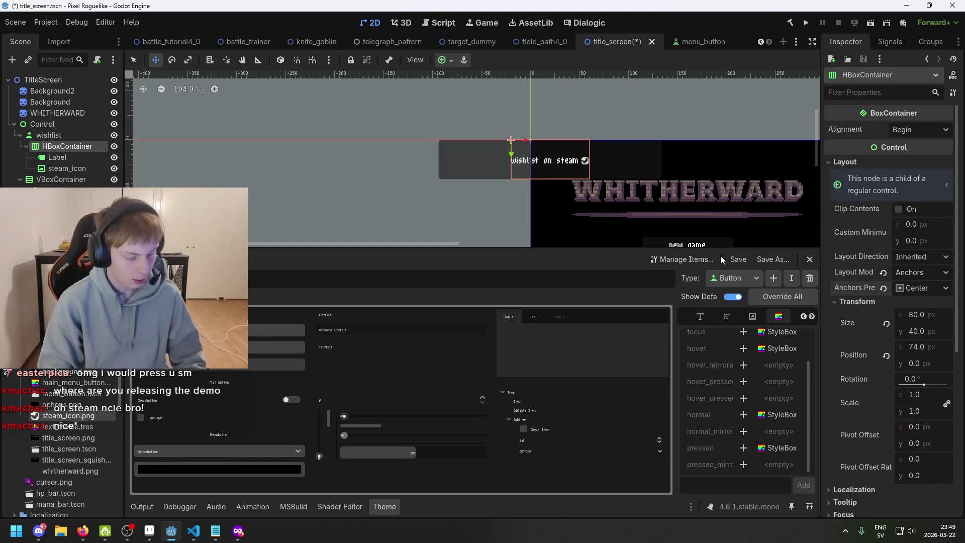
pyautogui.hotkey('ctrl', 's')
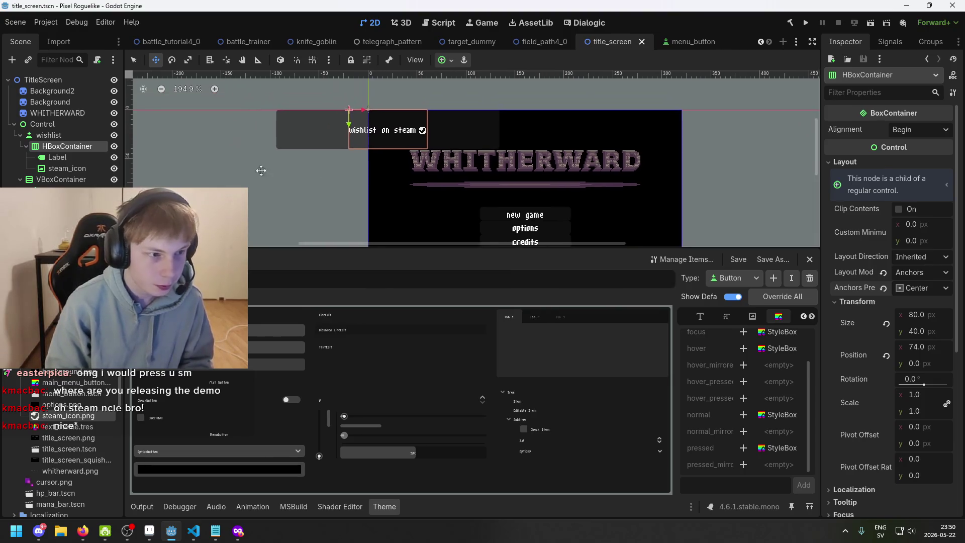
# Drag the wishlist button to just below the credits option, at position 47, 141
pyautogui.click(65, 136)
pyautogui.click(69, 145)
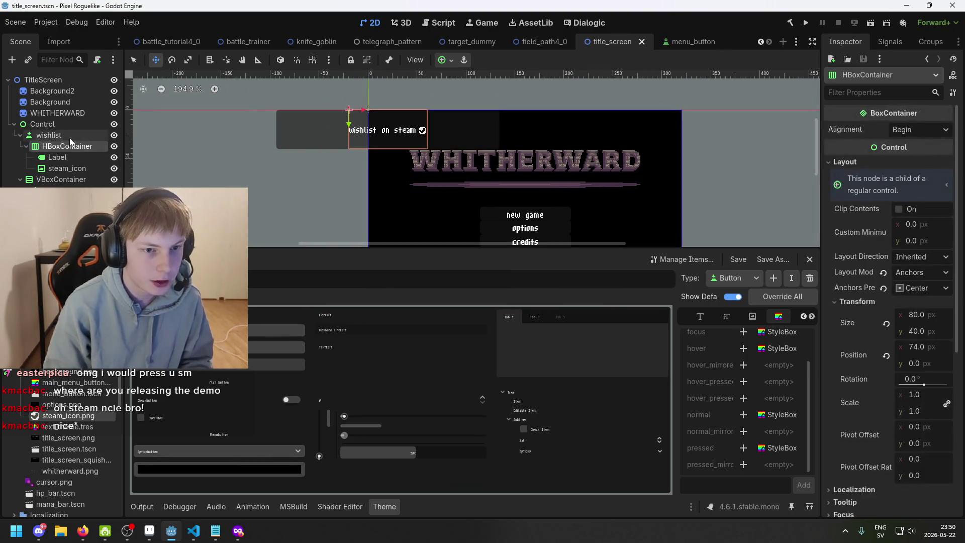
pyautogui.click(69, 137)
pyautogui.moveTo(285, 138); pyautogui.dragTo(388, 140)
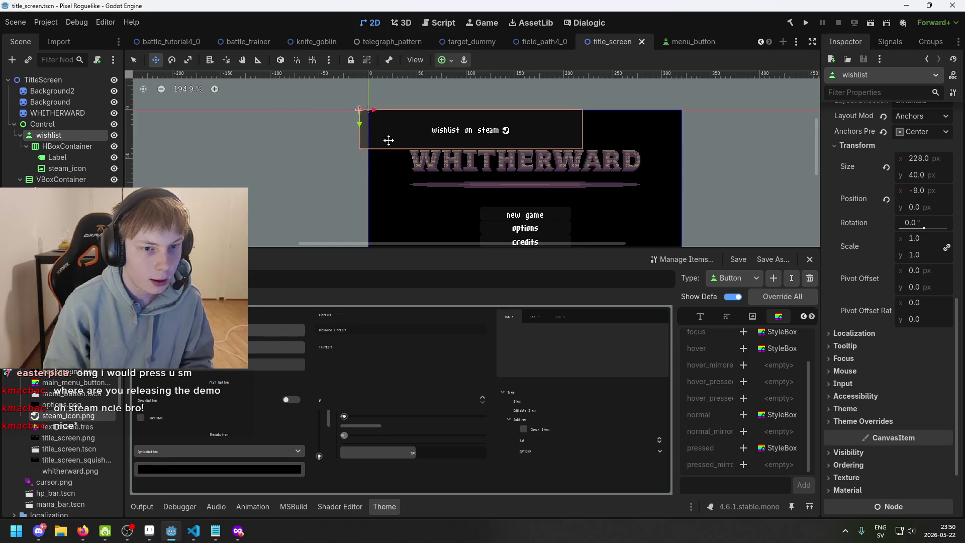
pyautogui.hotkey('ctrl', 'z')
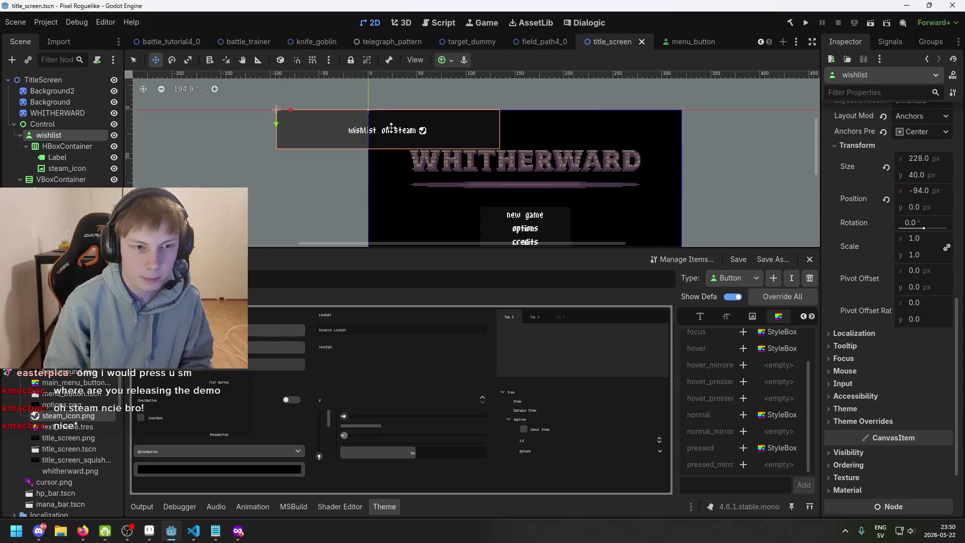
pyautogui.scroll(-1, 395, 144)
pyautogui.moveTo(402, 132)
pyautogui.mouseDown()
pyautogui.moveTo(555, 216)
pyautogui.moveTo(557, 233)
pyautogui.moveTo(543, 222)
pyautogui.mouseUp()
# Scroll back up the Inspector and select the Control root node
pyautogui.scroll(2, 550, 221)
pyautogui.scroll(2, 543, 221)
pyautogui.scroll(2, 544, 223)
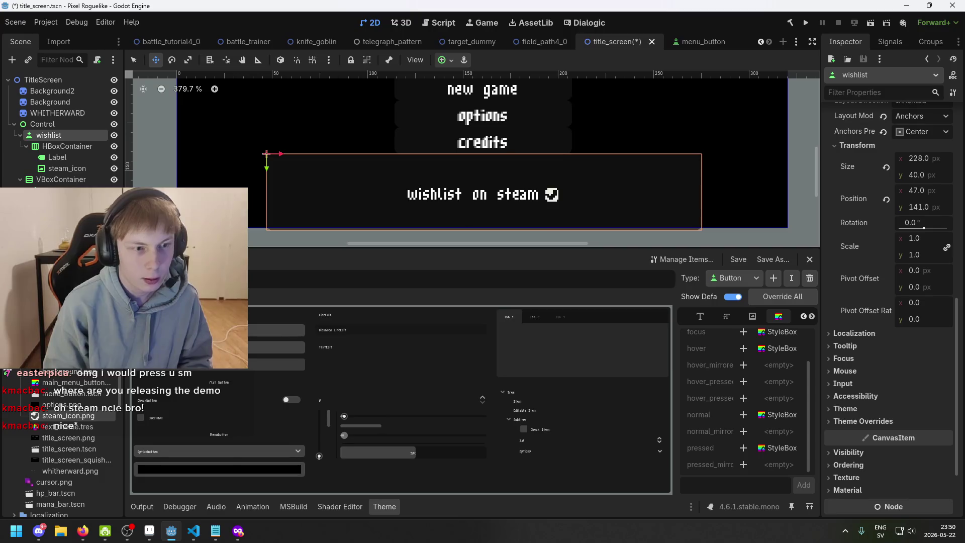
pyautogui.click(59, 123)
pyautogui.scroll(-4, 269, 148)
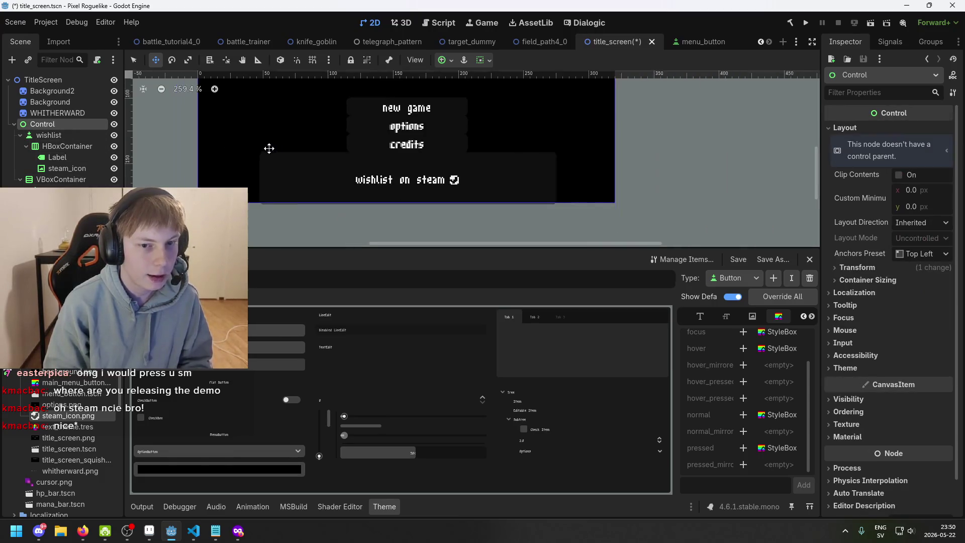
# Give the Control root node the Full Rect anchor preset
pyautogui.scroll(-3, 269, 148)
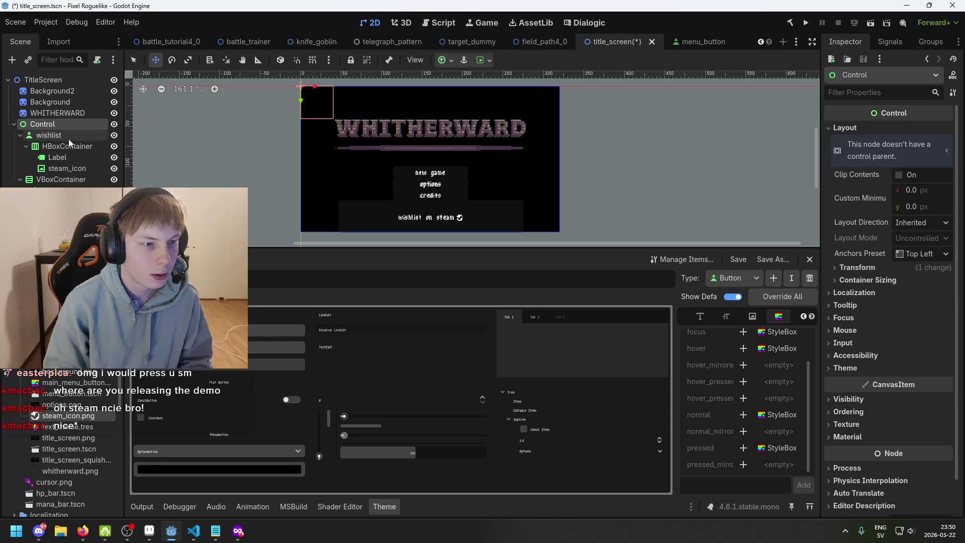
pyautogui.click(52, 136)
pyautogui.click(65, 124)
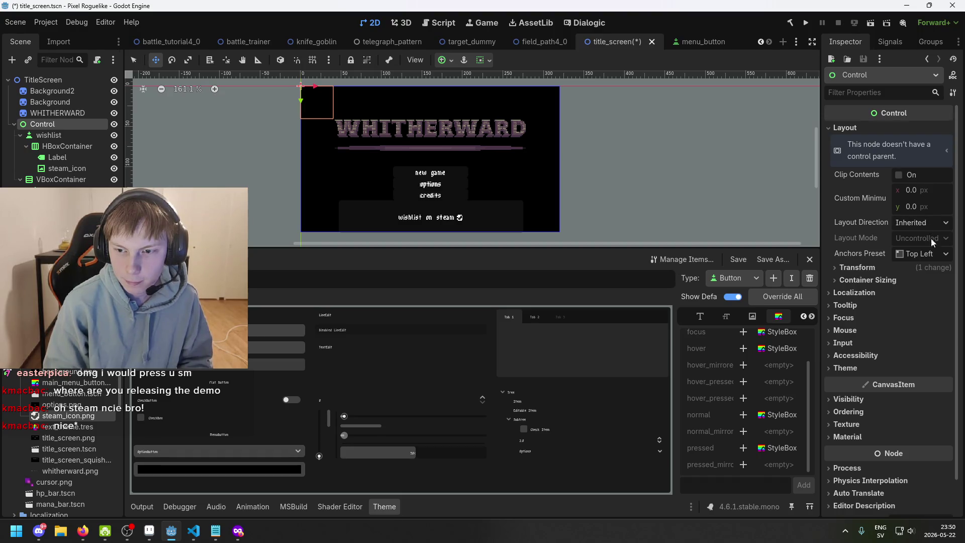
pyautogui.click(932, 254)
pyautogui.click(929, 286)
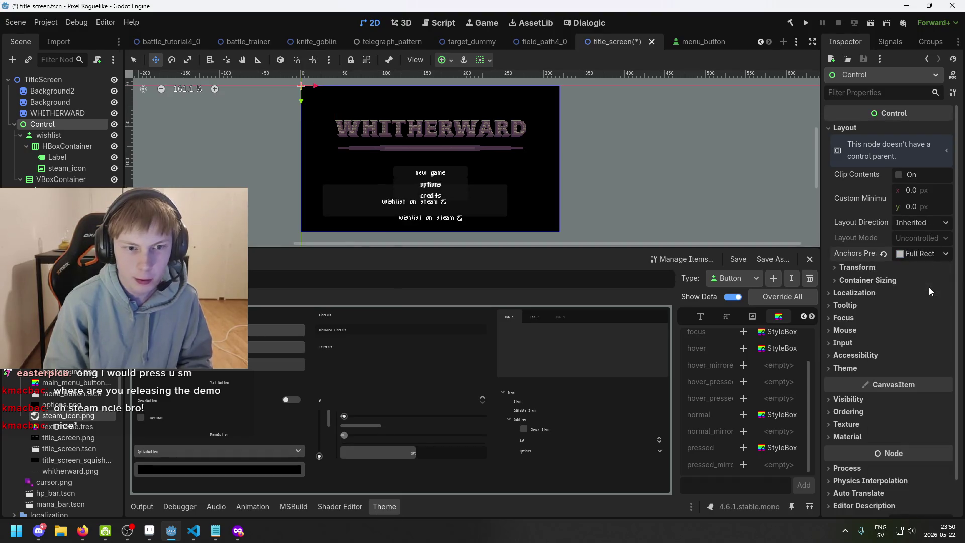
pyautogui.scroll(-6, 642, 155)
pyautogui.scroll(-7, 642, 155)
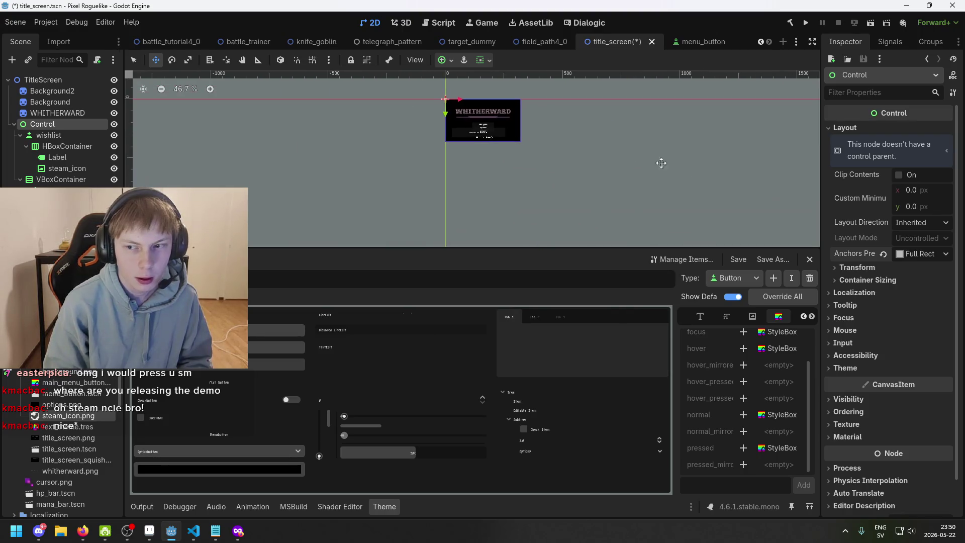
pyautogui.scroll(4, 580, 123)
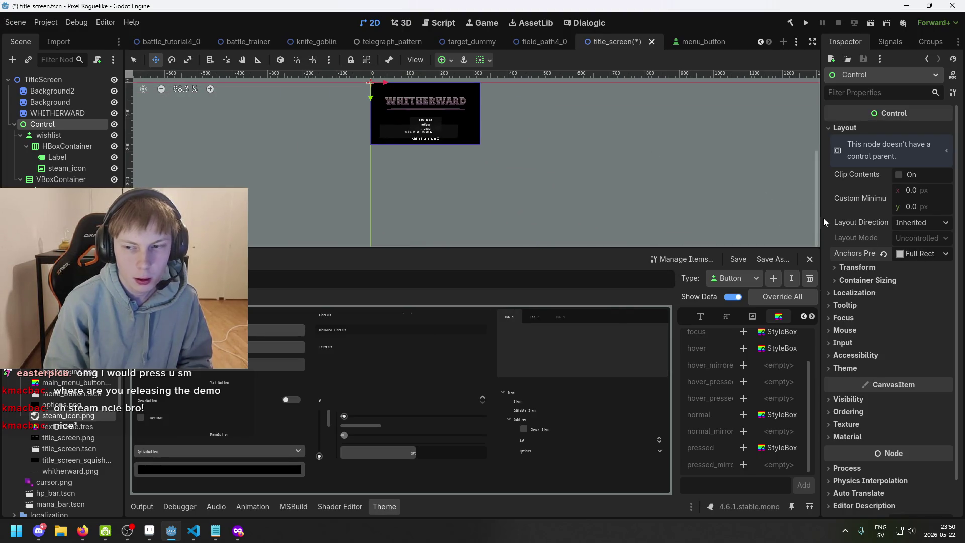
pyautogui.scroll(4, 531, 127)
pyautogui.moveTo(546, 172); pyautogui.dragTo(689, 214)
# Review the Control's transform settings, reapply Full Rect, and save the scene
pyautogui.click(867, 268)
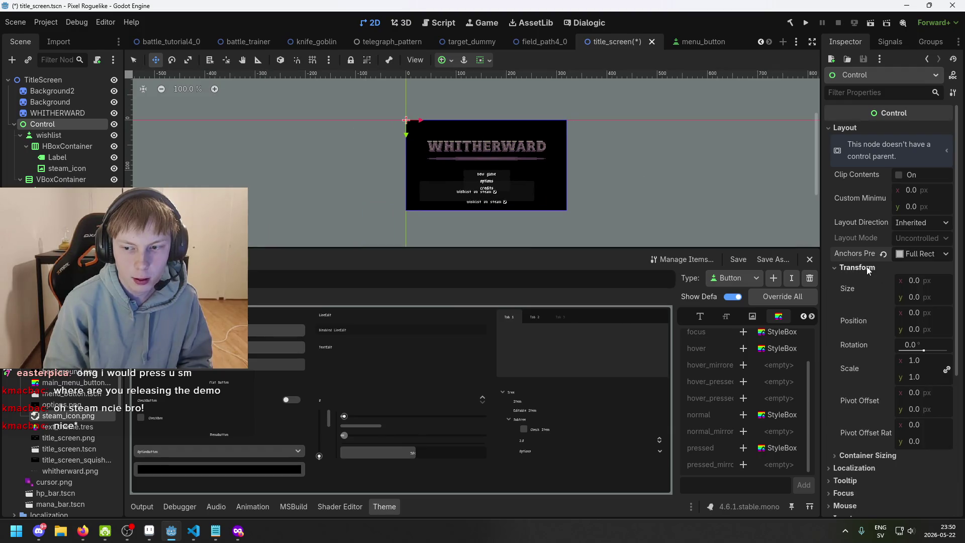
pyautogui.click(867, 268)
pyautogui.click(867, 280)
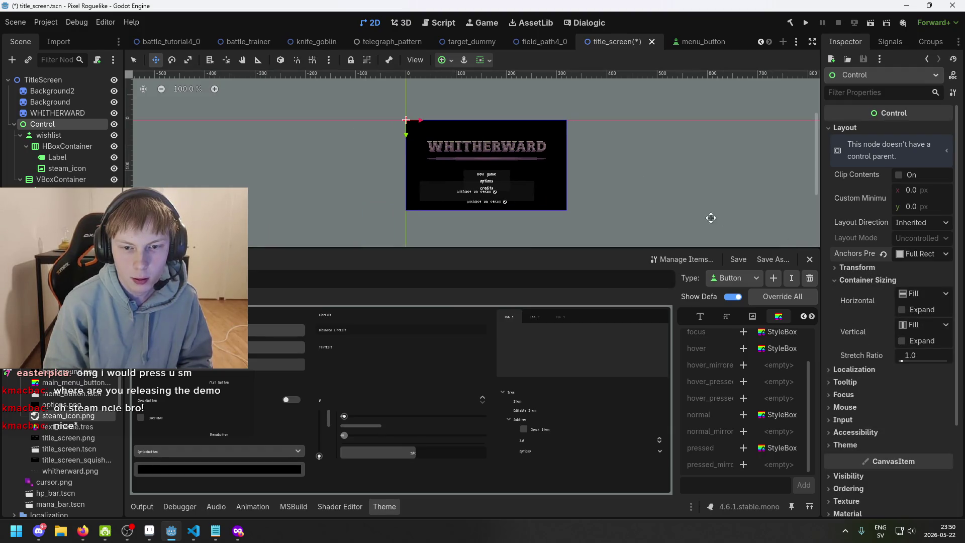
pyautogui.click(884, 254)
pyautogui.click(908, 257)
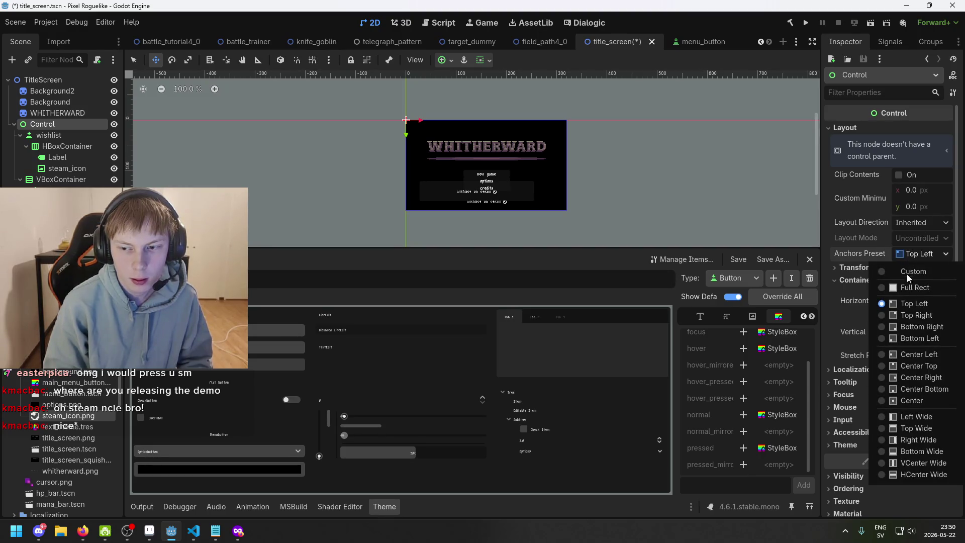
pyautogui.click(906, 287)
pyautogui.scroll(-5, 579, 158)
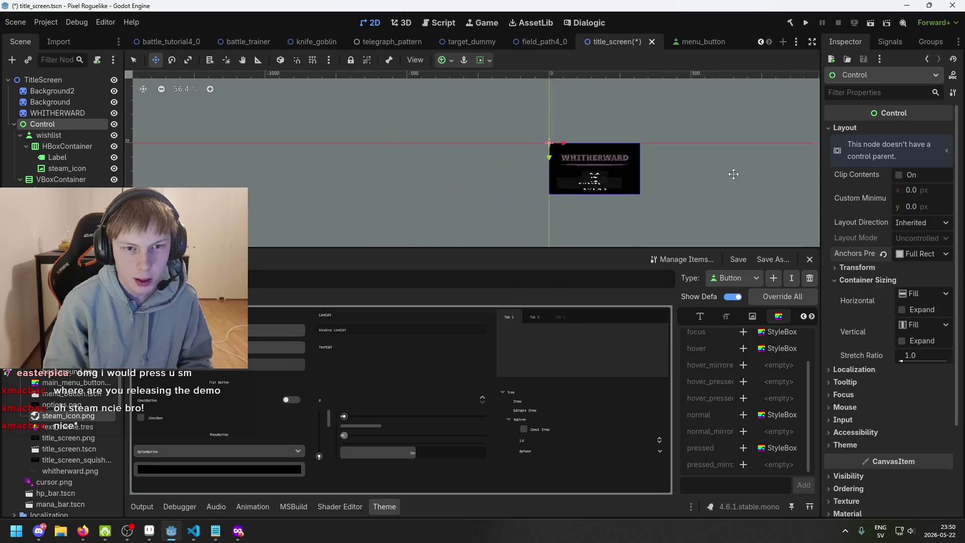
pyautogui.hotkey('ctrl', 's')
# Undo an accidental panel move and switch the Control's anchor preset to Top Left
pyautogui.scroll(6, 495, 138)
pyautogui.moveTo(495, 138)
pyautogui.mouseDown()
pyautogui.moveTo(304, 140)
pyautogui.moveTo(401, 176)
pyautogui.moveTo(213, 166)
pyautogui.mouseUp()
pyautogui.hotkey('ctrl', 'z')
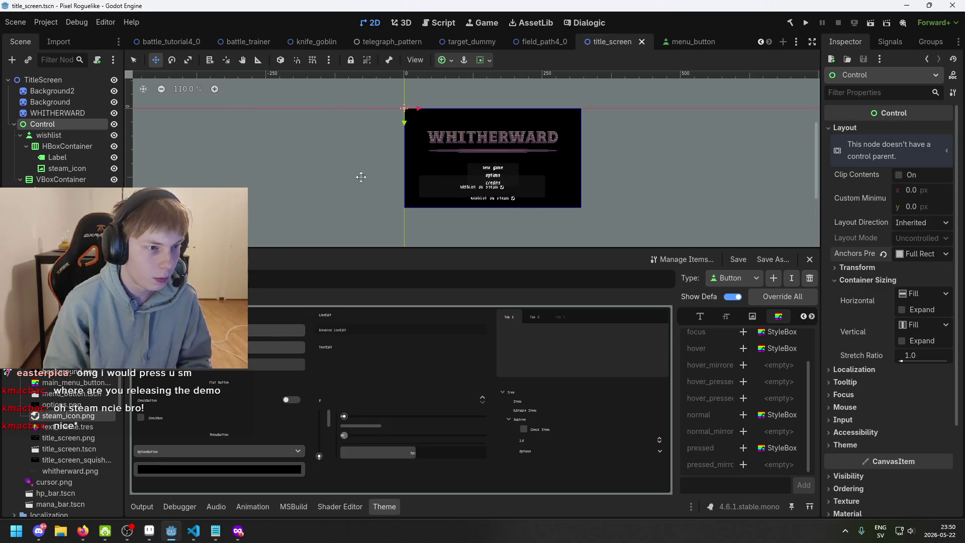
pyautogui.click(892, 254)
pyautogui.click(892, 254)
pyautogui.click(909, 256)
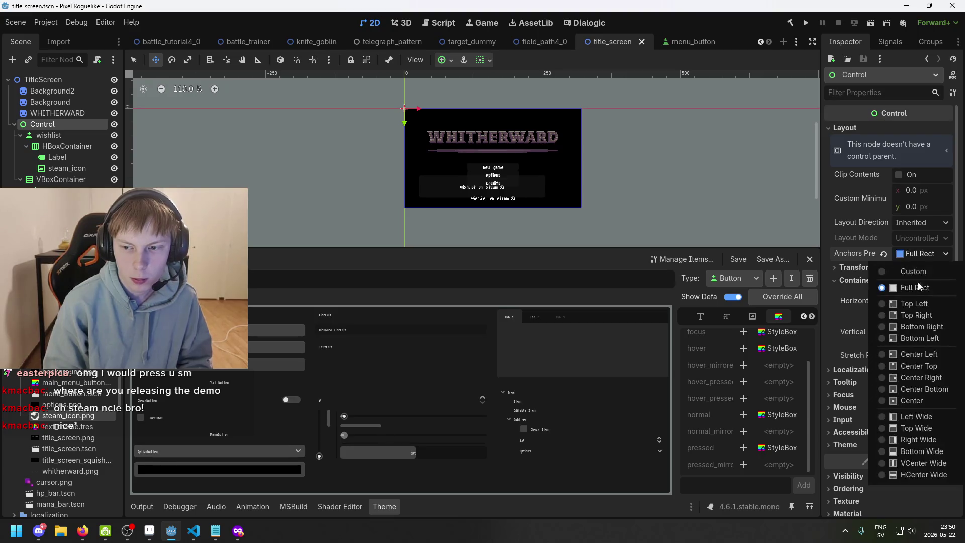
pyautogui.click(920, 303)
# Undo a stray menu shift and reselect the wishlist button, now at 27, 121
pyautogui.moveTo(617, 189); pyautogui.dragTo(509, 184)
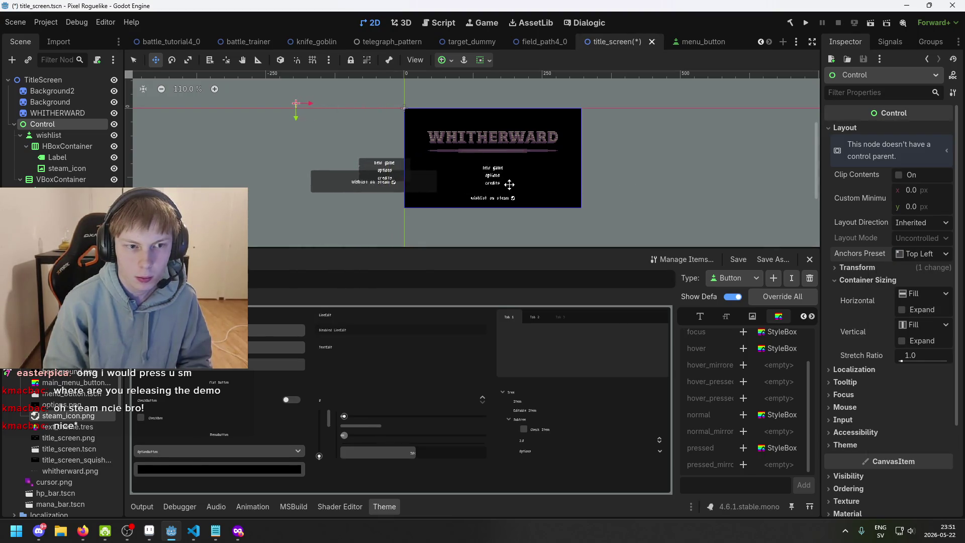
pyautogui.hotkey('ctrl', 'z')
pyautogui.click(50, 135)
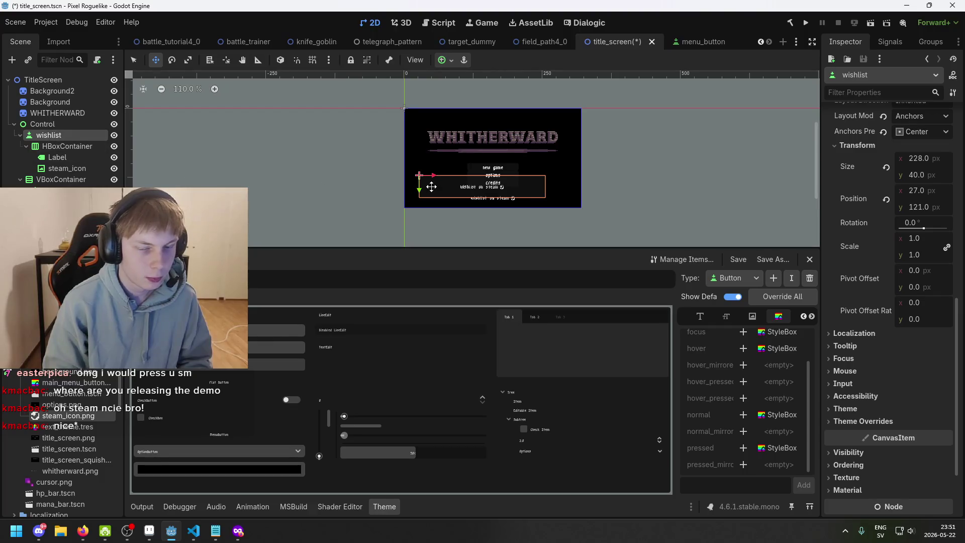
pyautogui.scroll(3, 493, 194)
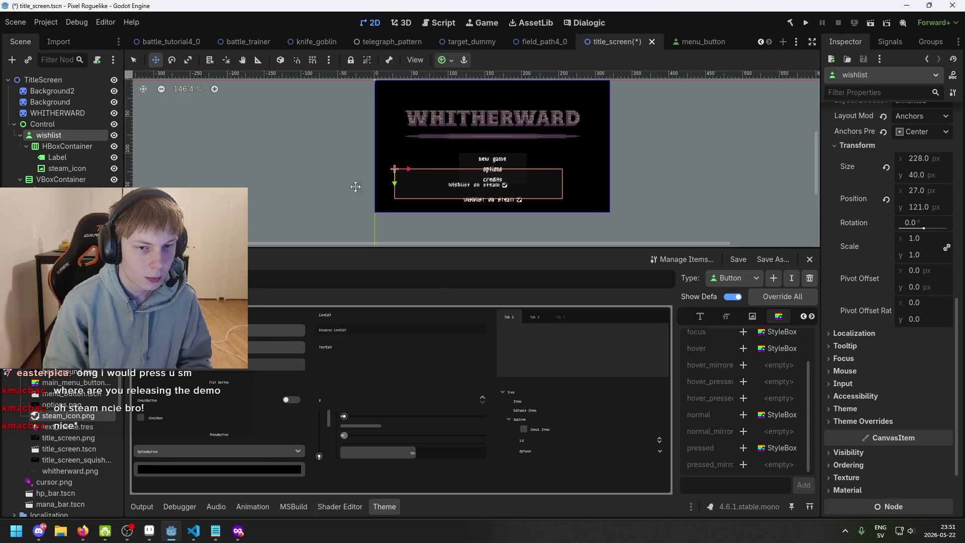
# Switch the menu VBoxContainer's layout mode to Anchors and try the Center Top anchor preset
pyautogui.click(64, 179)
pyautogui.scroll(2, 508, 156)
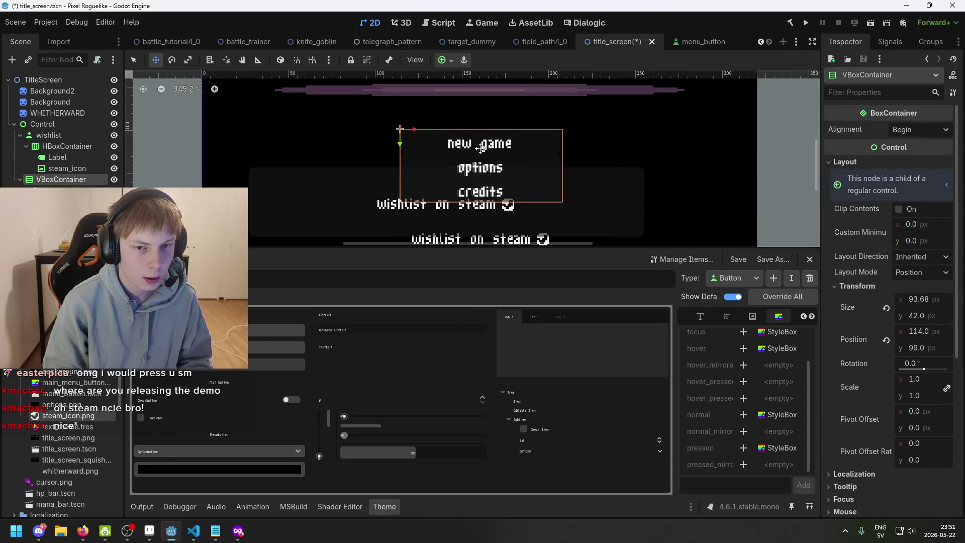
pyautogui.scroll(4, 404, 130)
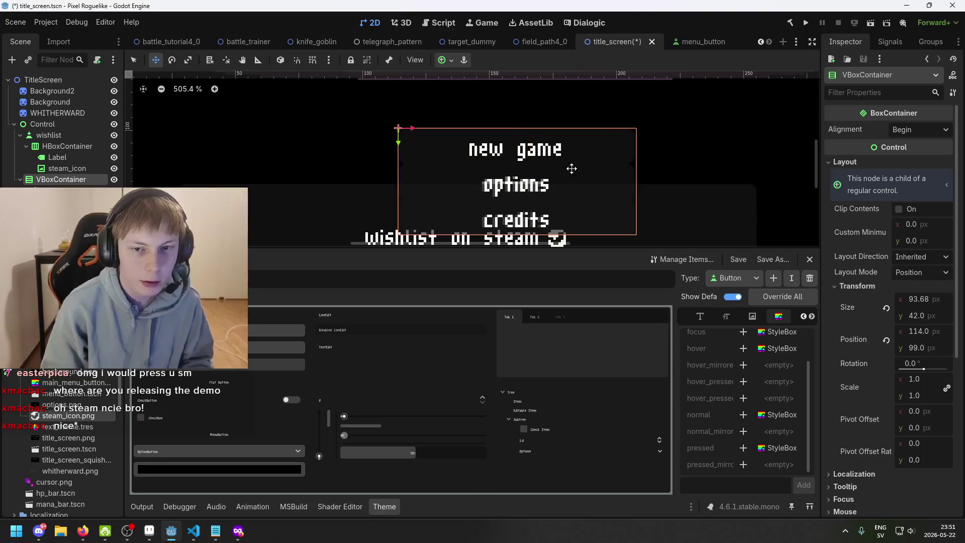
pyautogui.click(55, 191)
pyautogui.click(61, 179)
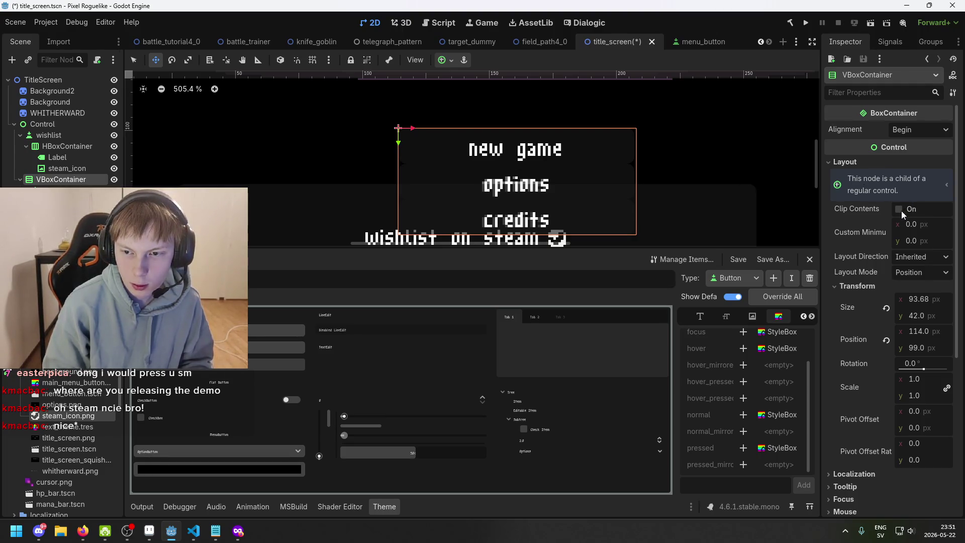
pyautogui.click(907, 276)
pyautogui.click(913, 299)
pyautogui.click(932, 291)
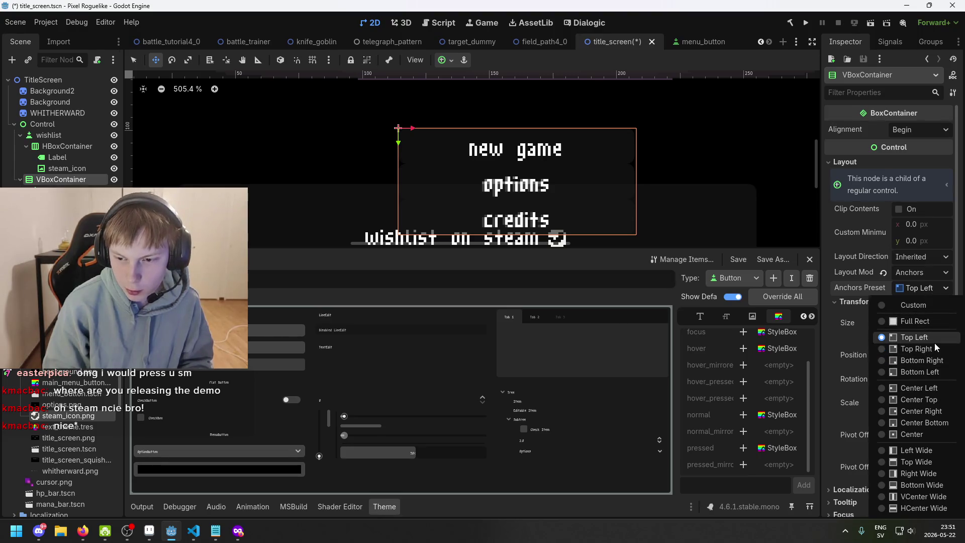
pyautogui.click(935, 405)
# Return the menu container to the Top Left preset at position 114, 99
pyautogui.scroll(-5, 656, 171)
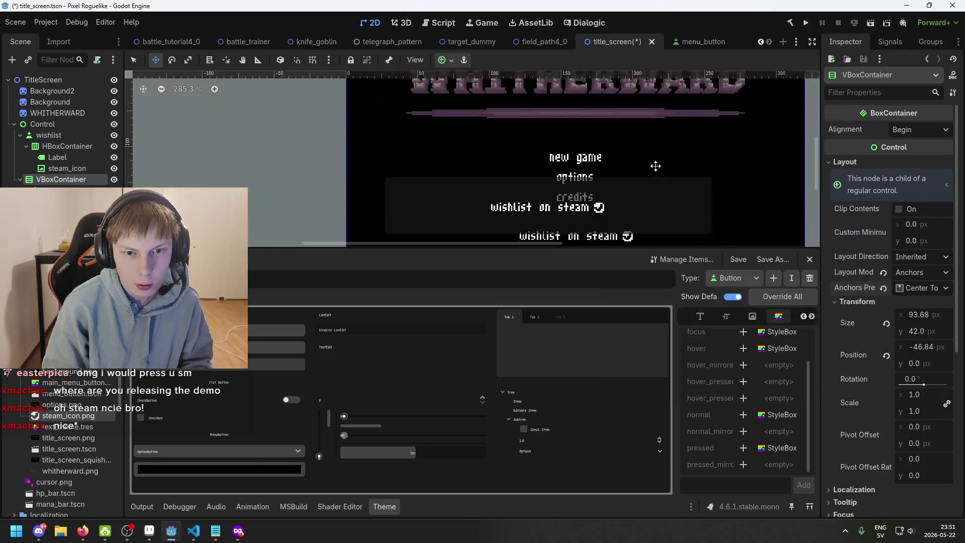
pyautogui.scroll(2, 649, 191)
pyautogui.scroll(3, 536, 156)
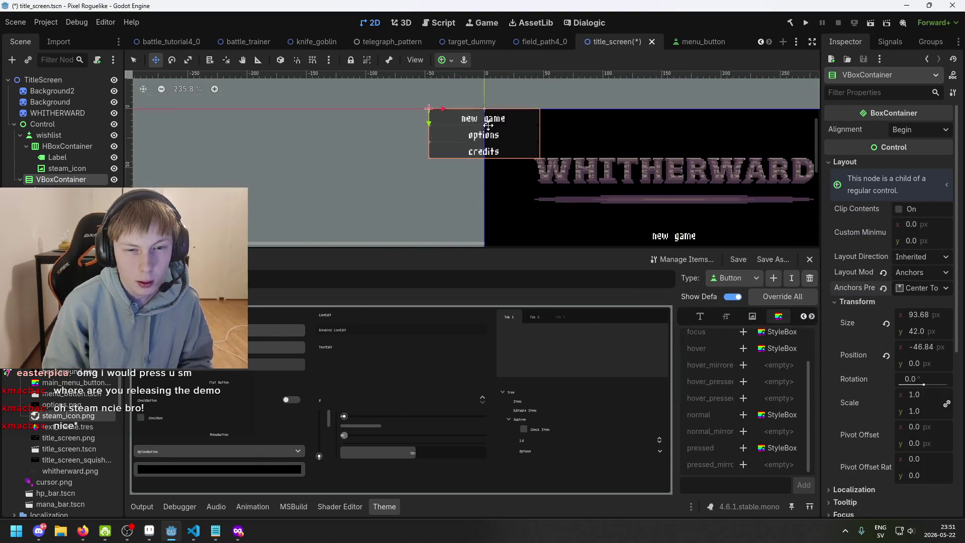
pyautogui.scroll(2, 482, 108)
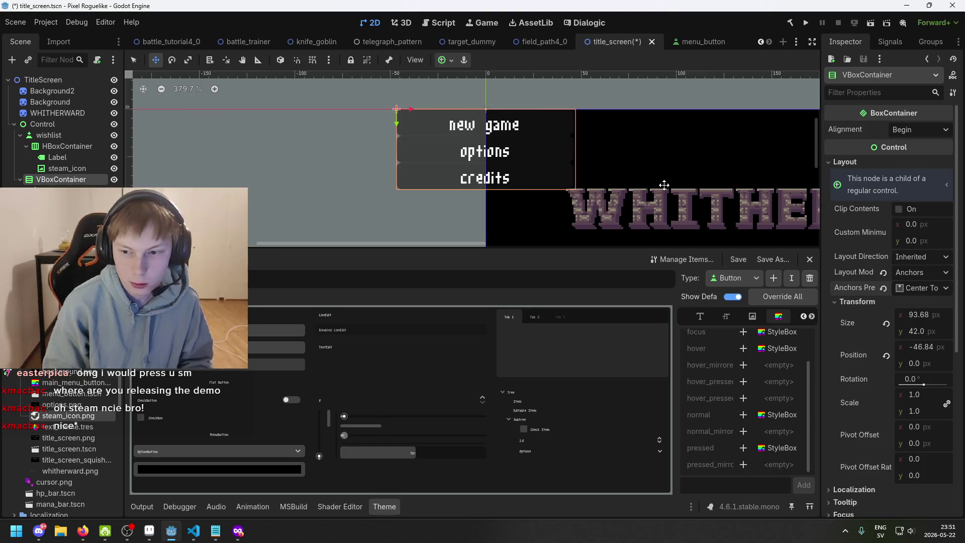
pyautogui.moveTo(637, 181); pyautogui.dragTo(672, 206)
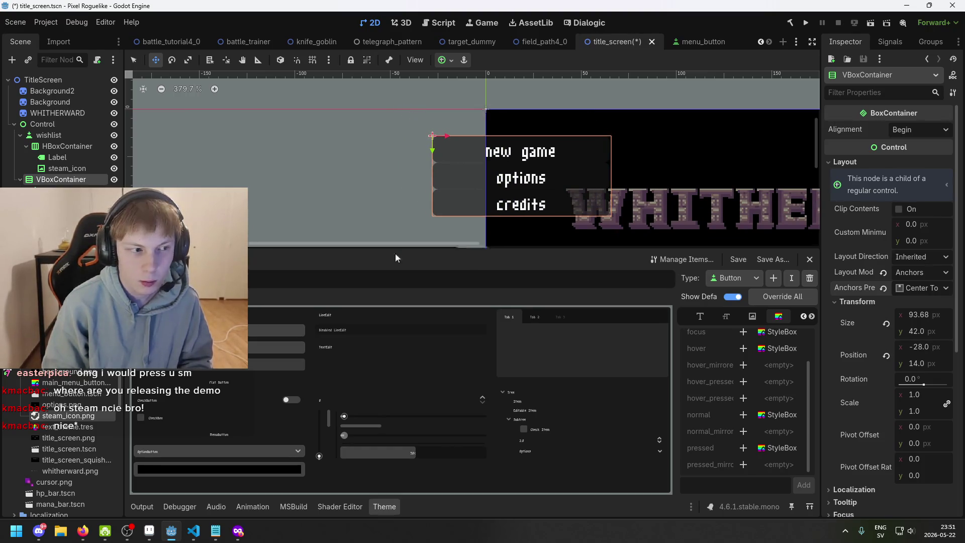
pyautogui.scroll(2, 452, 141)
pyautogui.scroll(-2, 505, 171)
pyautogui.moveTo(505, 171)
pyautogui.mouseDown()
pyautogui.moveTo(564, 194)
pyautogui.moveTo(581, 190)
pyautogui.moveTo(492, 128)
pyautogui.mouseUp()
pyautogui.scroll(-2, 573, 191)
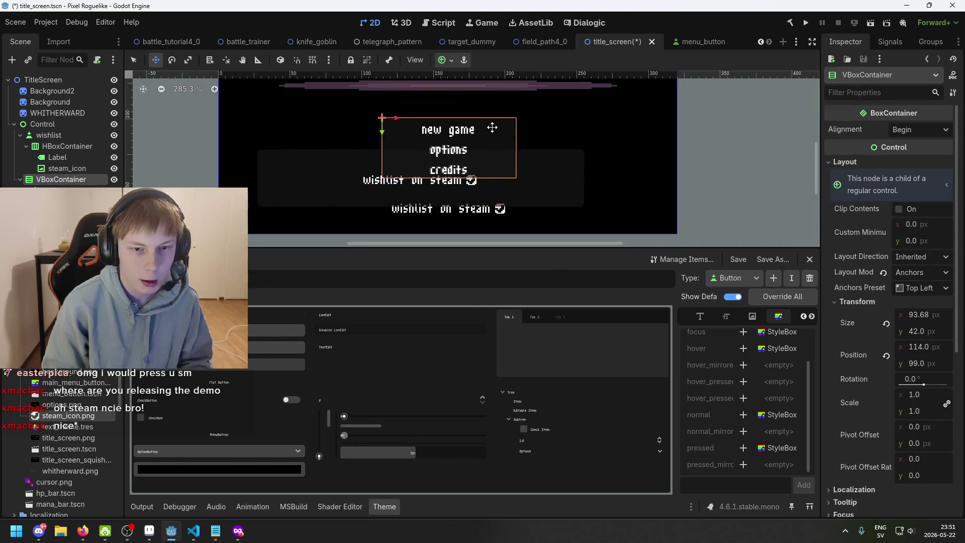
pyautogui.scroll(2, 398, 165)
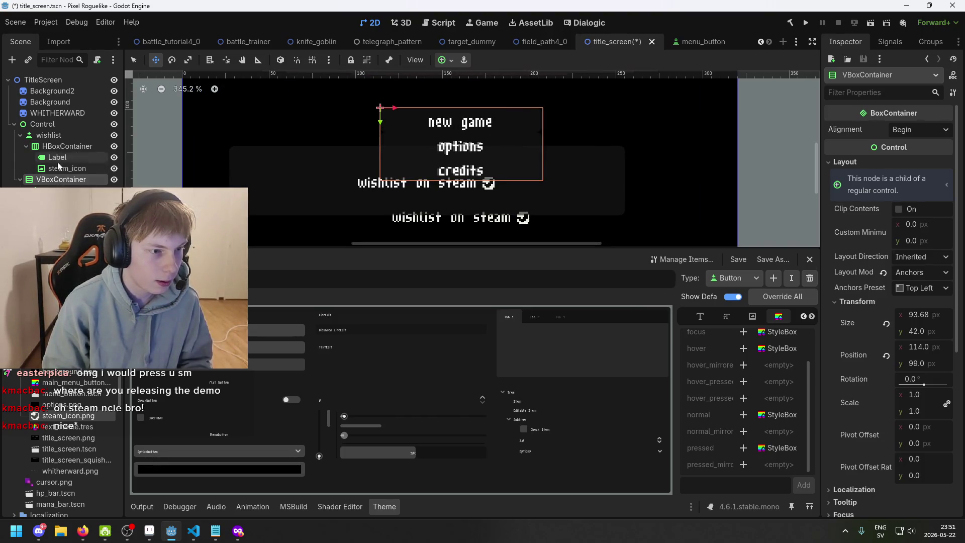
# Select the wishlist button, nudge it slightly, and turn on Smart Snap
pyautogui.click(83, 147)
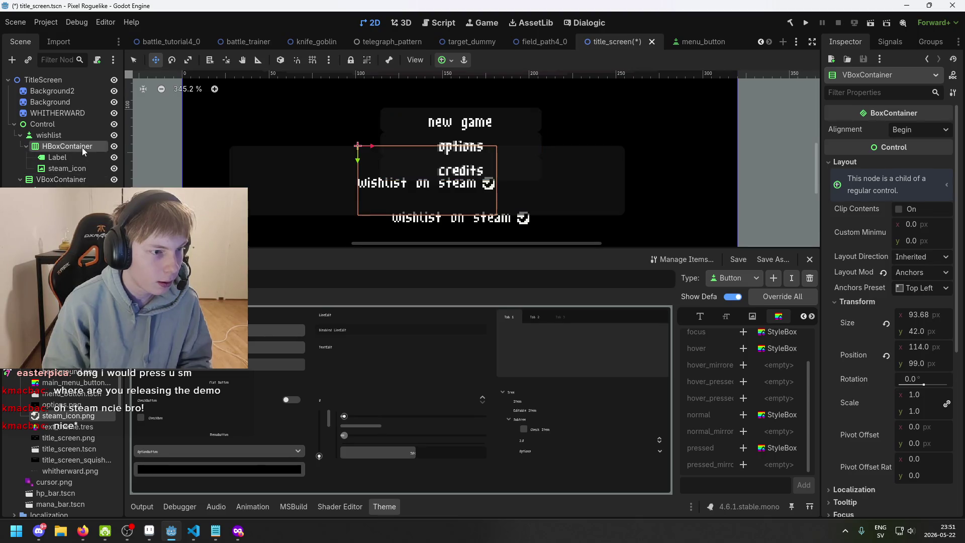
pyautogui.click(49, 135)
pyautogui.scroll(2, 469, 213)
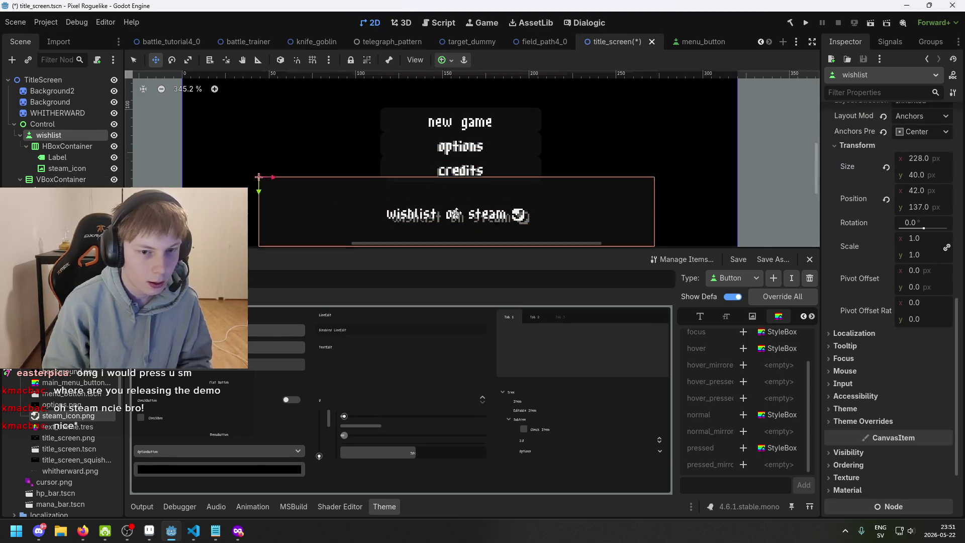
pyautogui.moveTo(469, 213); pyautogui.dragTo(471, 212)
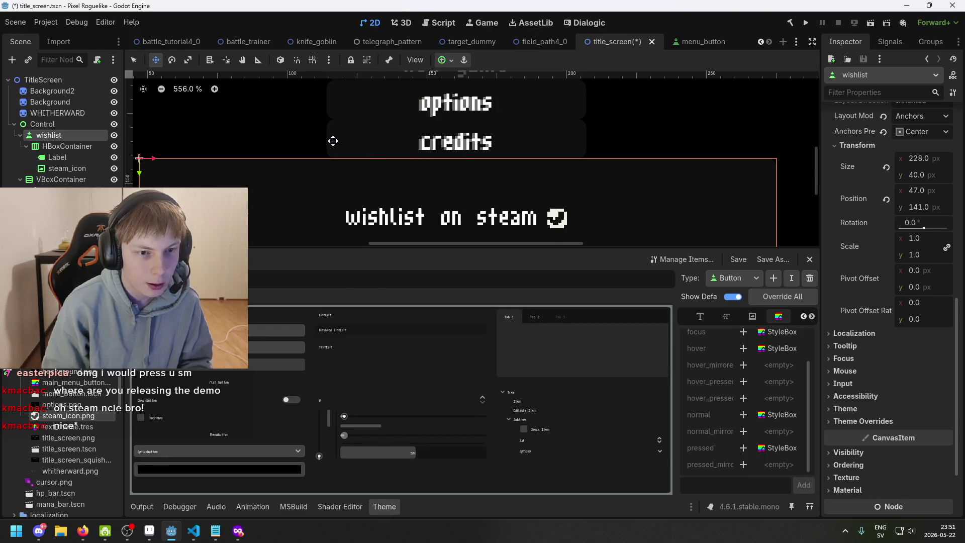
pyautogui.scroll(-2, 461, 158)
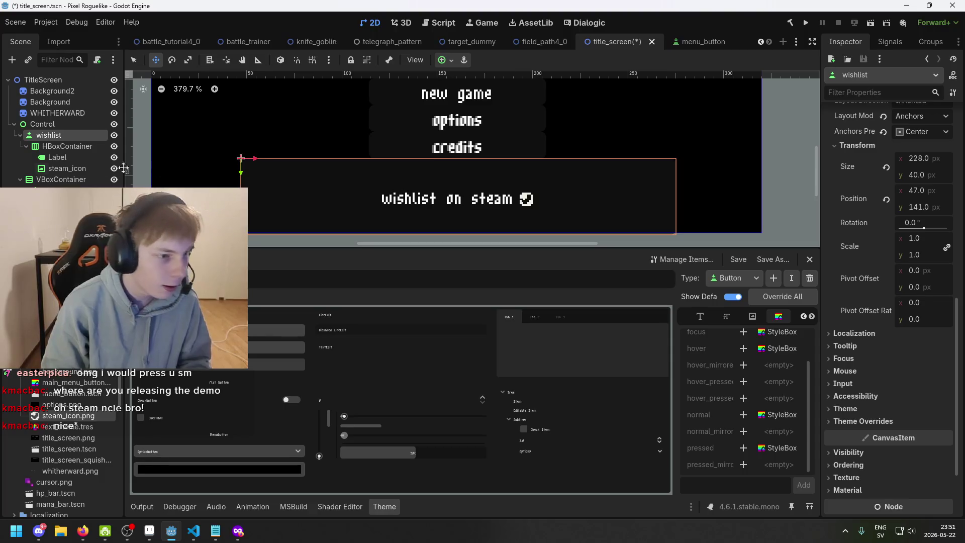
pyautogui.hotkey('shift', 's')
# Shorten the wishlist button by dragging its top resize handle down
pyautogui.click(61, 157)
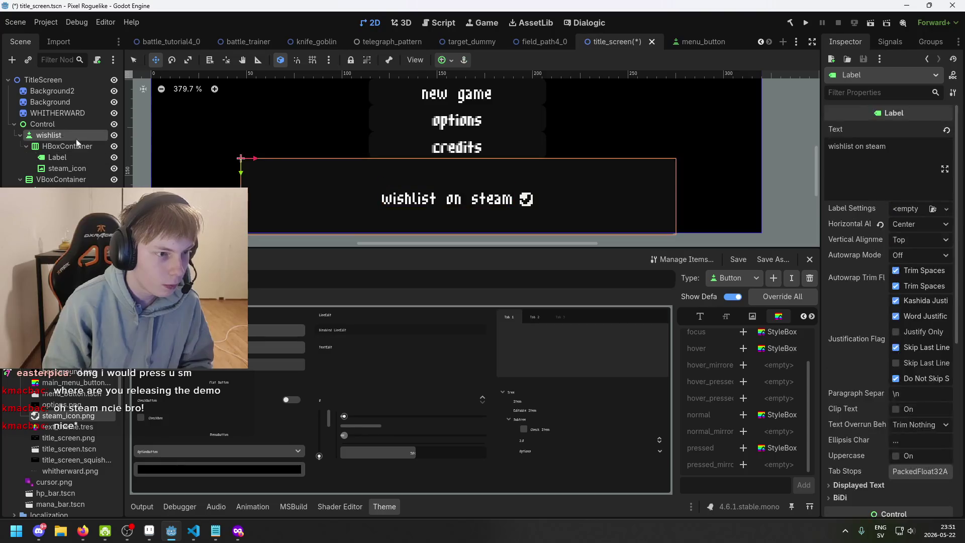
pyautogui.click(312, 168)
pyautogui.scroll(-3, 321, 165)
pyautogui.press('q')
pyautogui.scroll(2, 400, 160)
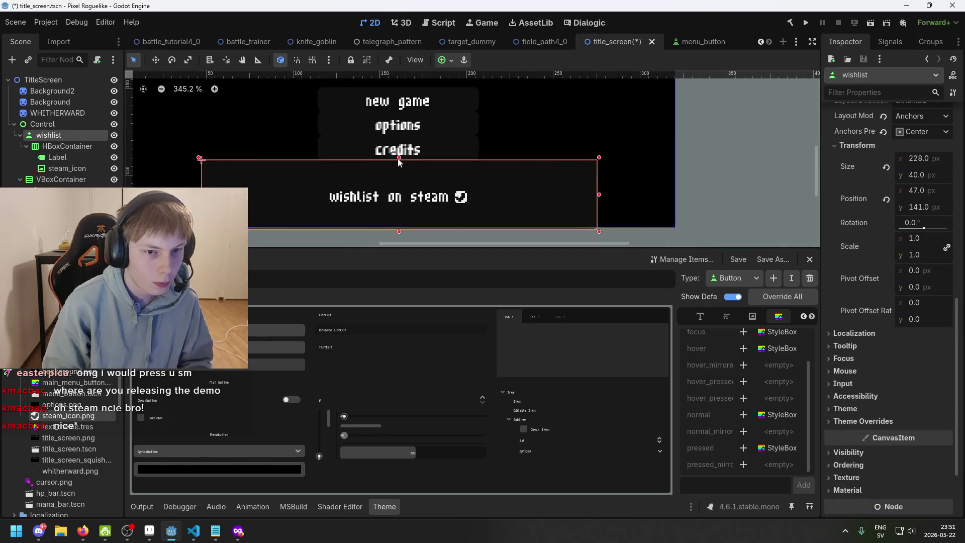
pyautogui.moveTo(399, 156); pyautogui.dragTo(405, 191)
pyautogui.scroll(2, 404, 179)
pyautogui.press('w')
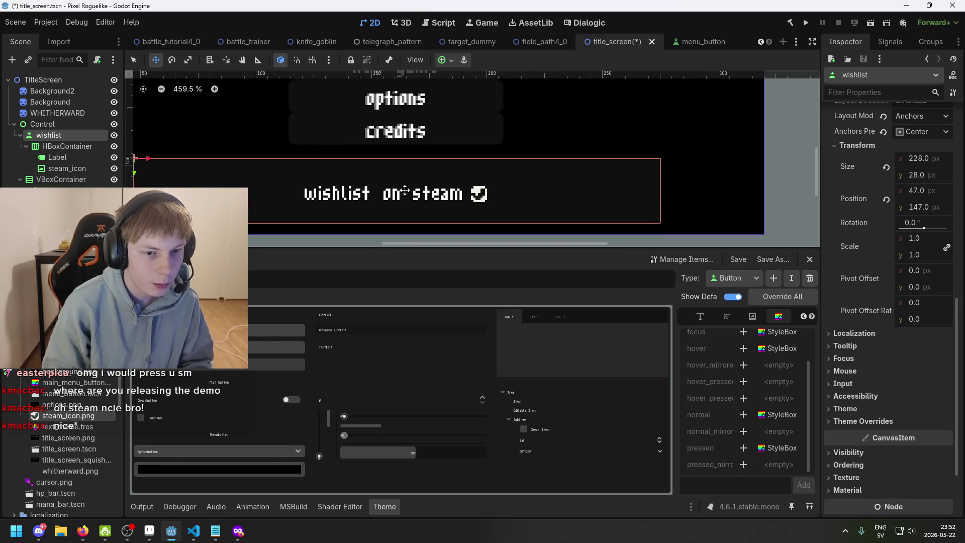
pyautogui.scroll(-2, 392, 164)
pyautogui.scroll(2, 387, 161)
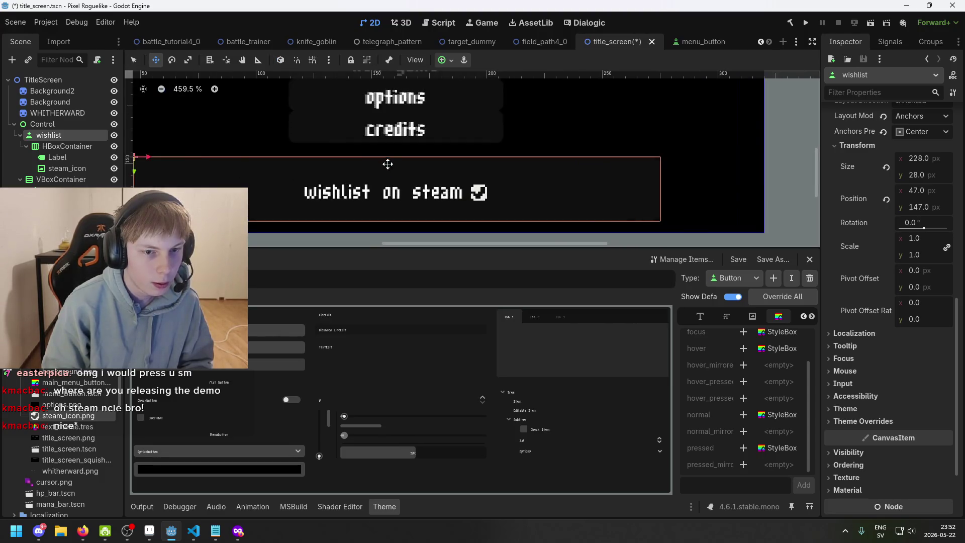
pyautogui.scroll(-2, 301, 180)
# With snapping back on, cut the wishlist button's height to 19 from the top edge
pyautogui.click(370, 145)
pyautogui.click(315, 196)
pyautogui.press('s')
pyautogui.hotkey('shift', 's')
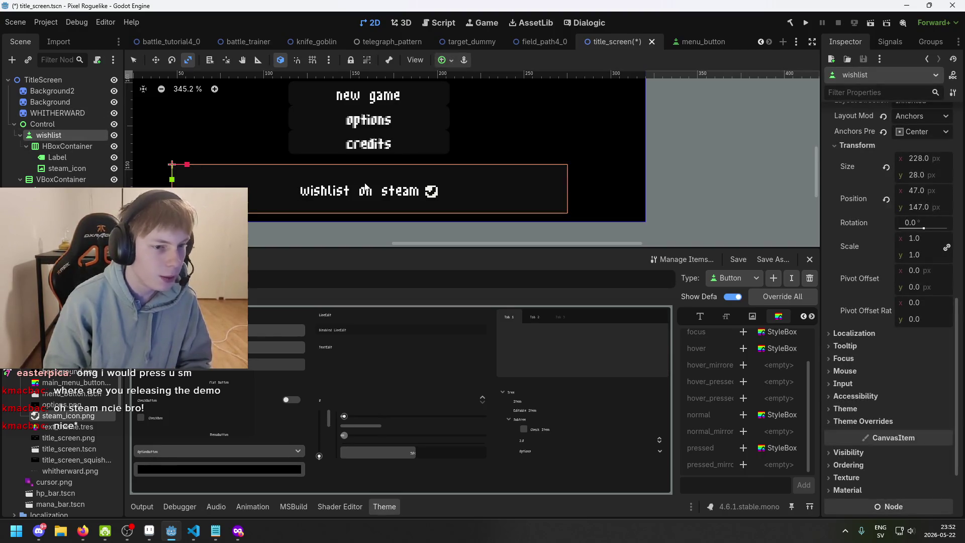
pyautogui.hotkey('shift', 's')
pyautogui.press('q')
pyautogui.scroll(2, 349, 176)
pyautogui.moveTo(372, 162); pyautogui.dragTo(374, 178)
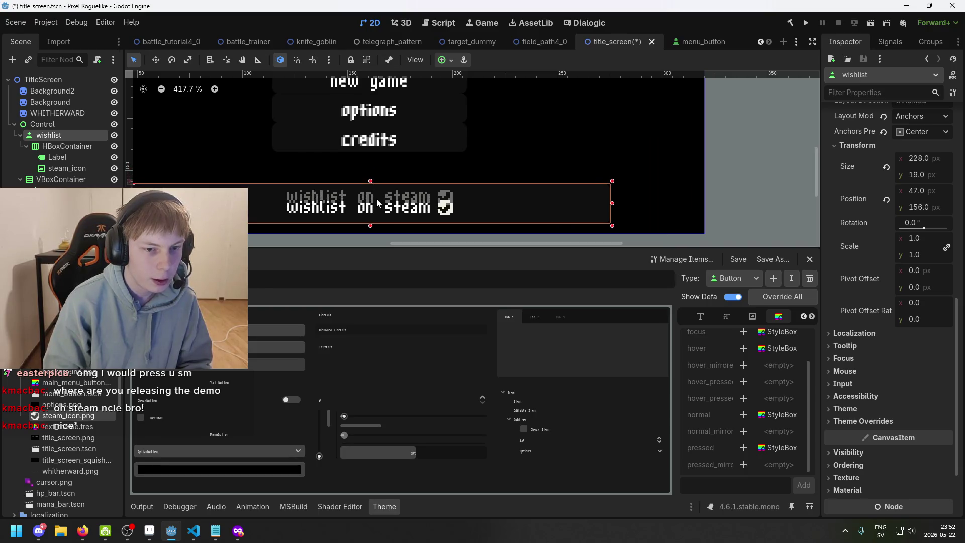
# Move the wishlist button up to 47, 151, just below the credits button
pyautogui.click(376, 198)
pyautogui.click(72, 136)
pyautogui.press('w')
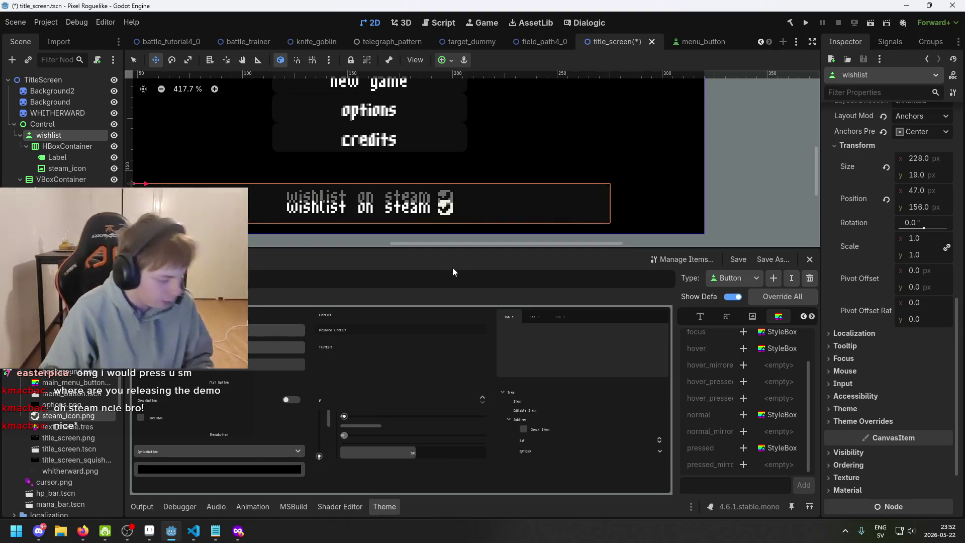
pyautogui.scroll(2, 420, 197)
pyautogui.moveTo(413, 194); pyautogui.dragTo(409, 182)
pyautogui.scroll(-3, 410, 183)
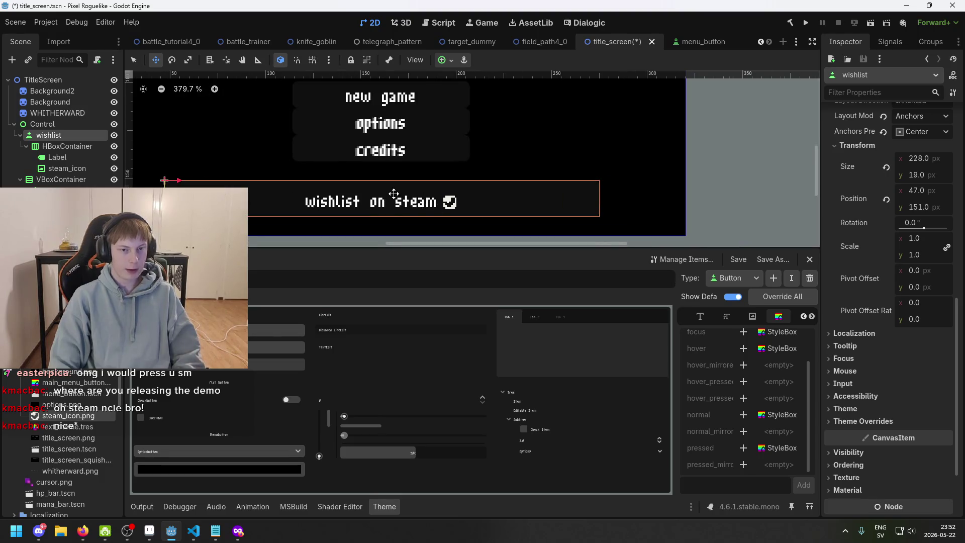
# Save title_screen.tscn
pyautogui.scroll(-1, 393, 193)
pyautogui.hotkey('ctrl', 's')
pyautogui.scroll(2, 304, 217)
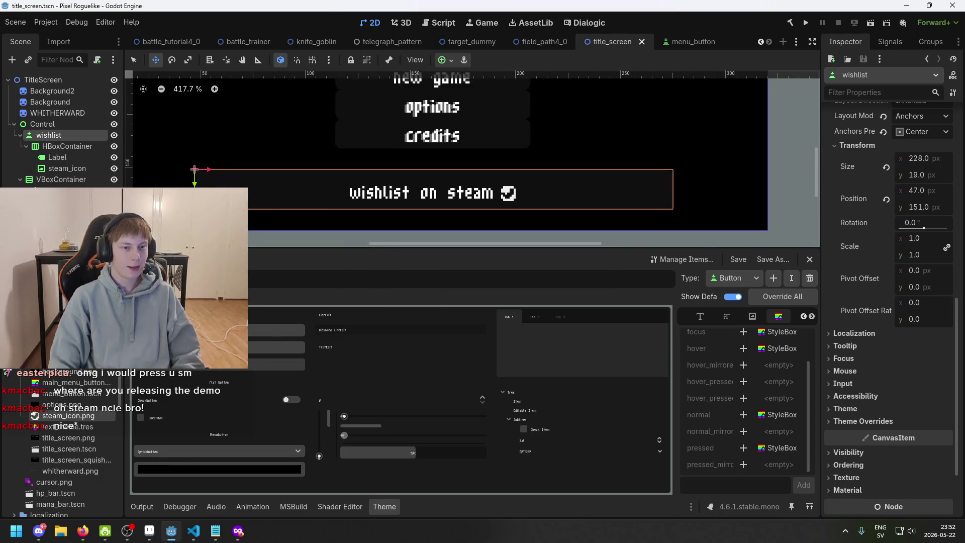
# Lower the wishlist button's top edge so it is 16 px tall
pyautogui.press('q')
pyautogui.scroll(3, 405, 176)
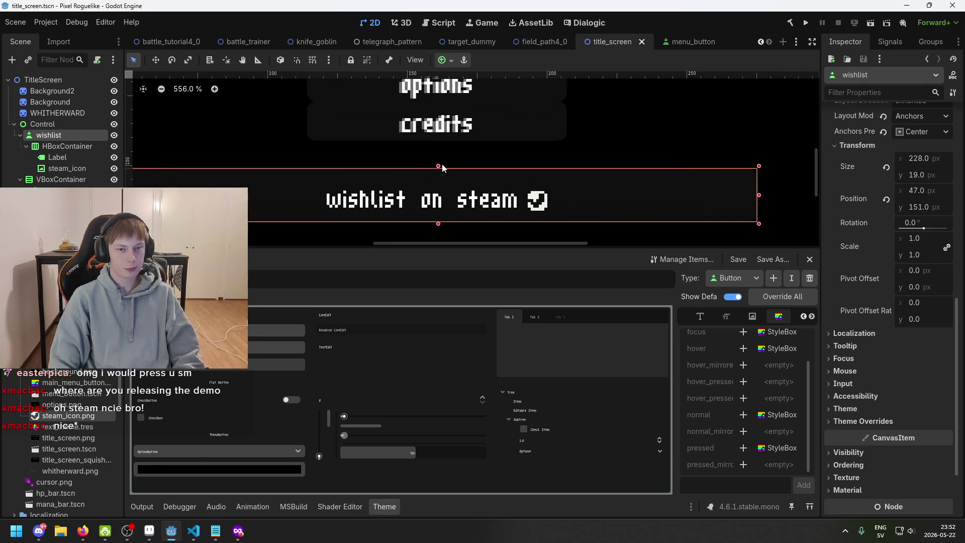
pyautogui.moveTo(439, 168); pyautogui.dragTo(437, 174)
pyautogui.press('w')
pyautogui.scroll(-2, 436, 187)
pyautogui.scroll(-7, 435, 187)
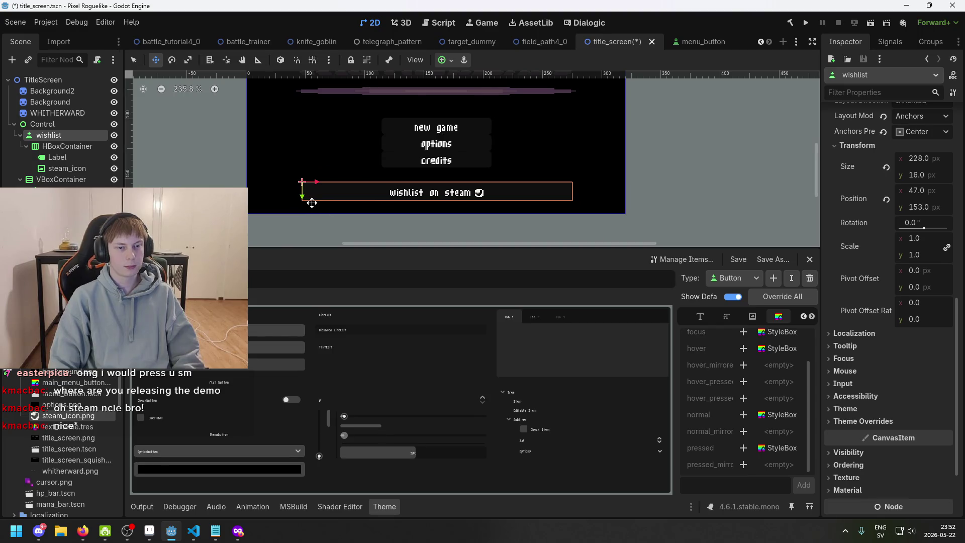
# Narrow the wishlist button to 196 px from the left, move it to 63, 153, and save
pyautogui.press('q')
pyautogui.scroll(3, 309, 200)
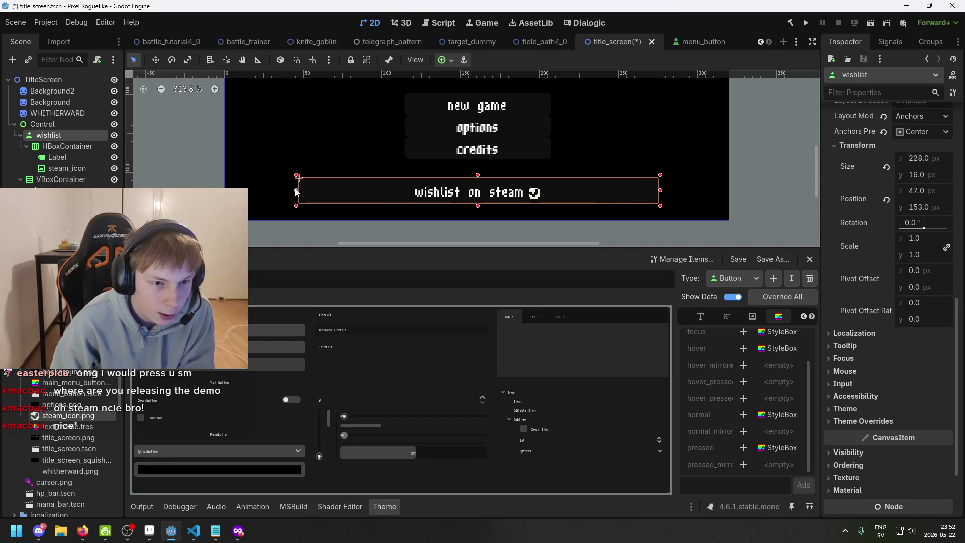
pyautogui.moveTo(296, 191); pyautogui.dragTo(351, 201)
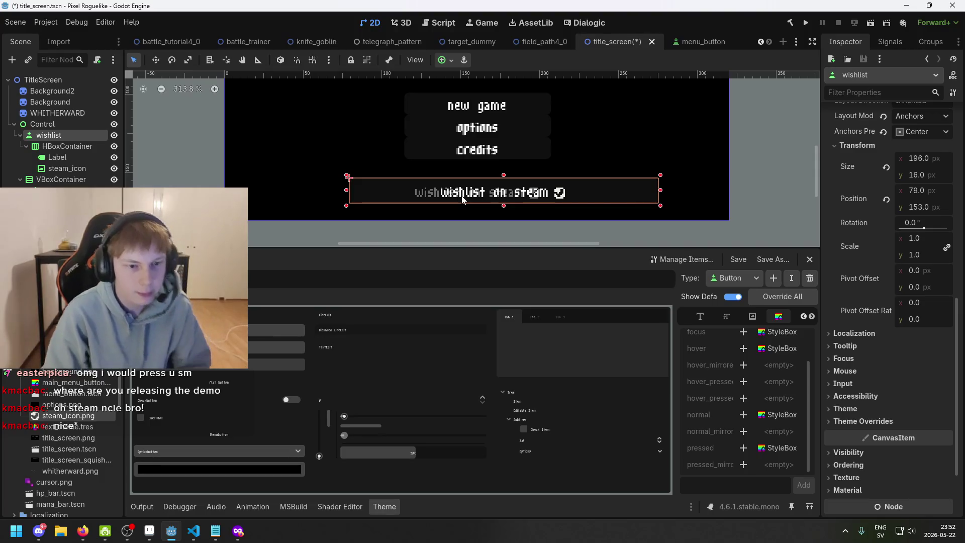
pyautogui.scroll(4, 433, 184)
pyautogui.press('w')
pyautogui.moveTo(488, 189); pyautogui.dragTo(452, 190)
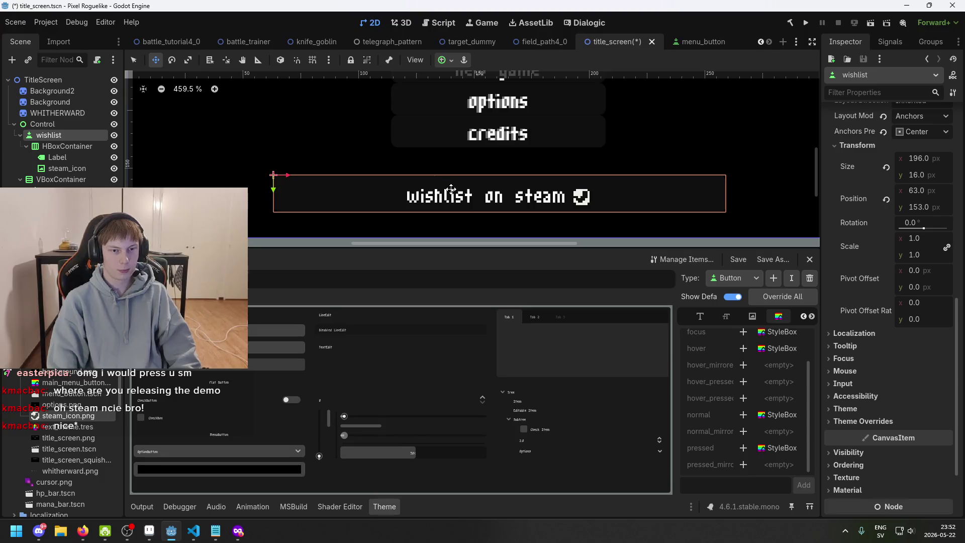
pyautogui.scroll(-7, 433, 187)
pyautogui.hotkey('ctrl', 's')
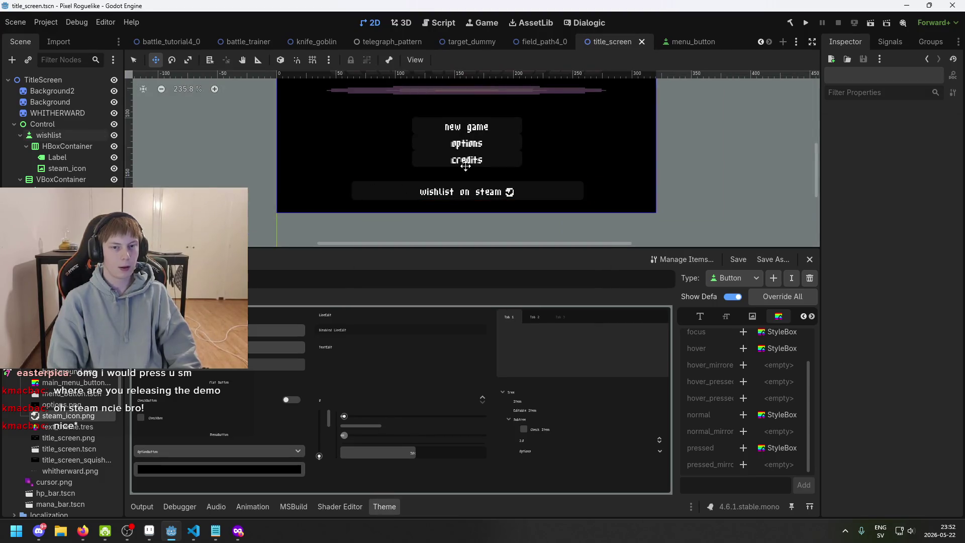
pyautogui.scroll(5, 452, 166)
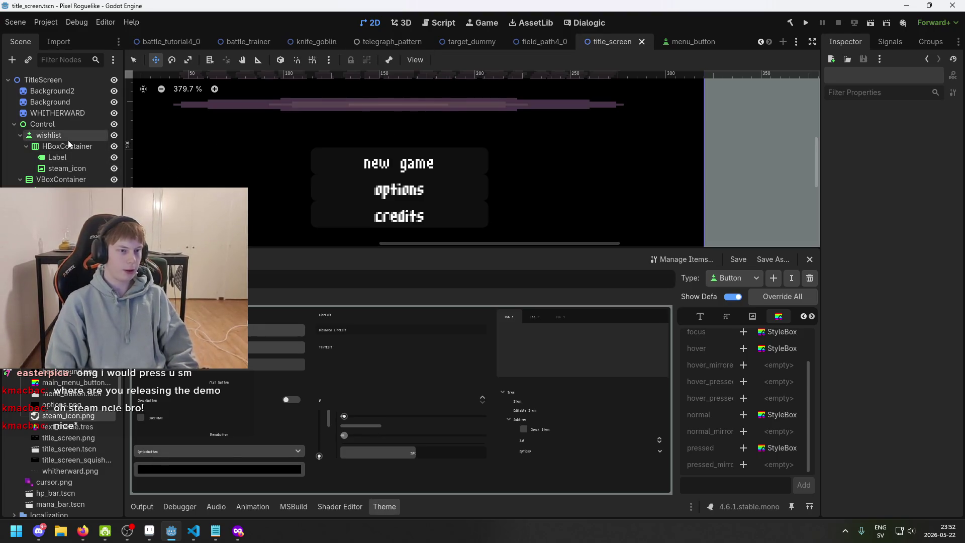
# Select the wishlist button and narrow it from its left edge
pyautogui.click(49, 135)
pyautogui.scroll(-4, 428, 126)
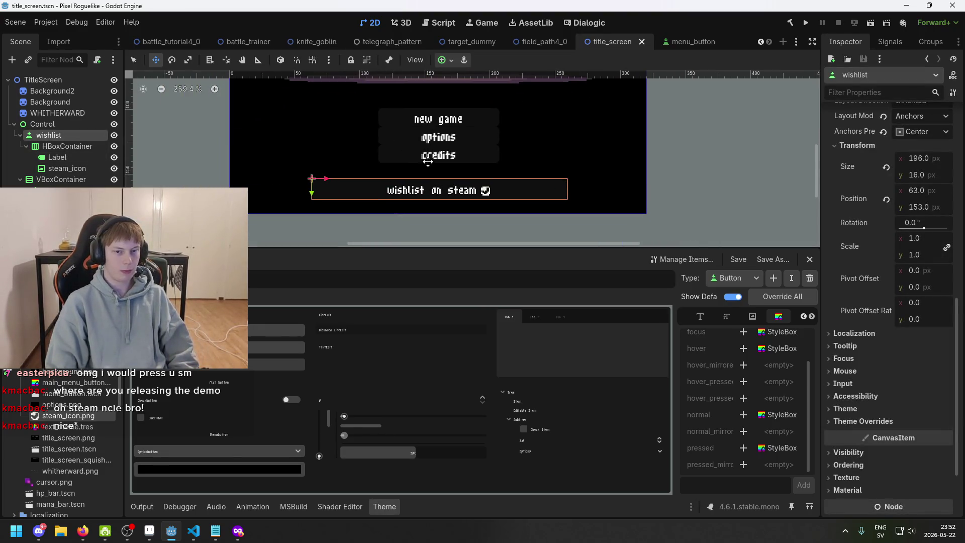
pyautogui.moveTo(492, 125); pyautogui.dragTo(459, 166)
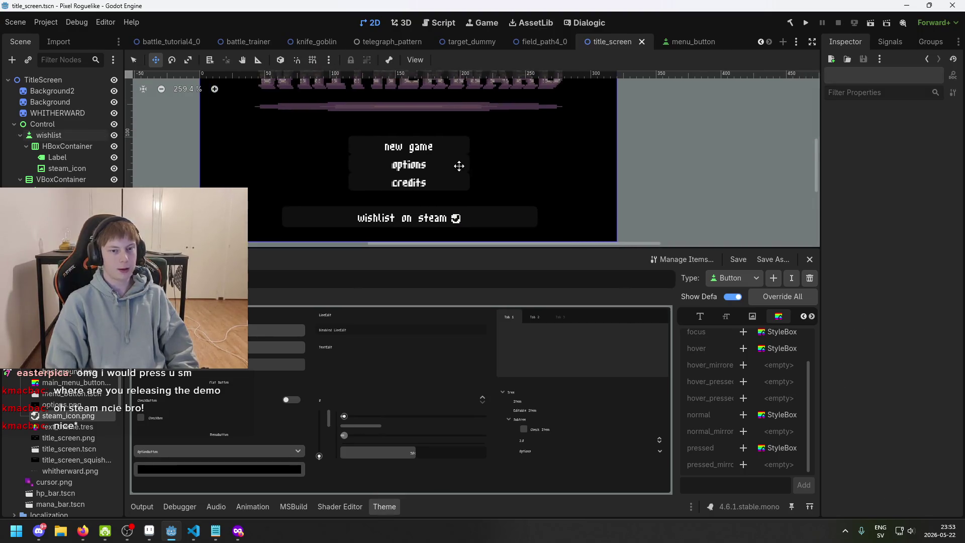
pyautogui.scroll(4, 334, 223)
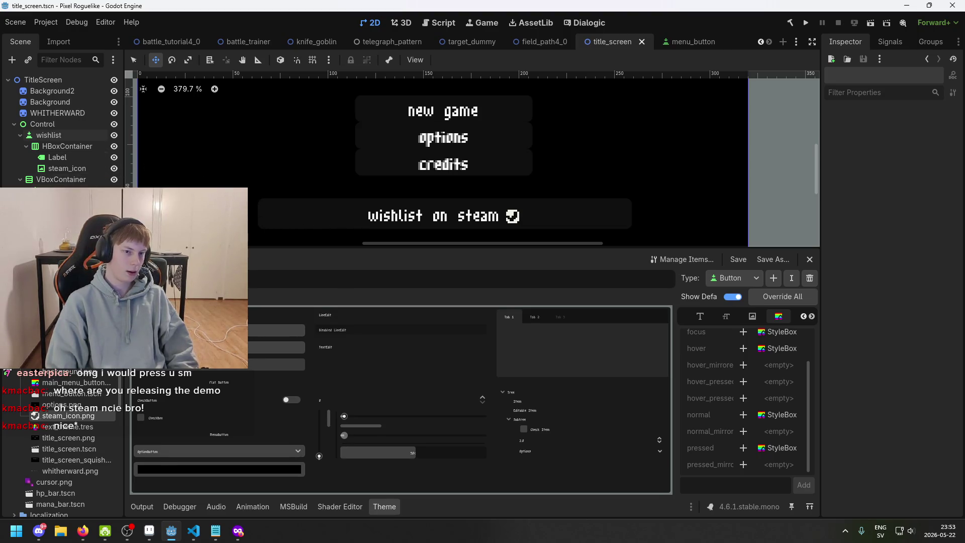
pyautogui.click(83, 171)
pyautogui.click(88, 135)
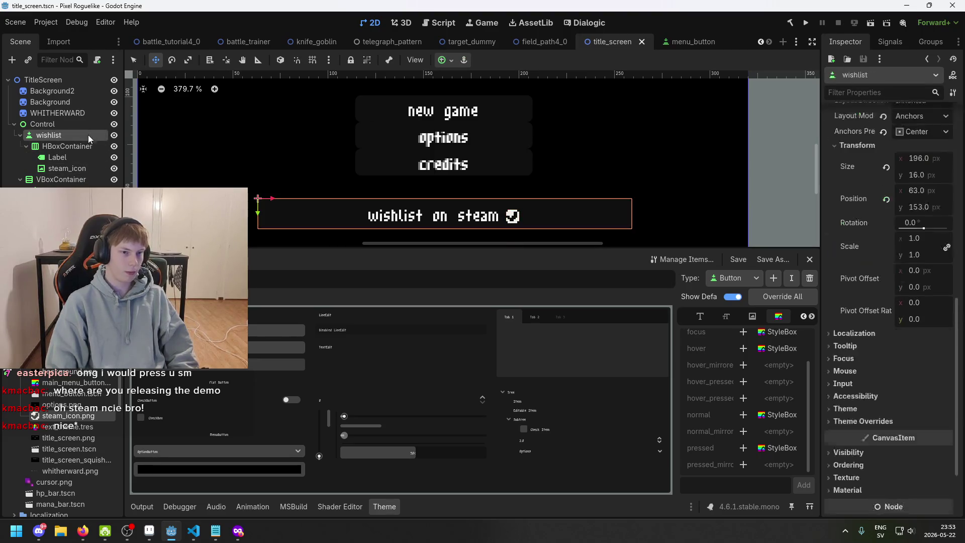
pyautogui.press('q')
pyautogui.scroll(1, 271, 216)
pyautogui.moveTo(271, 216); pyautogui.dragTo(322, 216)
# Shift the wishlist button left toward centre and save the title scene
pyautogui.press('w')
pyautogui.moveTo(456, 218); pyautogui.dragTo(421, 216)
pyautogui.scroll(3, 421, 217)
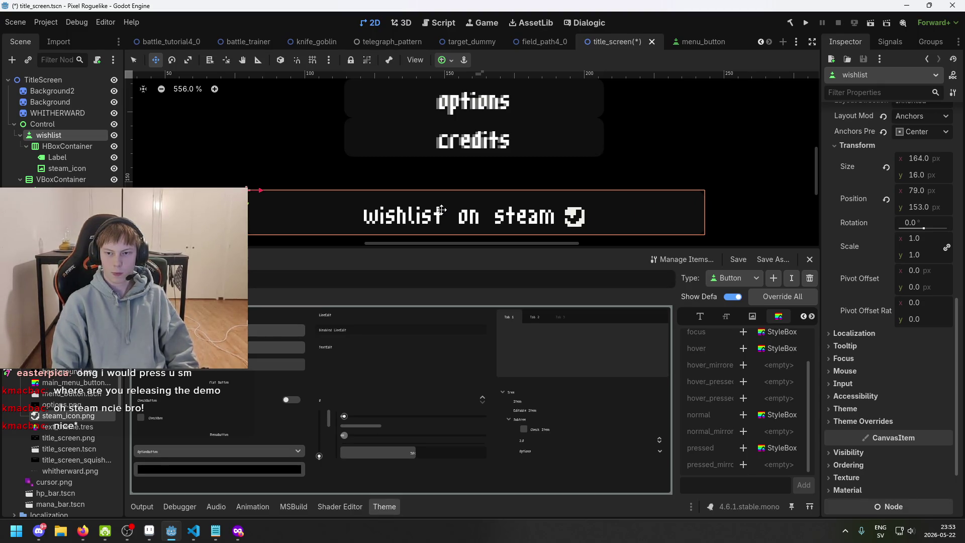
pyautogui.hotkey('ctrl', 's')
pyautogui.scroll(-10, 438, 211)
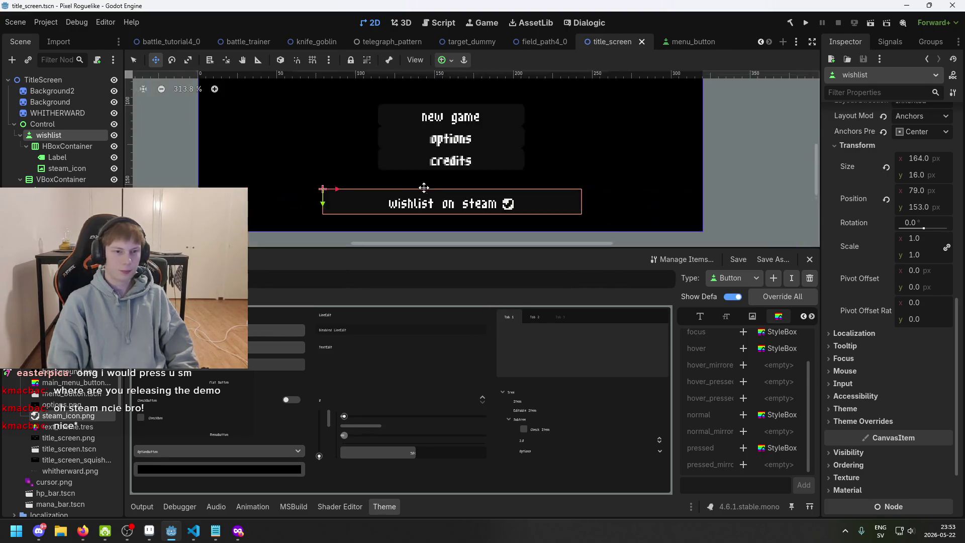
# Narrow the wishlist button further from the left to 144 px wide
pyautogui.click(433, 215)
pyautogui.scroll(1, 452, 217)
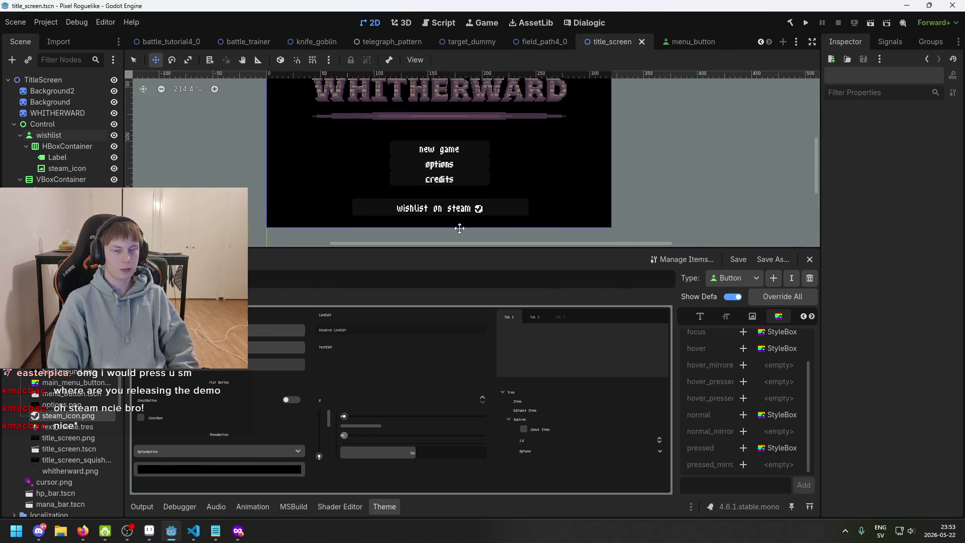
pyautogui.scroll(2, 465, 219)
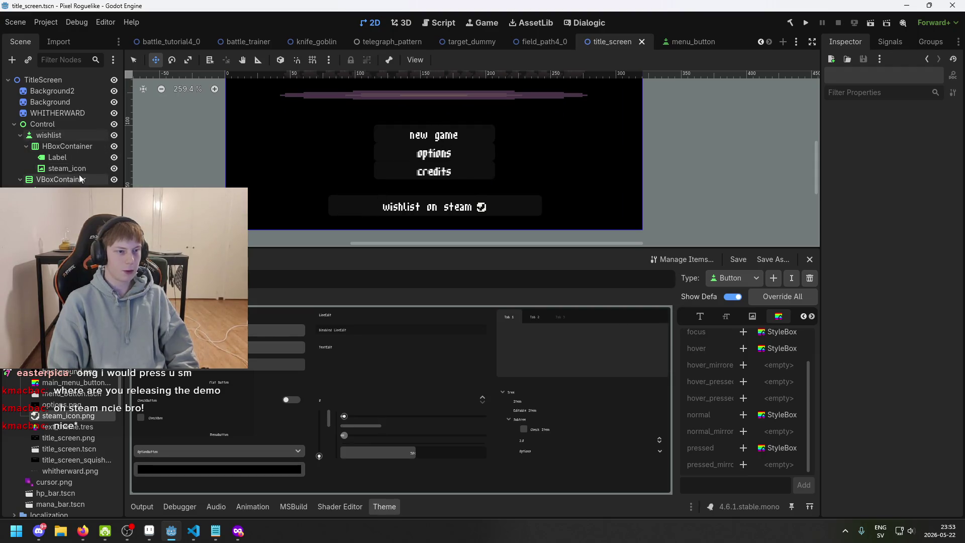
pyautogui.click(48, 135)
pyautogui.scroll(4, 335, 211)
pyautogui.press('q')
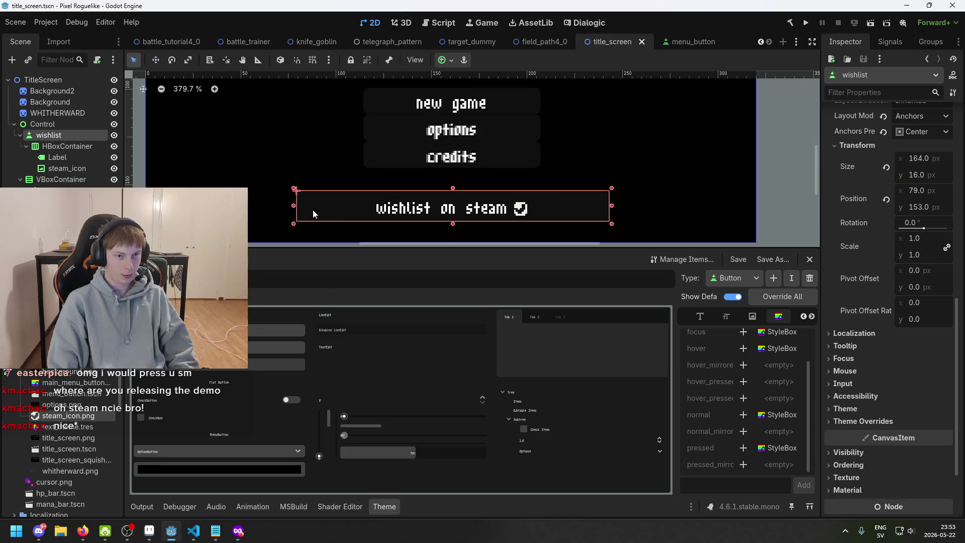
pyautogui.moveTo(294, 206); pyautogui.dragTo(332, 206)
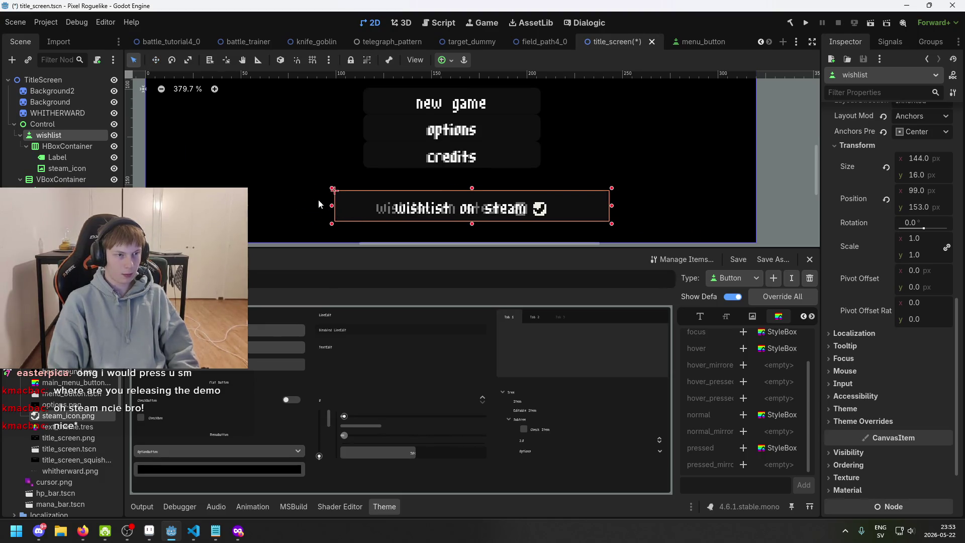
# Nudge the wishlist button left so it sits roughly centred under the menu
pyautogui.scroll(3, 459, 216)
pyautogui.press('w')
pyautogui.moveTo(465, 204); pyautogui.dragTo(441, 205)
pyautogui.scroll(-5, 441, 206)
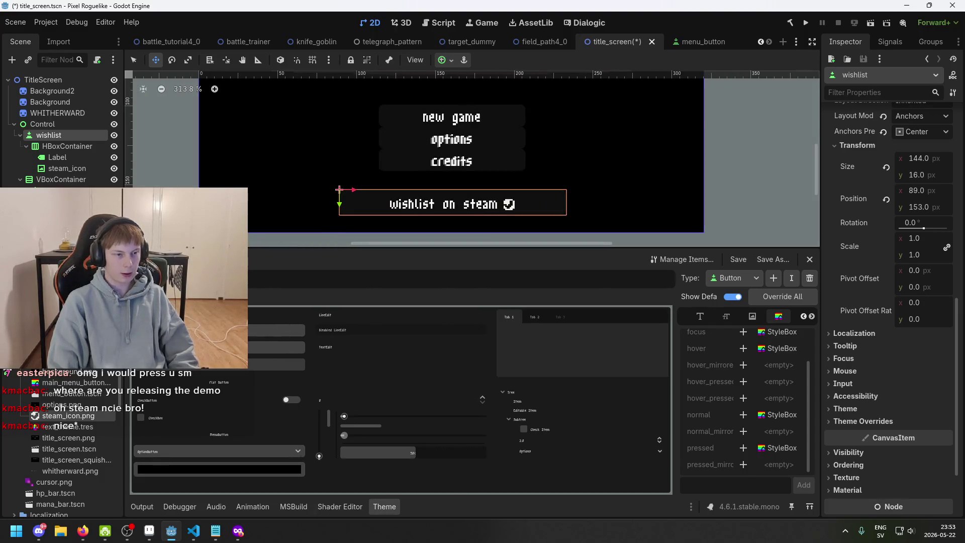
pyautogui.click(442, 211)
pyautogui.scroll(4, 442, 212)
pyautogui.scroll(3, 453, 196)
pyautogui.scroll(-5, 455, 191)
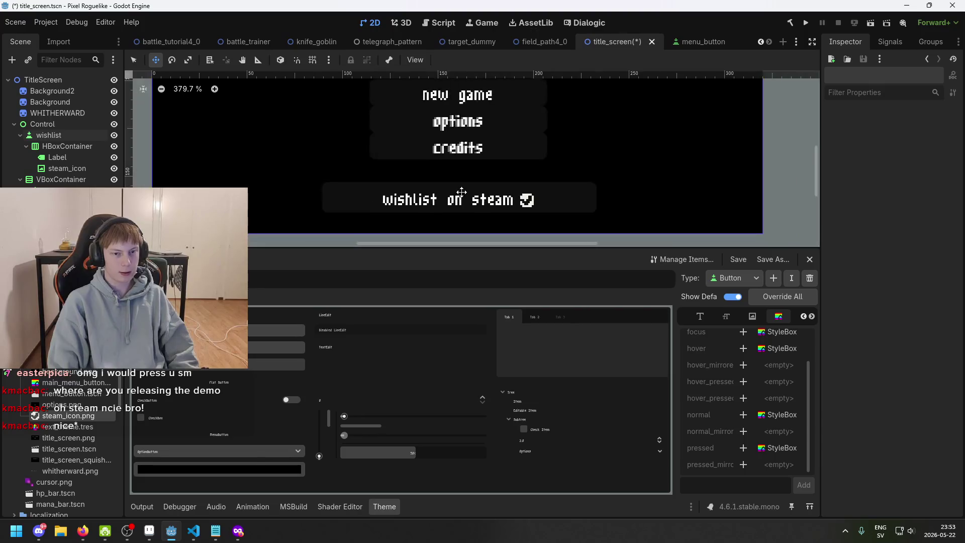
pyautogui.scroll(-5, 472, 191)
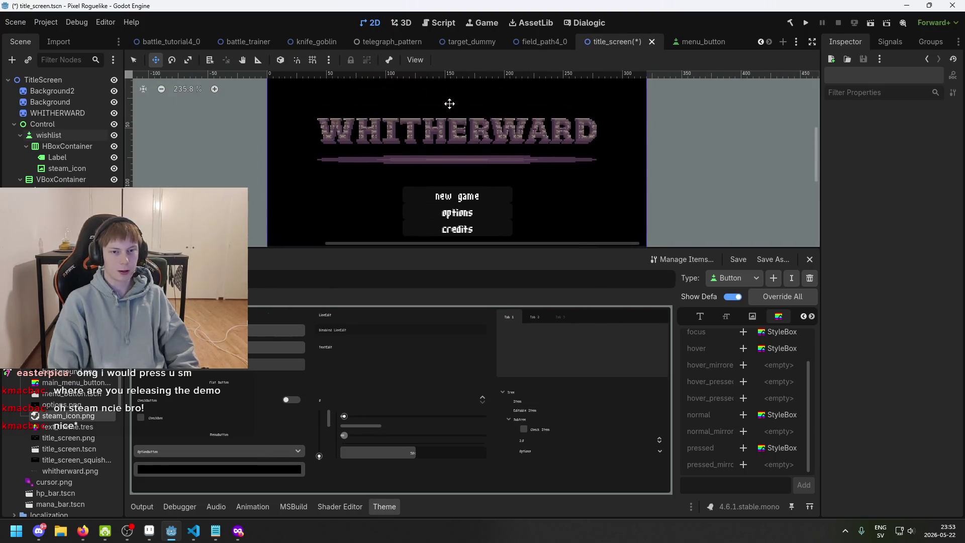
# Centre the title screen in the viewport and save title_screen.tscn
pyautogui.moveTo(465, 98)
pyautogui.mouseDown()
pyautogui.moveTo(517, 173)
pyautogui.moveTo(529, 121)
pyautogui.mouseUp()
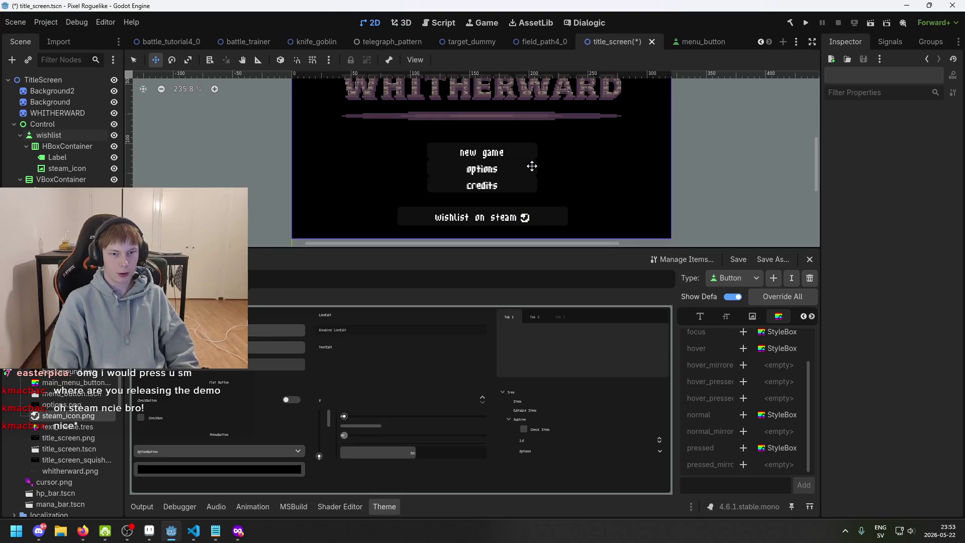
pyautogui.moveTo(531, 165); pyautogui.dragTo(509, 161)
pyautogui.hotkey('ctrl', 's')
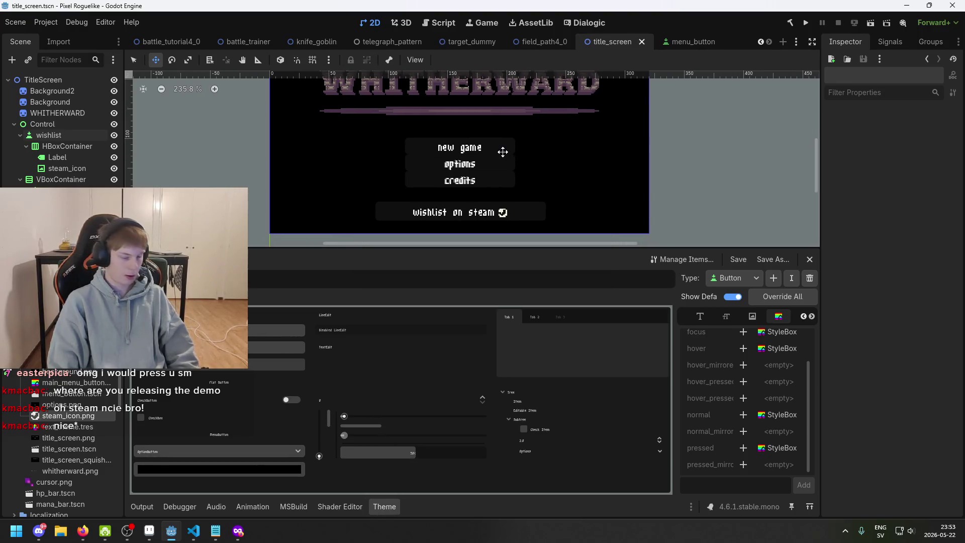
pyautogui.scroll(3, 509, 162)
pyautogui.hotkey('ctrl', 's')
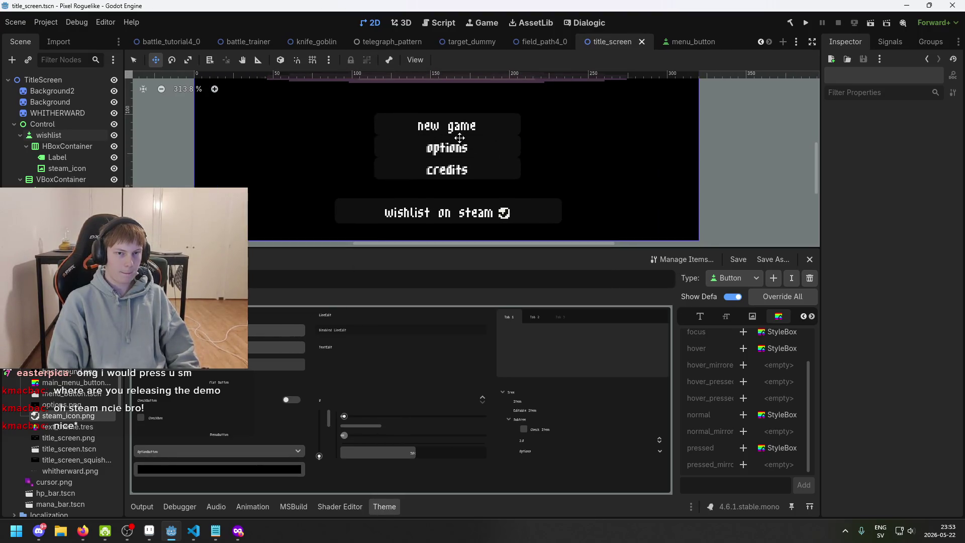
pyautogui.scroll(2, 456, 164)
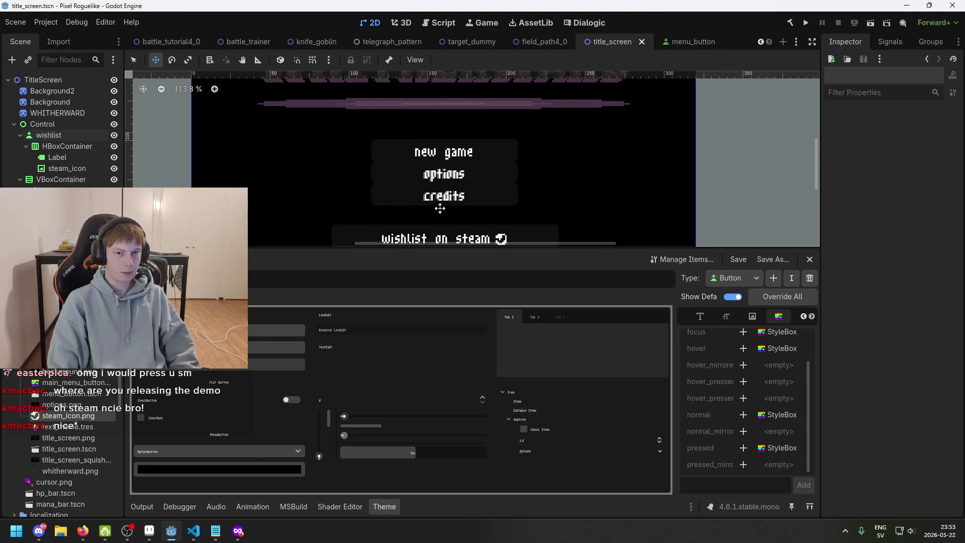
pyautogui.scroll(3, 440, 208)
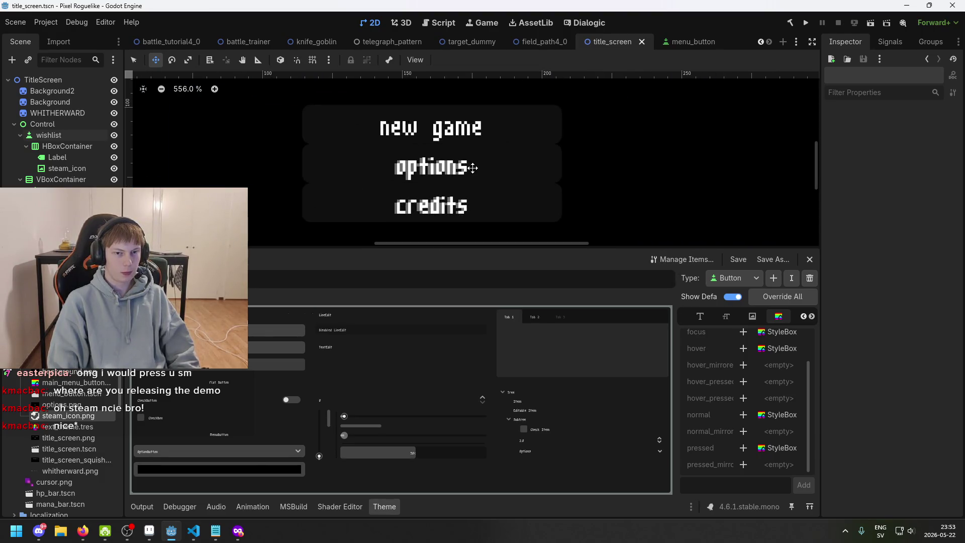
pyautogui.scroll(-3, 472, 168)
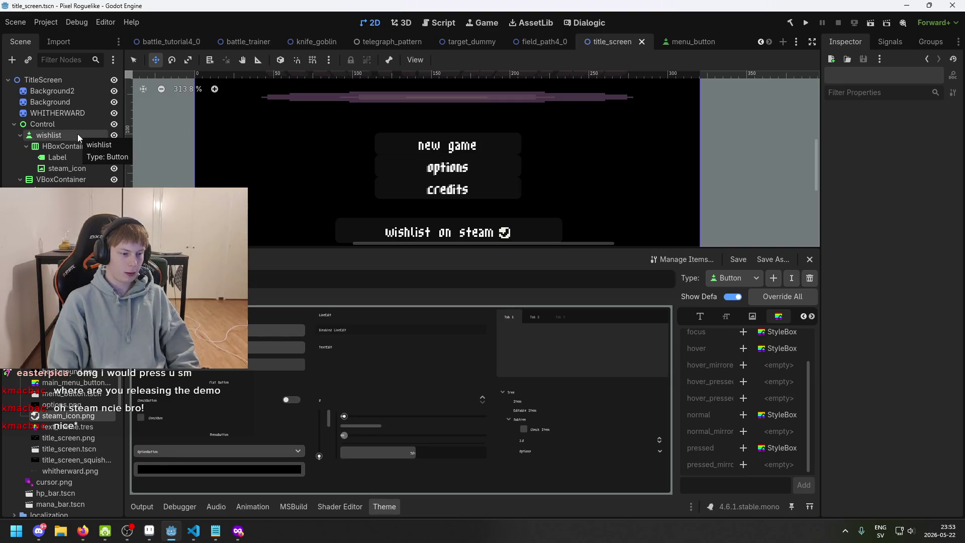
pyautogui.scroll(-2, 245, 157)
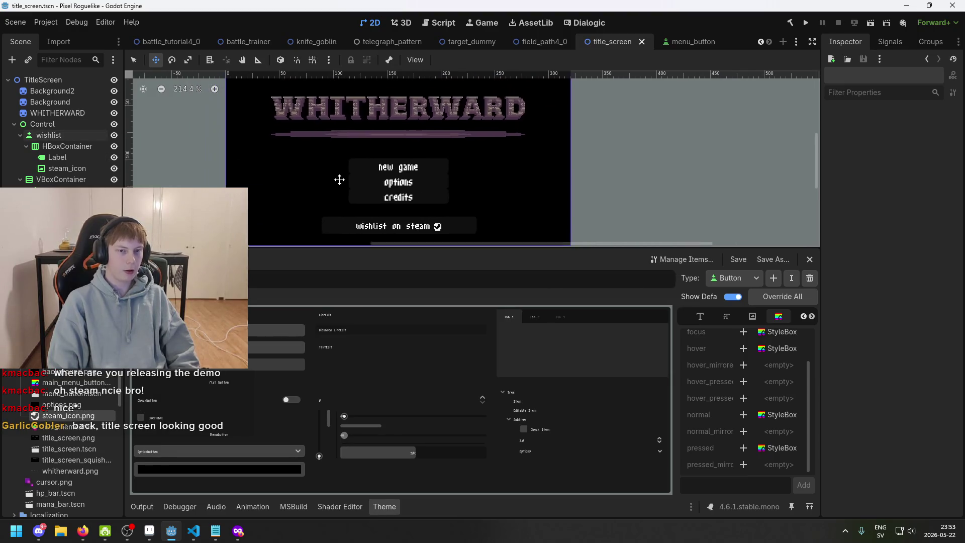
pyautogui.scroll(2, 398, 181)
pyautogui.hotkey('ctrl', 's')
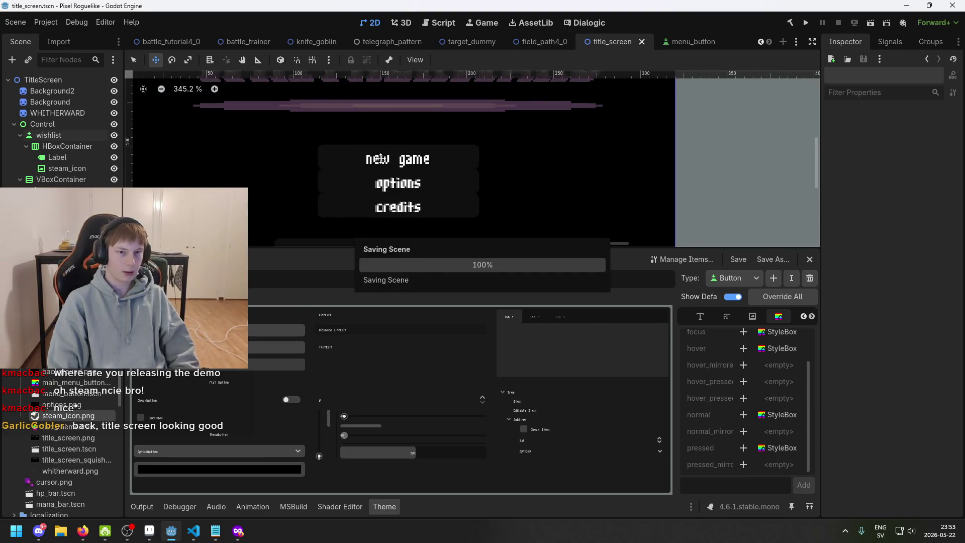
pyautogui.scroll(-2, 381, 159)
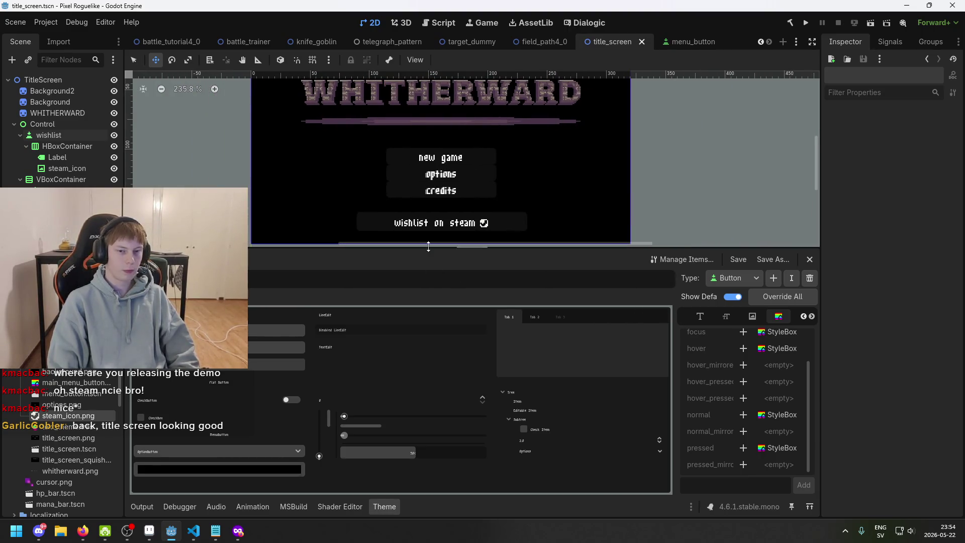
# Give the scene view more vertical room, save again, and look for project settings
pyautogui.moveTo(429, 246); pyautogui.dragTo(429, 332)
pyautogui.scroll(3, 441, 251)
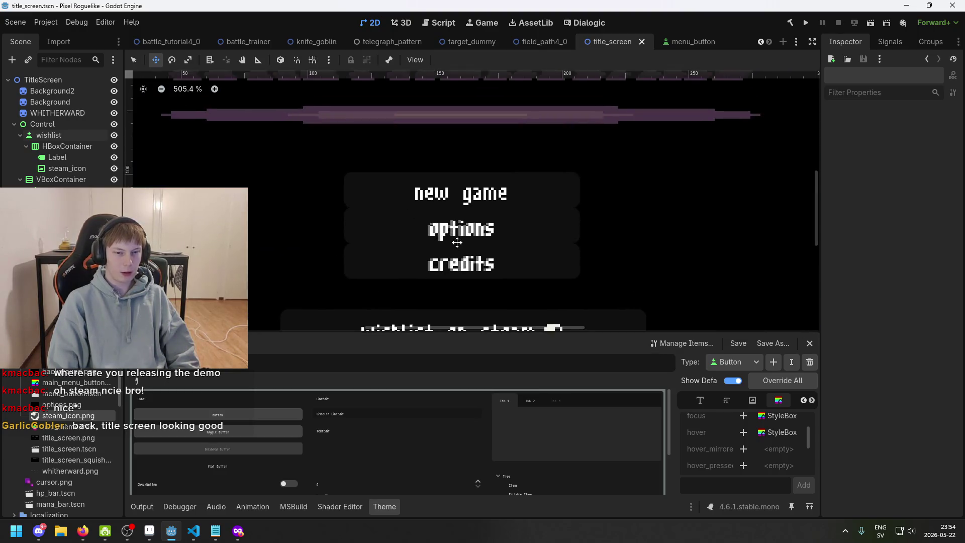
pyautogui.scroll(-3, 456, 243)
pyautogui.scroll(-1, 483, 250)
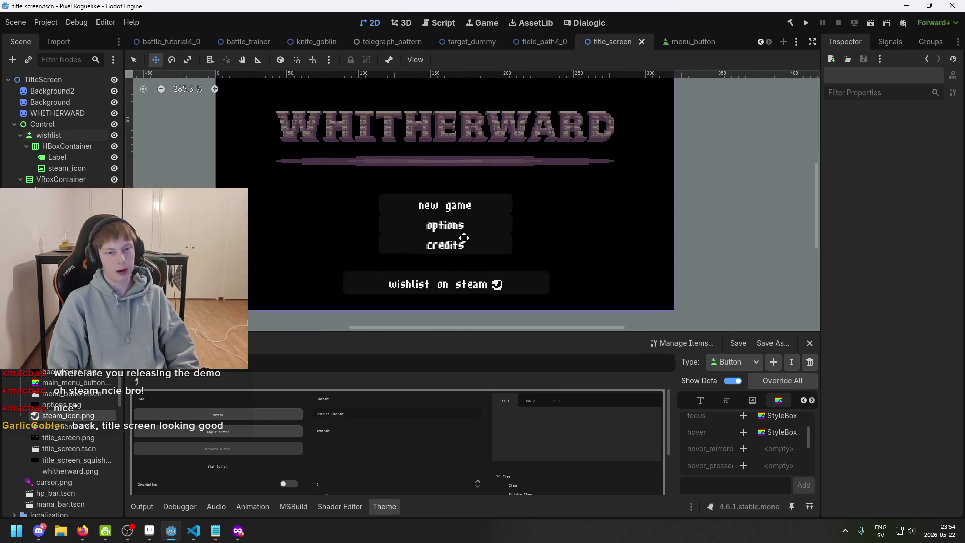
pyautogui.scroll(2, 484, 236)
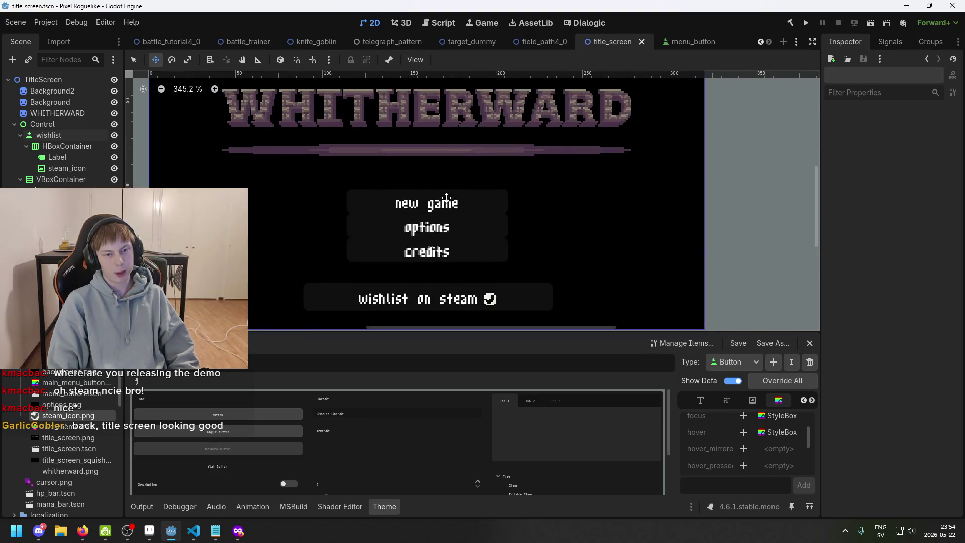
pyautogui.scroll(2, 450, 207)
pyautogui.scroll(-3, 447, 207)
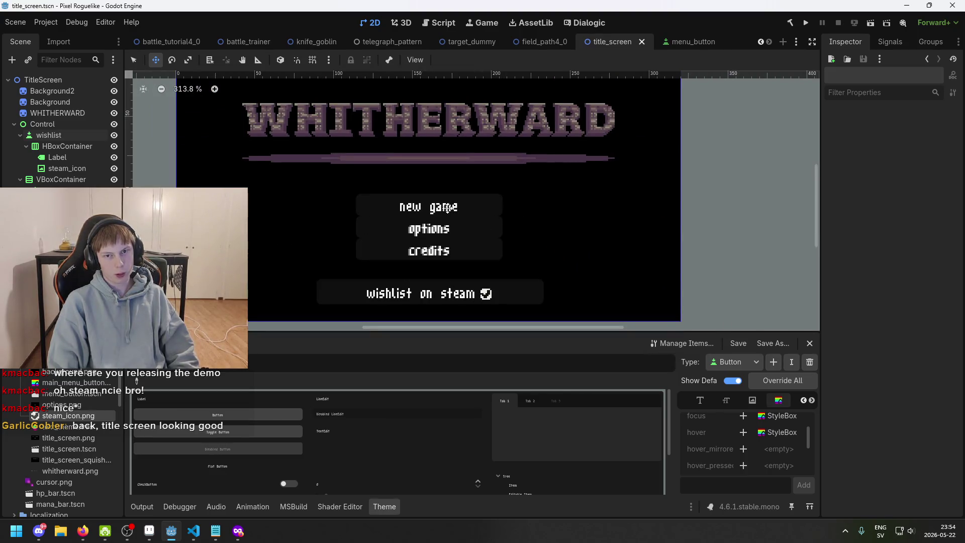
pyautogui.hotkey('ctrl', 's')
pyautogui.click(45, 22)
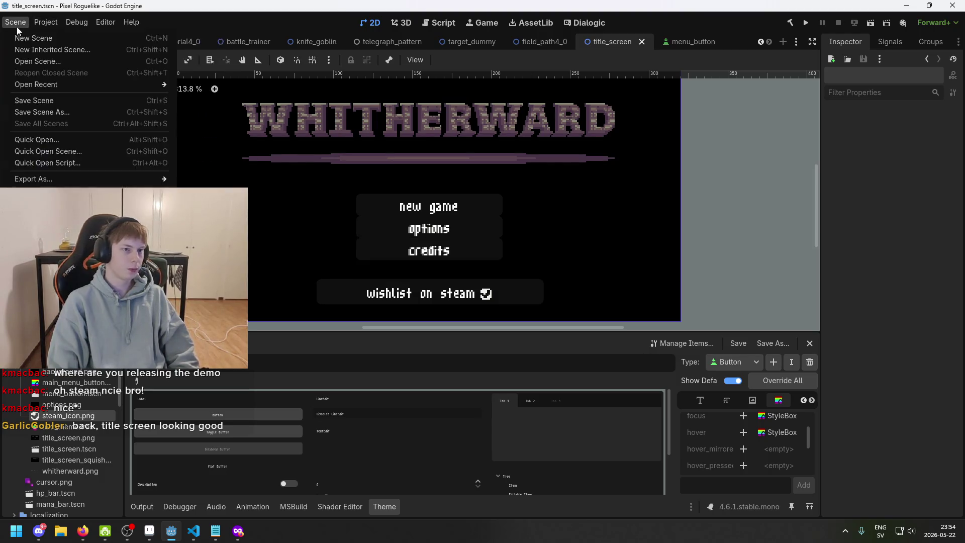
# Open Project Settings' Run section and edit the existing Main Scene path, then close it
pyautogui.click(37, 25)
pyautogui.click(15, 22)
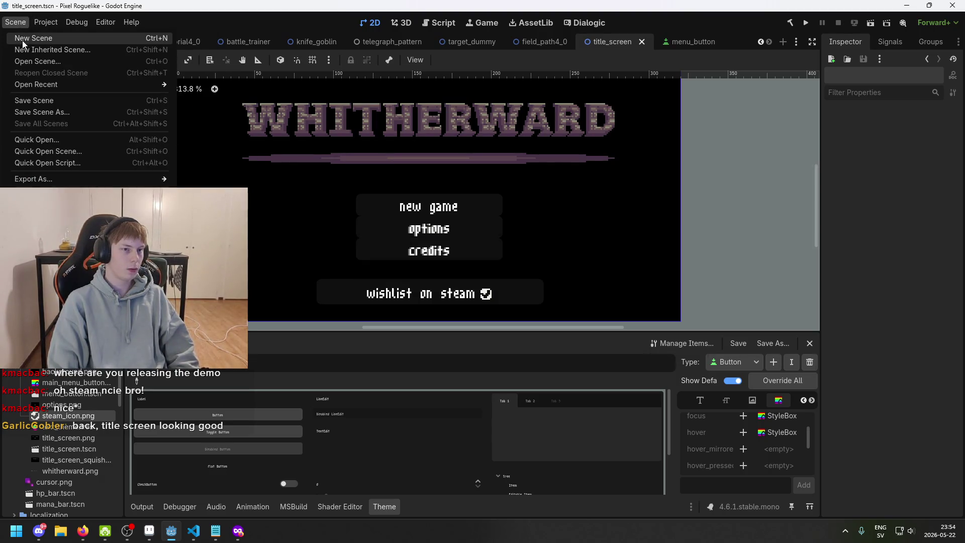
pyautogui.moveTo(37, 26)
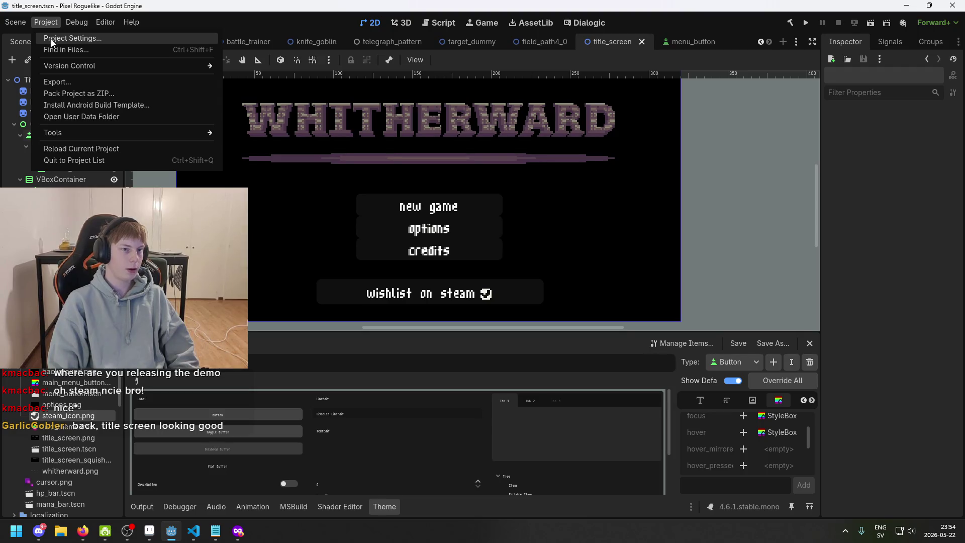
pyautogui.click(50, 40)
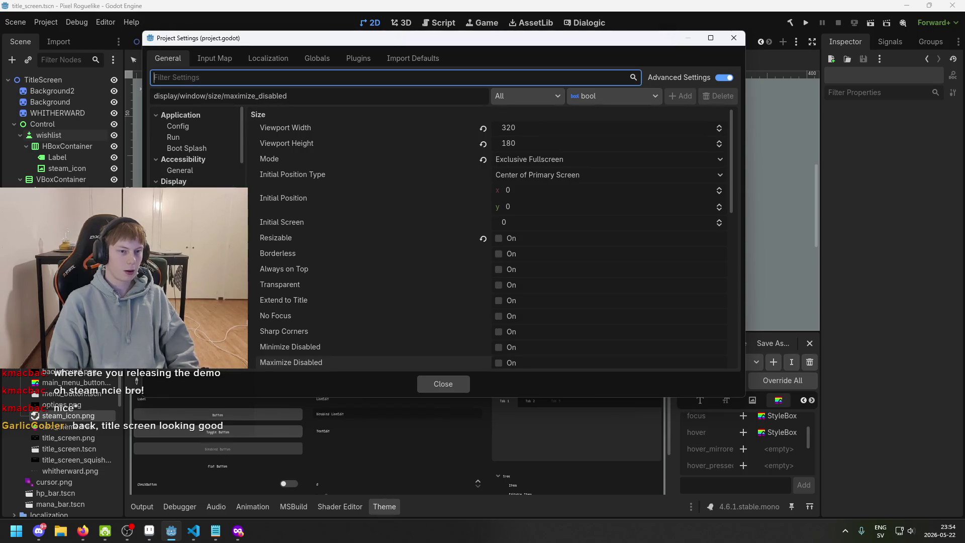
pyautogui.click(198, 127)
pyautogui.click(196, 137)
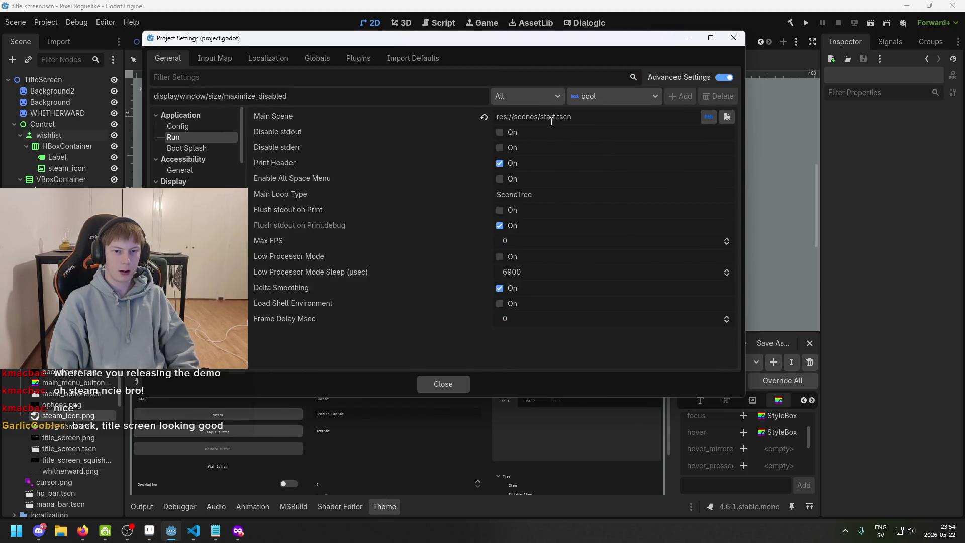
pyautogui.press('BackSpace')
pyautogui.press('BackSpace')
pyautogui.press('BackSpace')
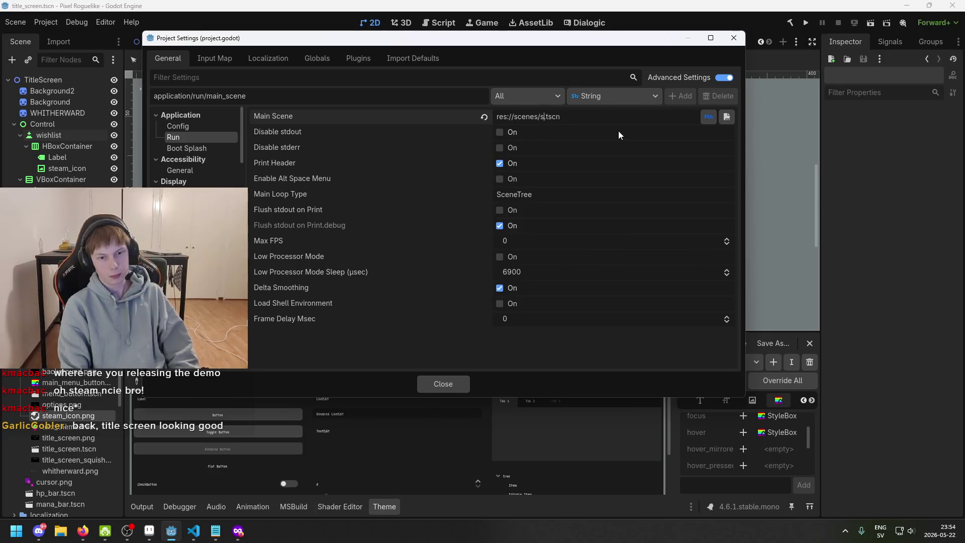
pyautogui.write('.')
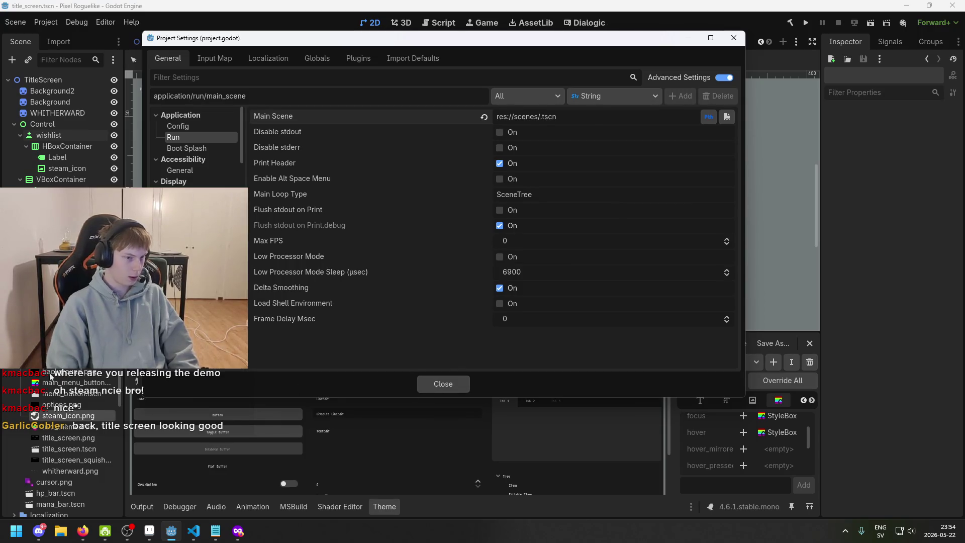
pyautogui.click(679, 116)
pyautogui.hotkey('ctrl', 'a')
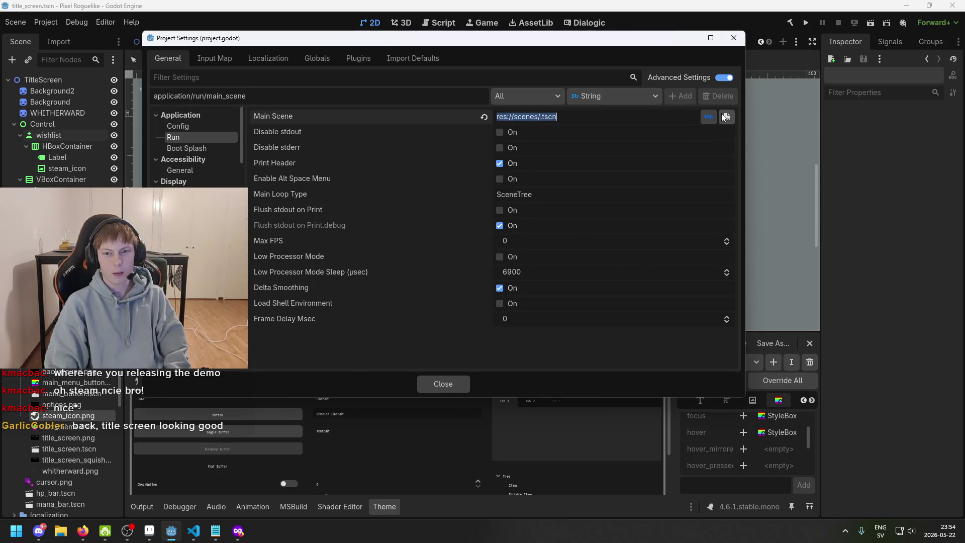
pyautogui.press('Right')
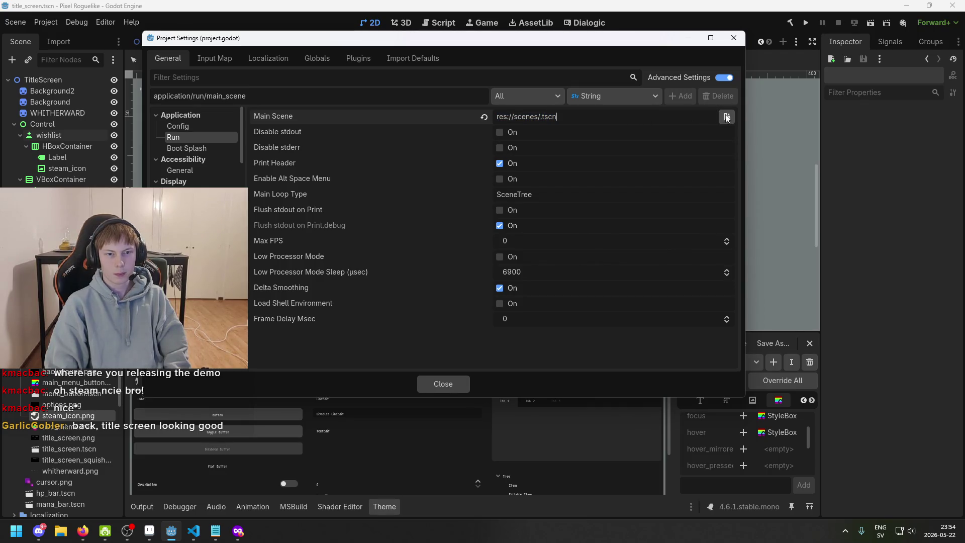
pyautogui.click(442, 383)
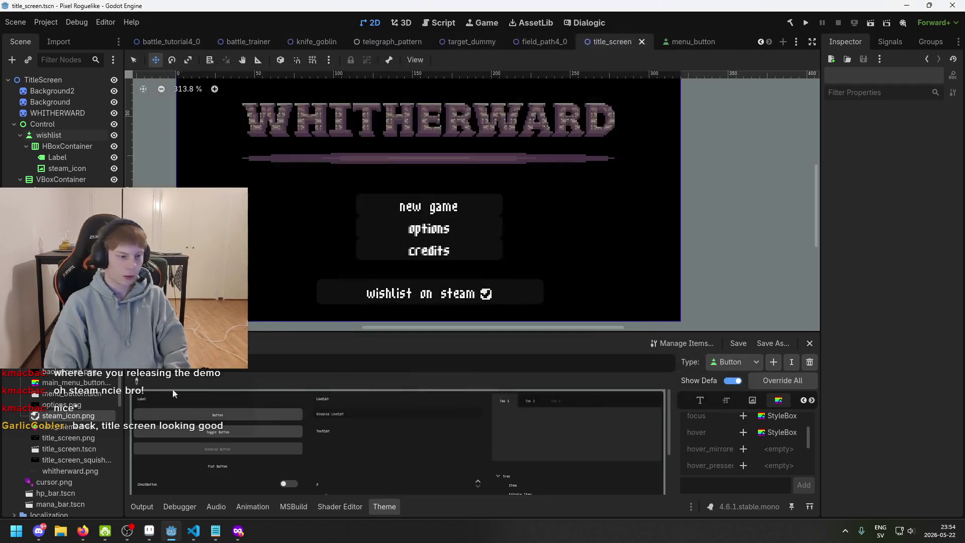
# Copy the path of title_screen.tscn from the FileSystem dock
pyautogui.rightClick(63, 447)
pyautogui.rightClick(58, 450)
pyautogui.rightClick(65, 449)
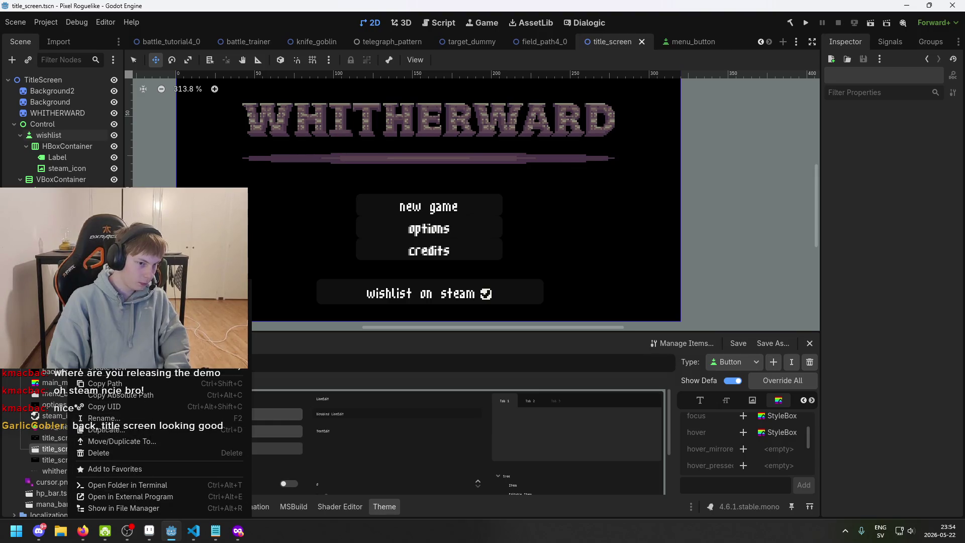
pyautogui.click(162, 383)
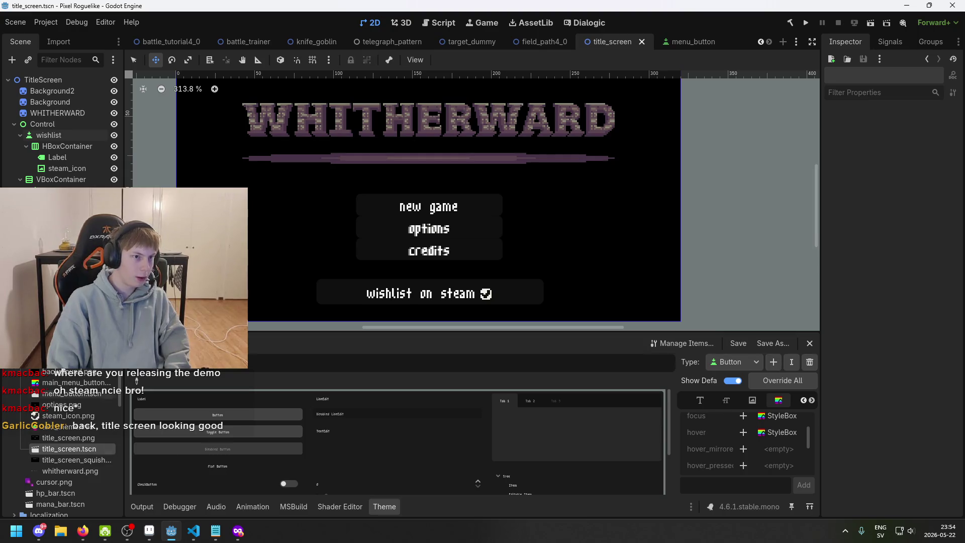
# Paste res://gui/menu/title_screen.tscn into the Main Scene setting and confirm it
pyautogui.click(19, 22)
pyautogui.moveTo(51, 24)
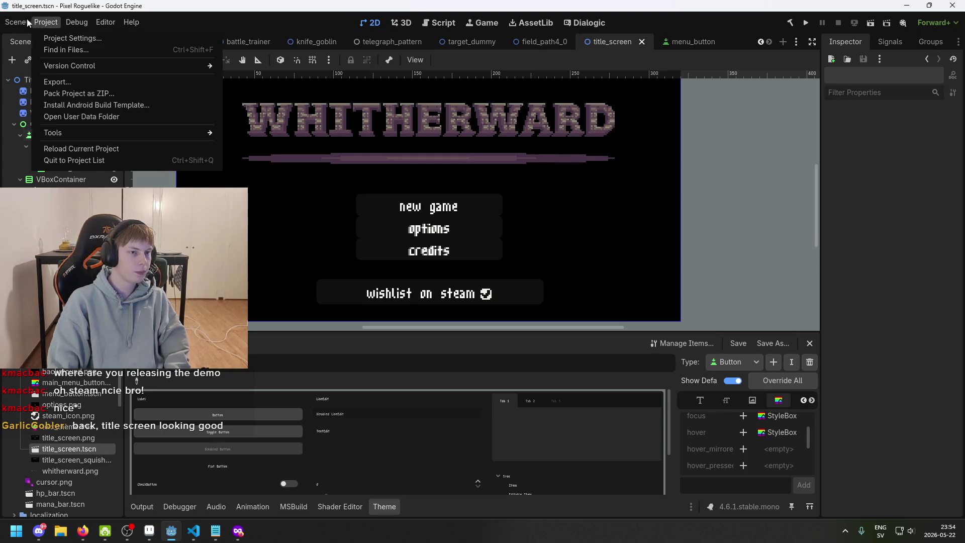
pyautogui.click(71, 38)
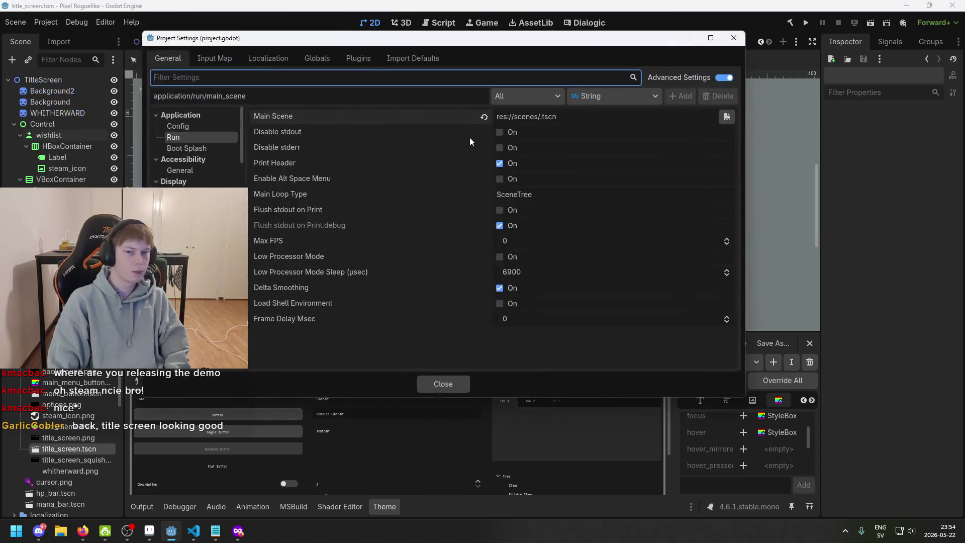
pyautogui.click(502, 116)
pyautogui.write('res://gui/menu/title_screen.tscn')
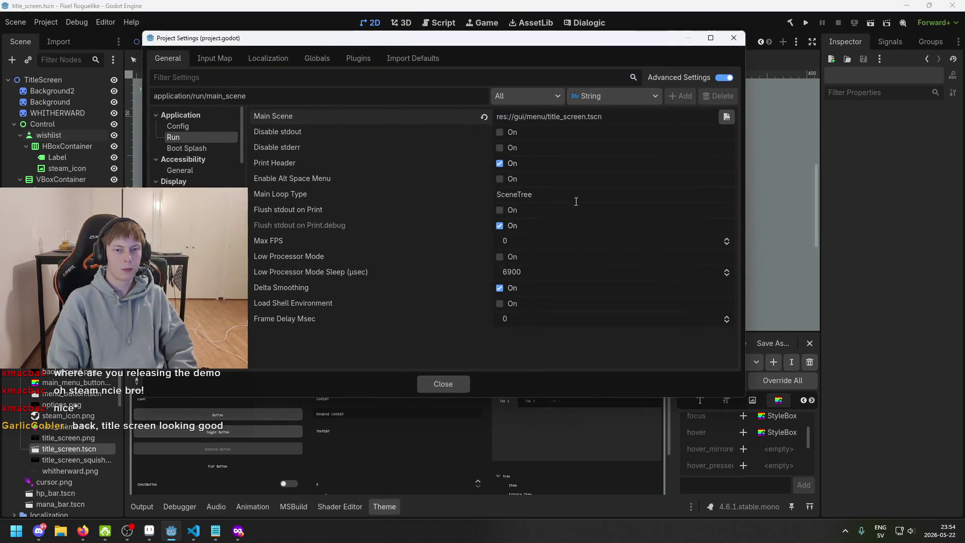
pyautogui.press('Return')
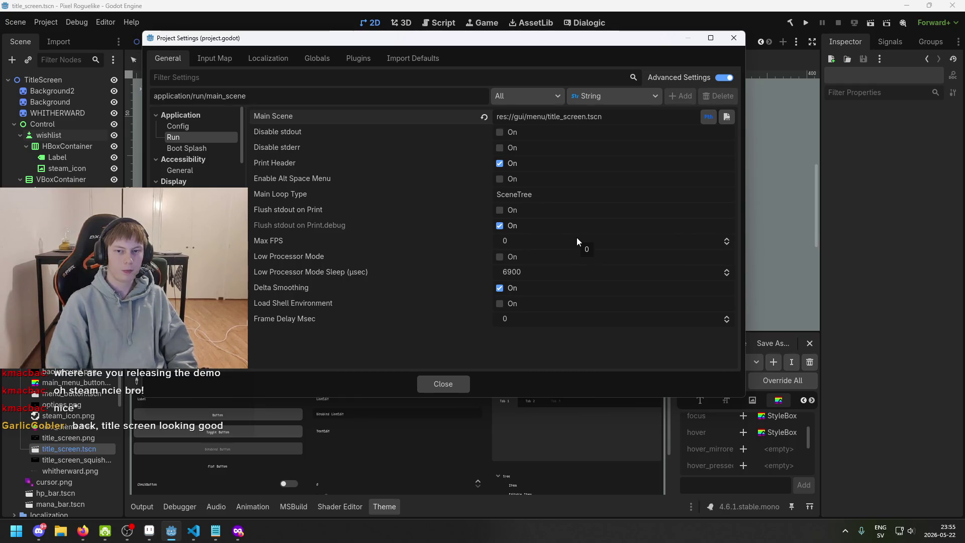
pyautogui.click(441, 384)
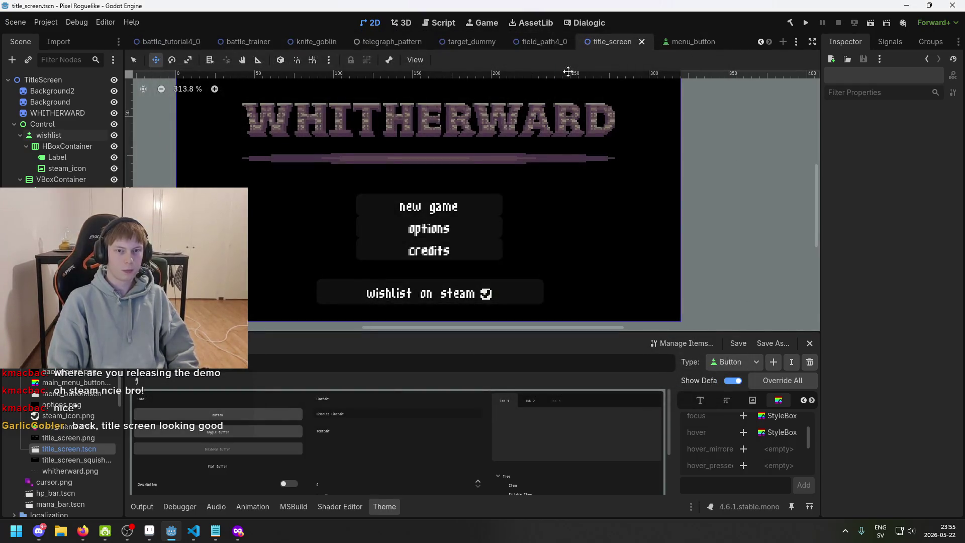
# Test-run the game, stop it, save the title screen scene, and switch to VS Code
pyautogui.scroll(-4, 573, 121)
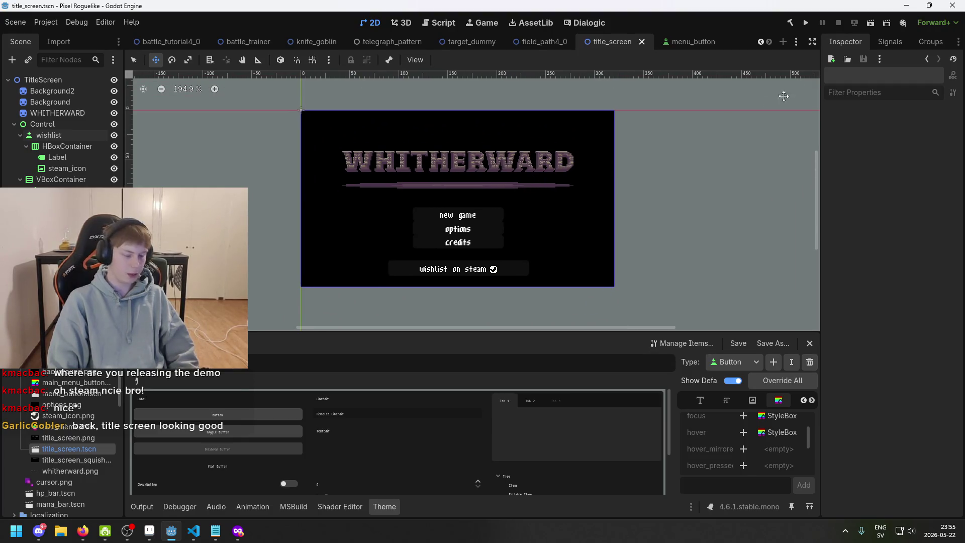
pyautogui.click(809, 23)
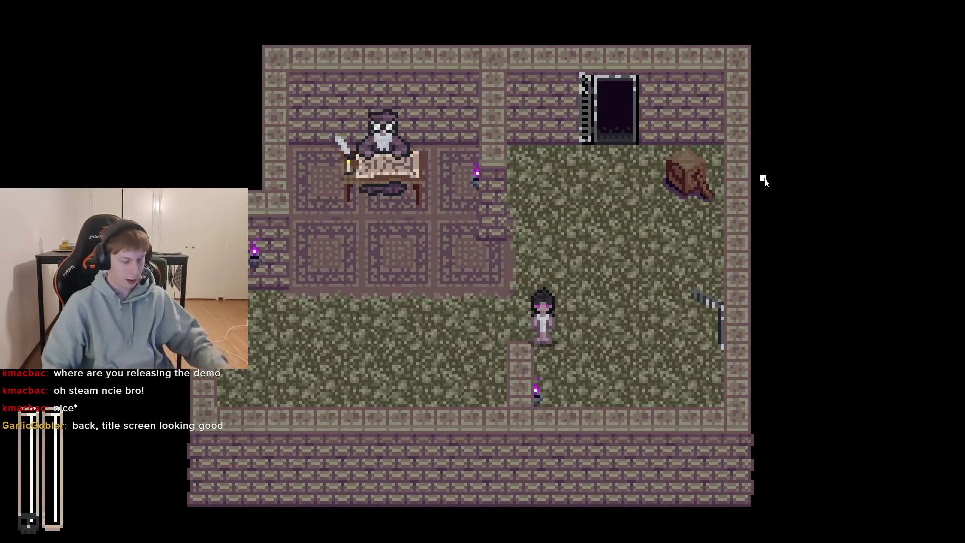
pyautogui.hotkey('alt', 'F4')
pyautogui.hotkey('ctrl', 's')
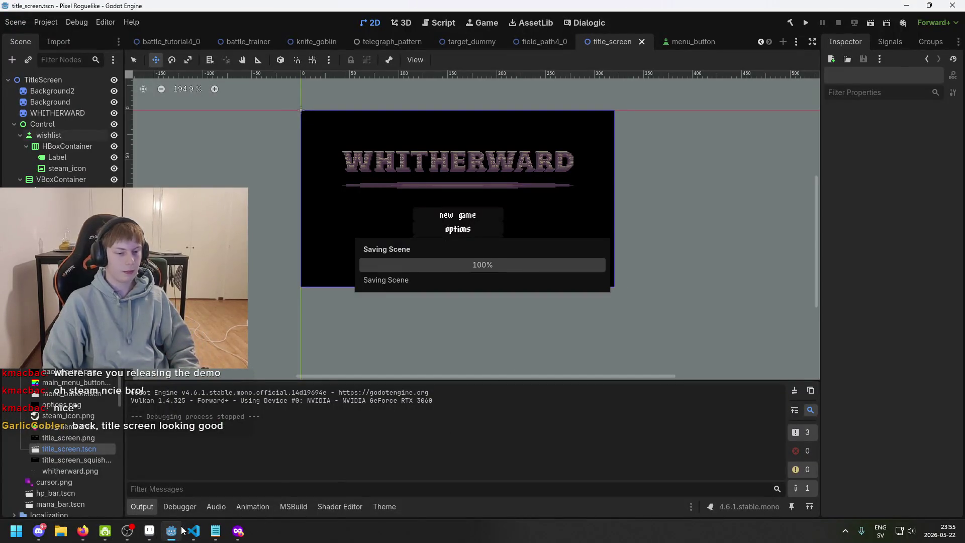
pyautogui.hotkey('alt', 'Tab')
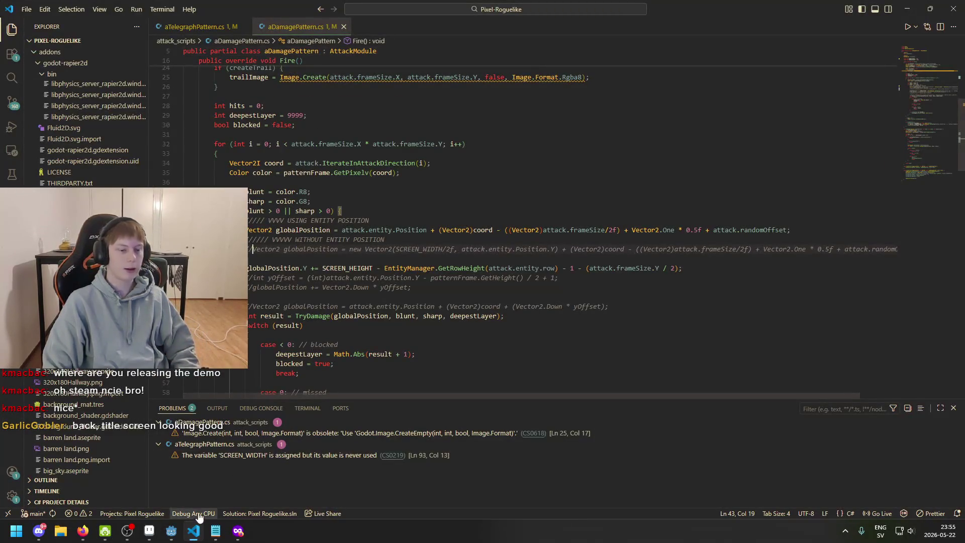
# Return to Godot and open ManagerManager.cs from the FileSystem dock
pyautogui.click(172, 531)
pyautogui.scroll(-10, 65, 428)
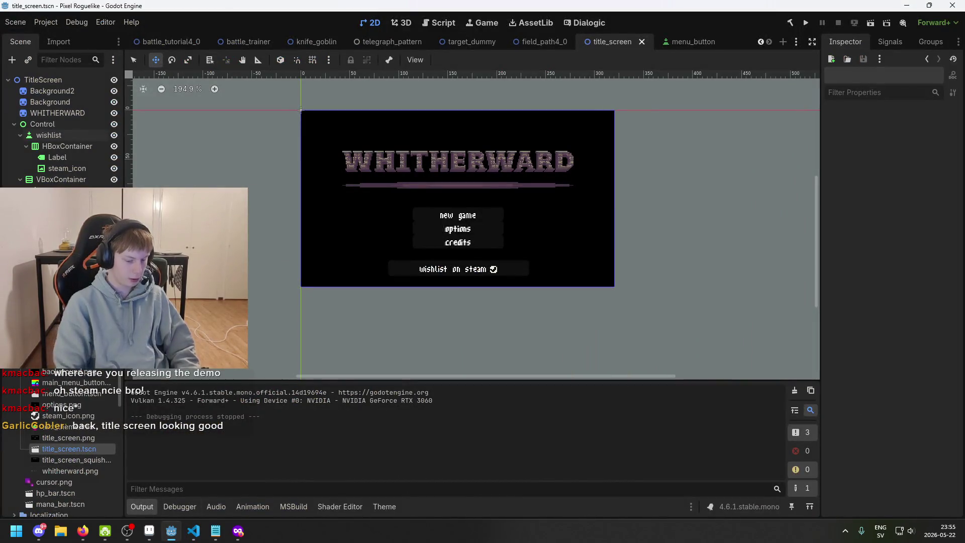
pyautogui.click(80, 395)
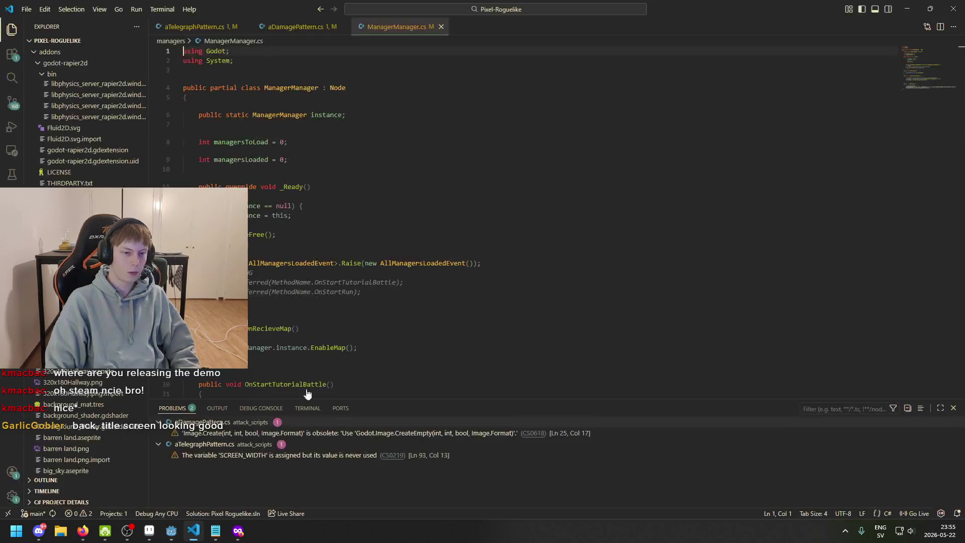
# Review ManagerManager.cs's _Ready, OnRecieveMap, OnStartTutorialBattle and OnStartRun code, then open SceneManager.cs
pyautogui.click(245, 263)
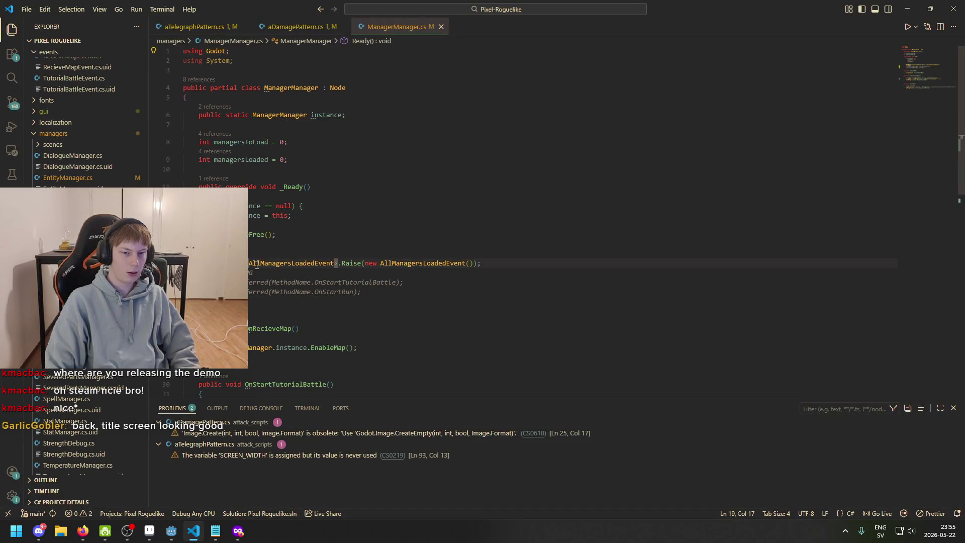
pyautogui.scroll(-5, 335, 272)
pyautogui.click(268, 176)
pyautogui.click(271, 196)
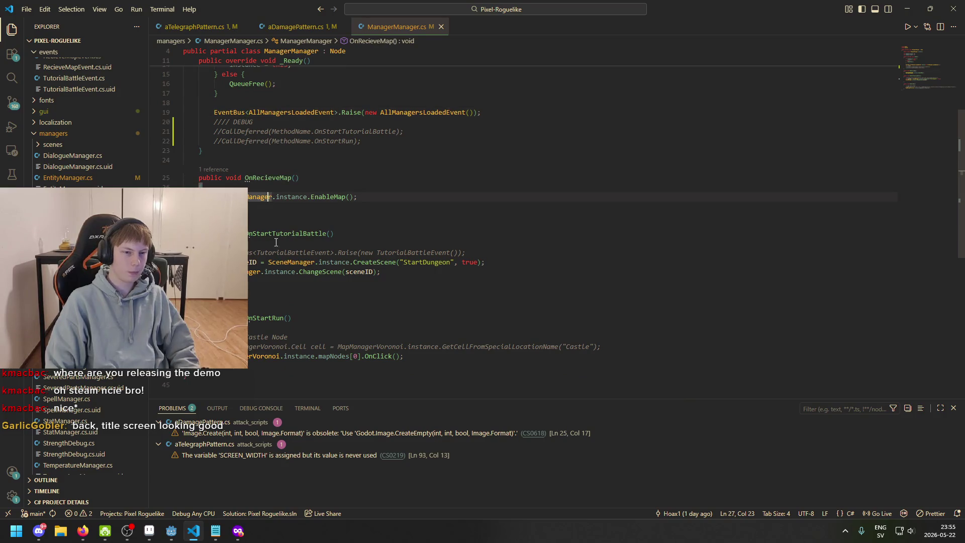
pyautogui.click(281, 233)
pyautogui.click(280, 318)
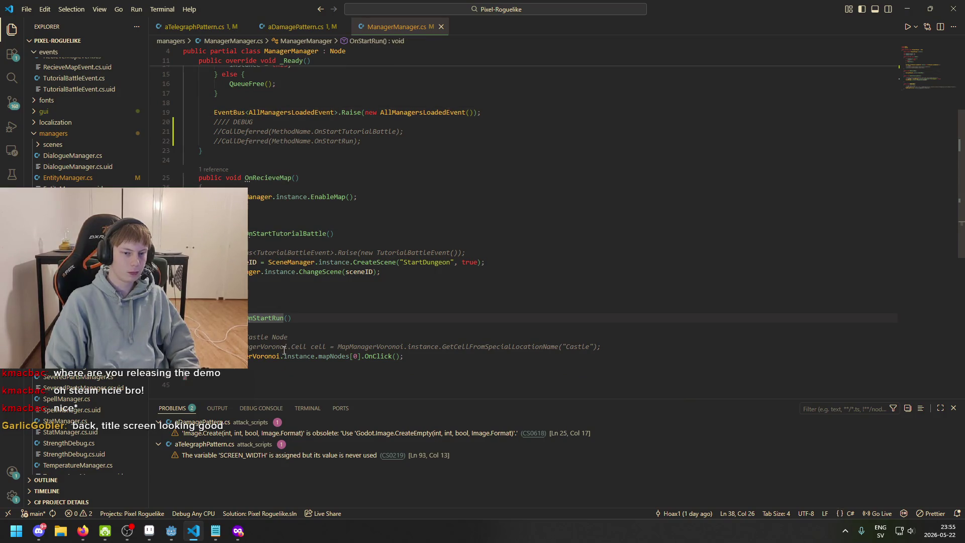
pyautogui.scroll(1, 301, 352)
pyautogui.click(321, 297)
pyautogui.click(411, 287)
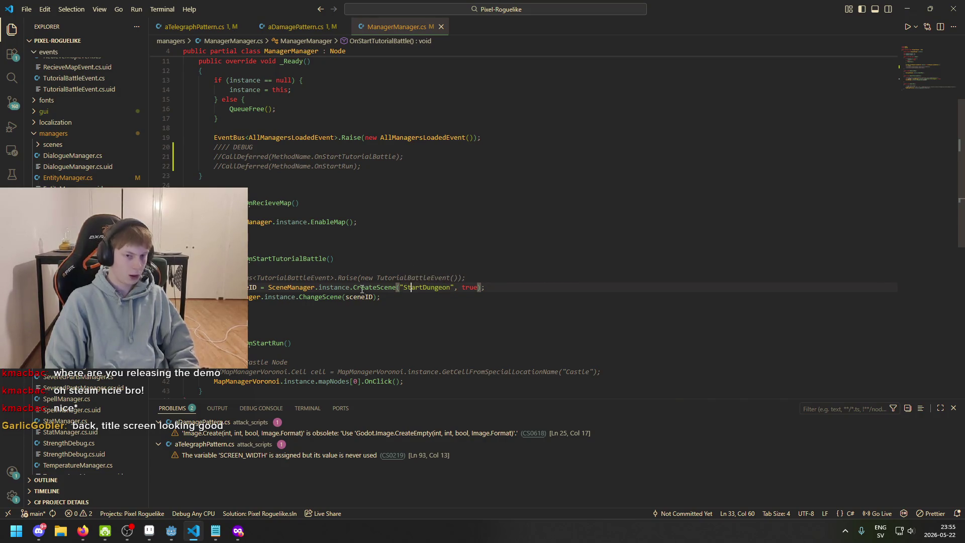
pyautogui.scroll(2, 376, 270)
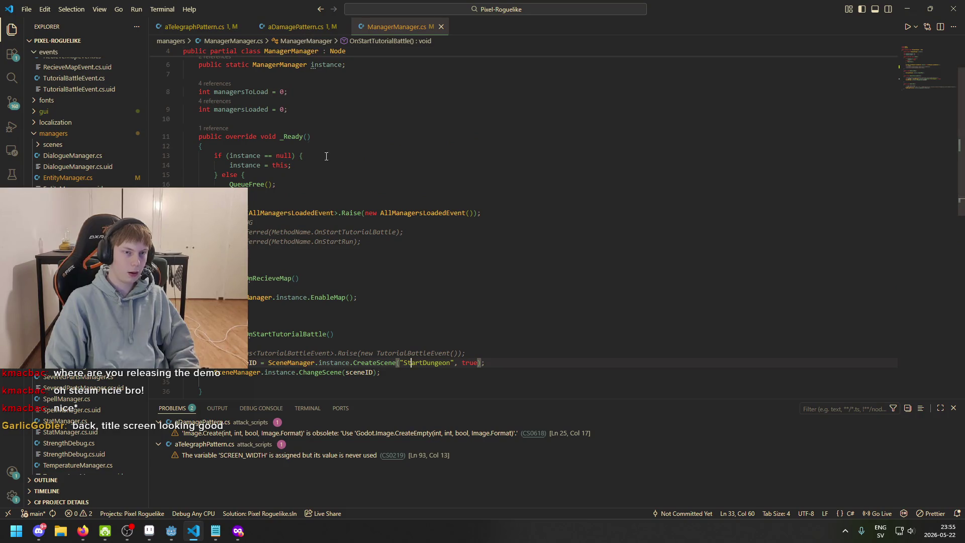
pyautogui.click(197, 536)
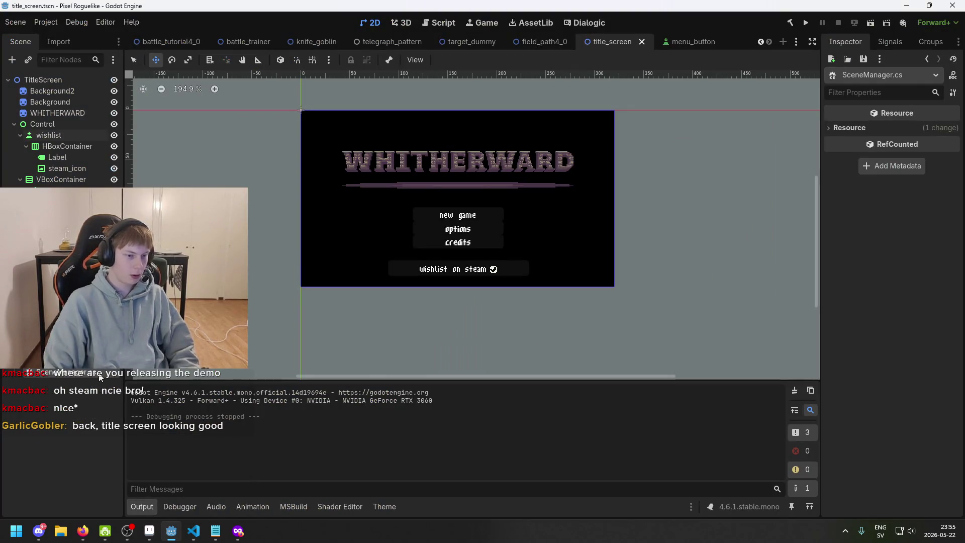
pyautogui.doubleClick(99, 375)
# Review SceneManager.cs's startScene field, OnAllManagersLoaded method and commented-out chibi code
pyautogui.click(295, 144)
pyautogui.scroll(-10, 322, 191)
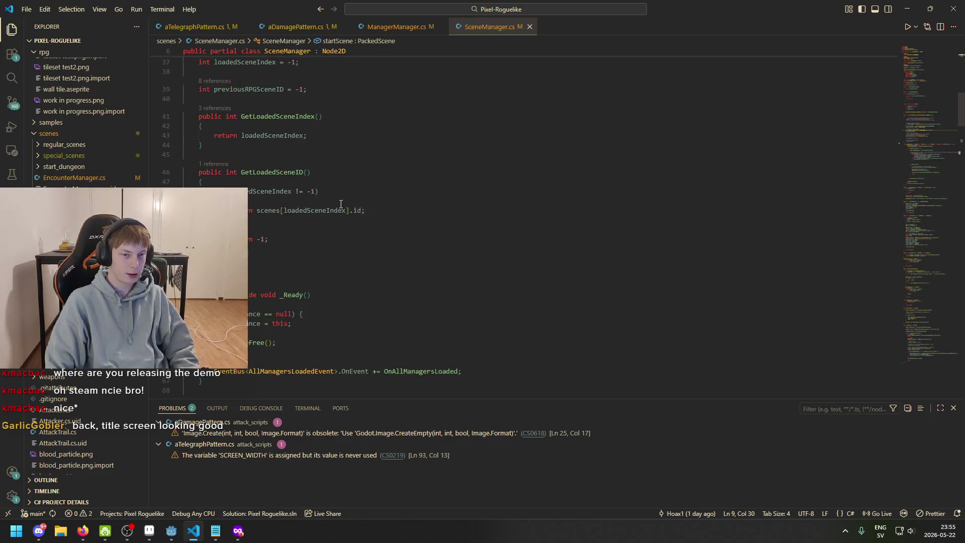
pyautogui.scroll(-5, 344, 236)
pyautogui.click(415, 195)
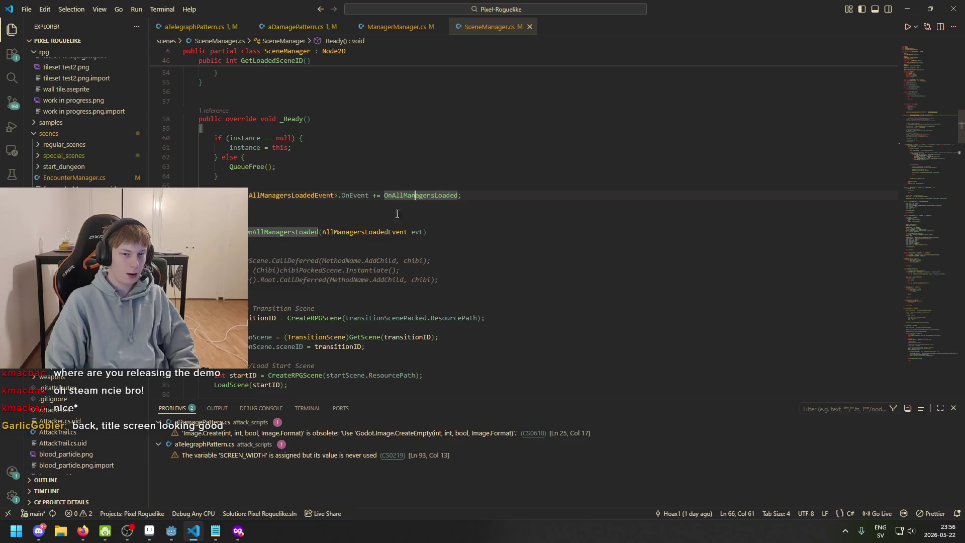
pyautogui.click(265, 231)
pyautogui.scroll(-4, 322, 226)
pyautogui.click(225, 154)
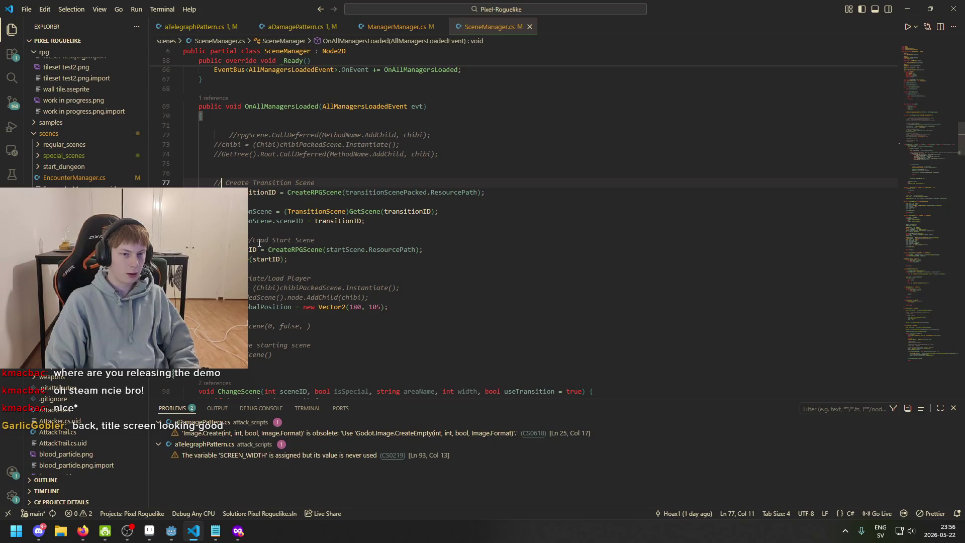
pyautogui.scroll(3, 522, 221)
# Trace CreateRPGScene and the start scene loading code, then run the project again from Godot
pyautogui.click(305, 322)
pyautogui.scroll(-2, 304, 322)
pyautogui.press('Down')
pyautogui.press('Home')
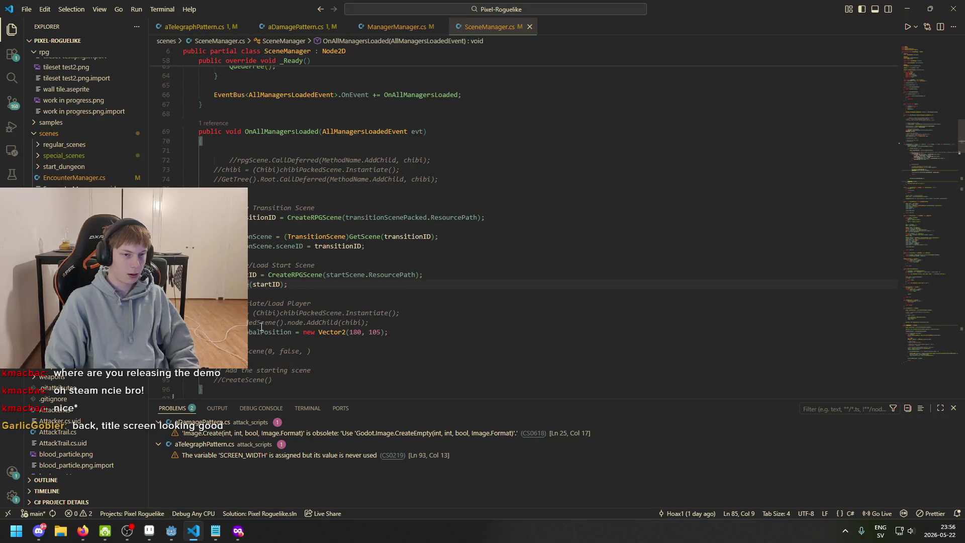
pyautogui.scroll(-2, 287, 285)
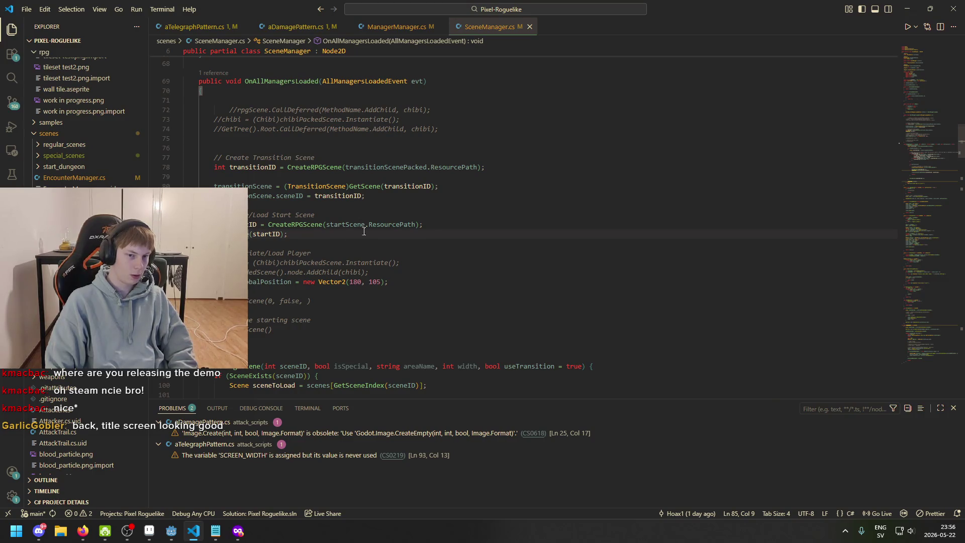
pyautogui.click(337, 340)
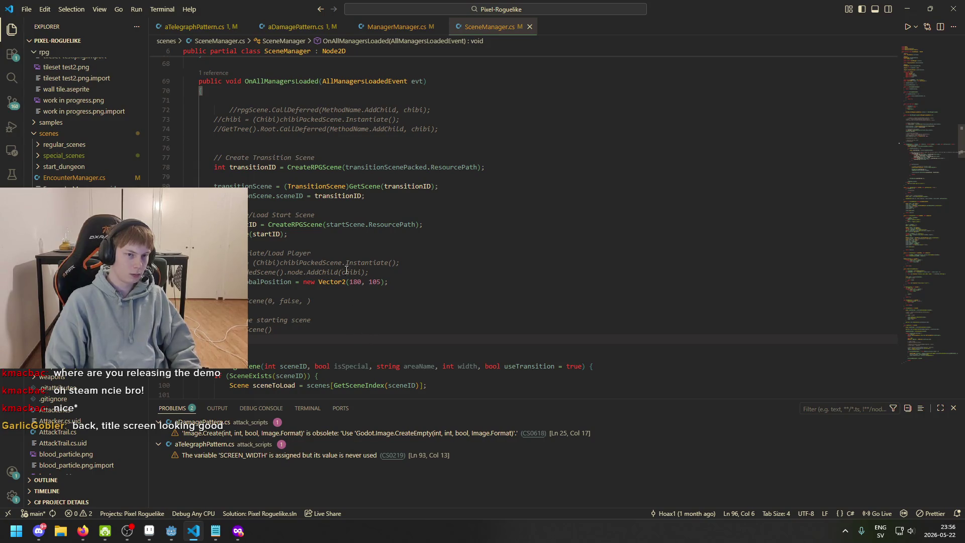
pyautogui.click(221, 234)
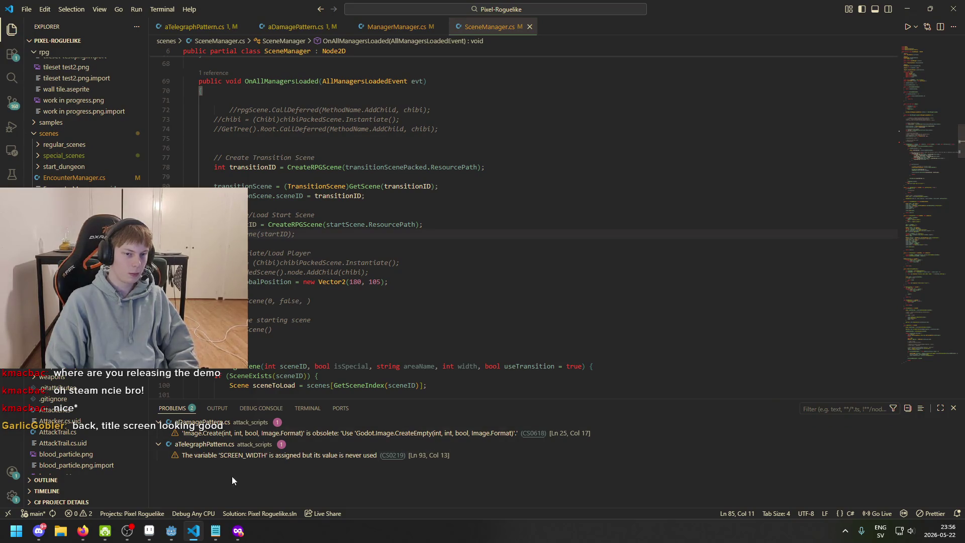
pyautogui.click(171, 531)
pyautogui.click(804, 26)
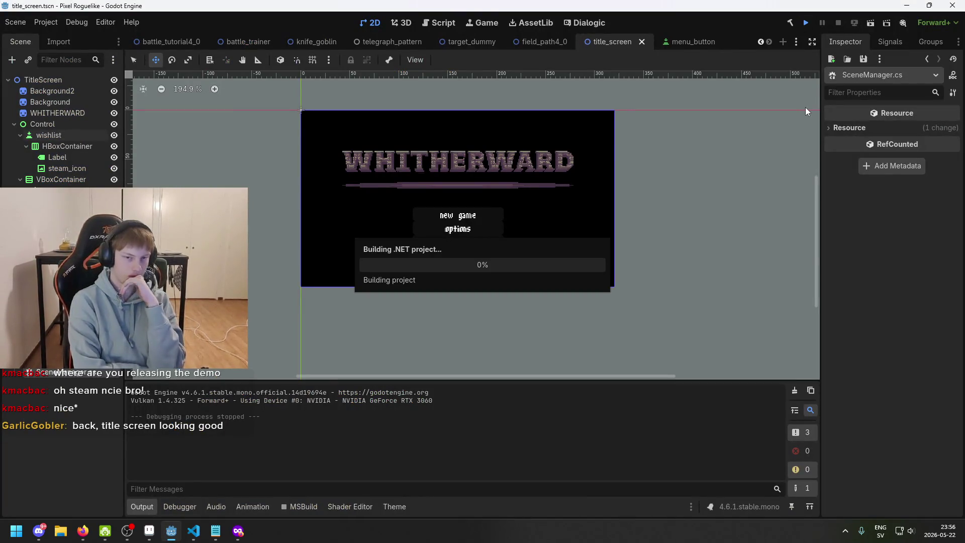
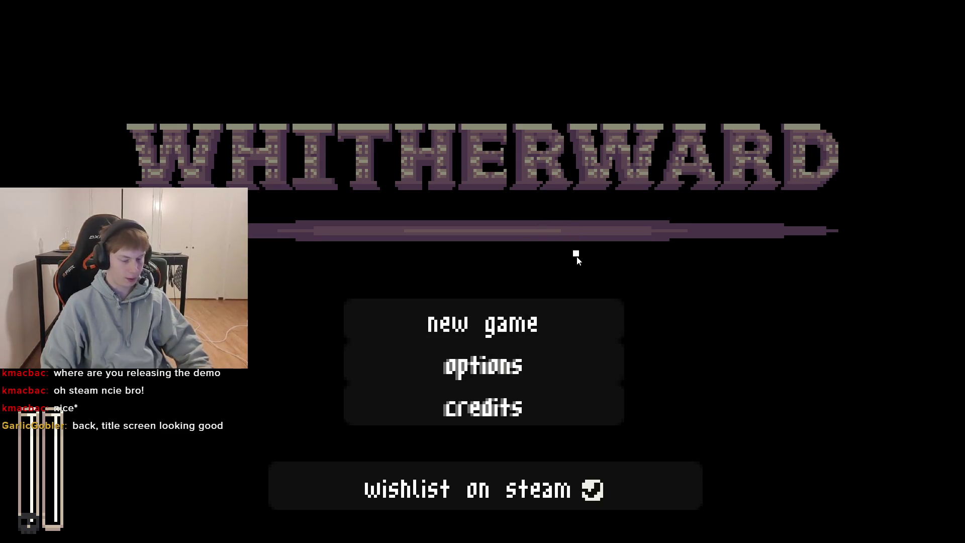
# Stop the game and trace the MapManagerVoronoi.InitializeNodes NullReferenceException into VS Code
pyautogui.press('F8')
pyautogui.click(201, 507)
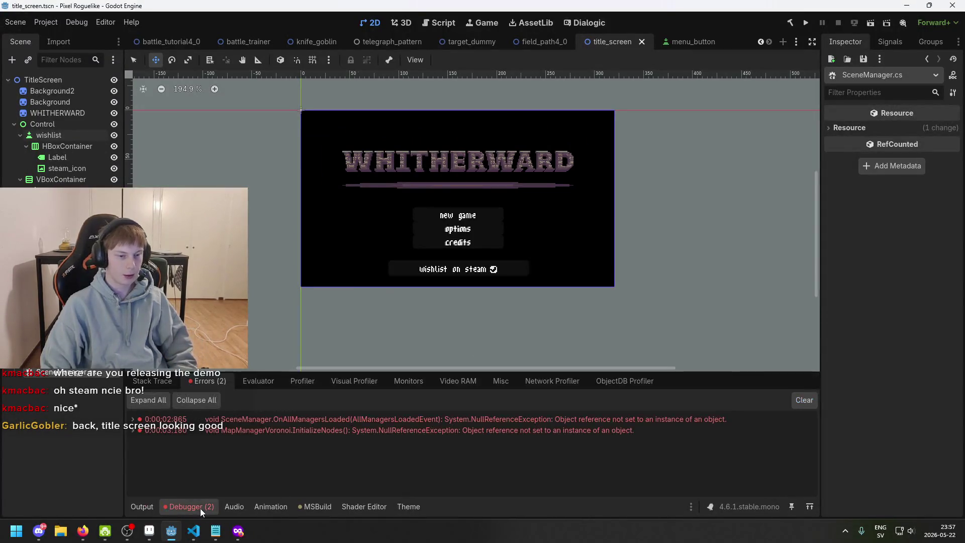
pyautogui.click(469, 428)
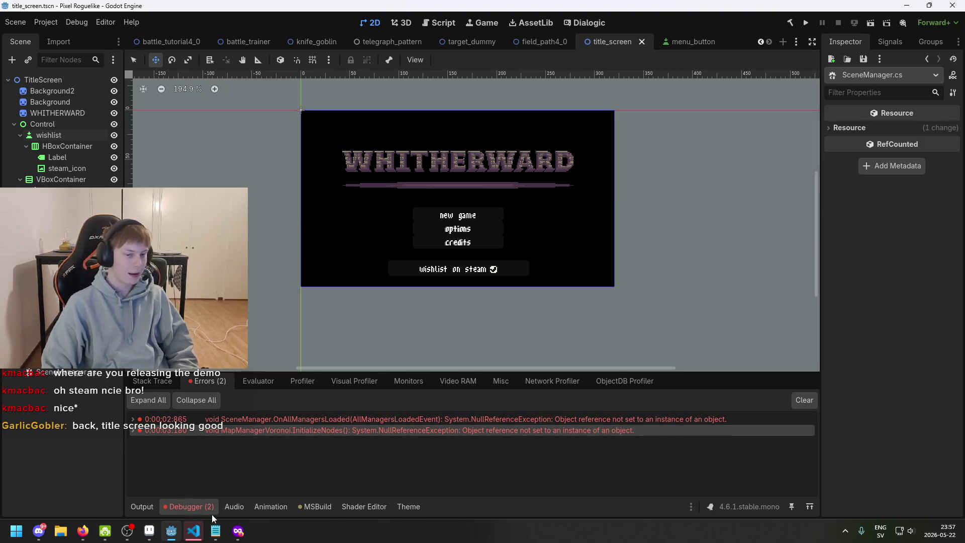
pyautogui.click(191, 532)
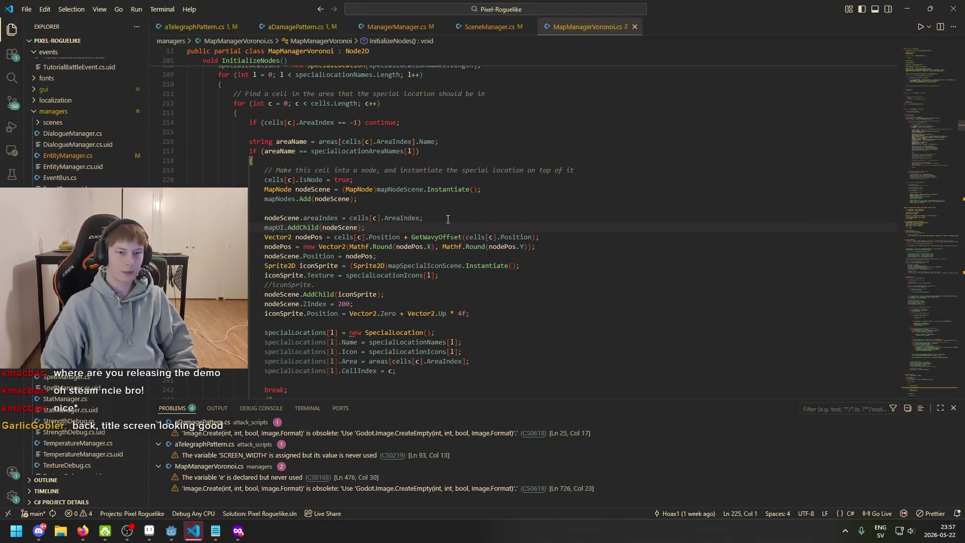
# Look over the MapManagerVoronoi.cs code, then minimize VS Code to return to Godot
pyautogui.scroll(20, 462, 254)
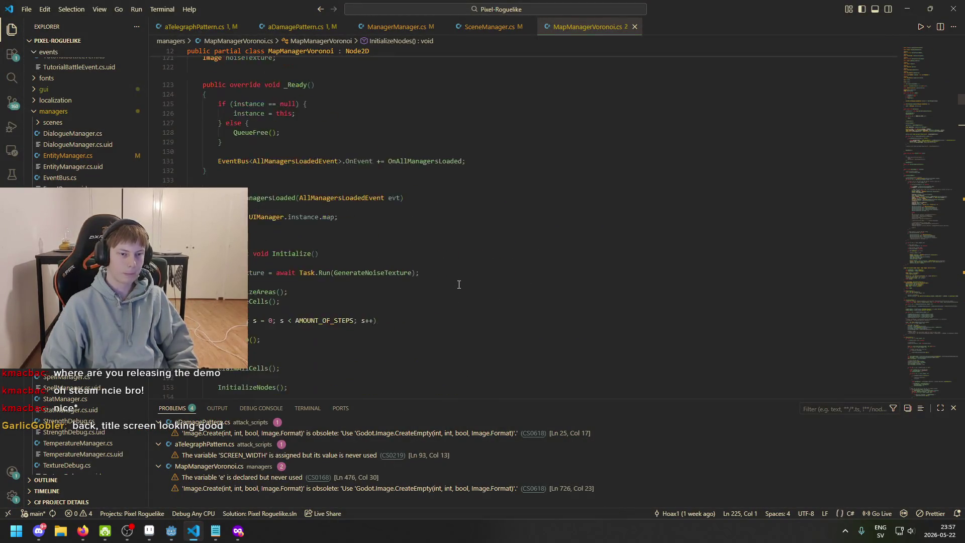
pyautogui.scroll(-20, 459, 281)
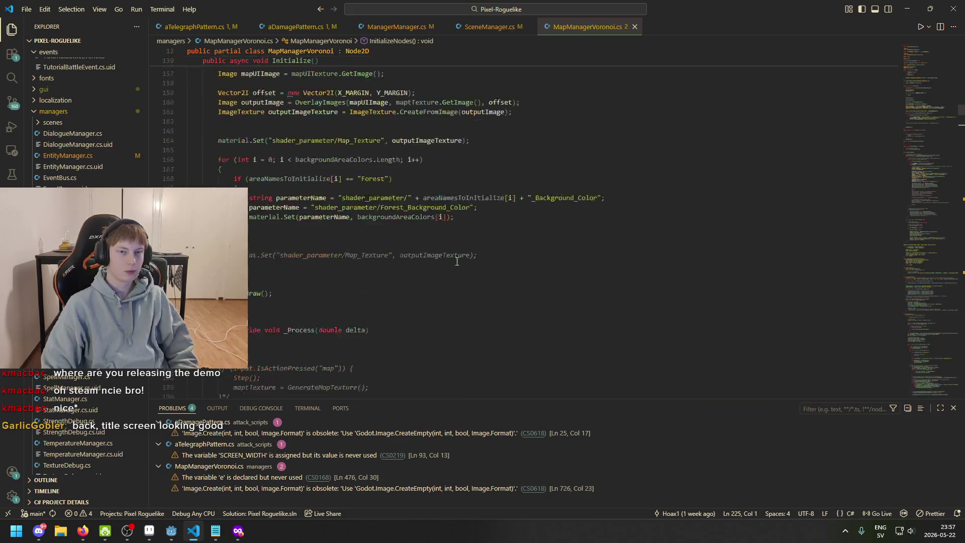
pyautogui.click(199, 537)
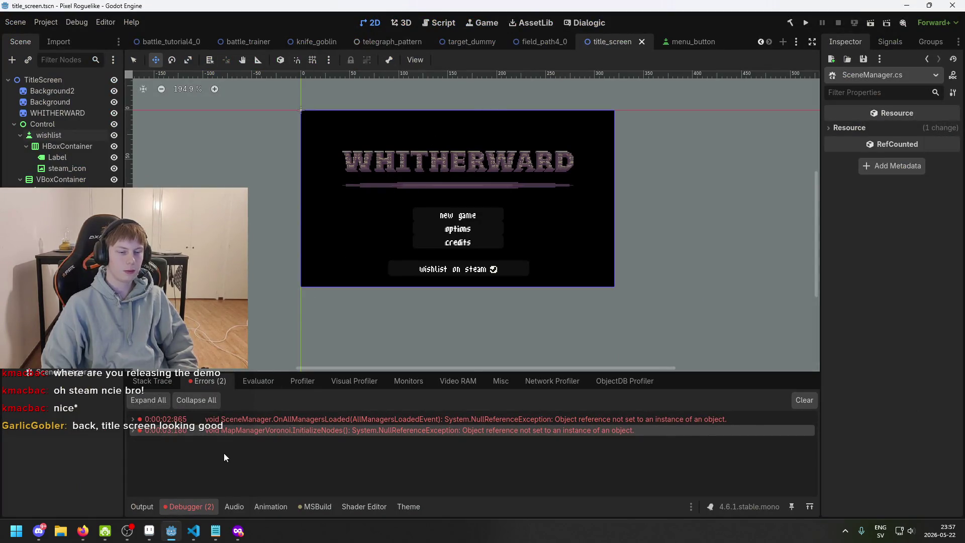
# In ManagerManager's UI Manager scene, hide the HP Bar and save
pyautogui.scroll(-3, 60, 402)
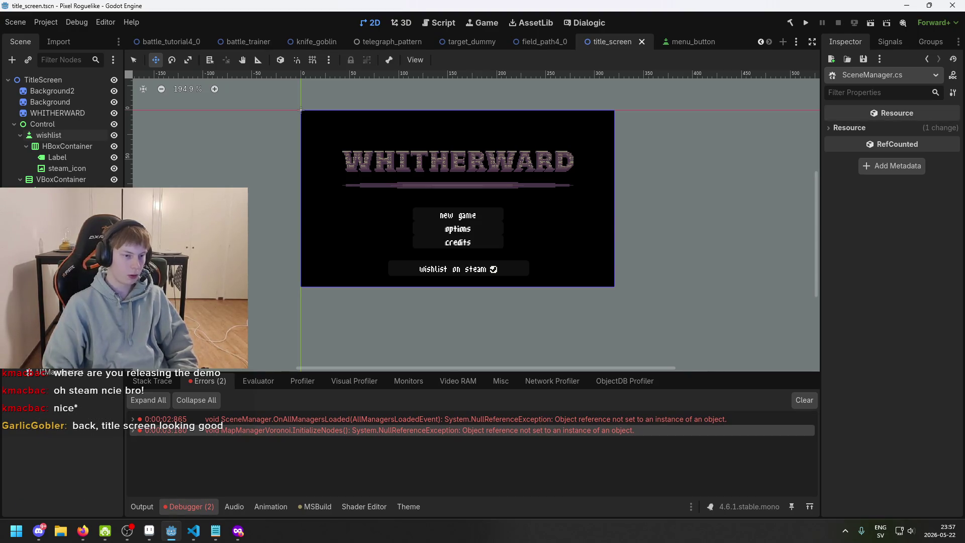
pyautogui.scroll(5, 60, 442)
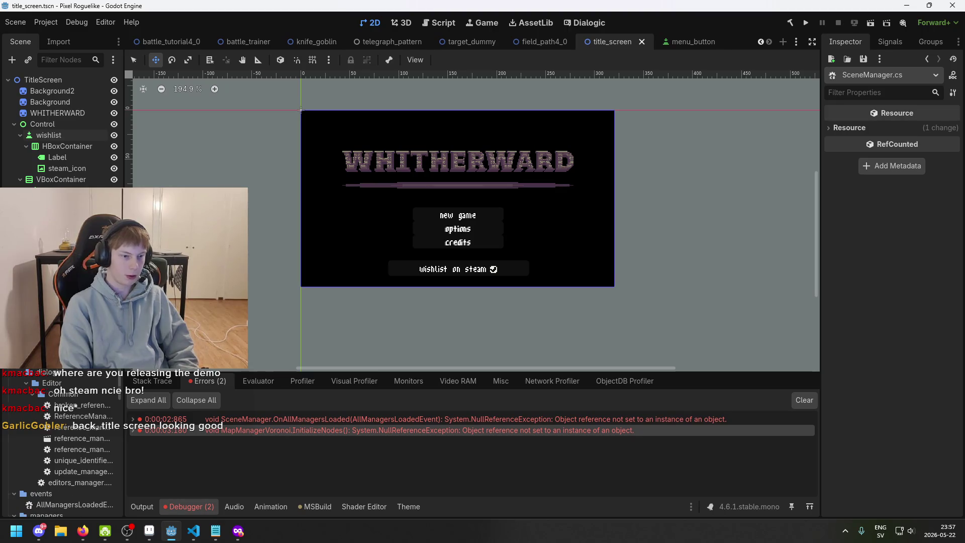
pyautogui.scroll(-10, 60, 427)
pyautogui.doubleClick(75, 383)
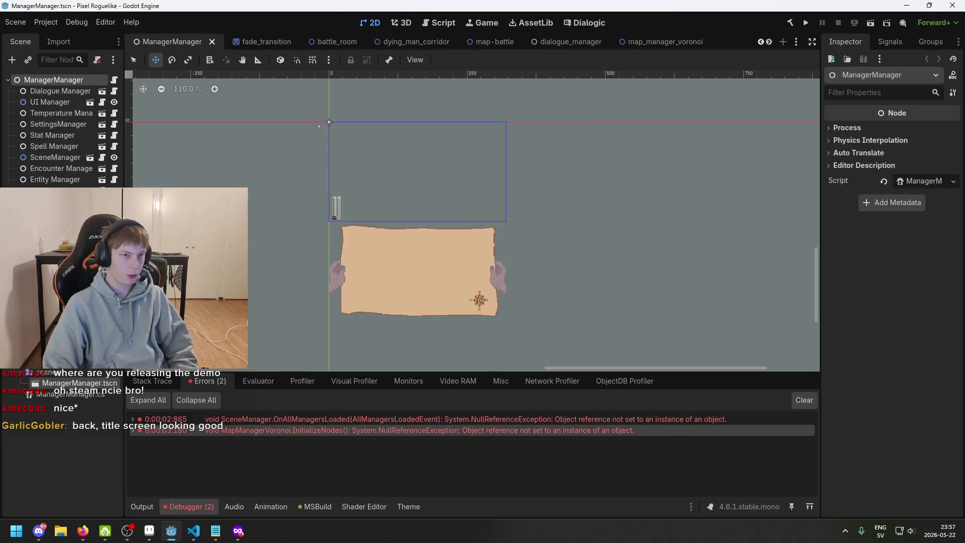
pyautogui.click(65, 102)
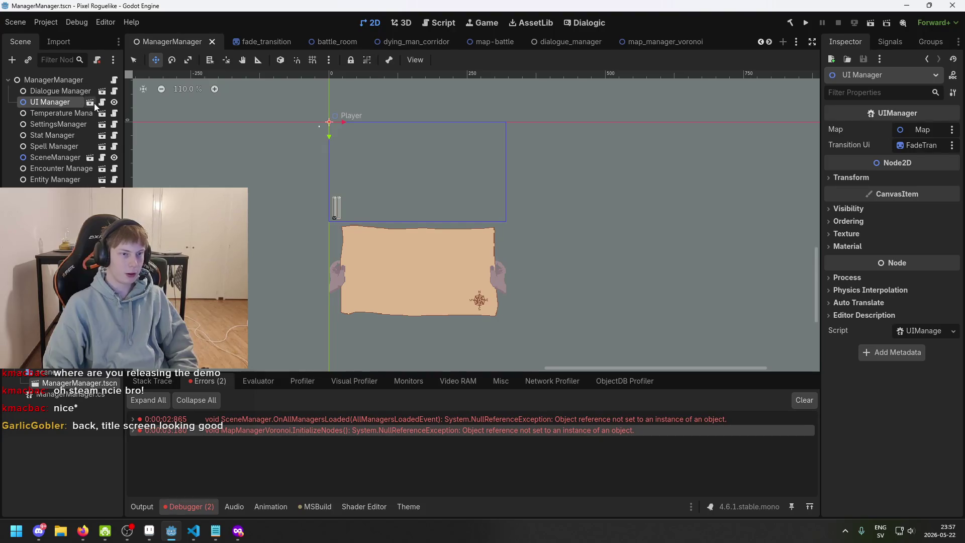
pyautogui.click(90, 102)
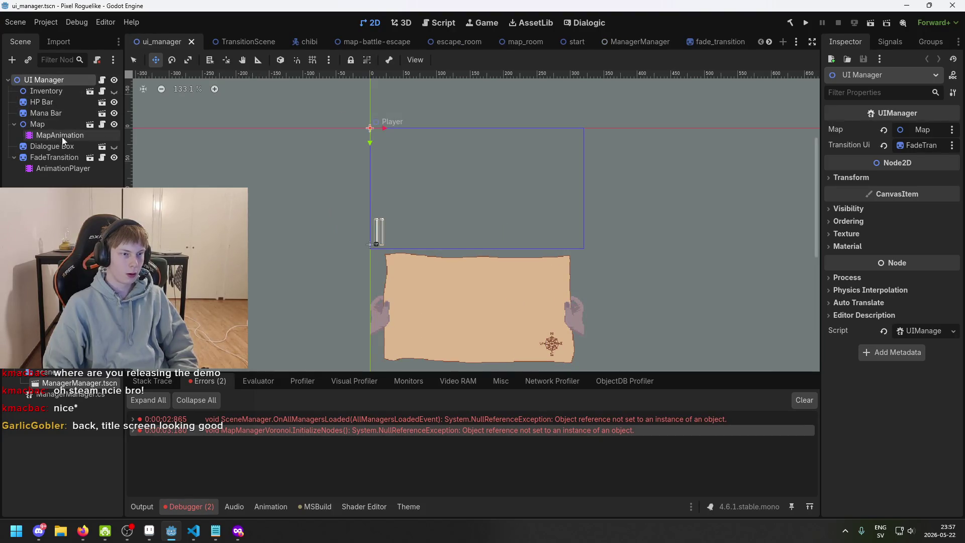
pyautogui.click(114, 102)
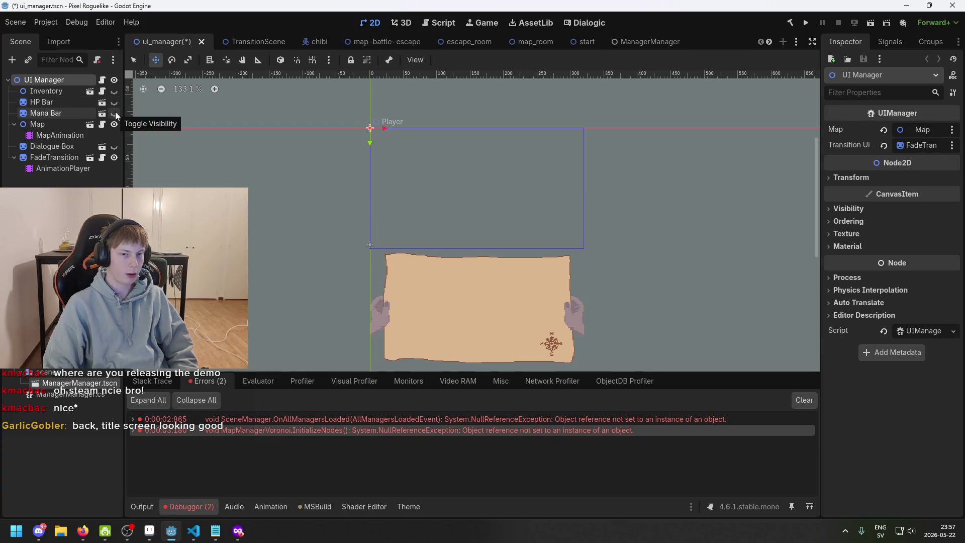
pyautogui.hotkey('ctrl', 's')
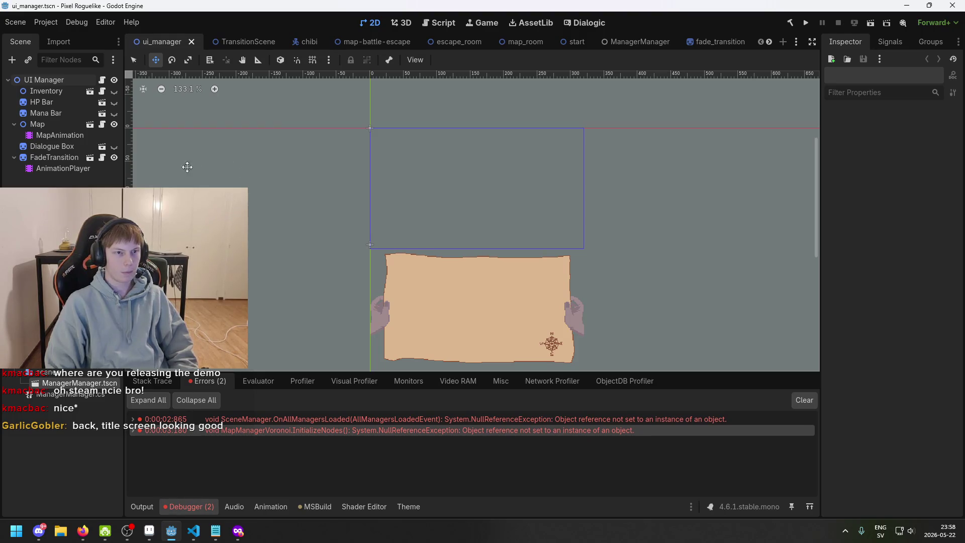
# Reopen the title_screen.tscn scene from the file system
pyautogui.scroll(10, 63, 442)
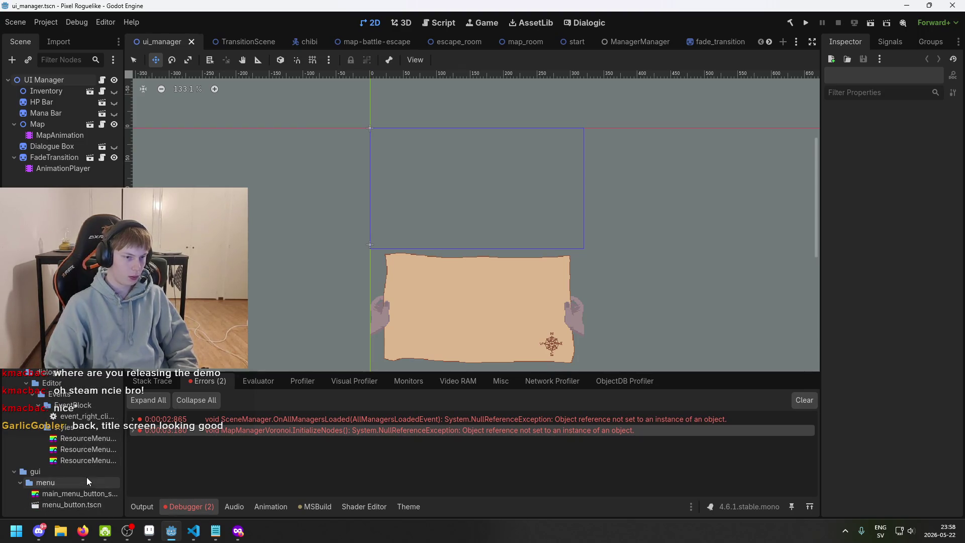
pyautogui.scroll(5, 86, 477)
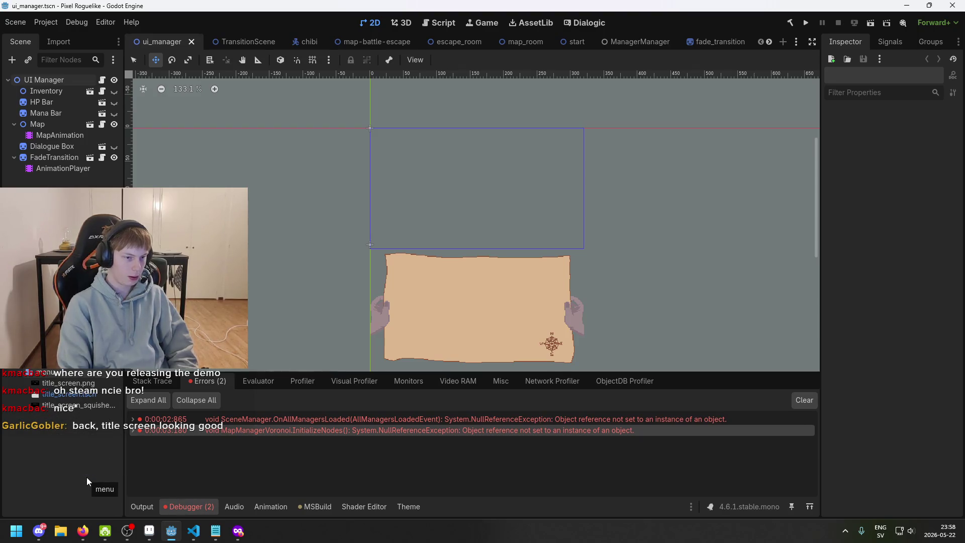
pyautogui.doubleClick(95, 393)
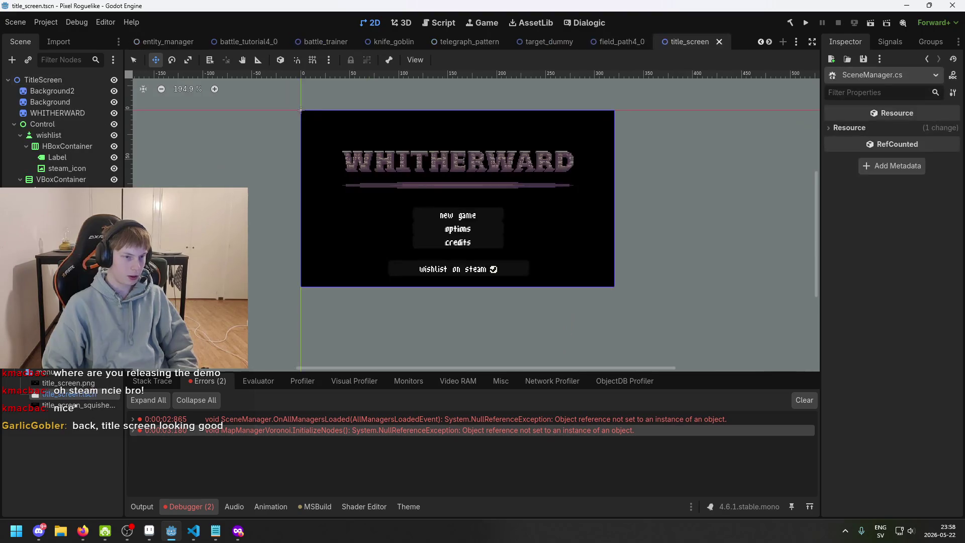
# Delete the original Background node from the title screen scene
pyautogui.scroll(5, 388, 192)
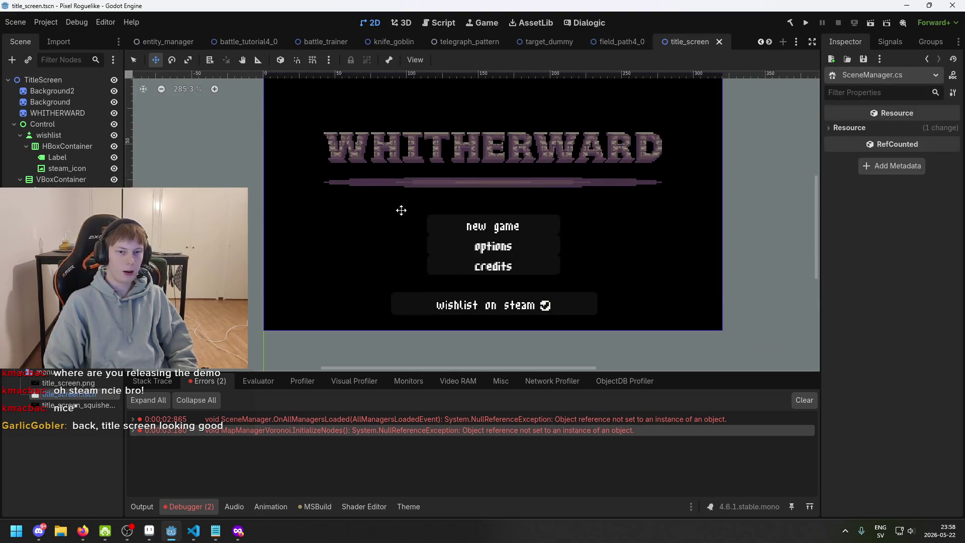
pyautogui.moveTo(265, 177); pyautogui.dragTo(302, 192)
pyautogui.click(50, 93)
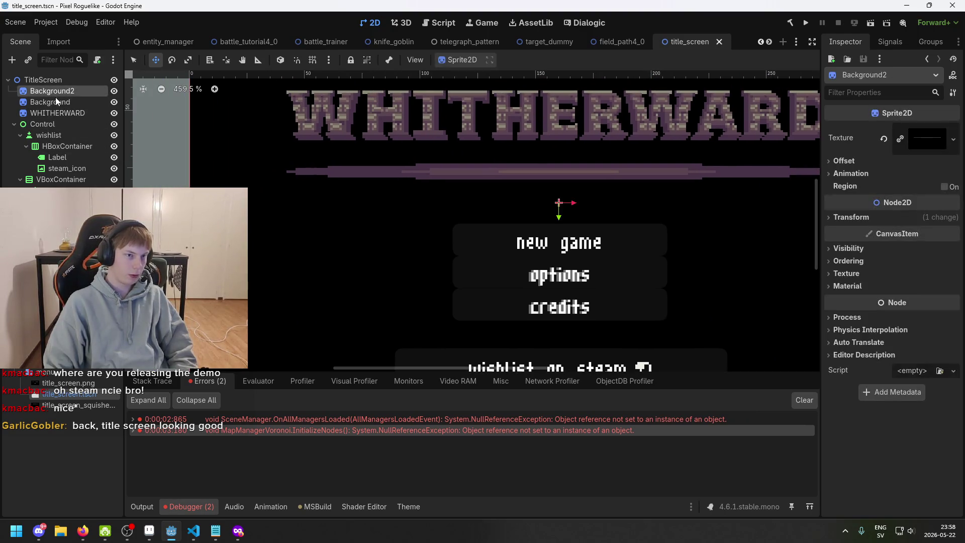
pyautogui.click(82, 103)
pyautogui.press('Delete')
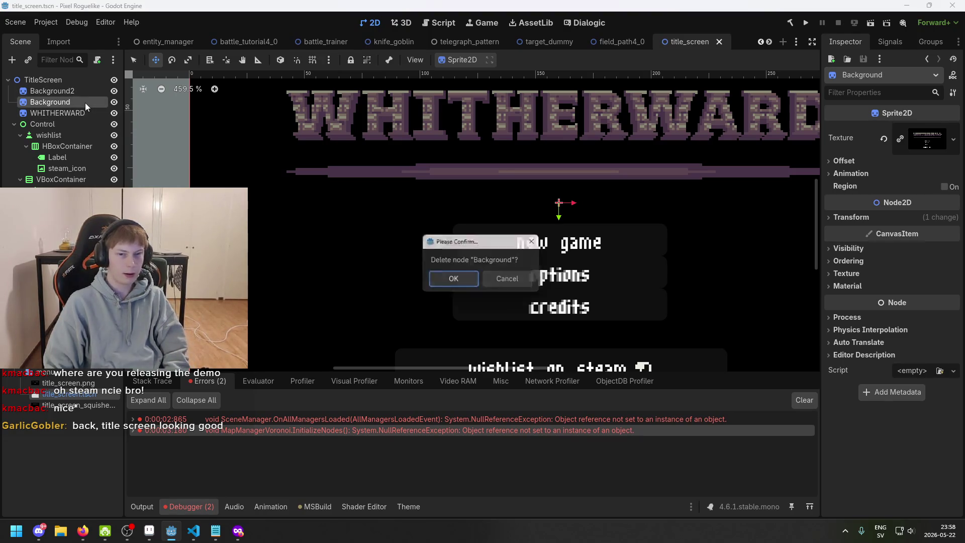
pyautogui.press('Return')
# Rename Background2 to Background, save the scene, and run the project
pyautogui.doubleClick(77, 93)
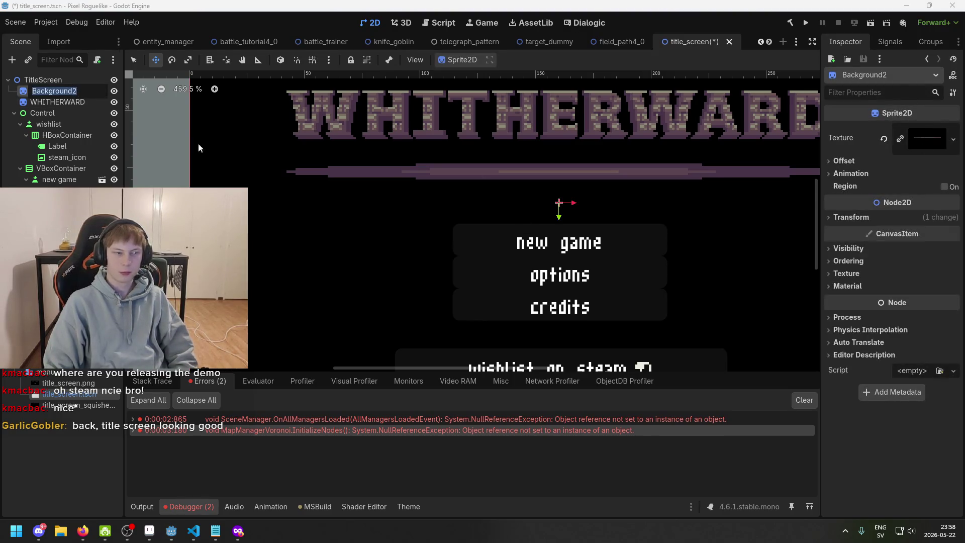
pyautogui.press('End')
pyautogui.press('BackSpace')
pyautogui.press('Return')
pyautogui.hotkey('ctrl', 's')
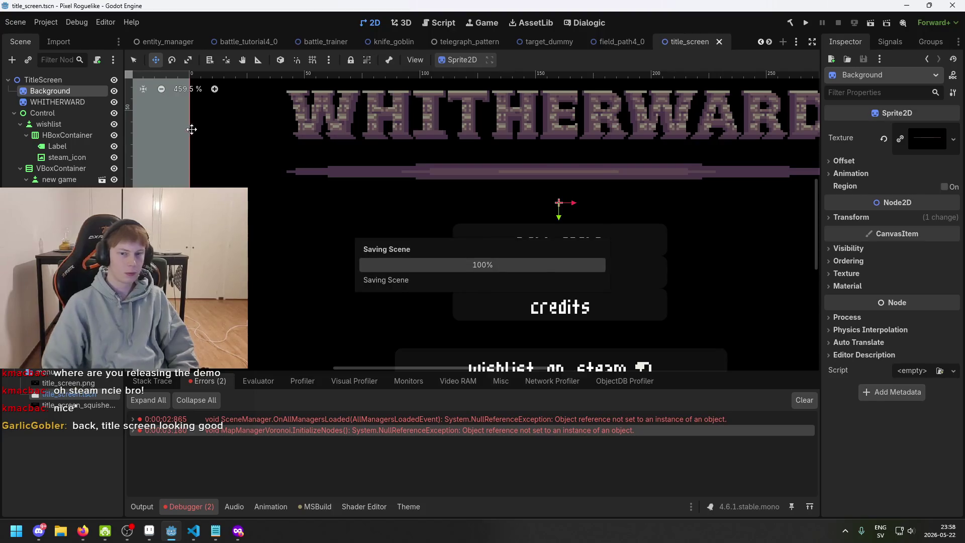
pyautogui.scroll(-2, 201, 151)
pyautogui.hotkey('ctrl', 's')
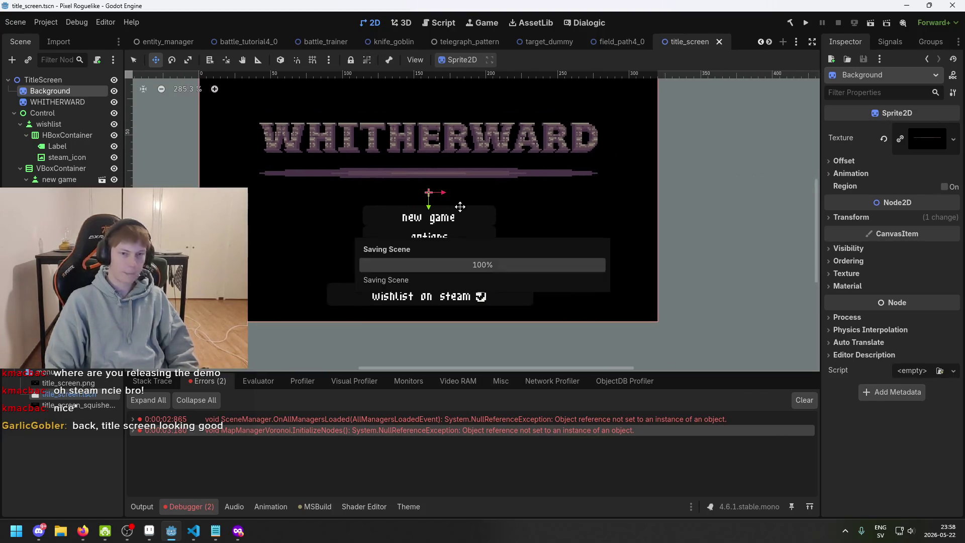
pyautogui.click(806, 23)
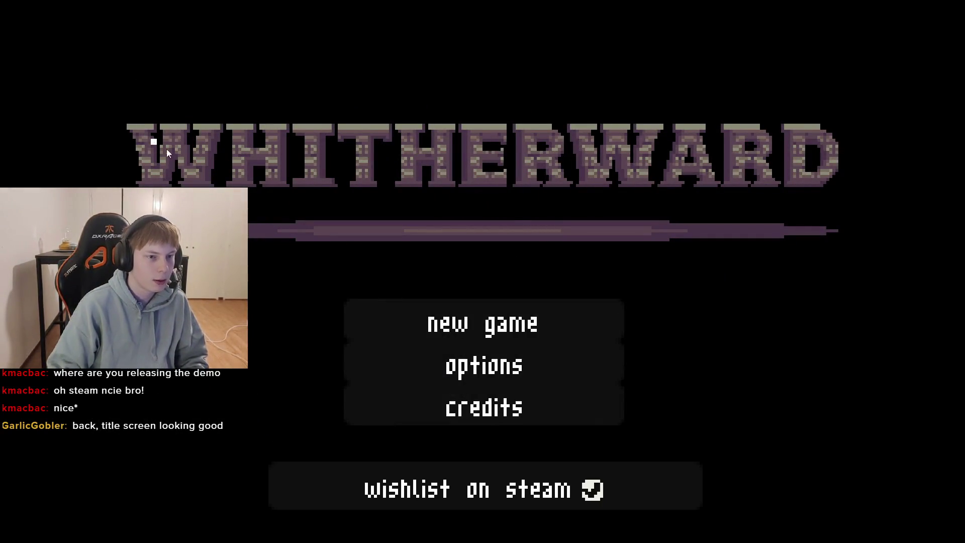
# Watch the WHITHERWARD title screen, then bring up the Alt+Tab window switcher
pyautogui.hotkey('alt', 'Tab')
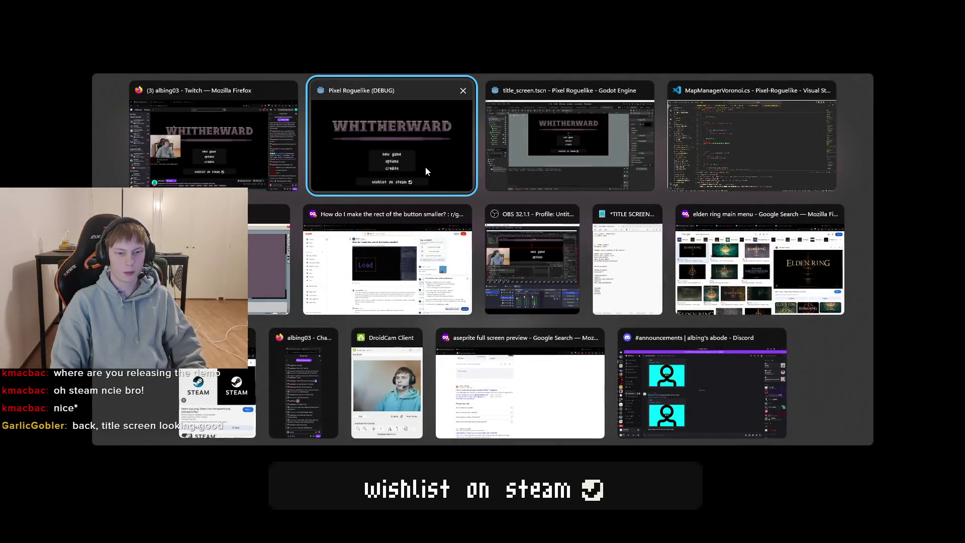